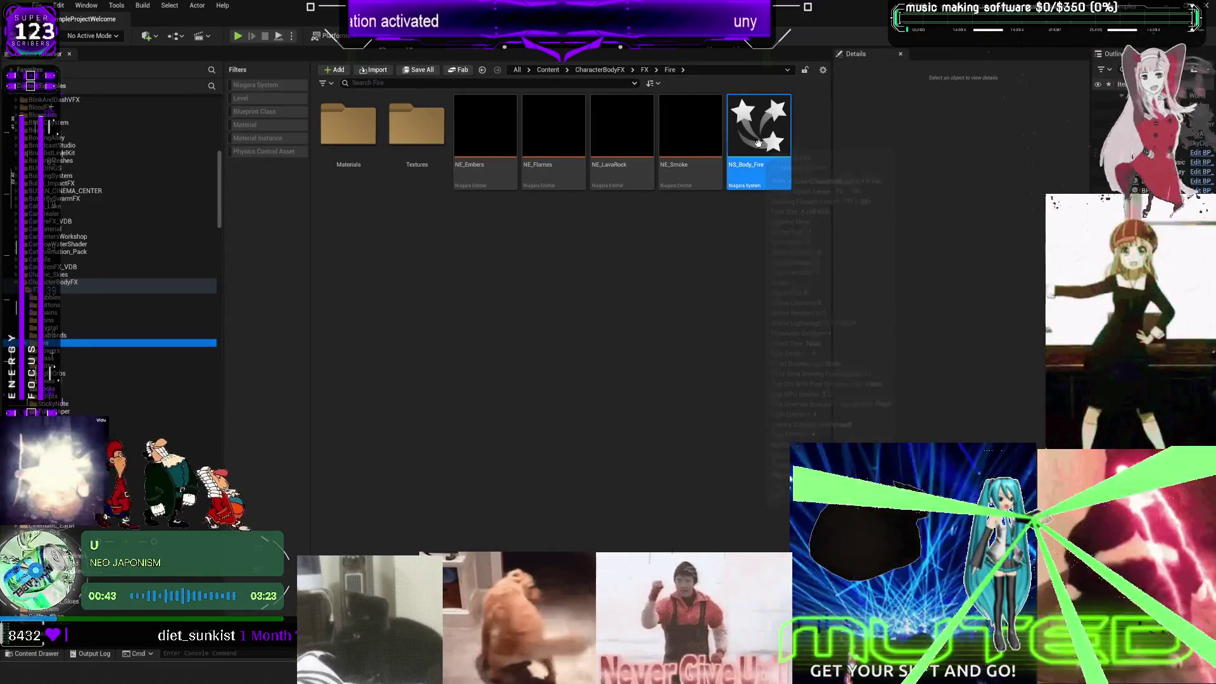
Step: Start migrating NS_Body_Fire and accept its list of dependent assets
{"action": "right_click", "coordinate": [758, 157]}
{"action": "mouse_move", "coordinate": [841, 256]}
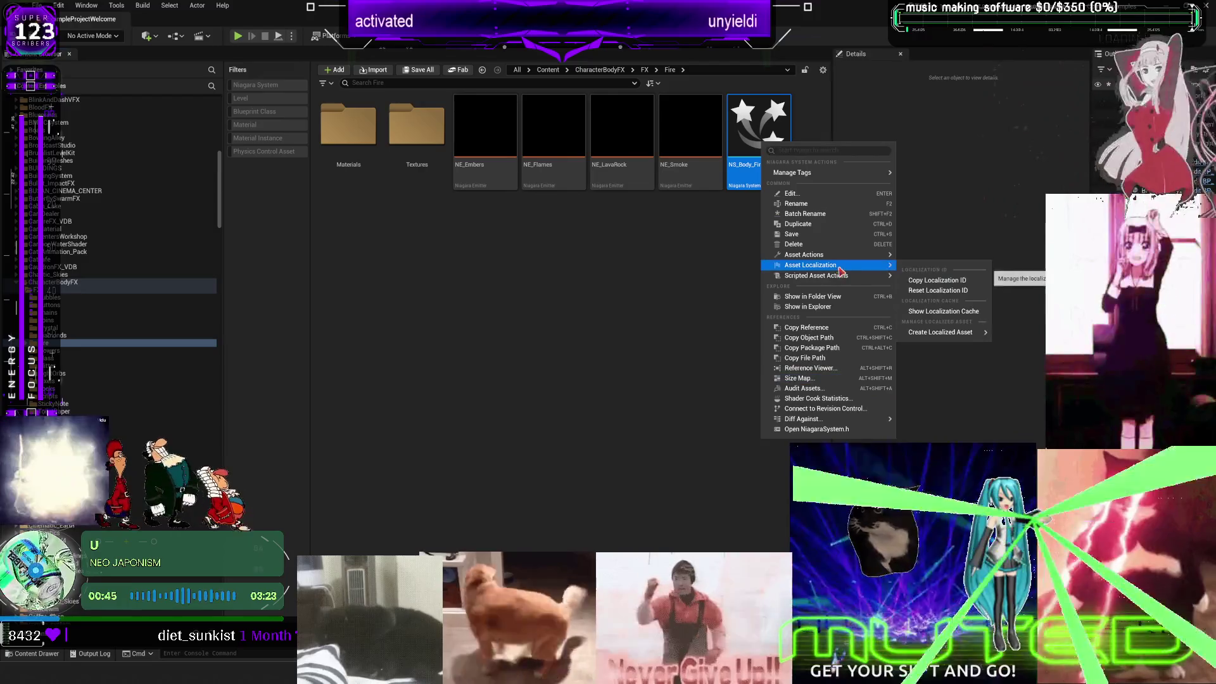
{"action": "left_click", "coordinate": [930, 336]}
{"action": "scroll", "coordinate": [676, 348], "scroll_direction": "down", "scroll_amount": 3}
{"action": "scroll", "coordinate": [676, 348], "scroll_direction": "down", "scroll_amount": 5}
{"action": "left_click", "coordinate": [677, 450]}
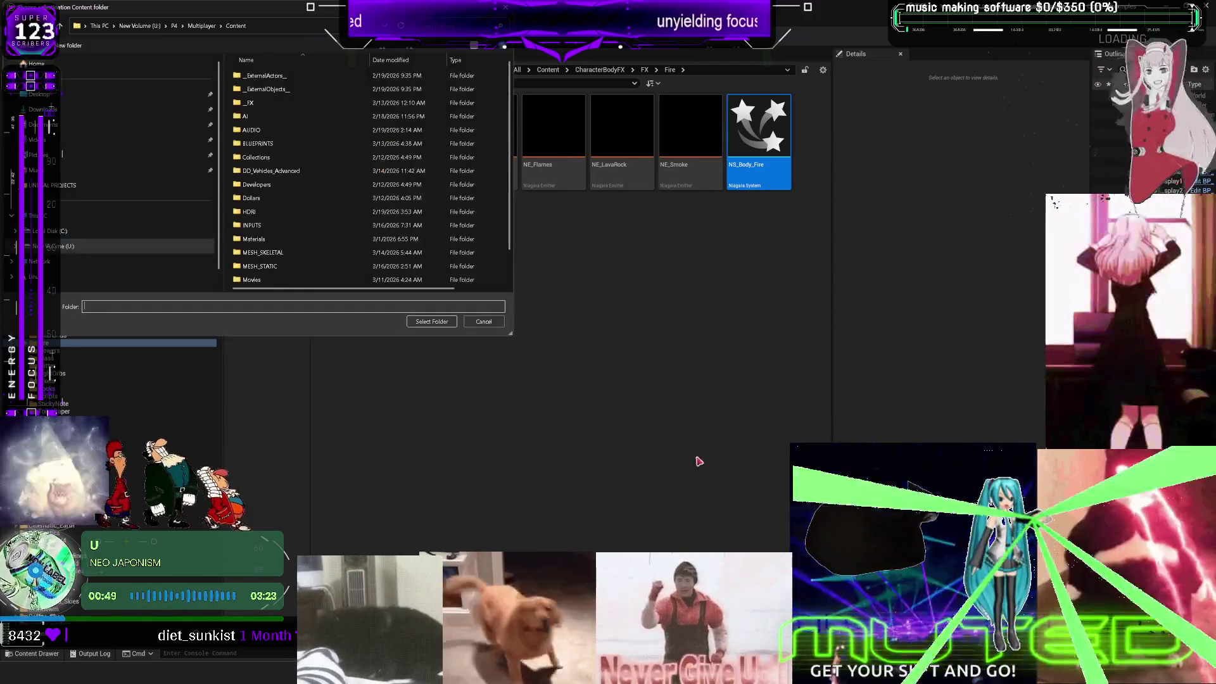
Step: Pick P4/Multiplayer - Copy/Content as the destination, finish the migration, and show the root Content folder
{"action": "left_click", "coordinate": [205, 26]}
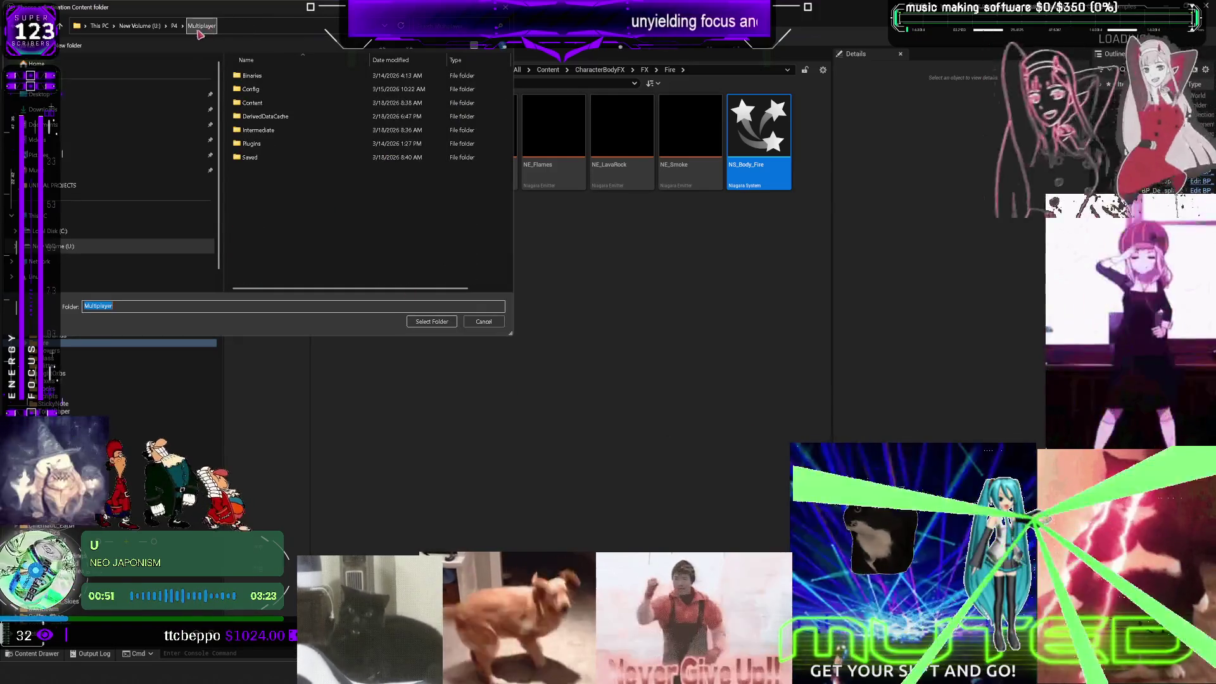
{"action": "left_click", "coordinate": [175, 27]}
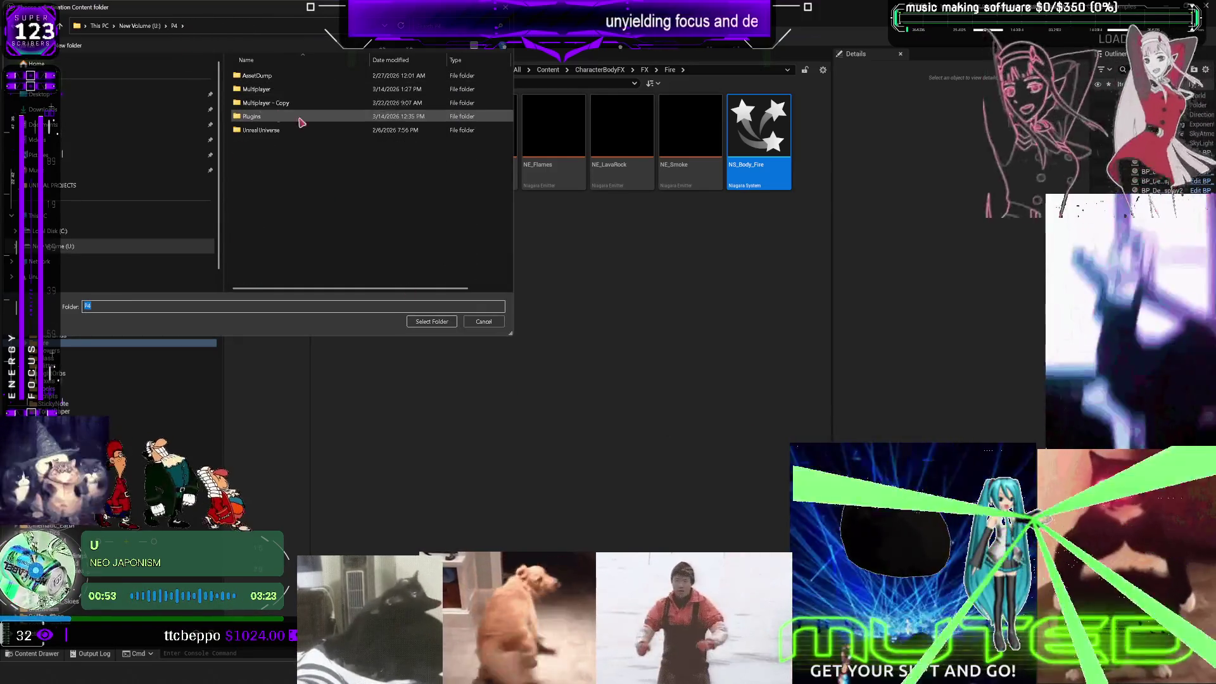
{"action": "double_click", "coordinate": [265, 103]}
{"action": "left_click", "coordinate": [269, 107]}
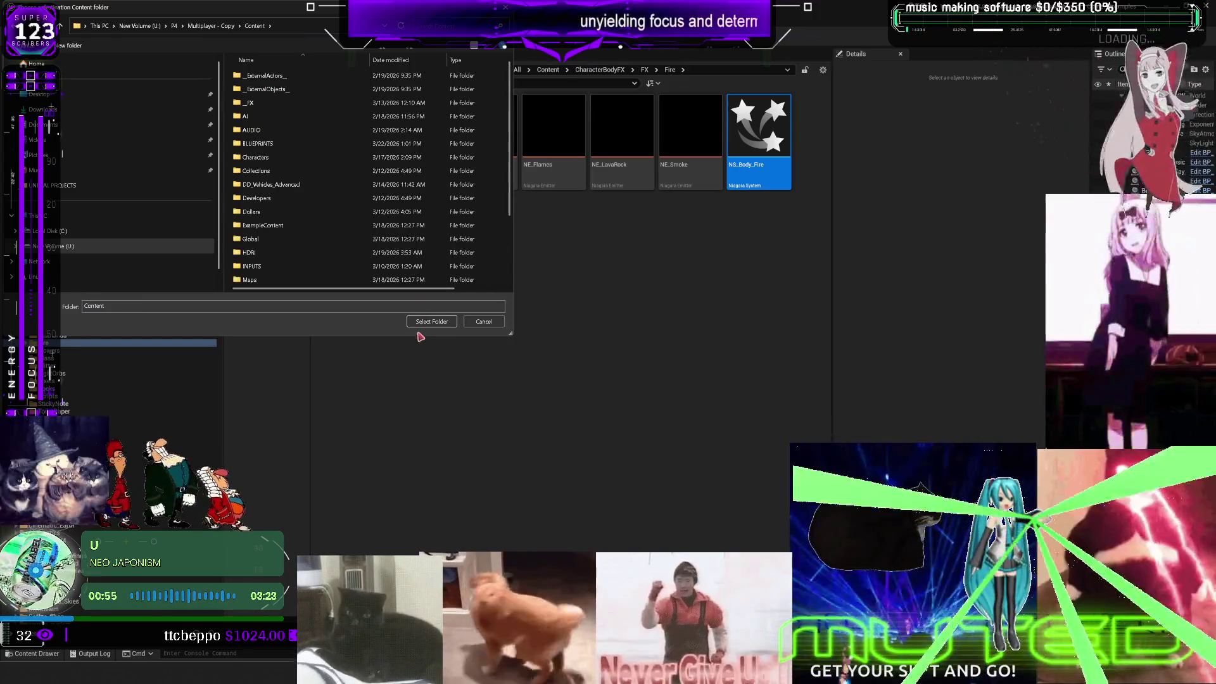
{"action": "left_click", "coordinate": [431, 322]}
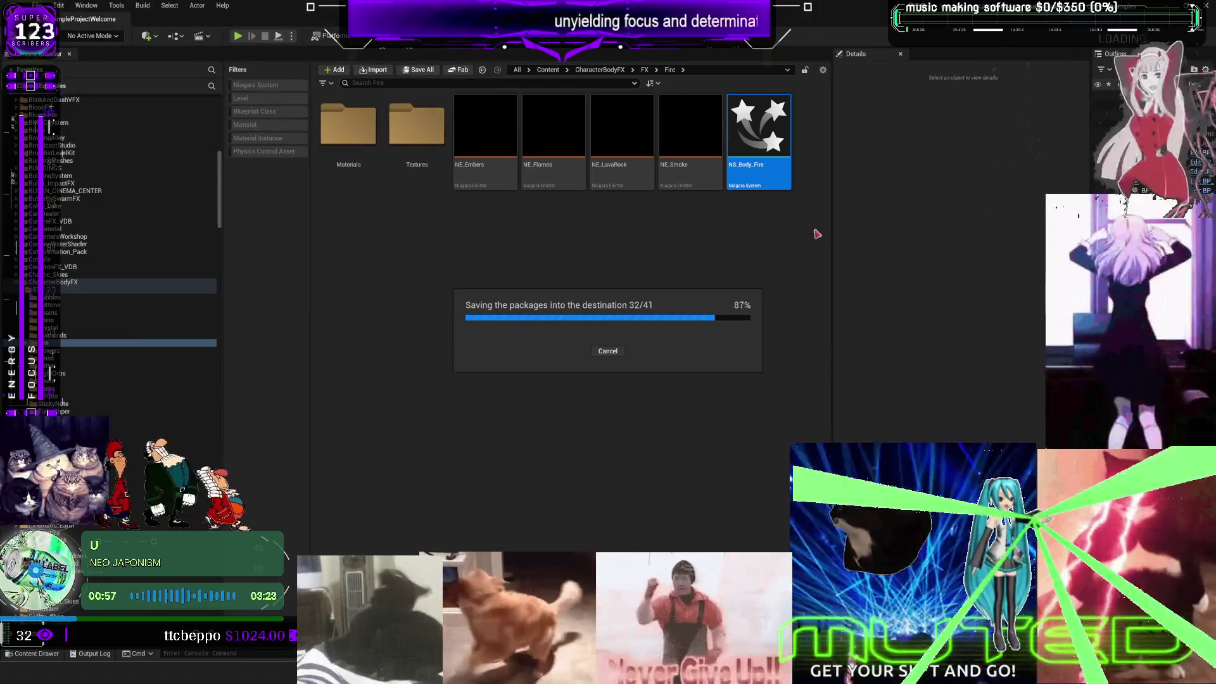
{"action": "scroll", "coordinate": [141, 190], "scroll_direction": "up", "scroll_amount": 15}
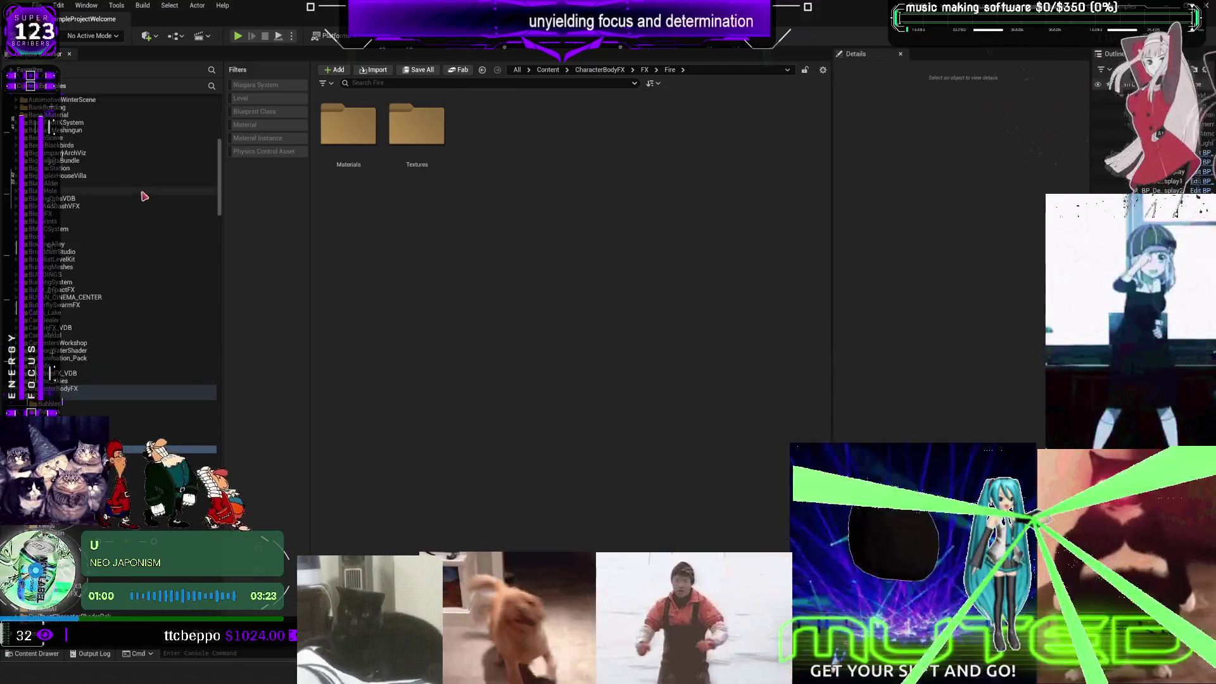
{"action": "left_click", "coordinate": [67, 107]}
{"action": "type", "text": "conce"}
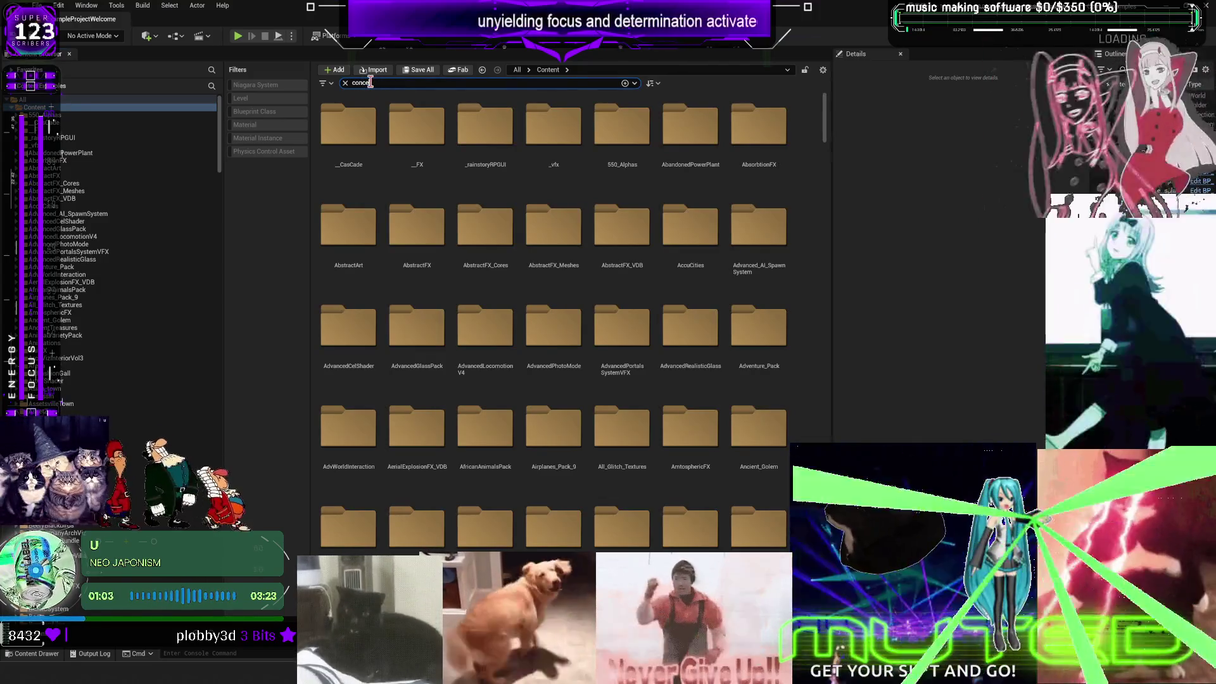
Step: Filter all content to Cascade Particle System assets and search names for 'con'
{"action": "key", "text": "BackSpace"}
{"action": "key", "text": "BackSpace"}
{"action": "type", "text": "s"}
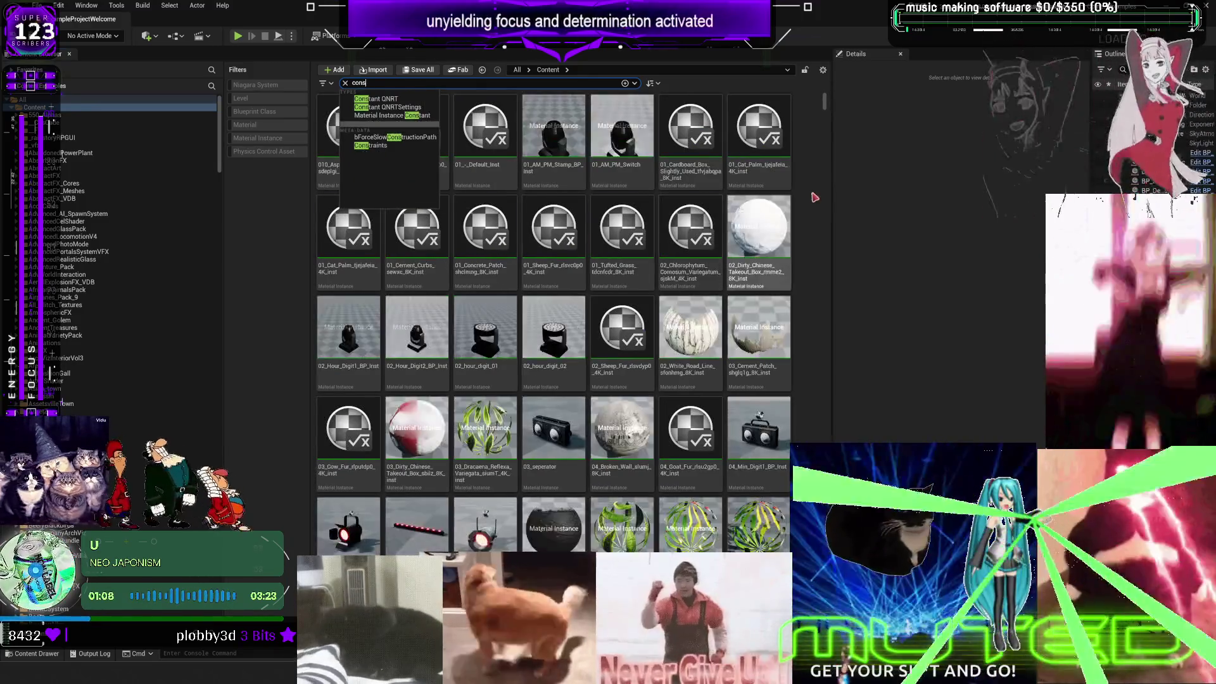
{"action": "type", "text": "e"}
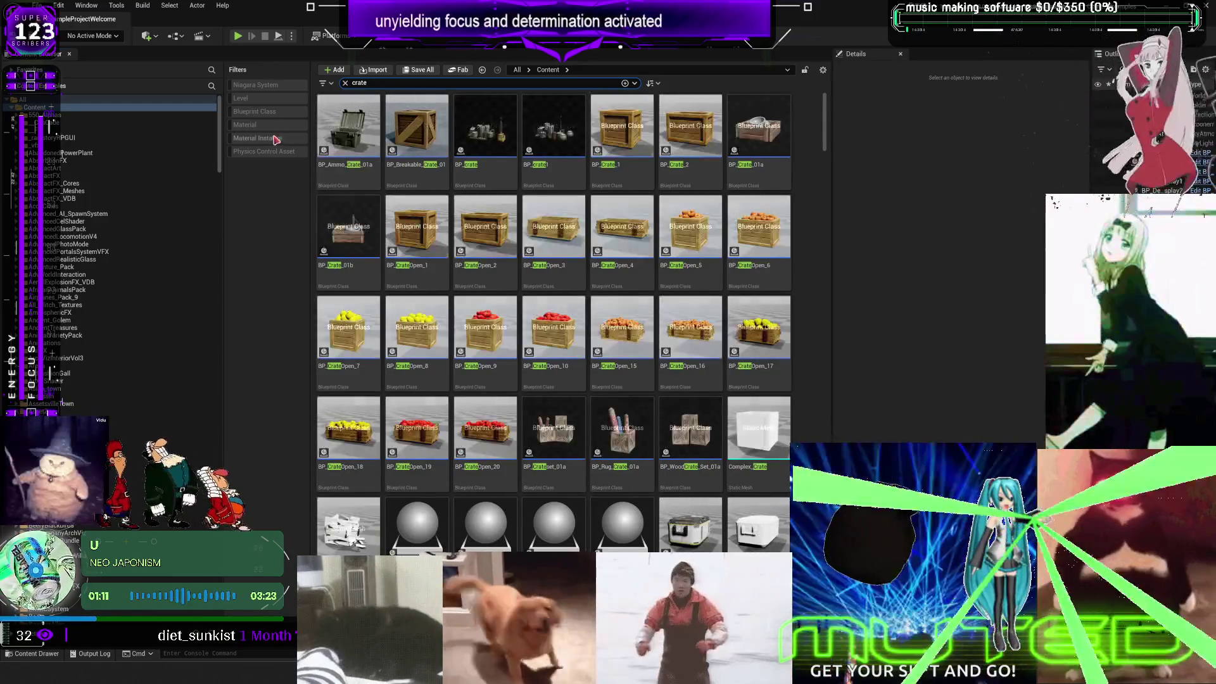
{"action": "left_click", "coordinate": [324, 84]}
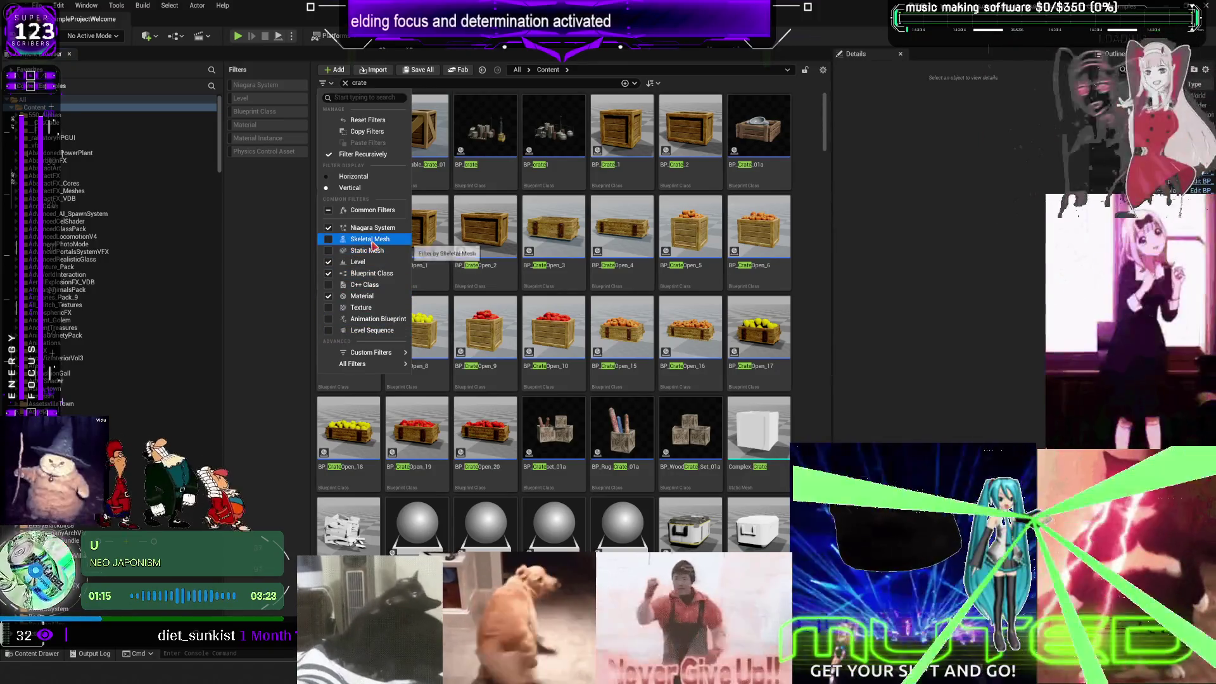
{"action": "mouse_move", "coordinate": [377, 353]}
{"action": "mouse_move", "coordinate": [511, 423]}
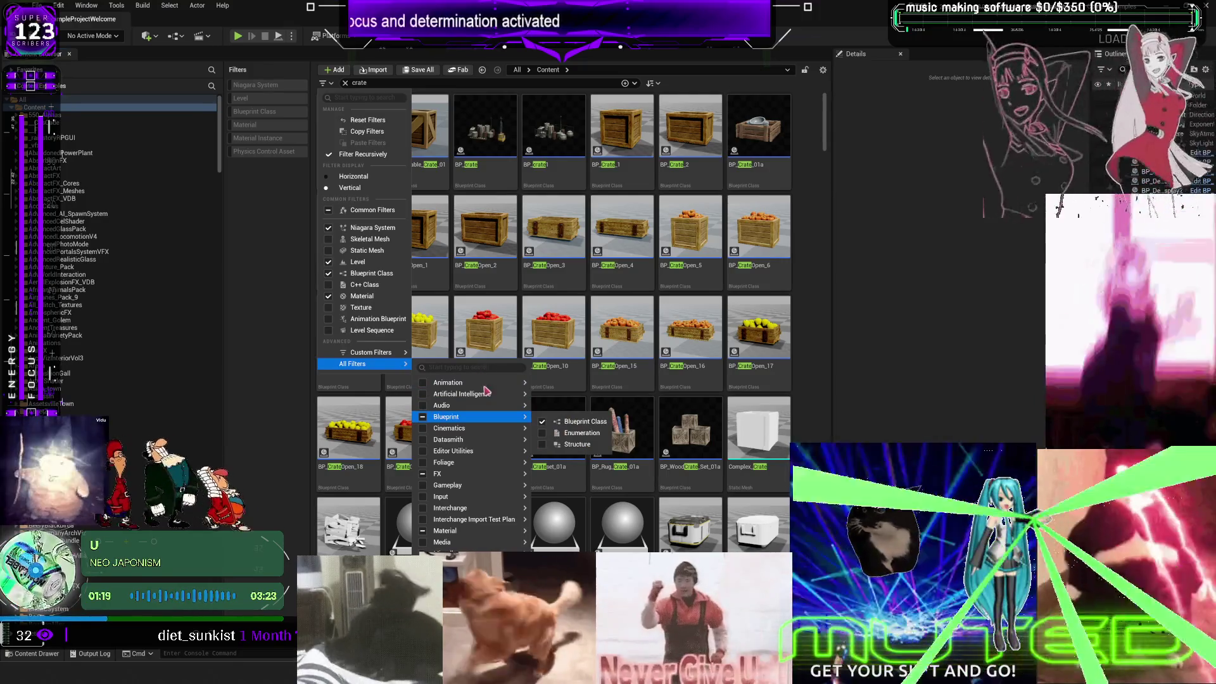
{"action": "left_click", "coordinate": [475, 367]}
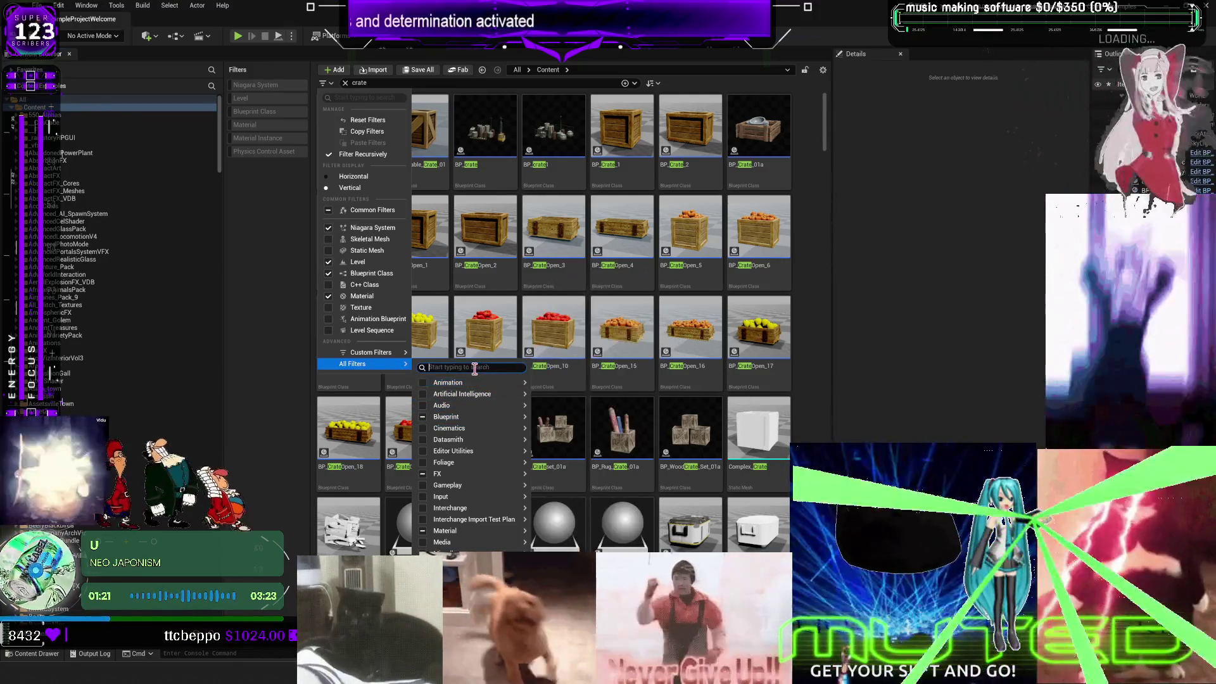
{"action": "type", "text": "parti"}
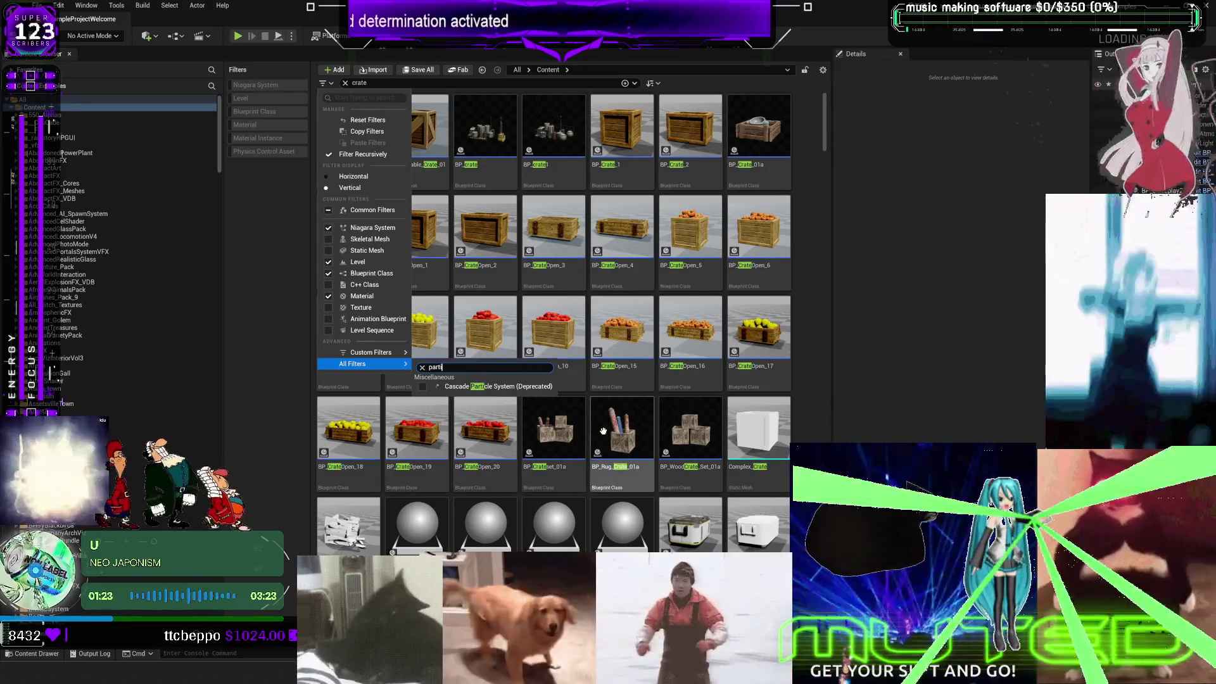
{"action": "left_click", "coordinate": [446, 388]}
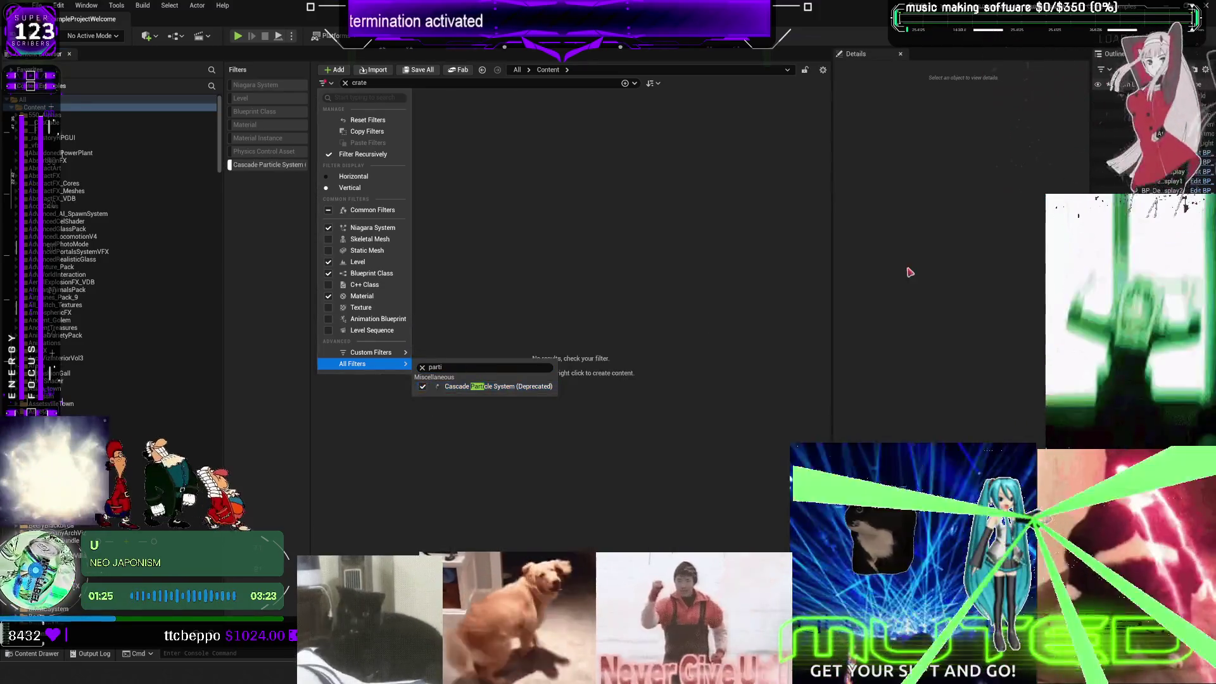
{"action": "key", "text": "Escape"}
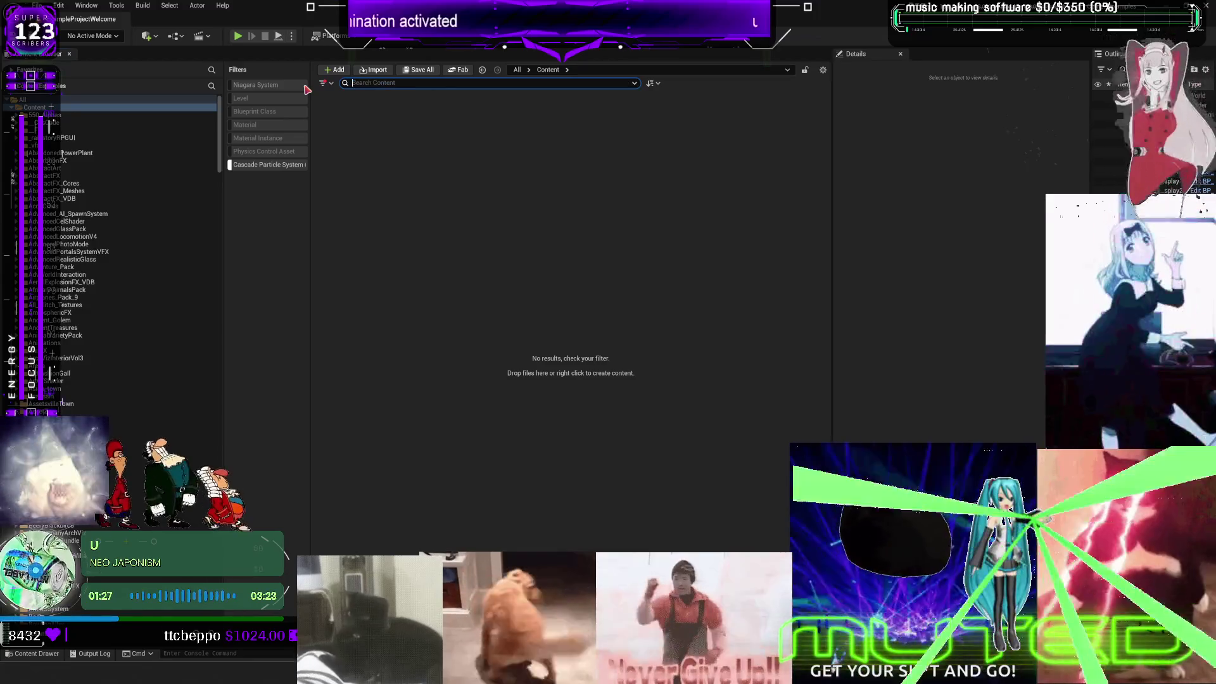
{"action": "type", "text": "col"}
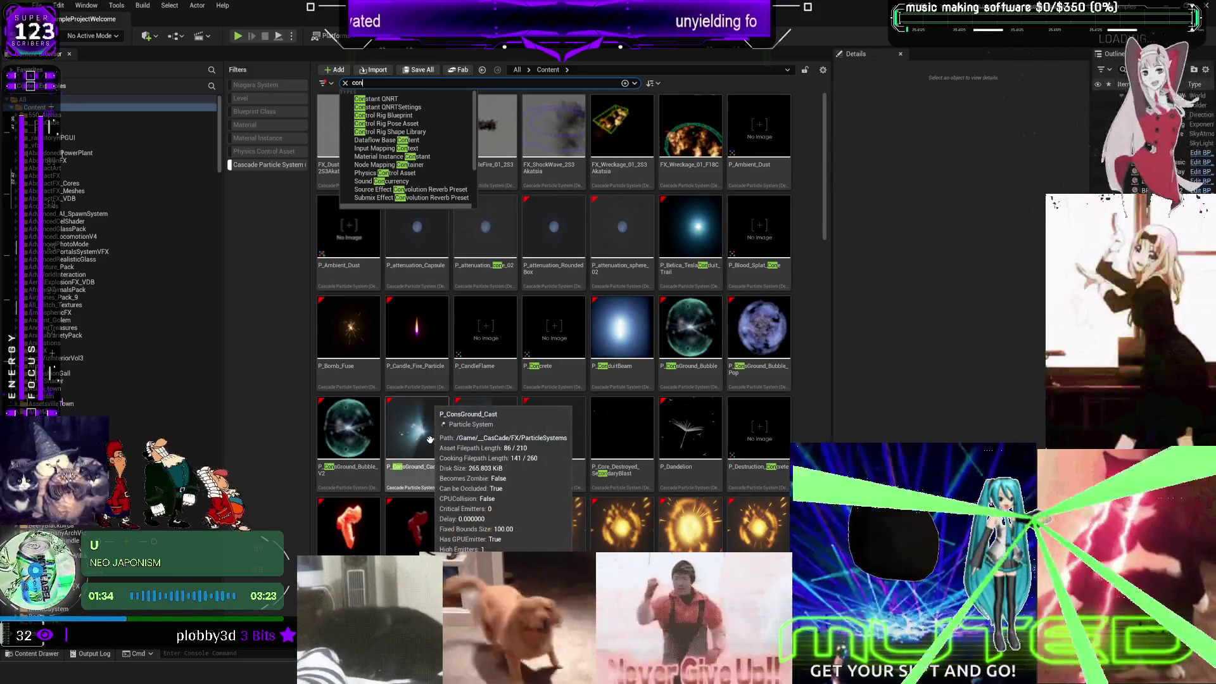
Step: Preview P_ConsGround_Cast, then browse back through the particle system list
{"action": "double_click", "coordinate": [418, 437]}
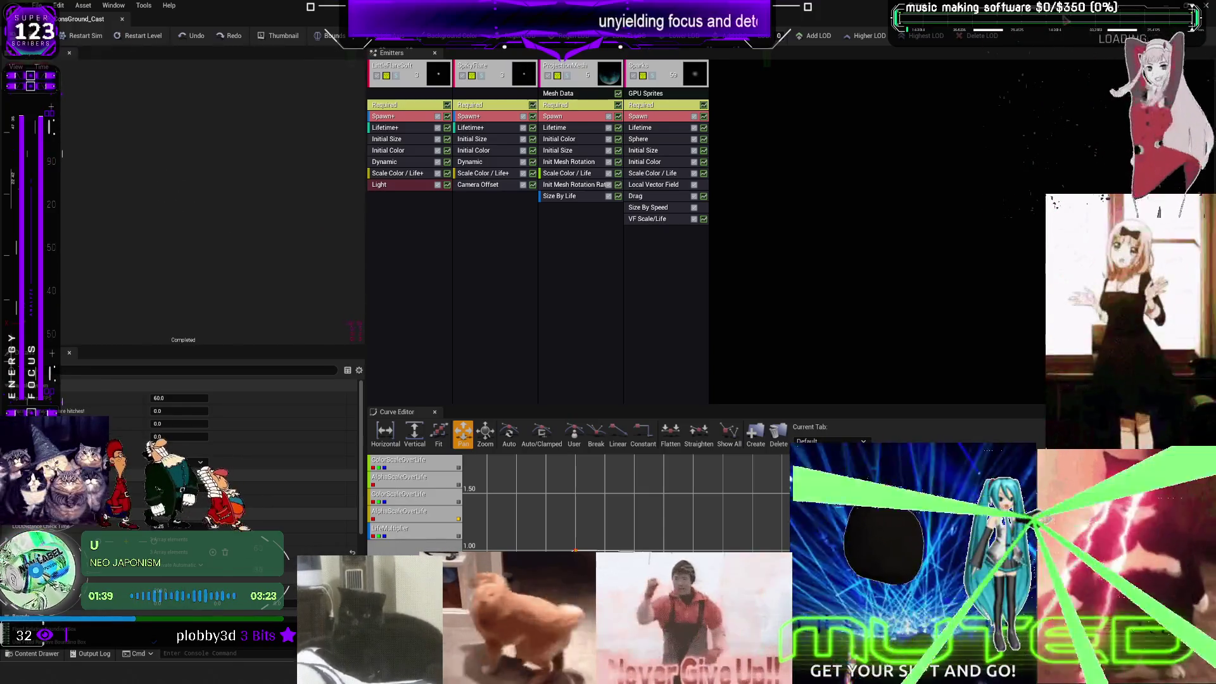
{"action": "key", "text": "ctrl+b"}
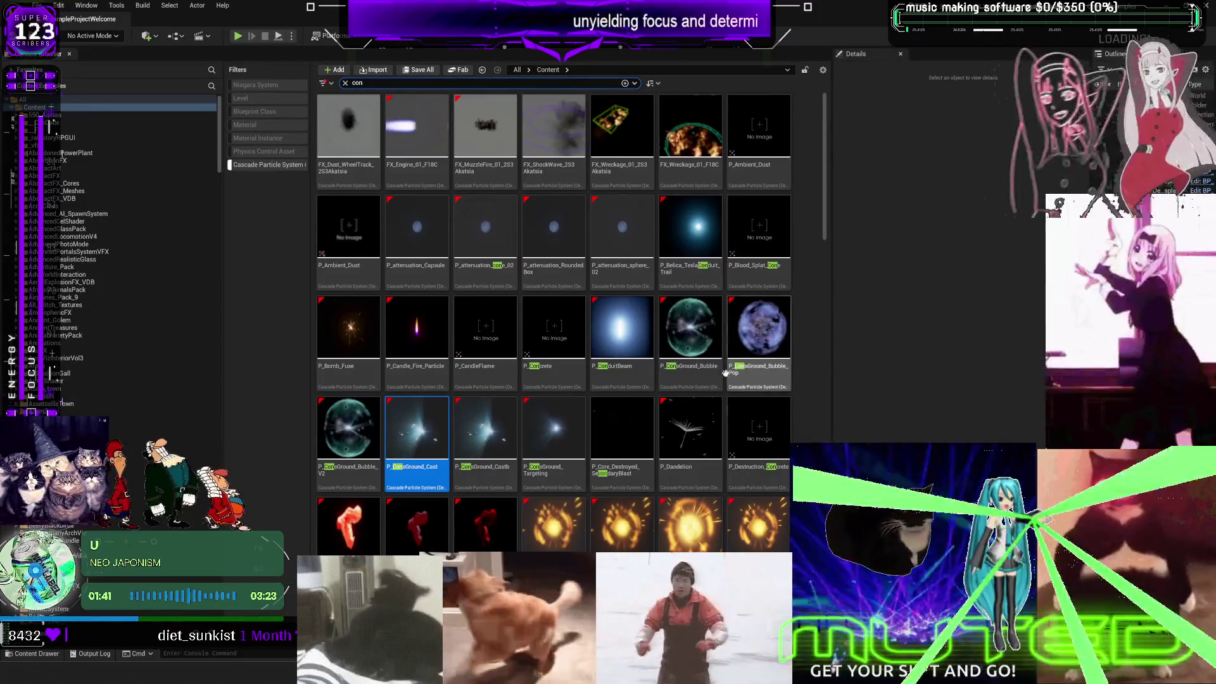
{"action": "scroll", "coordinate": [755, 422], "scroll_direction": "down", "scroll_amount": 2}
{"action": "scroll", "coordinate": [755, 423], "scroll_direction": "down", "scroll_amount": 2}
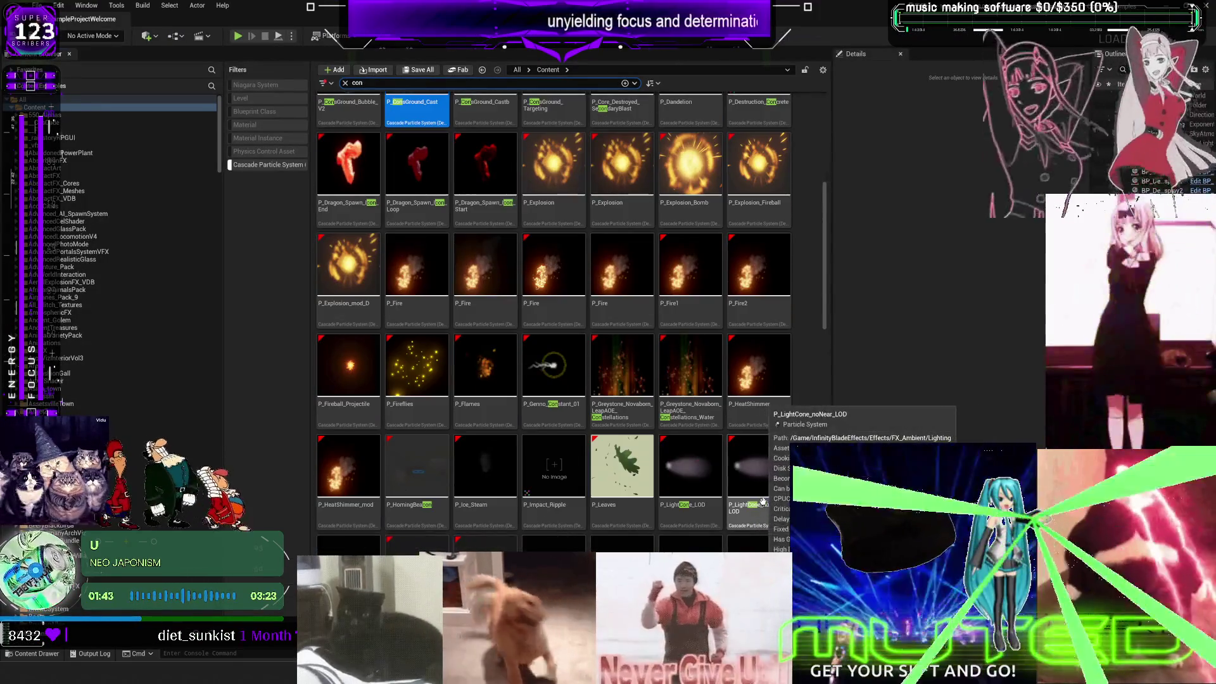
{"action": "scroll", "coordinate": [691, 406], "scroll_direction": "down", "scroll_amount": 10}
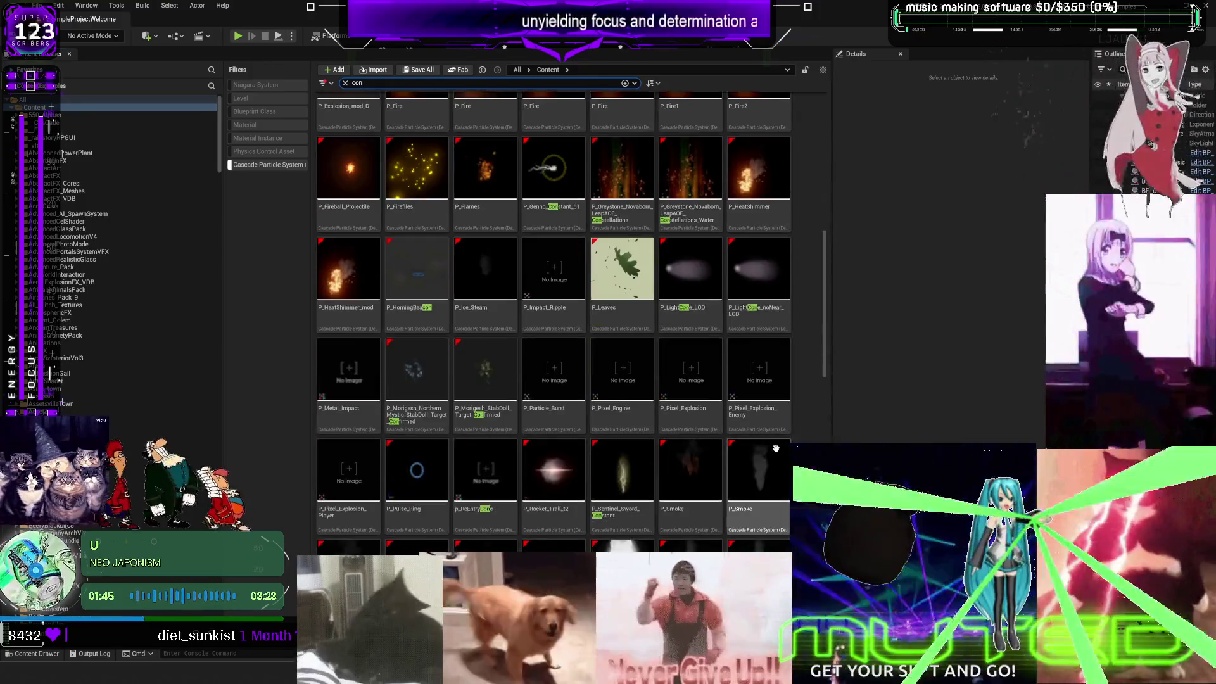
{"action": "scroll", "coordinate": [787, 438], "scroll_direction": "down", "scroll_amount": 4}
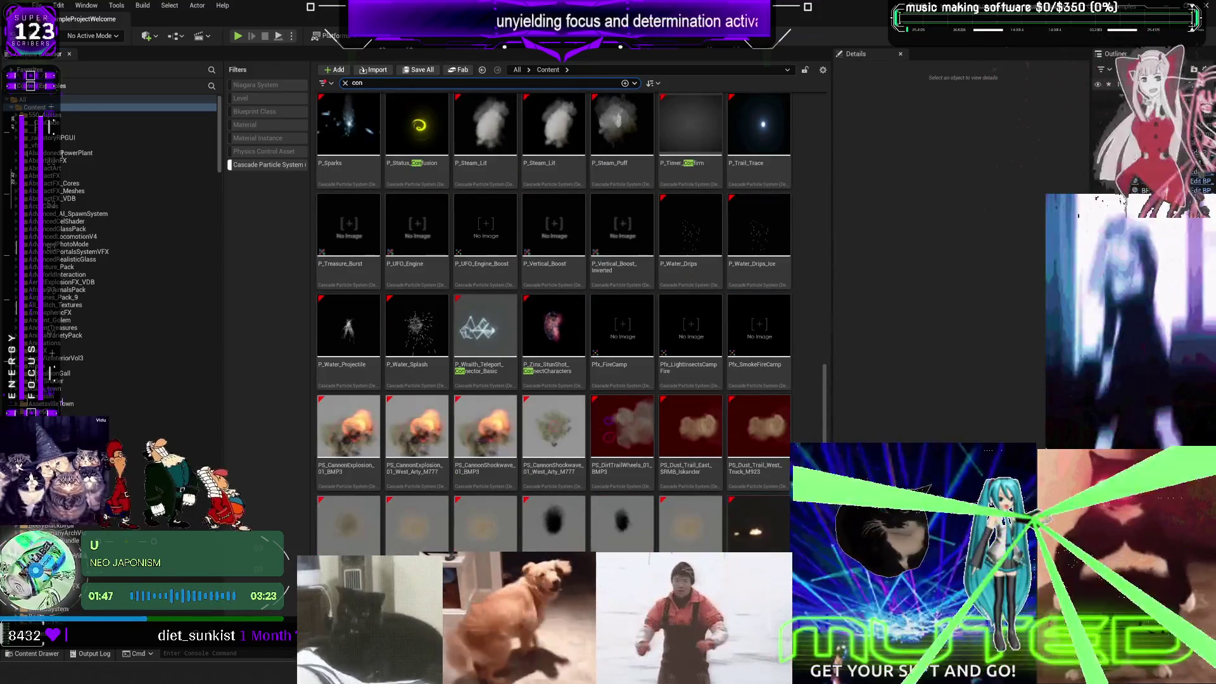
{"action": "scroll", "coordinate": [788, 436], "scroll_direction": "down", "scroll_amount": 1}
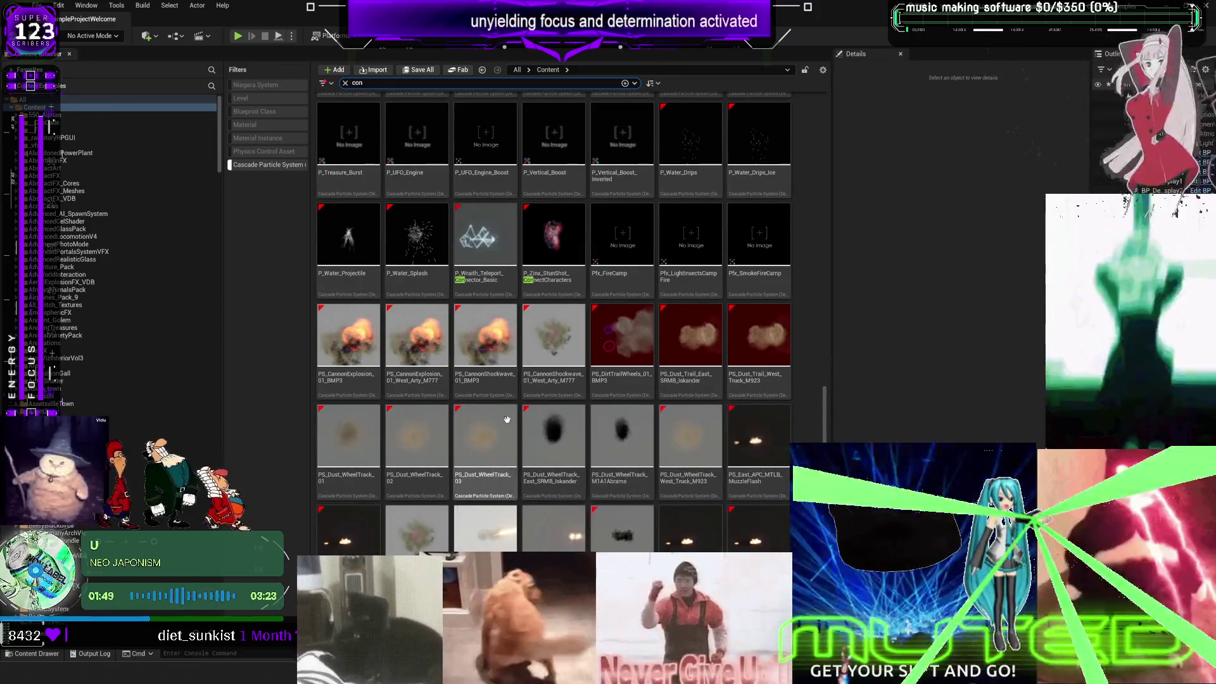
{"action": "scroll", "coordinate": [700, 427], "scroll_direction": "down", "scroll_amount": 3}
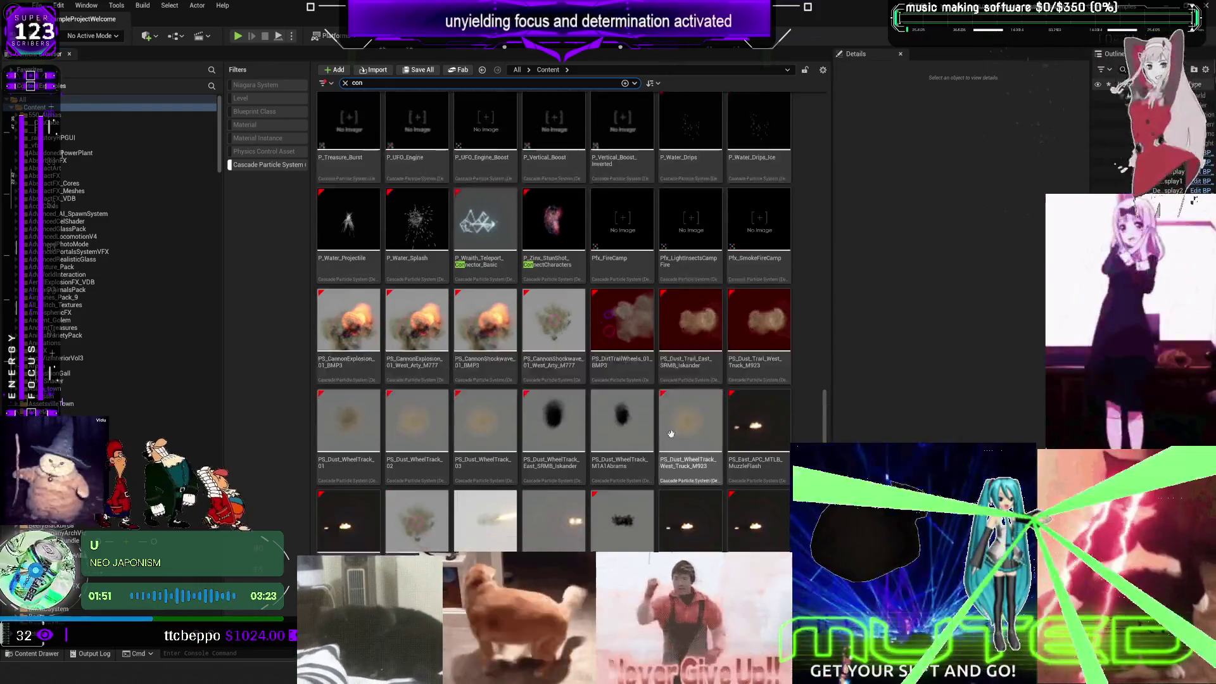
{"action": "scroll", "coordinate": [699, 427], "scroll_direction": "down", "scroll_amount": 2}
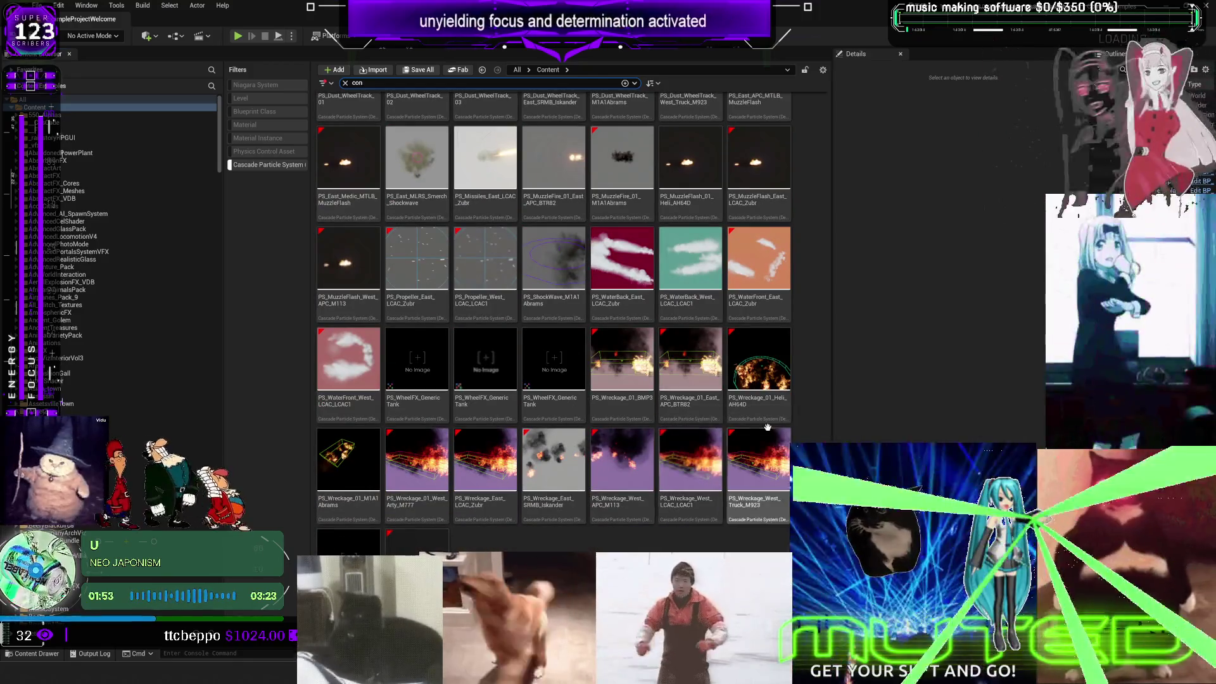
{"action": "scroll", "coordinate": [446, 207], "scroll_direction": "up", "scroll_amount": 15}
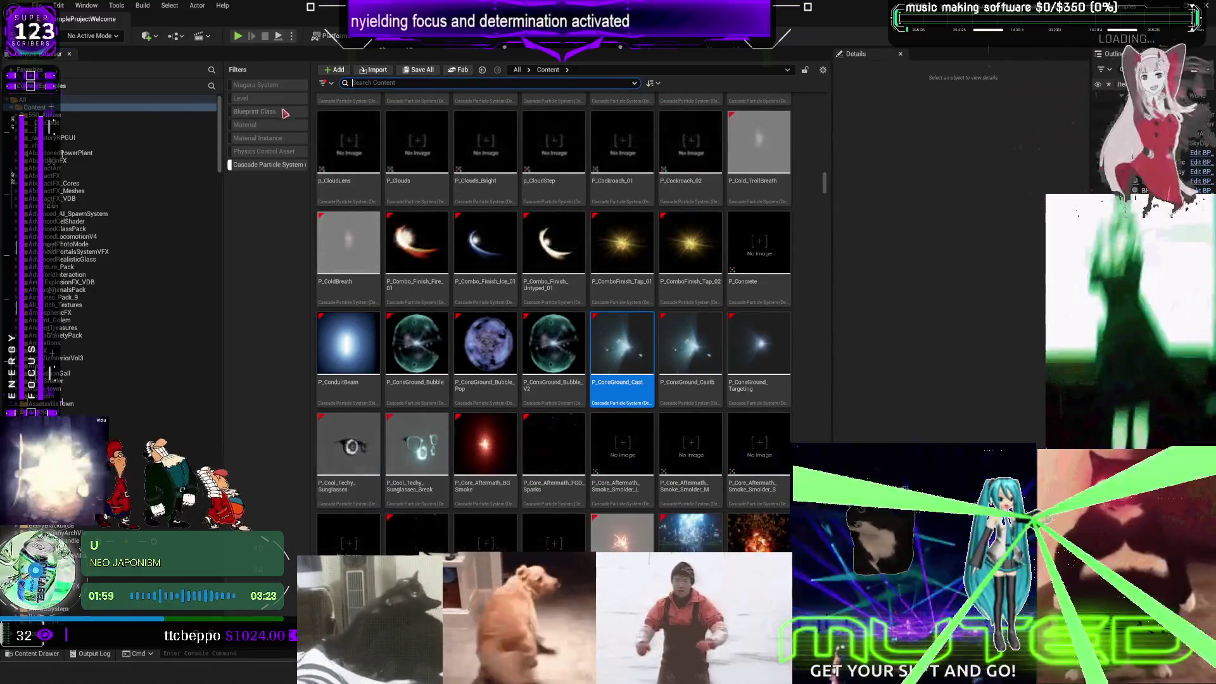
Step: Include Niagara Systems in the filter and open P_ComboFinish_Tap_01 in the Cascade editor
{"action": "left_click", "coordinate": [324, 85]}
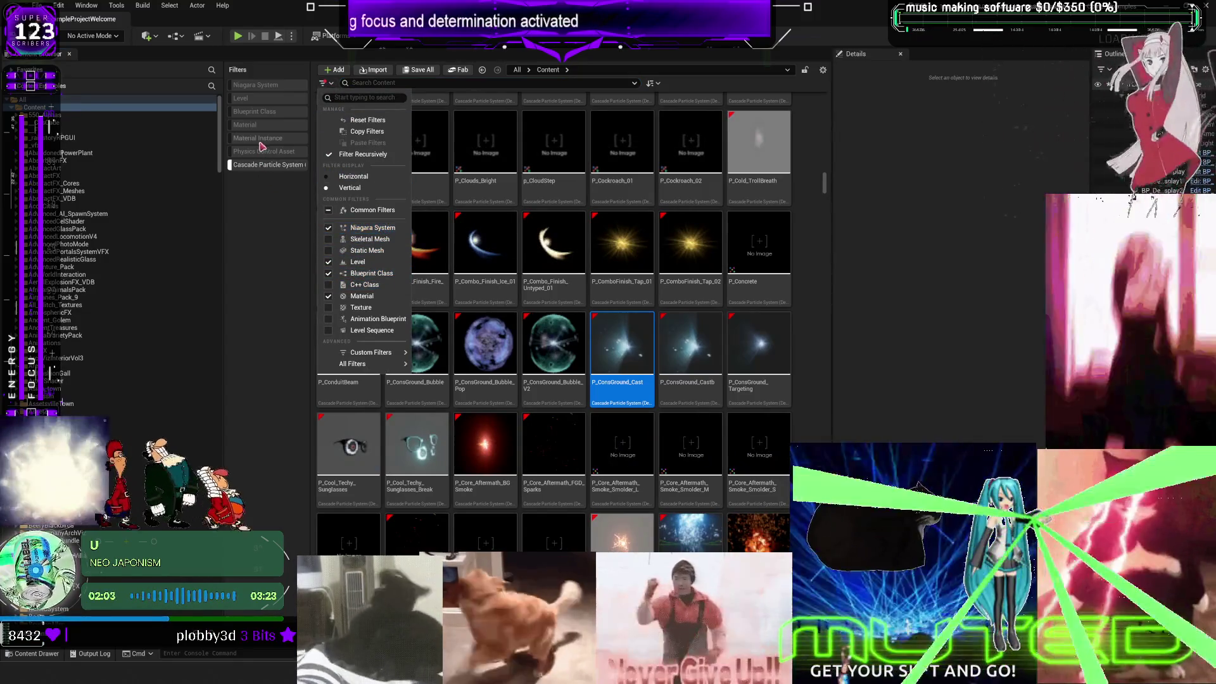
{"action": "left_click", "coordinate": [268, 92]}
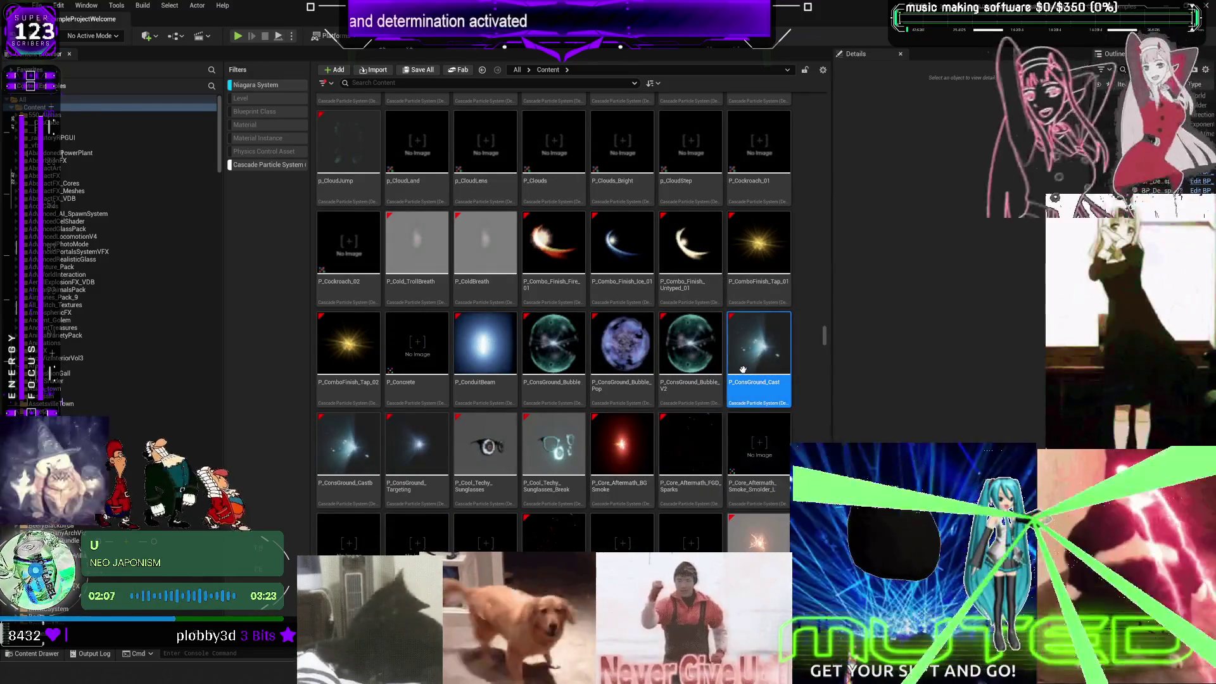
{"action": "double_click", "coordinate": [773, 245]}
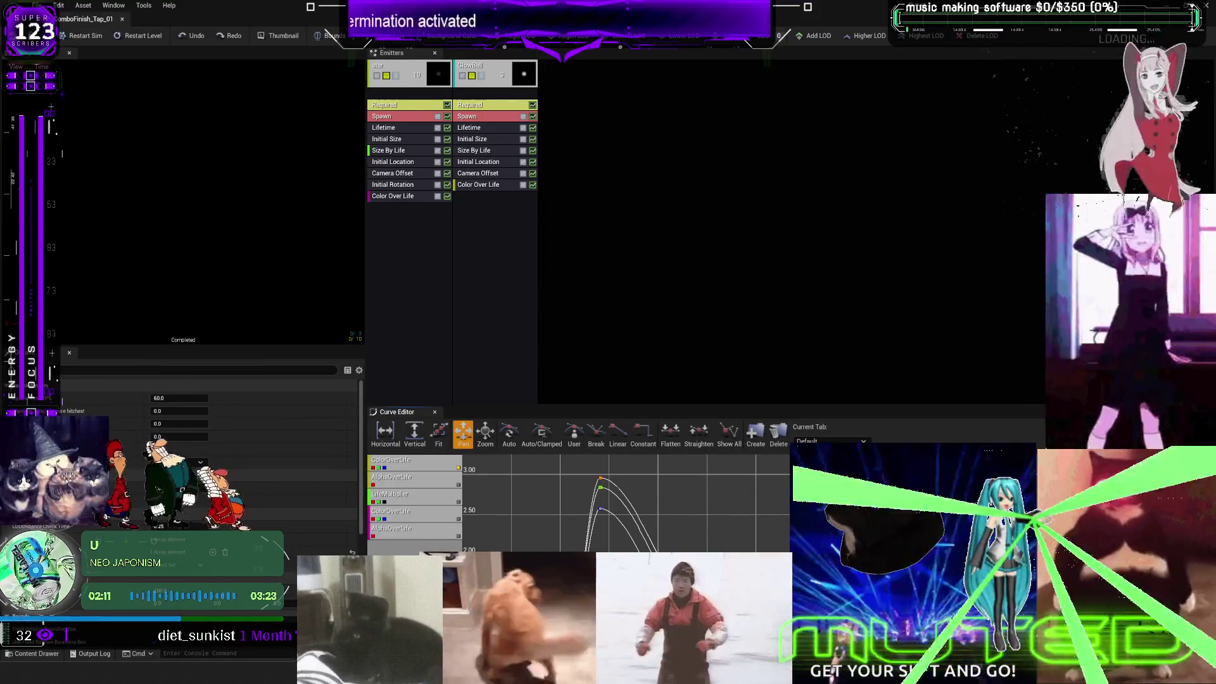
Step: Migrate P_ComboFinish_Tap_01 with its dependencies to the other project, then open P_CoreGround_Bubble_V2
{"action": "left_click", "coordinate": [123, 19]}
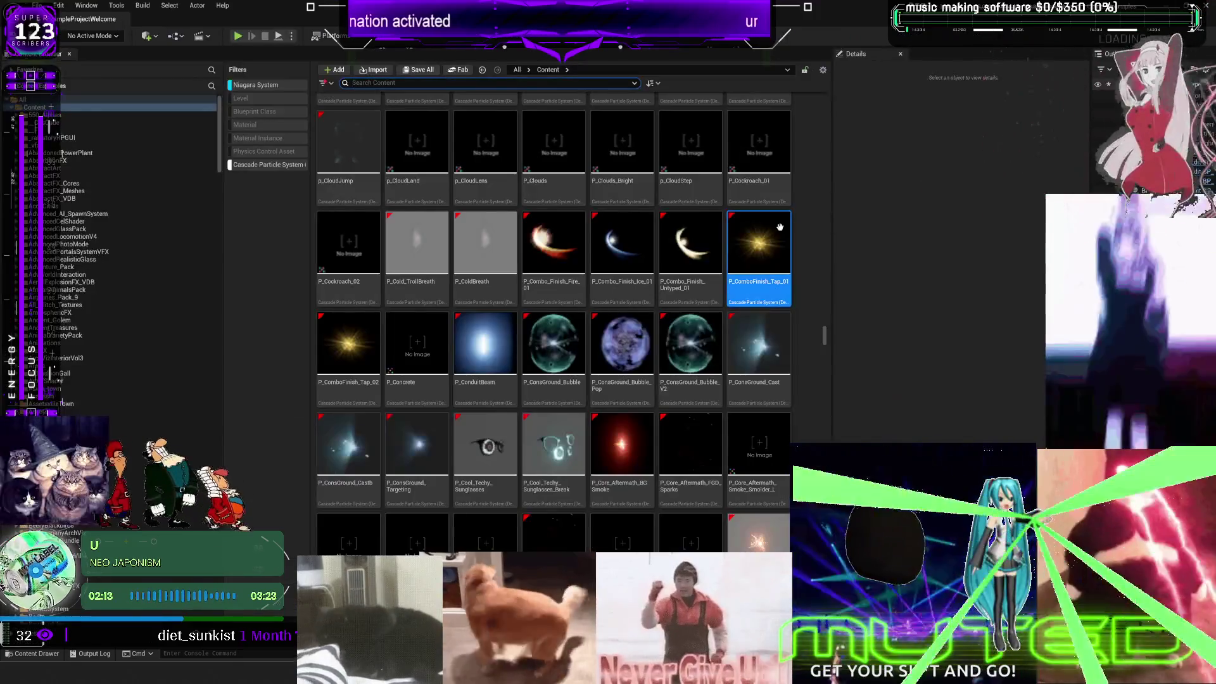
{"action": "right_click", "coordinate": [785, 233]}
{"action": "mouse_move", "coordinate": [875, 378]}
{"action": "mouse_move", "coordinate": [899, 362]}
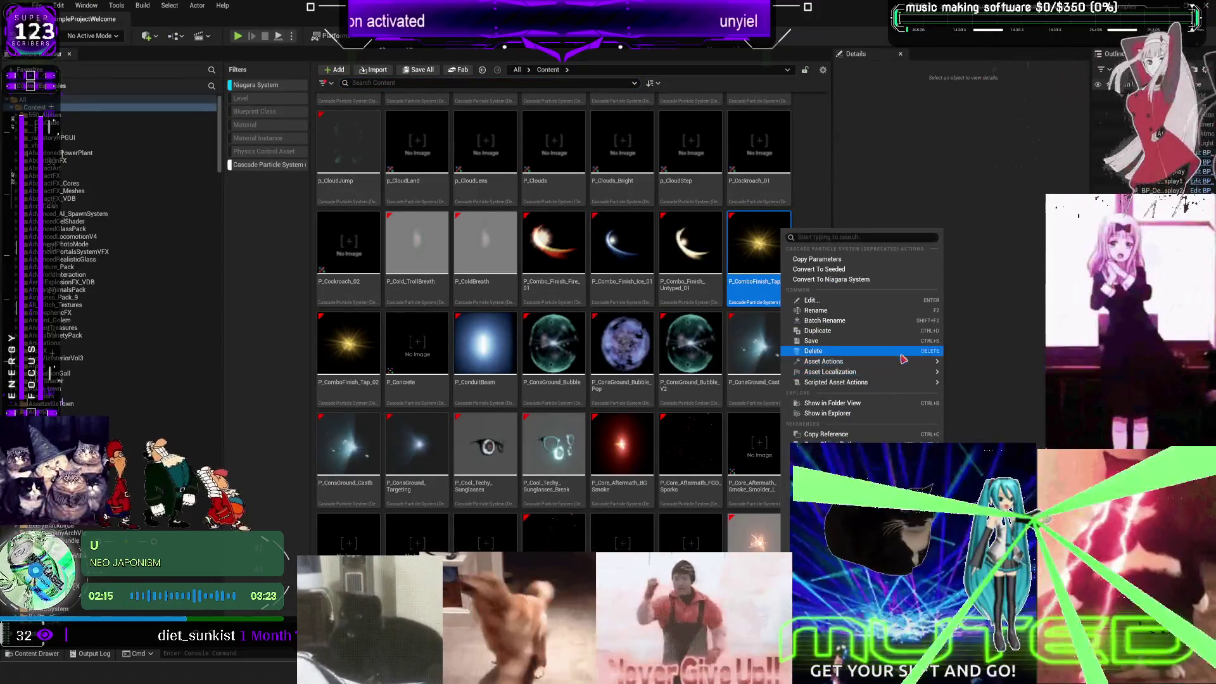
{"action": "left_click", "coordinate": [969, 451]}
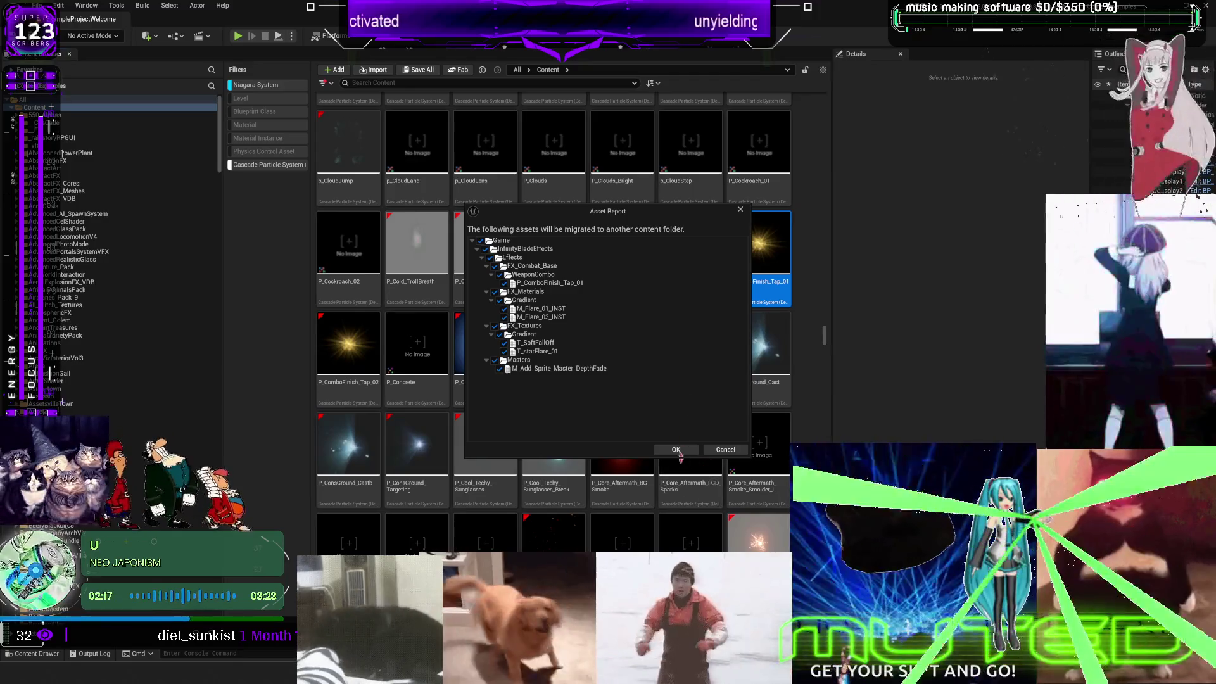
{"action": "left_click", "coordinate": [677, 450]}
{"action": "left_click", "coordinate": [431, 321]}
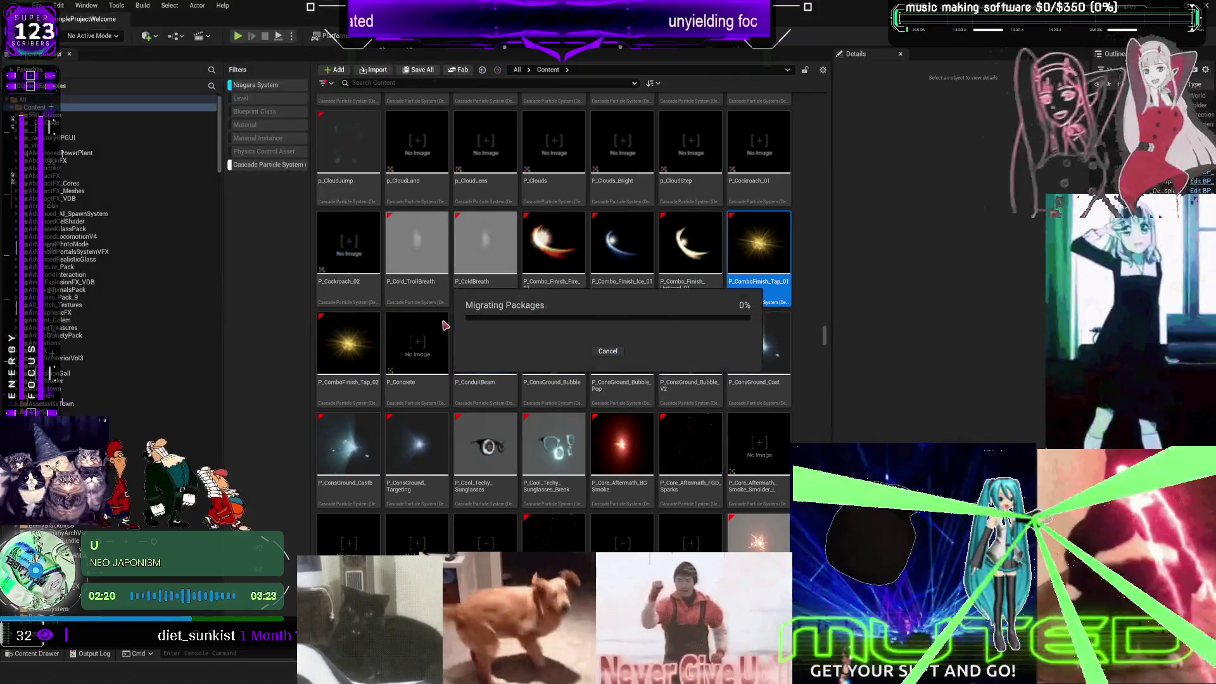
{"action": "scroll", "coordinate": [656, 371], "scroll_direction": "down", "scroll_amount": 3}
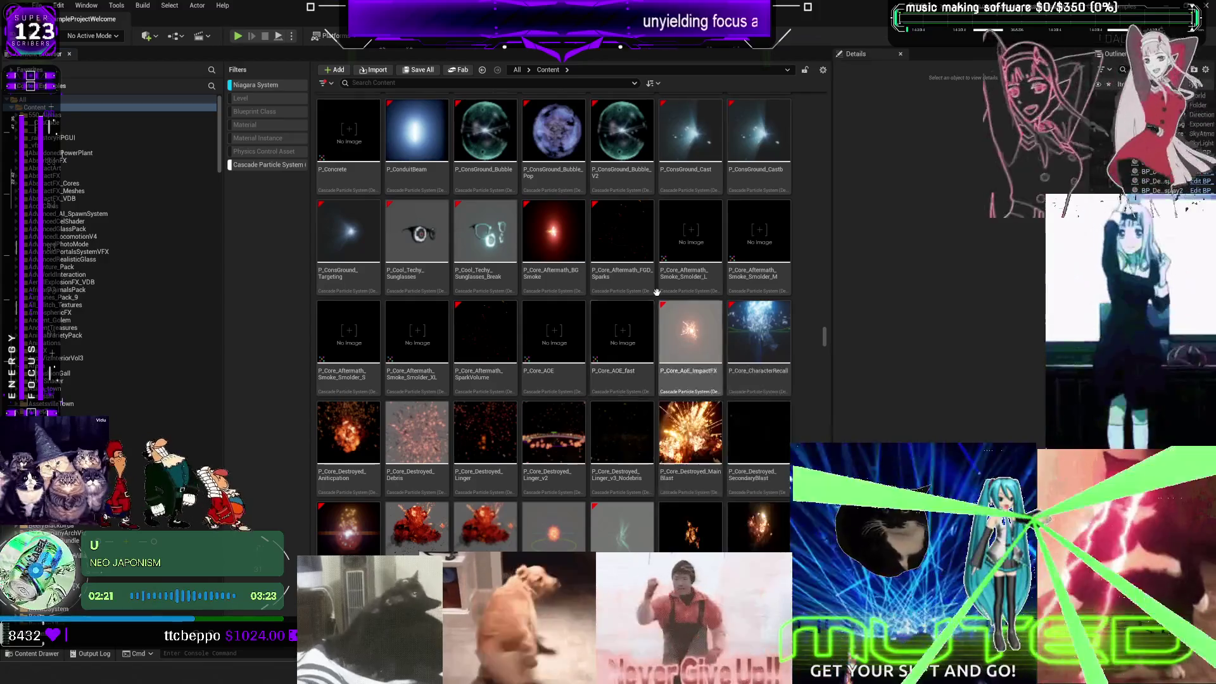
{"action": "double_click", "coordinate": [622, 133]}
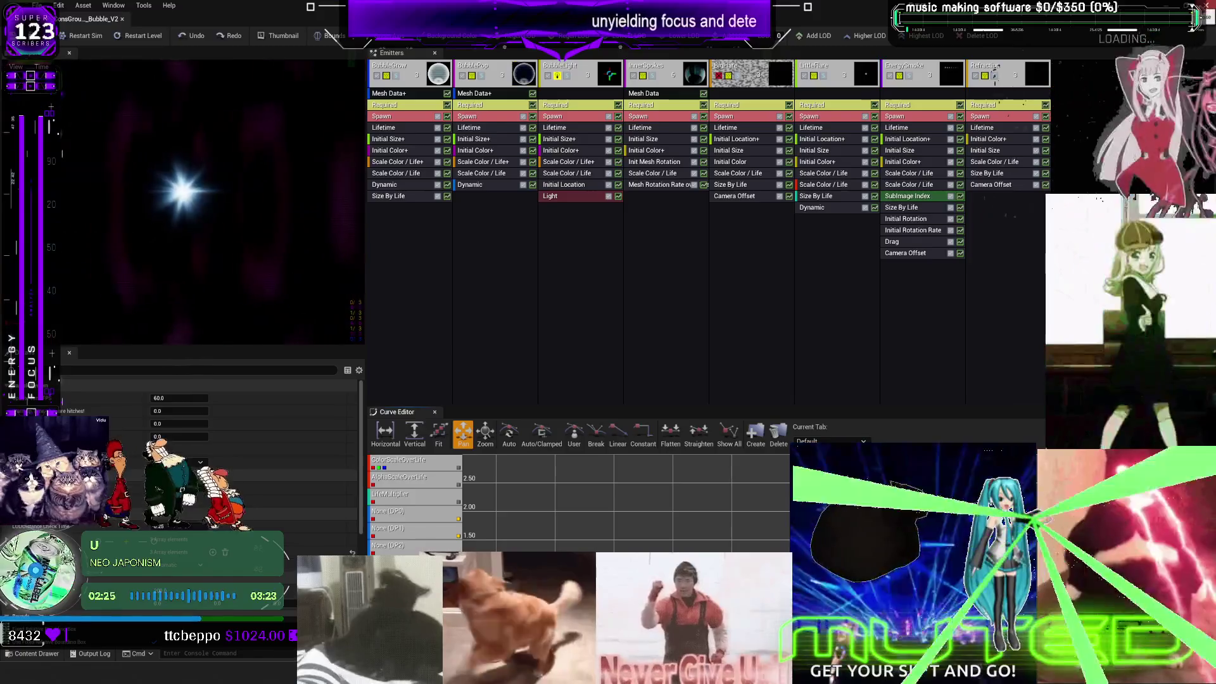
Step: Preview P_CoreGround_Bubble and P_CoreGround_Bubble_Pop, then open P_Crunch_Primary_Impact
{"action": "key", "text": "alt+Tab"}
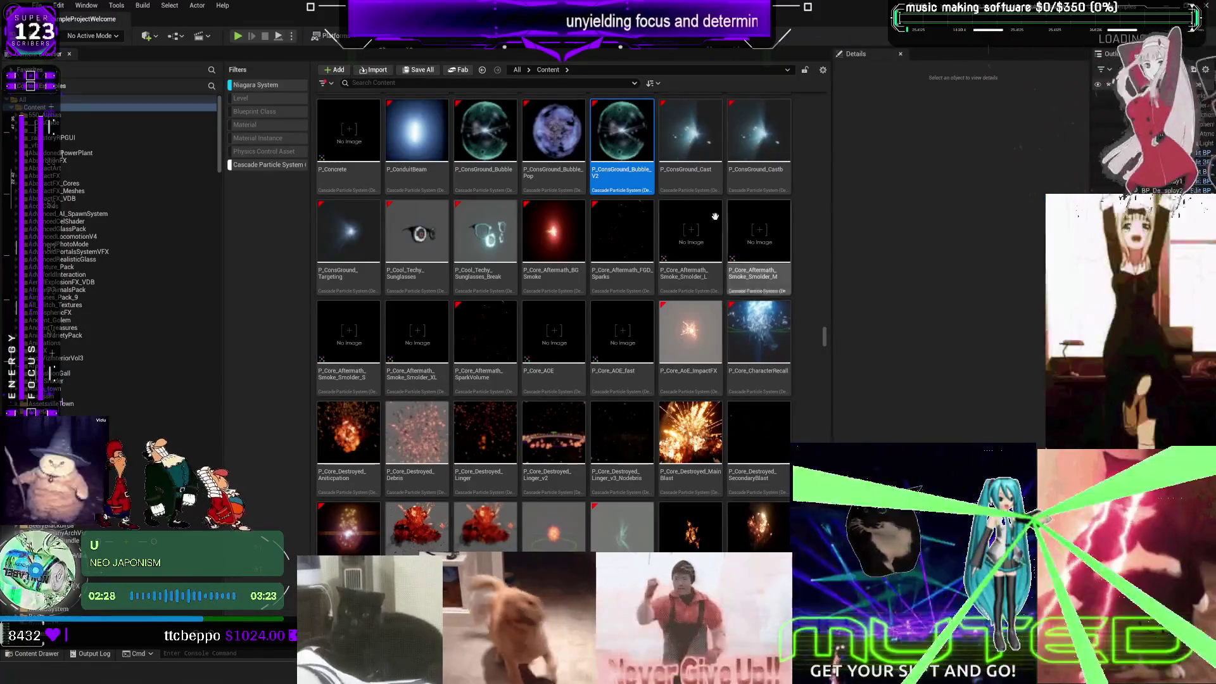
{"action": "double_click", "coordinate": [490, 143]}
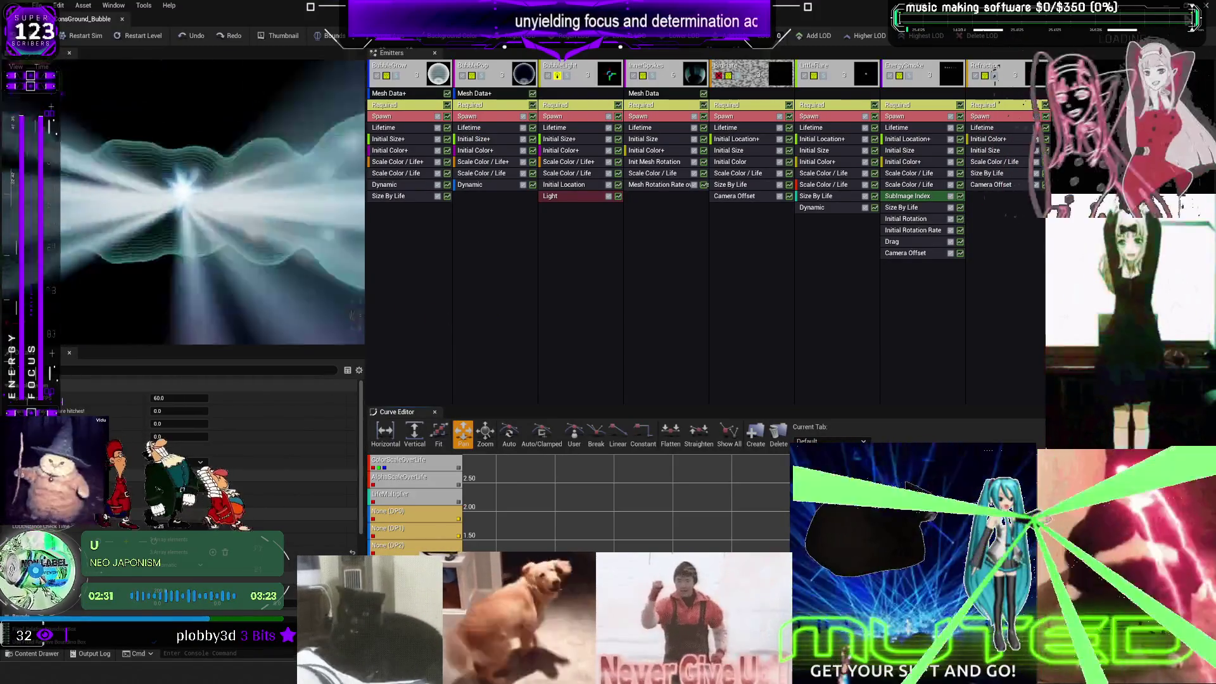
{"action": "key", "text": "alt+Tab"}
{"action": "key", "text": "alt+Tab"}
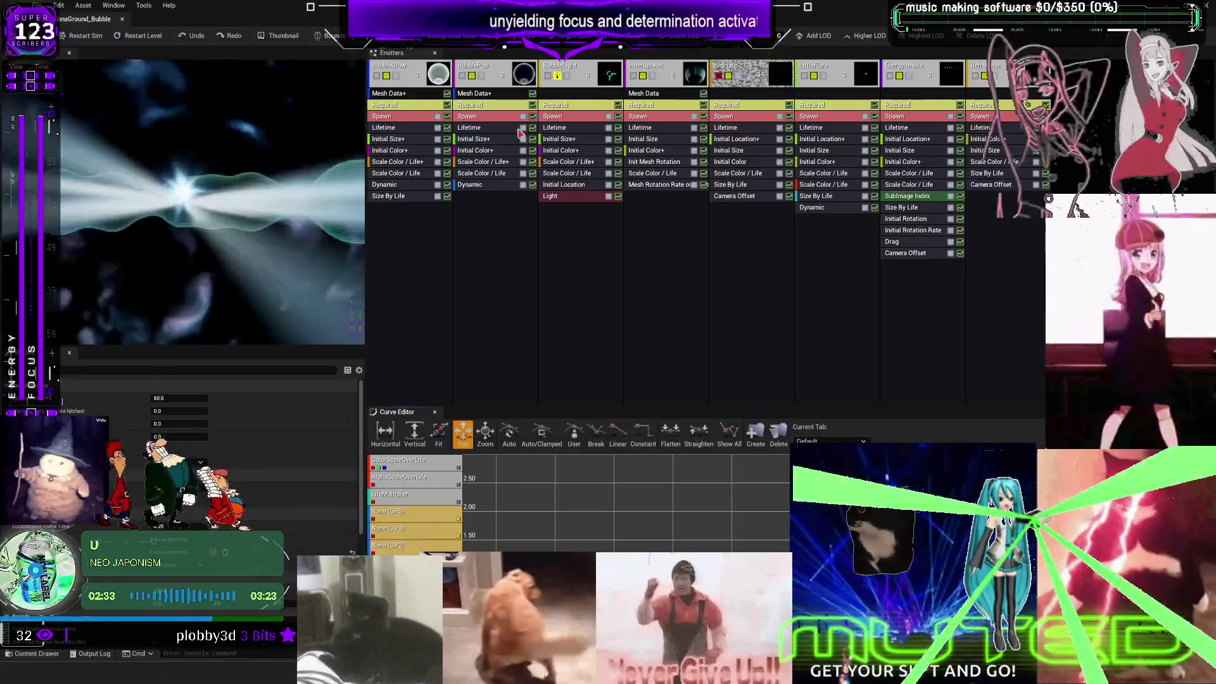
{"action": "key", "text": "alt+Tab"}
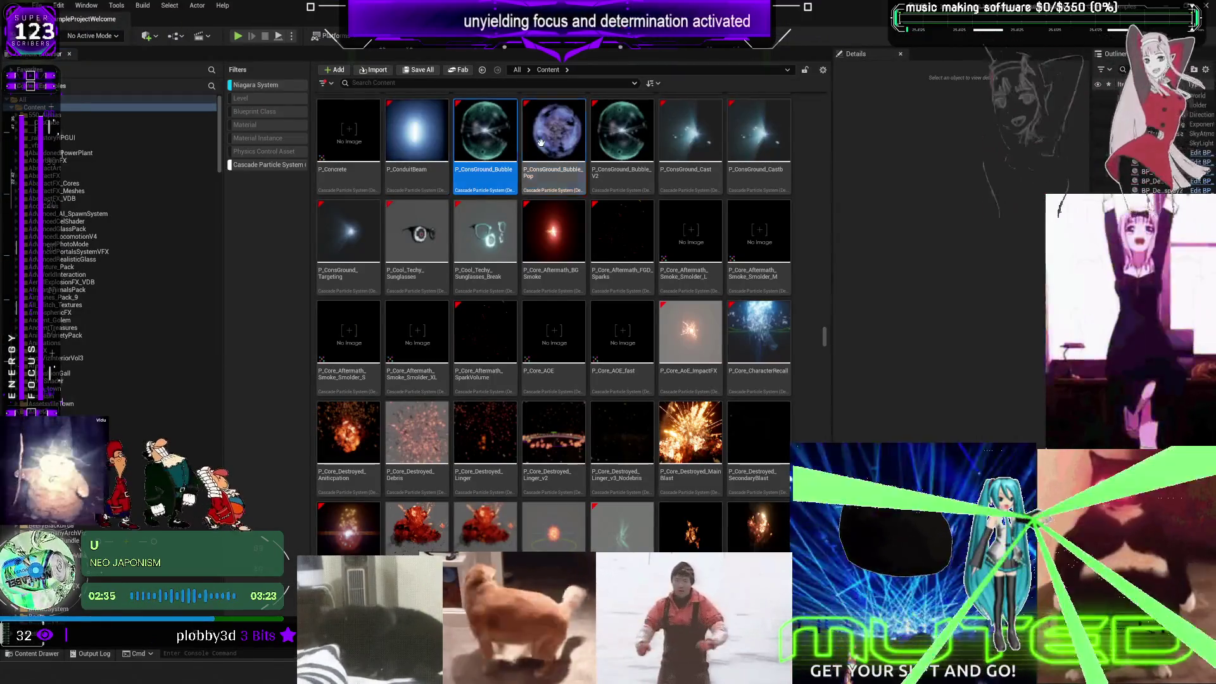
{"action": "double_click", "coordinate": [553, 133]}
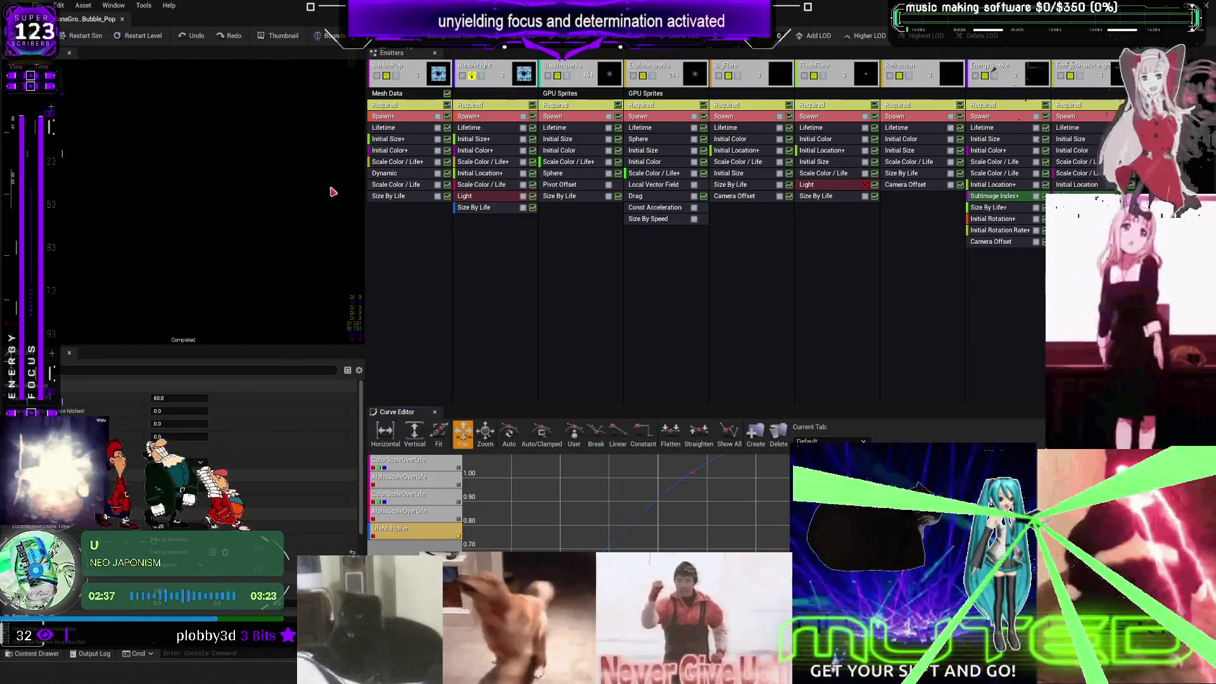
{"action": "key", "text": "alt+Tab"}
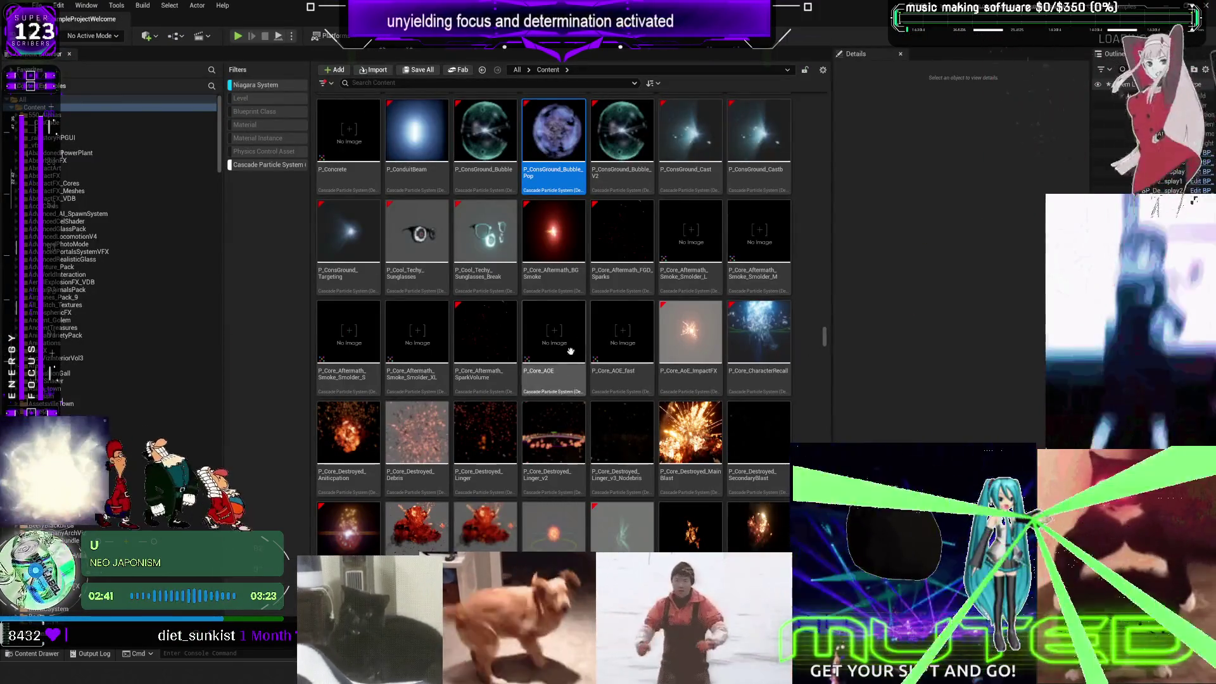
{"action": "scroll", "coordinate": [737, 453], "scroll_direction": "down", "scroll_amount": 5}
{"action": "scroll", "coordinate": [737, 454], "scroll_direction": "down", "scroll_amount": 10}
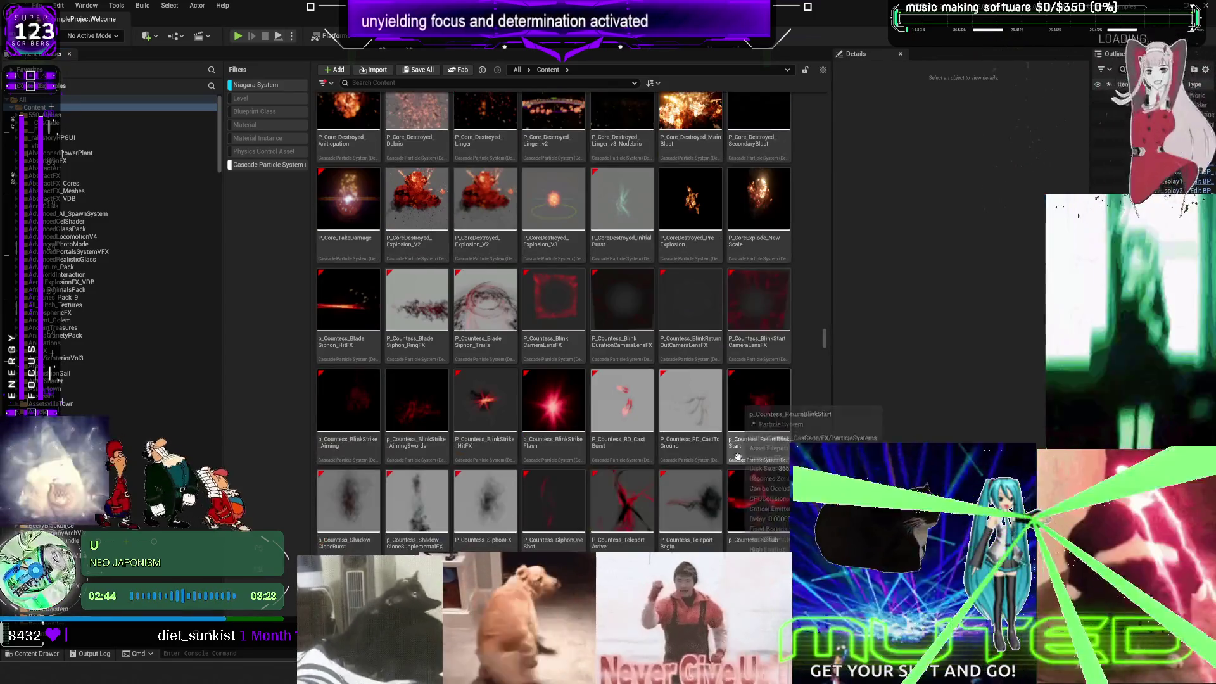
{"action": "scroll", "coordinate": [704, 366], "scroll_direction": "down", "scroll_amount": 15}
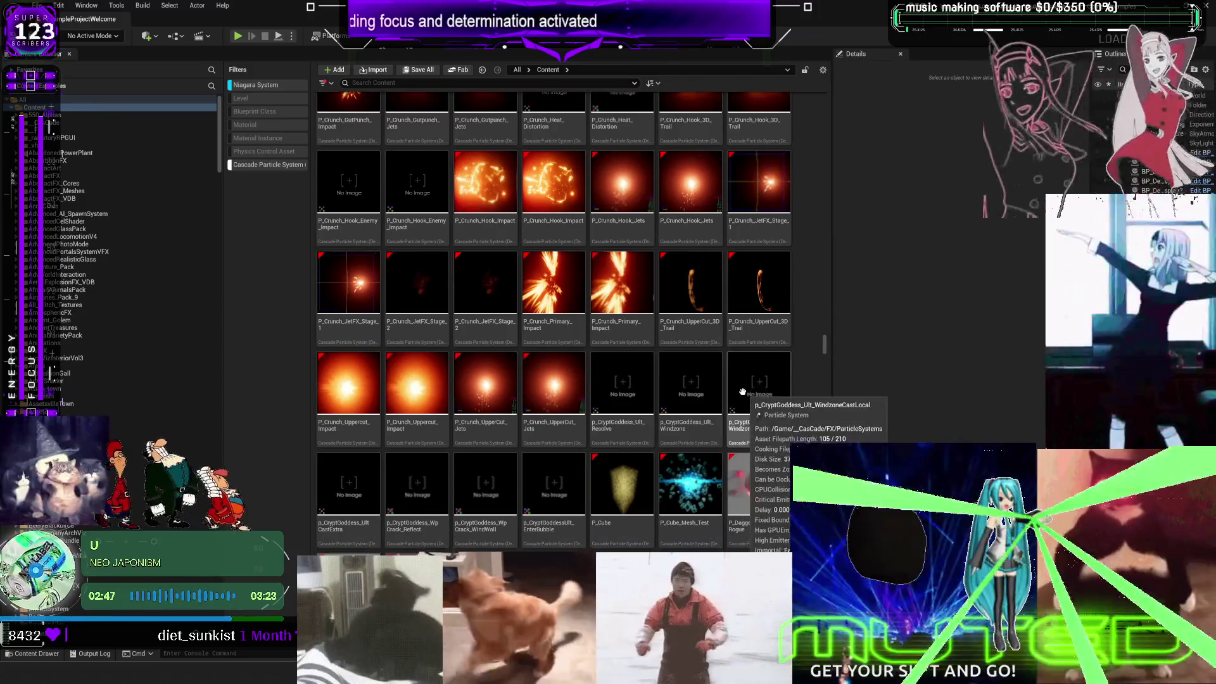
{"action": "double_click", "coordinate": [562, 289]}
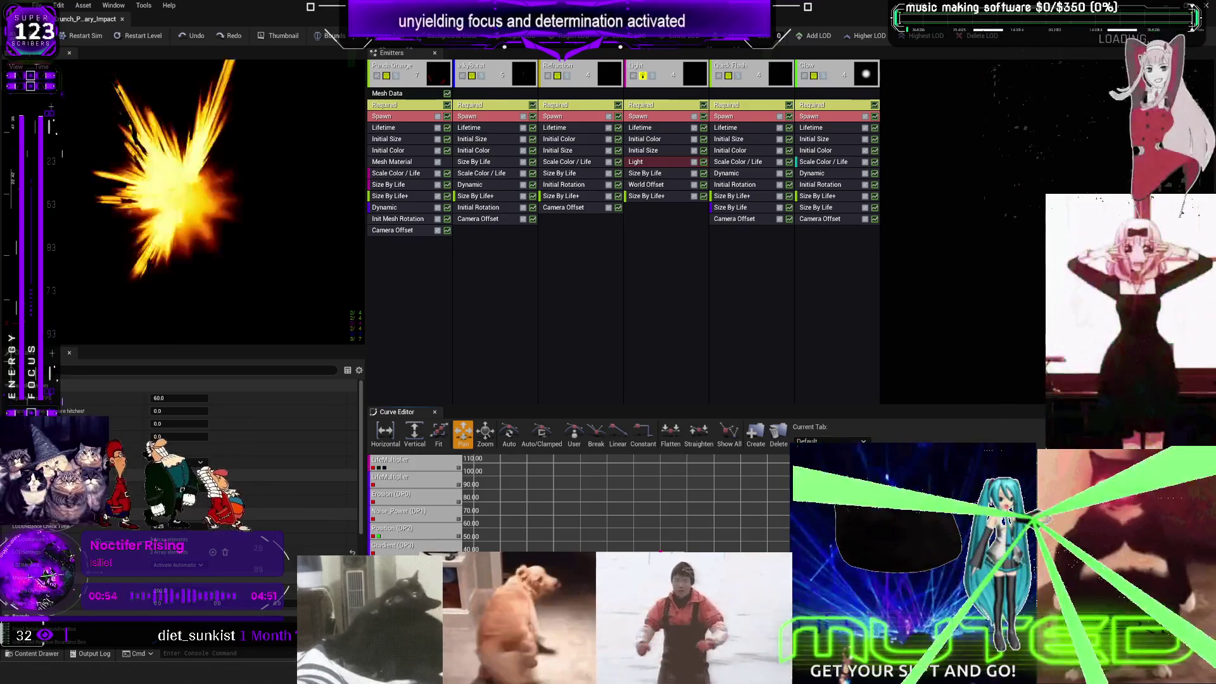
{"action": "left_click", "coordinate": [123, 19]}
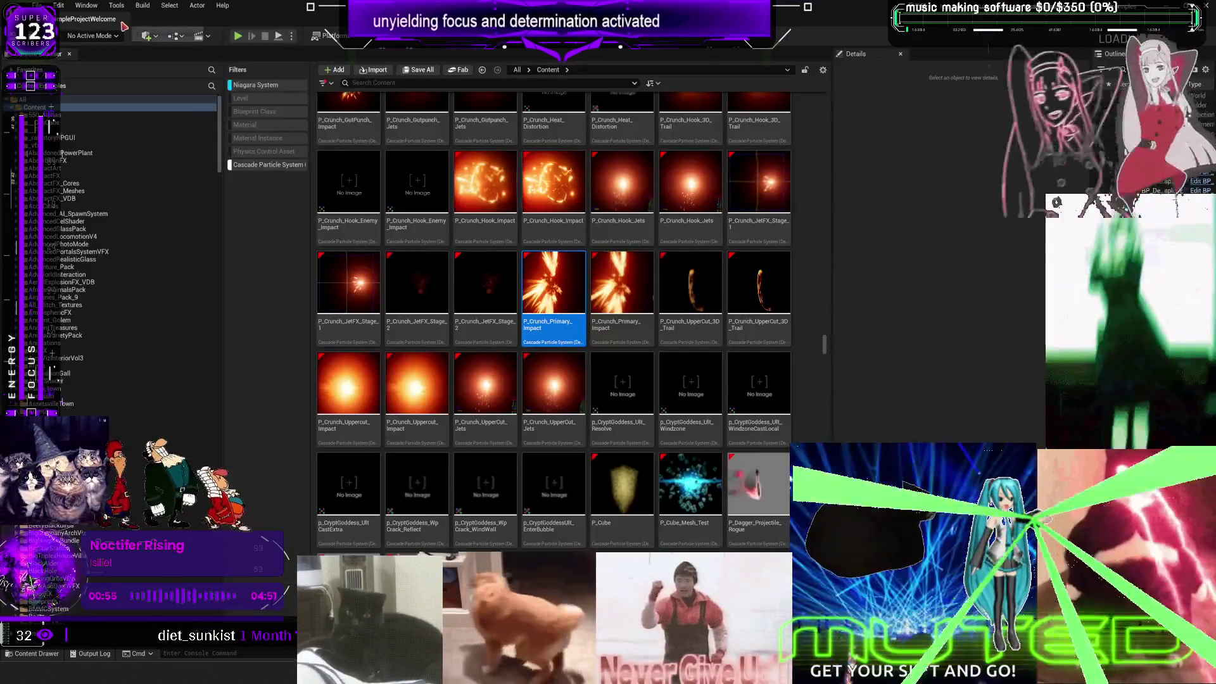
{"action": "scroll", "coordinate": [543, 399], "scroll_direction": "down", "scroll_amount": 2}
{"action": "double_click", "coordinate": [417, 307]}
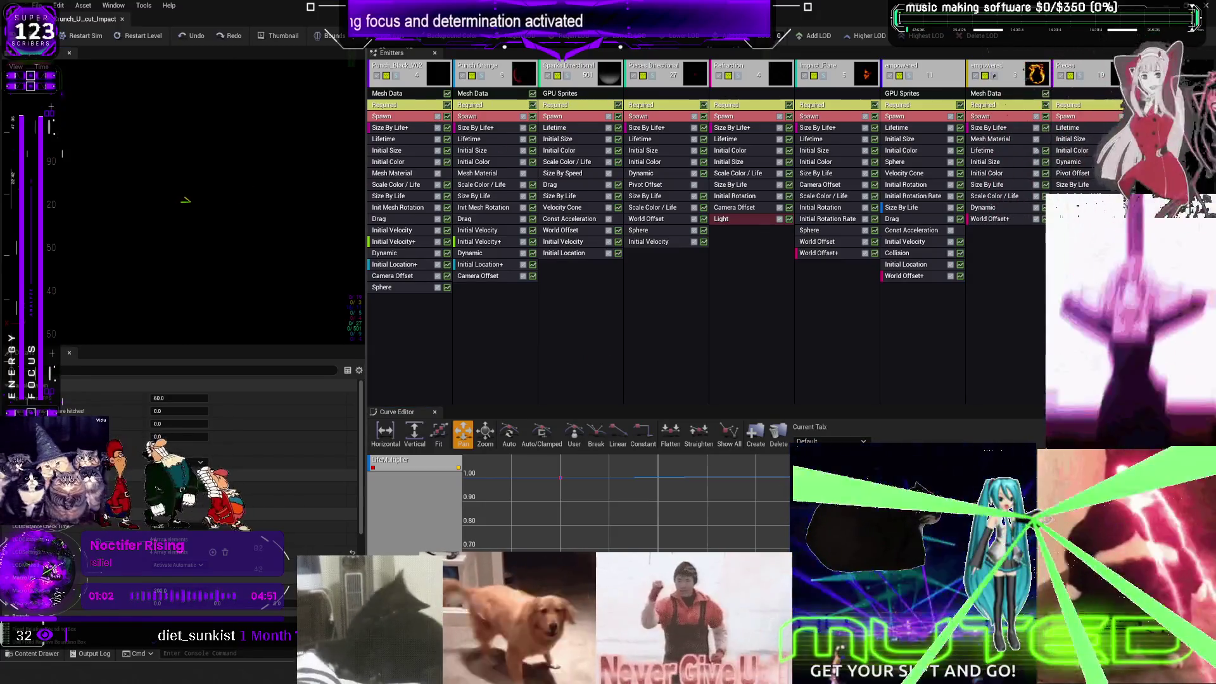
{"action": "left_click", "coordinate": [122, 19]}
{"action": "left_click", "coordinate": [465, 315]}
{"action": "double_click", "coordinate": [465, 314]}
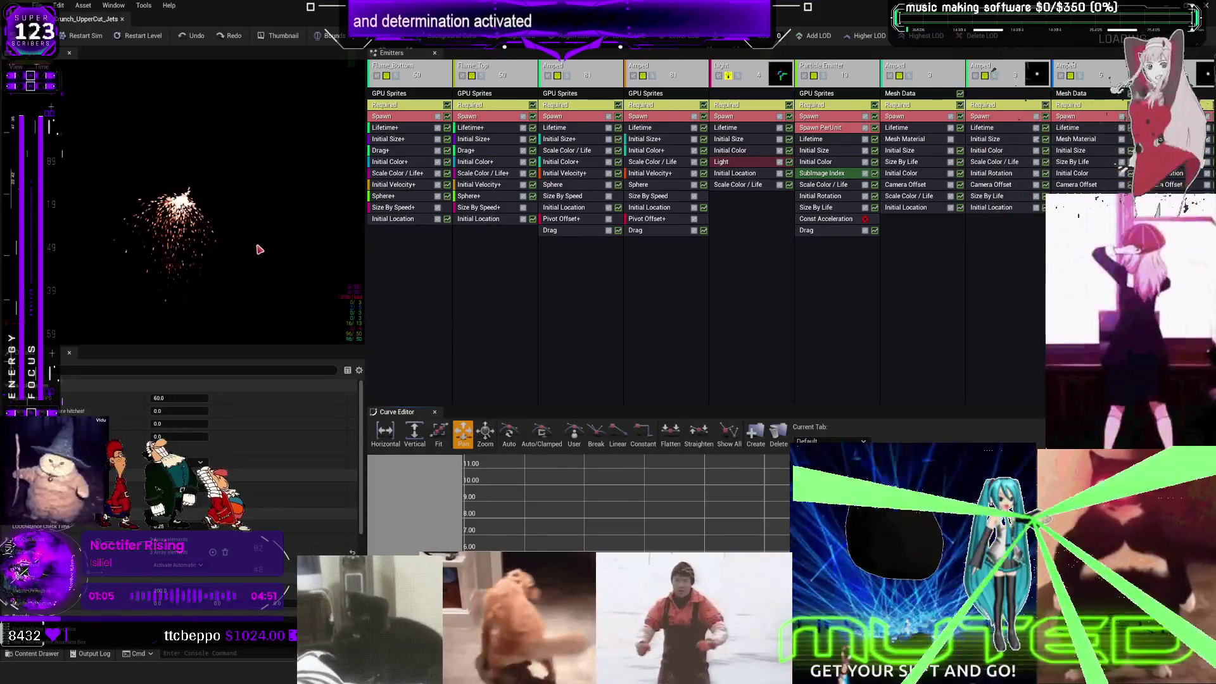
{"action": "left_click", "coordinate": [122, 19]}
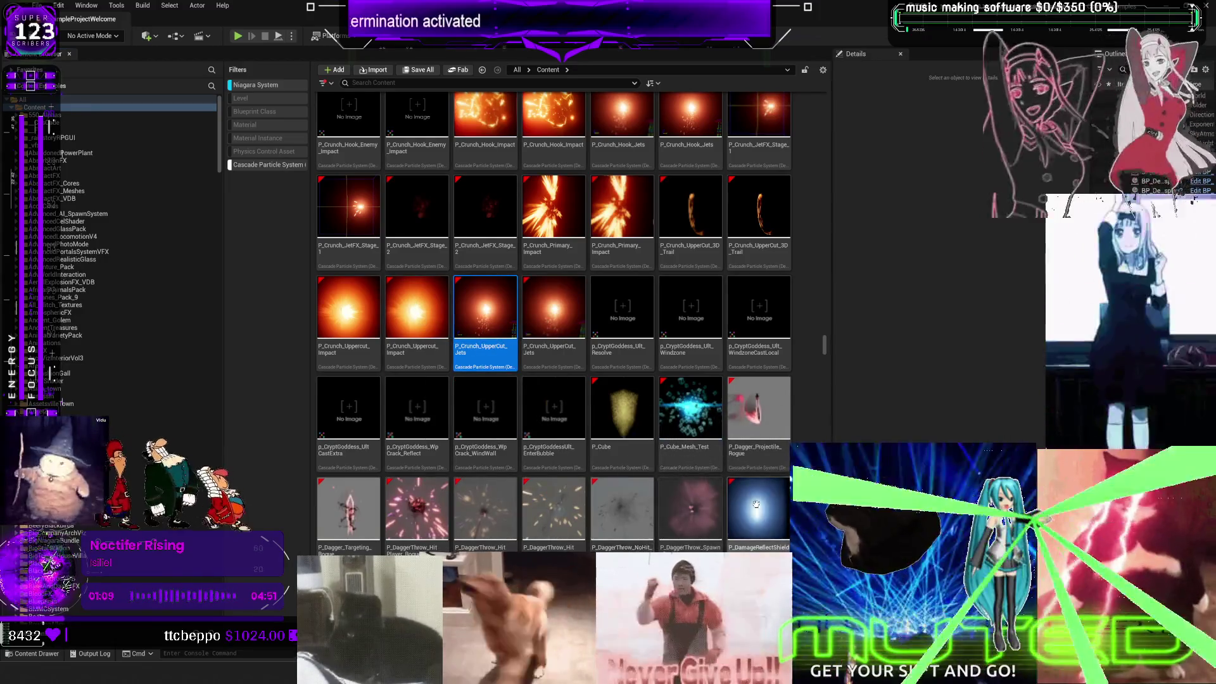
{"action": "scroll", "coordinate": [465, 267], "scroll_direction": "down", "scroll_amount": 1}
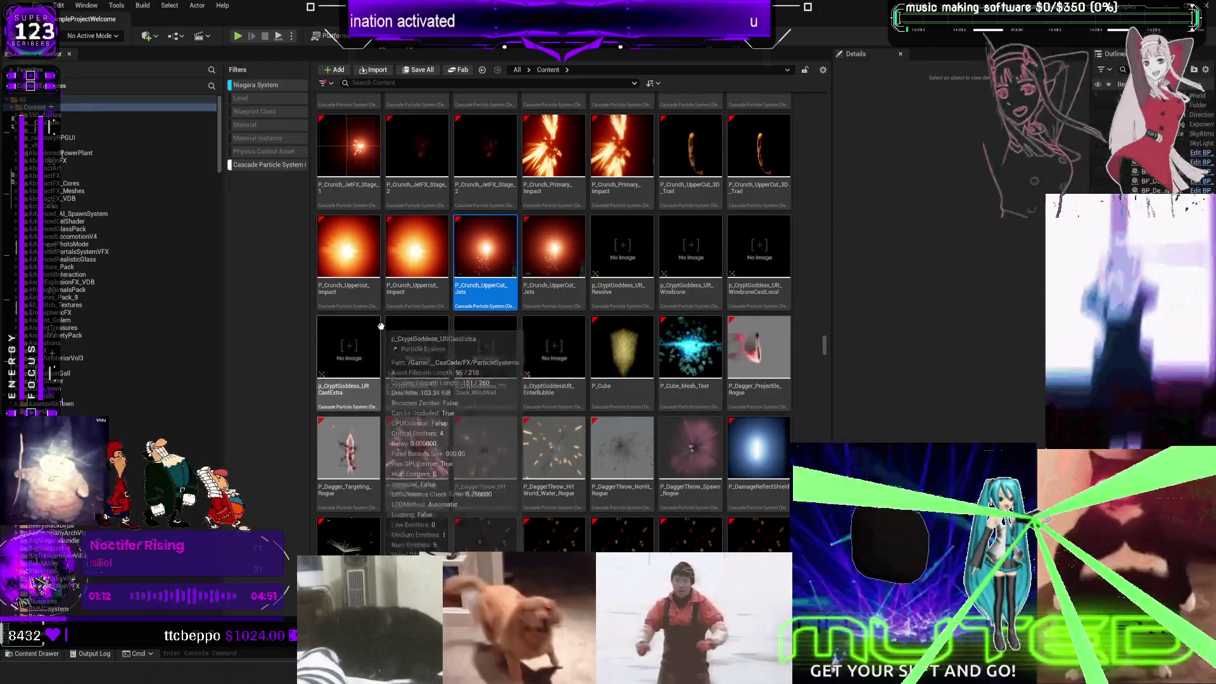
{"action": "double_click", "coordinate": [365, 303]}
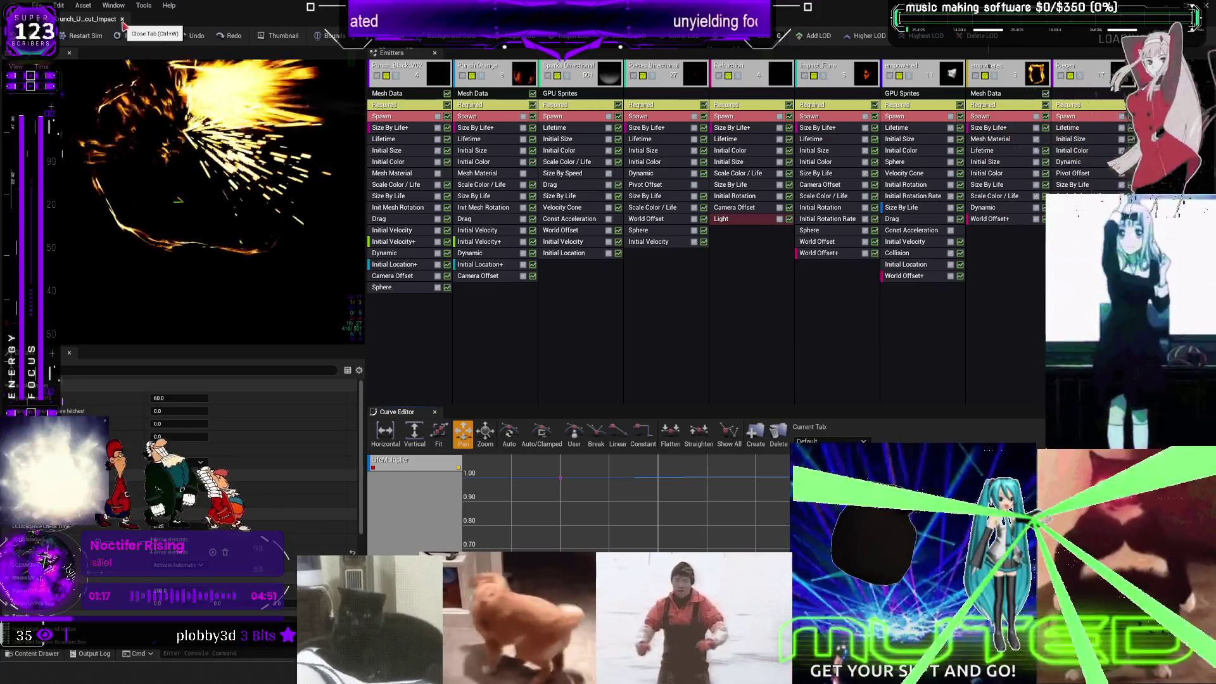
{"action": "left_click", "coordinate": [123, 21]}
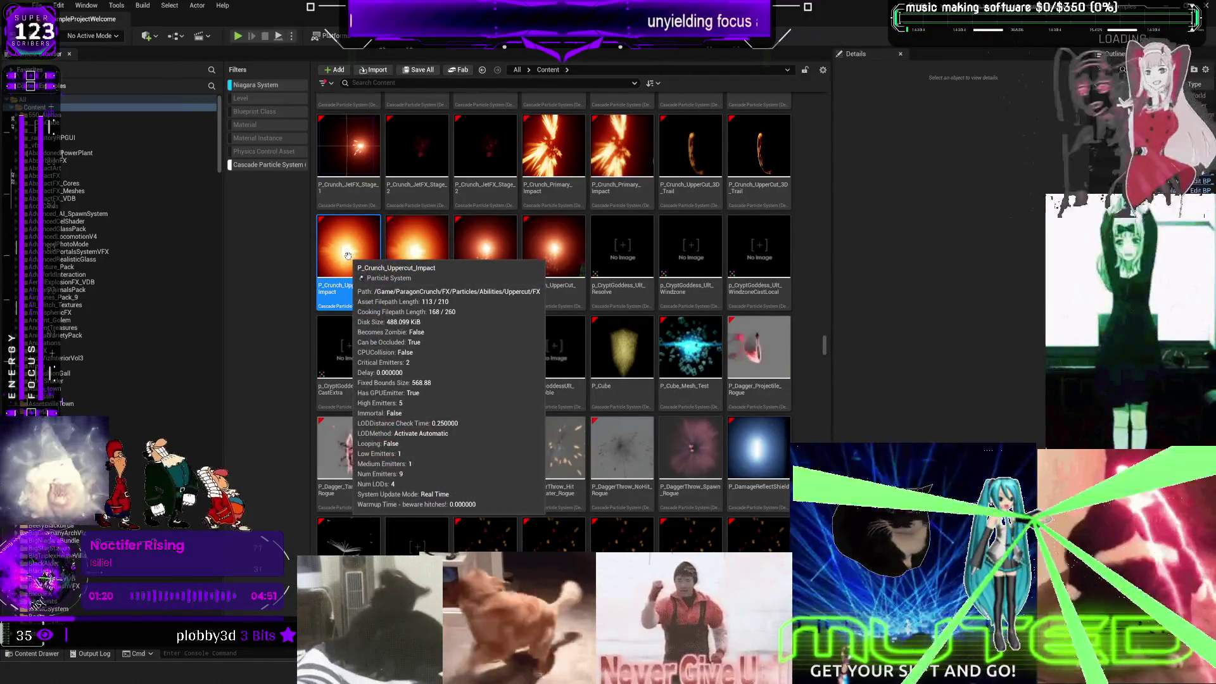
{"action": "right_click", "coordinate": [349, 258]}
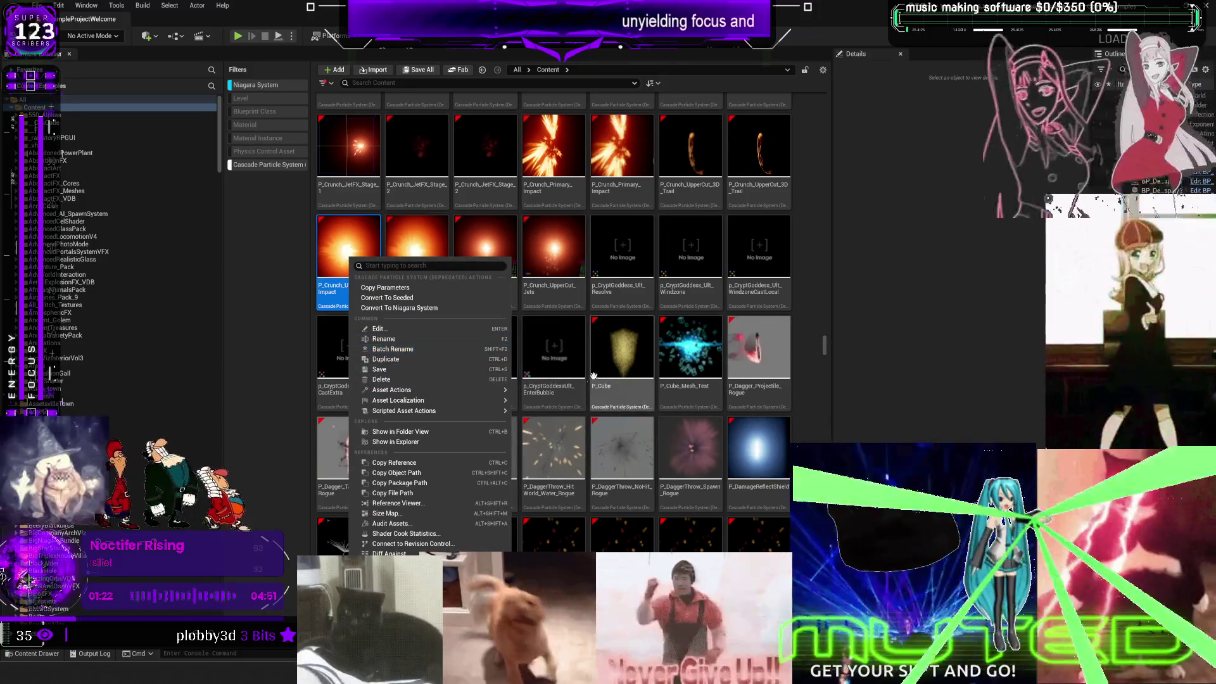
{"action": "left_click", "coordinate": [880, 320]}
{"action": "double_click", "coordinate": [433, 257]}
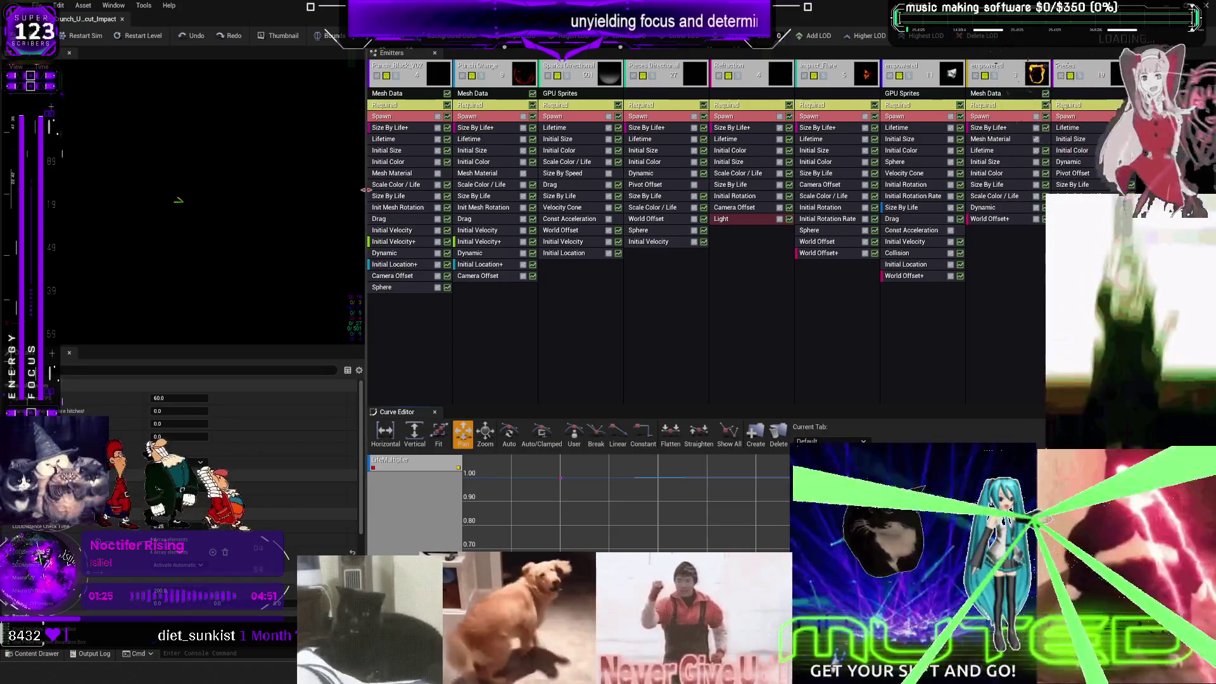
{"action": "left_click_drag", "start_coordinate": [364, 193], "coordinate": [659, 241]}
{"action": "left_click_drag", "start_coordinate": [421, 346], "coordinate": [422, 522]}
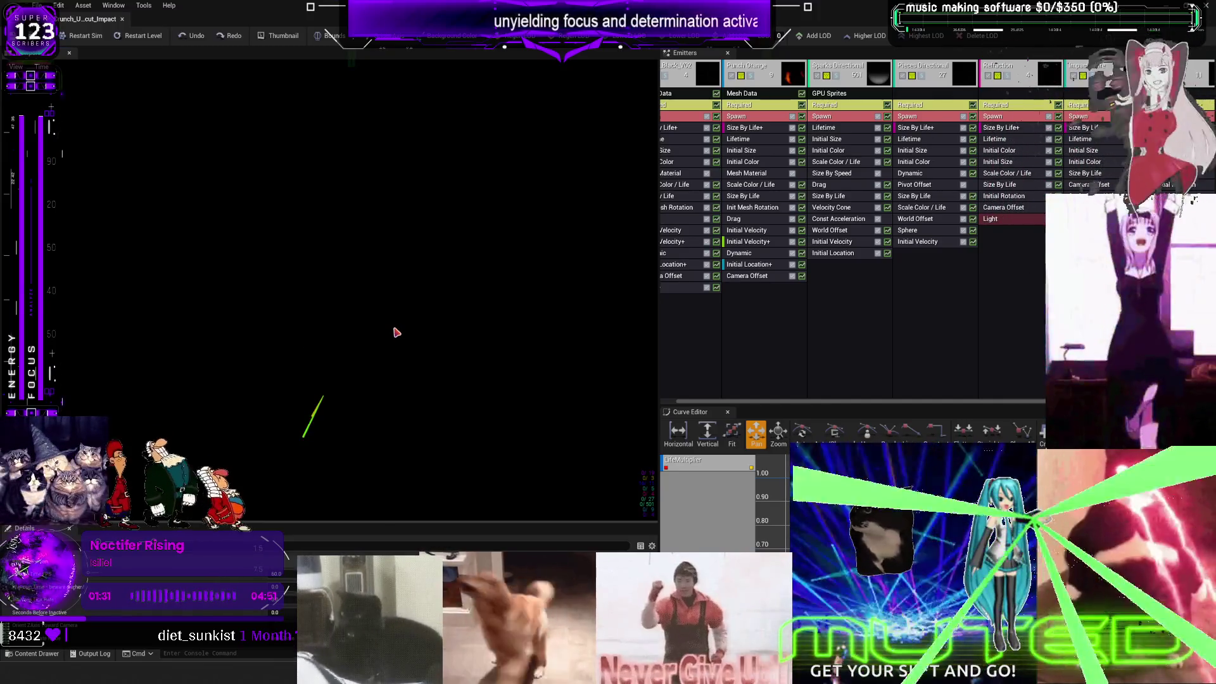
{"action": "left_click", "coordinate": [122, 20]}
{"action": "double_click", "coordinate": [360, 265]}
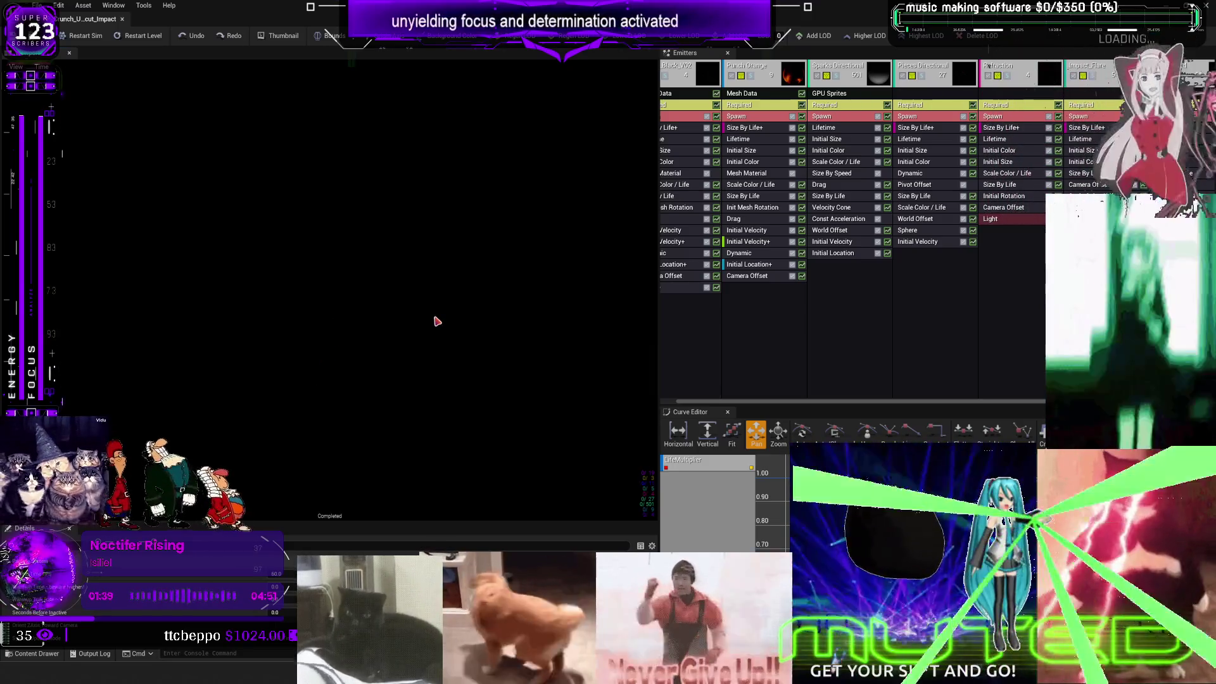
{"action": "left_click", "coordinate": [122, 20]}
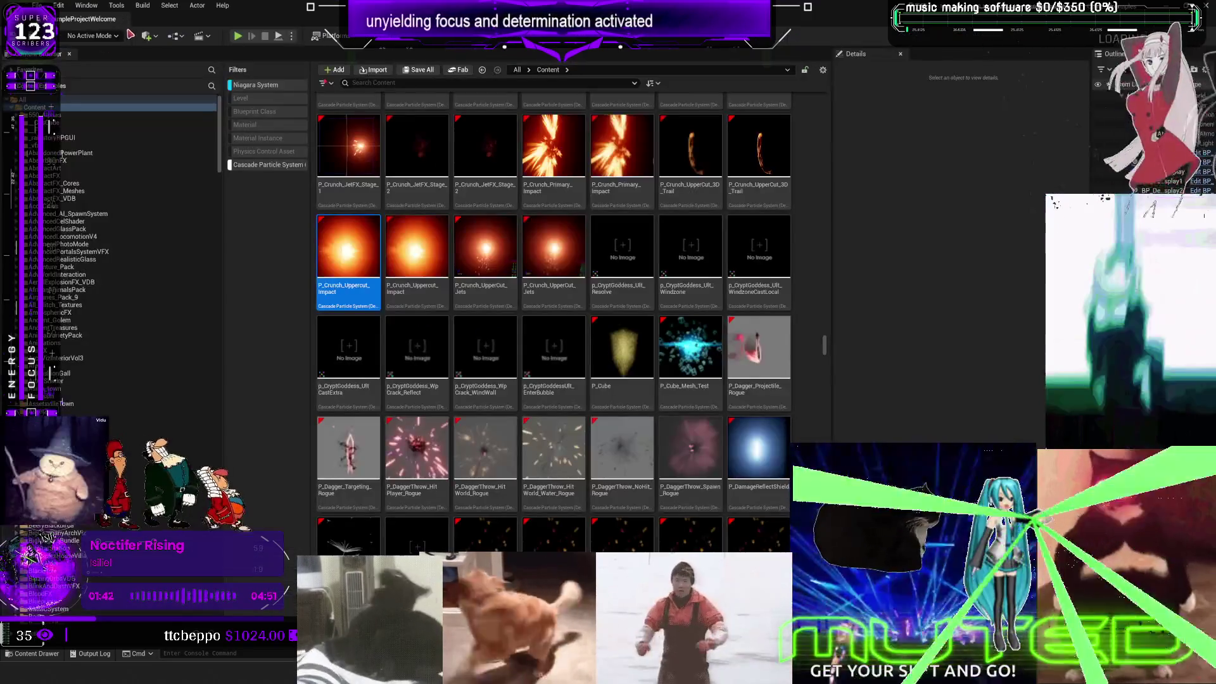
Step: Migrate P_Crunch_Uppercut_Impact with its materials and meshes to the Multiplayer - Copy Content folder
{"action": "right_click", "coordinate": [428, 248]}
{"action": "mouse_move", "coordinate": [532, 390]}
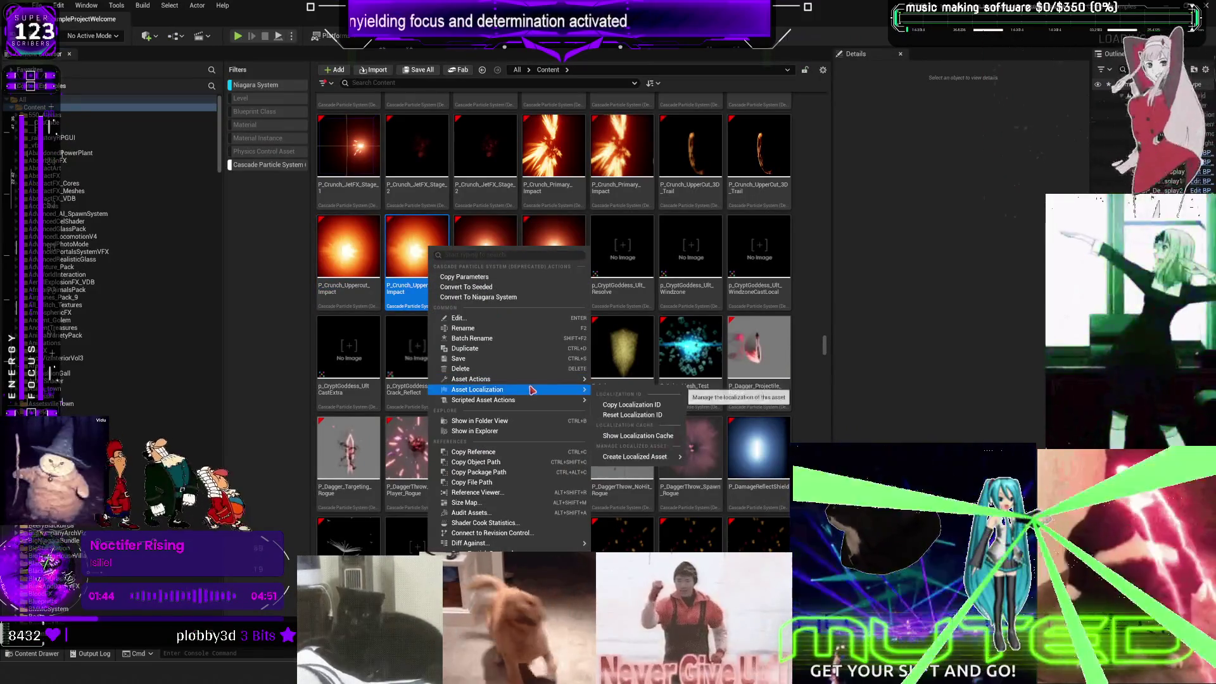
{"action": "left_click", "coordinate": [637, 468]}
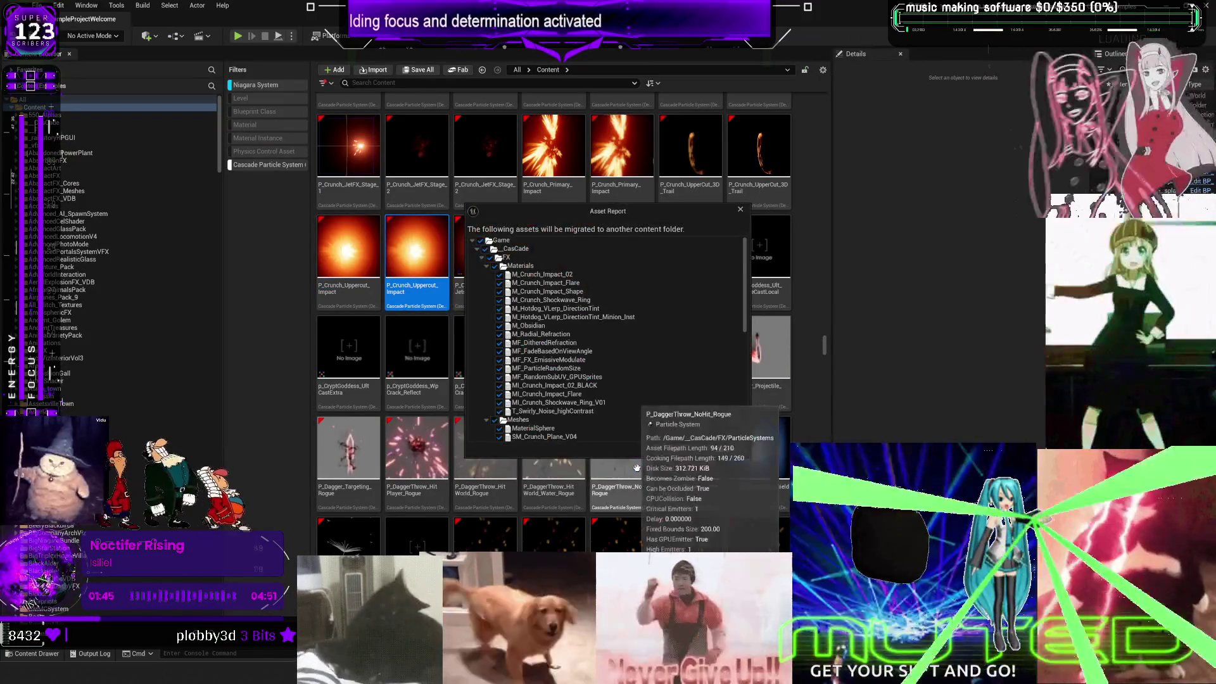
{"action": "left_click", "coordinate": [676, 451]}
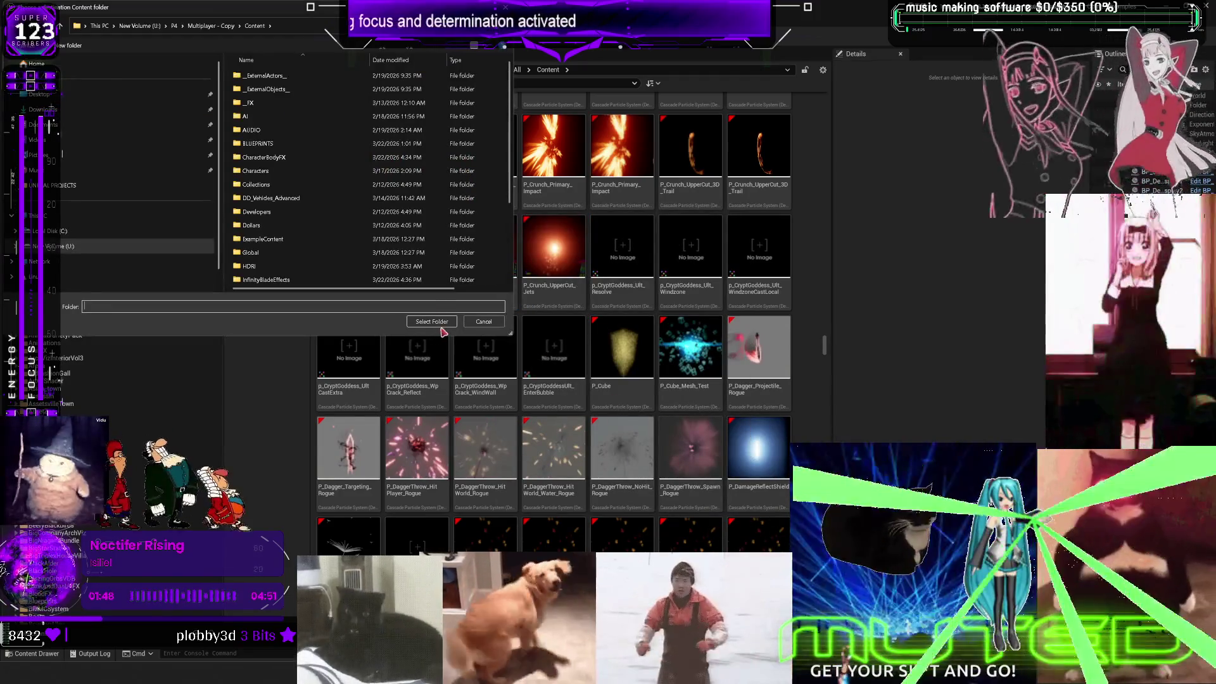
{"action": "left_click", "coordinate": [442, 326]}
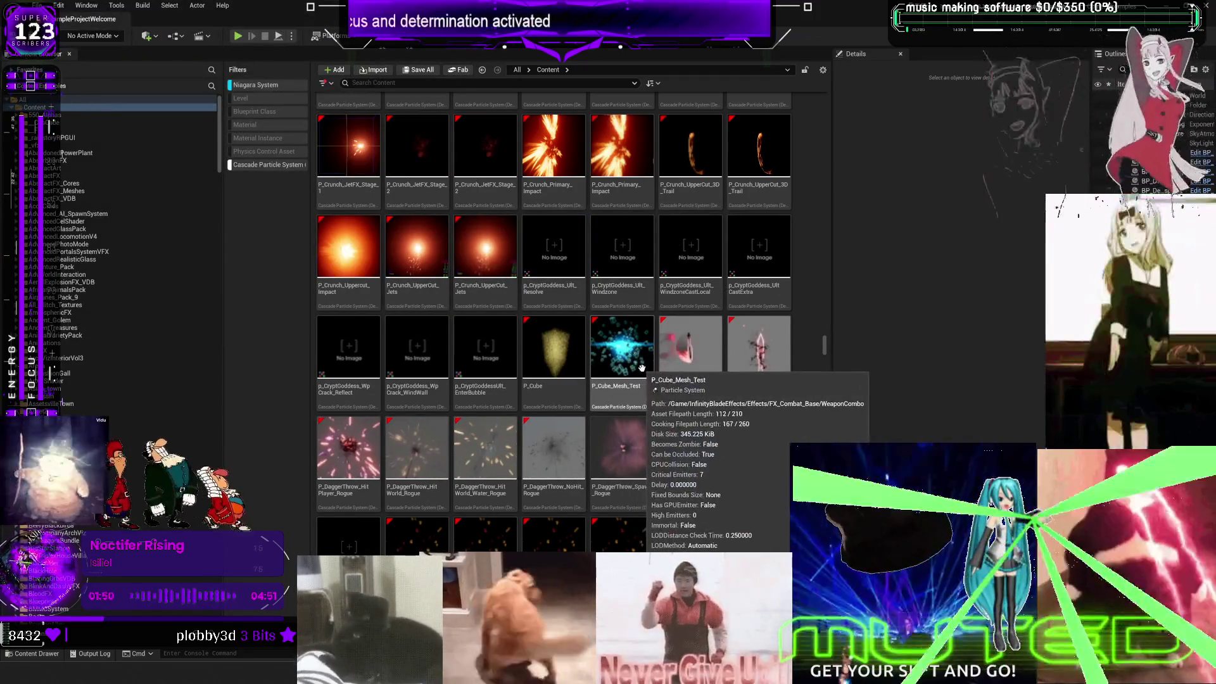
{"action": "scroll", "coordinate": [646, 405], "scroll_direction": "down", "scroll_amount": 3}
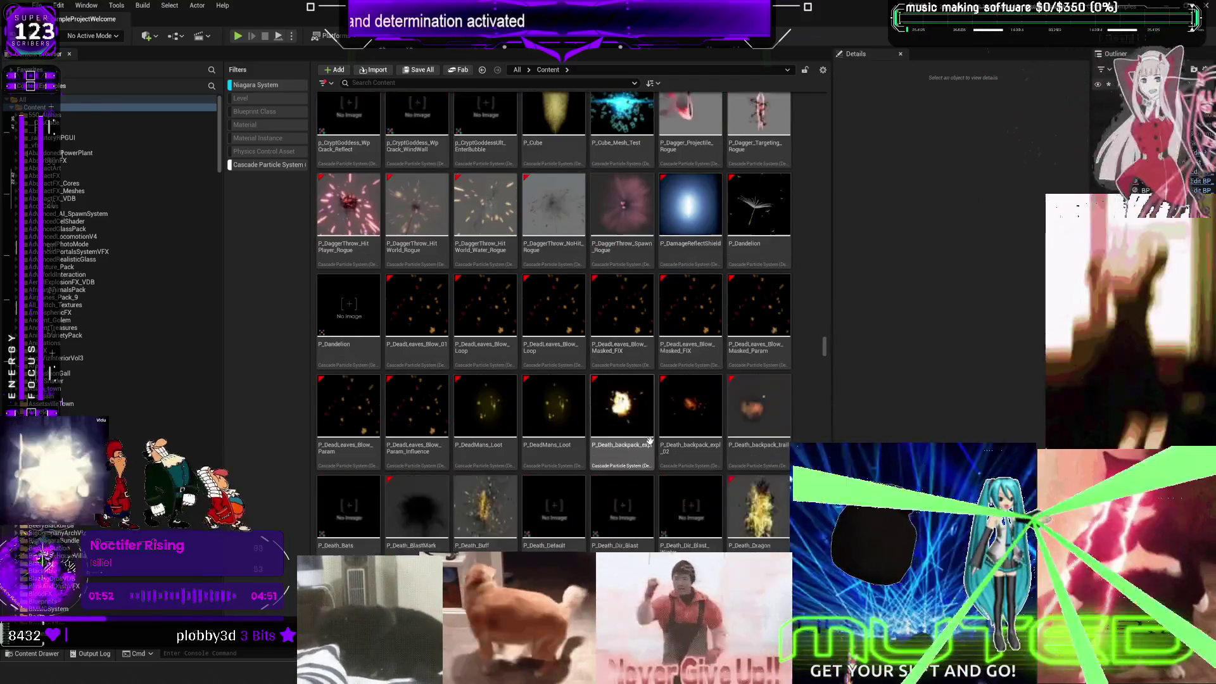
{"action": "scroll", "coordinate": [650, 441], "scroll_direction": "down", "scroll_amount": 6}
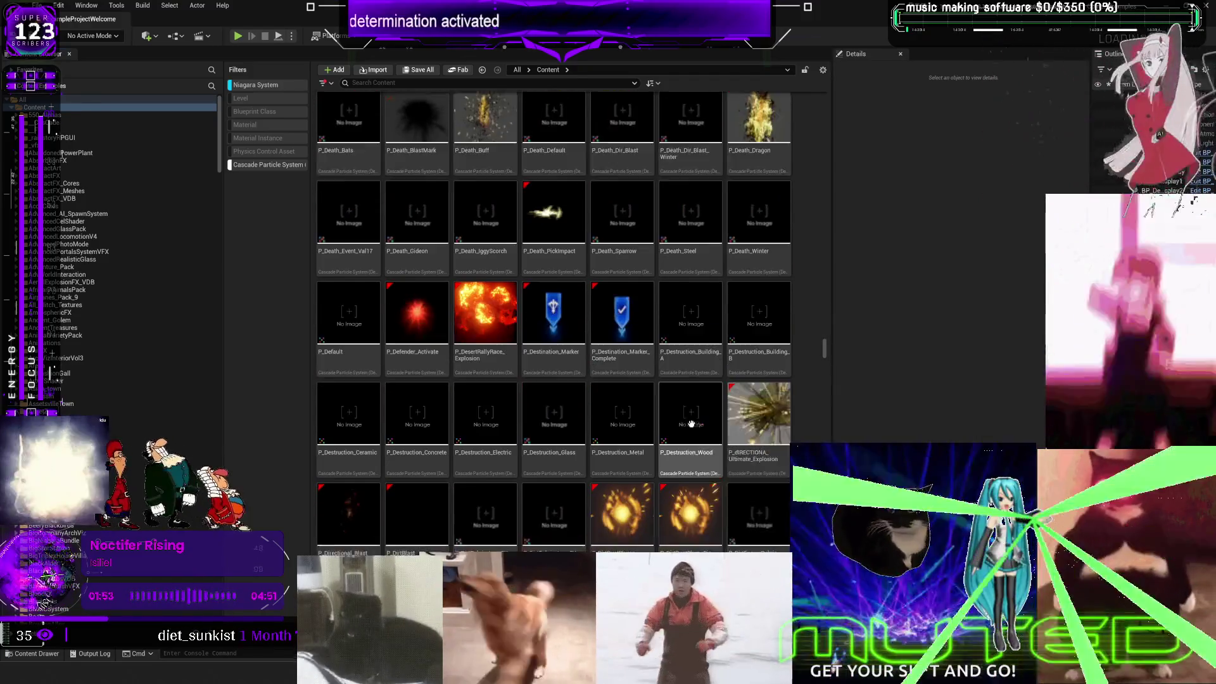
{"action": "scroll", "coordinate": [691, 423], "scroll_direction": "down", "scroll_amount": 7}
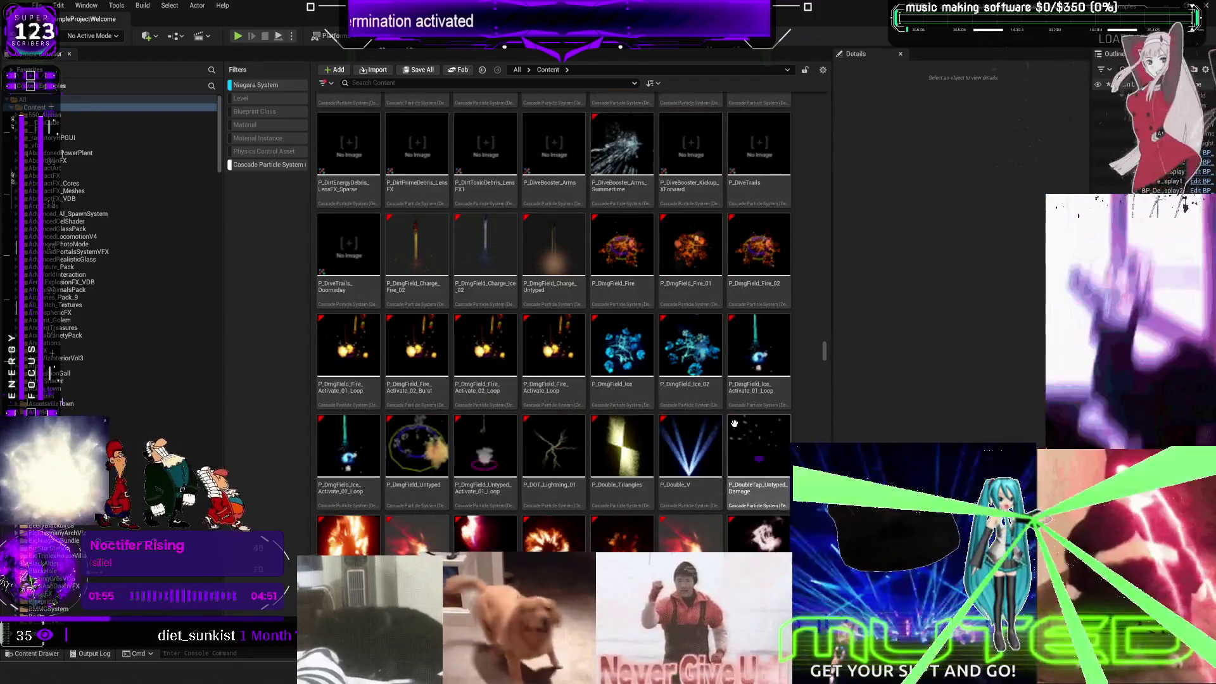
{"action": "scroll", "coordinate": [735, 423], "scroll_direction": "down", "scroll_amount": 2}
{"action": "scroll", "coordinate": [736, 425], "scroll_direction": "down", "scroll_amount": 1}
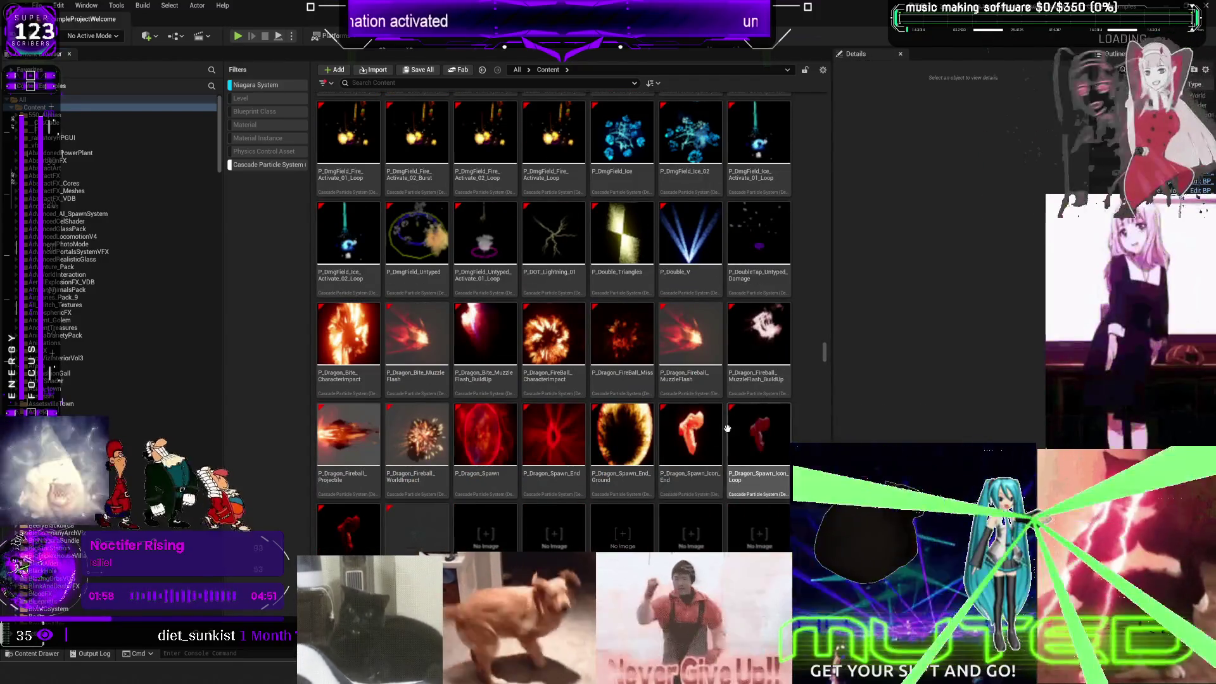
{"action": "scroll", "coordinate": [671, 452], "scroll_direction": "down", "scroll_amount": 1}
{"action": "double_click", "coordinate": [641, 349]}
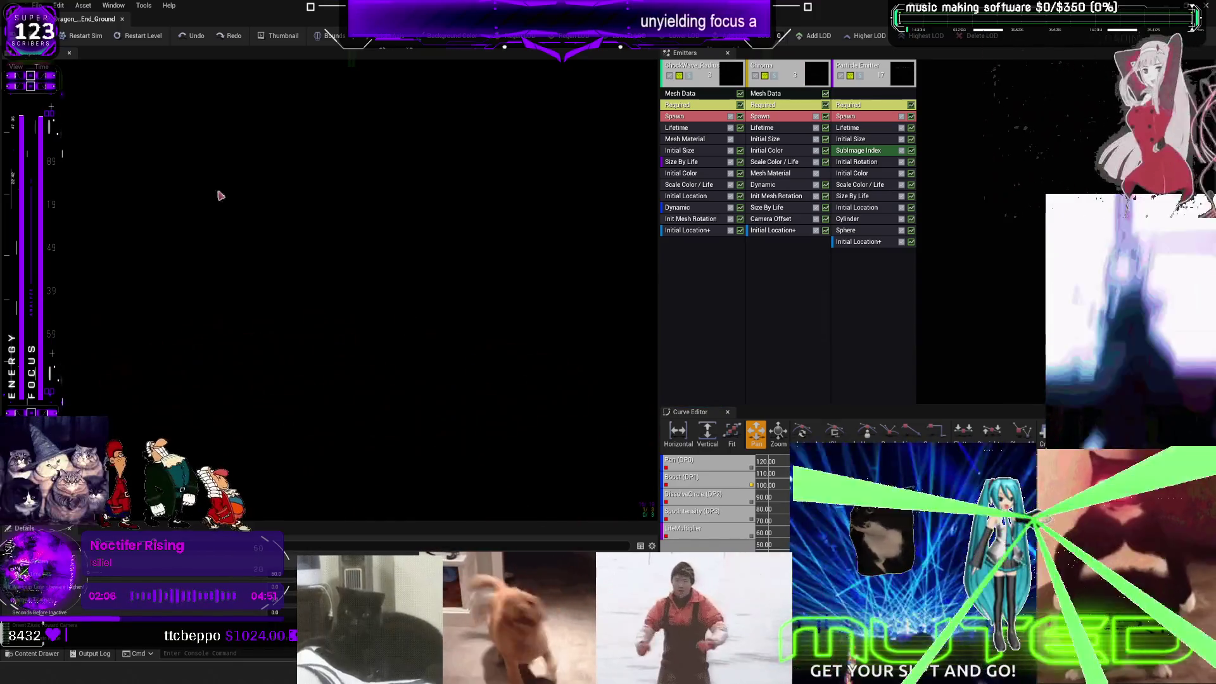
{"action": "left_click", "coordinate": [121, 19]}
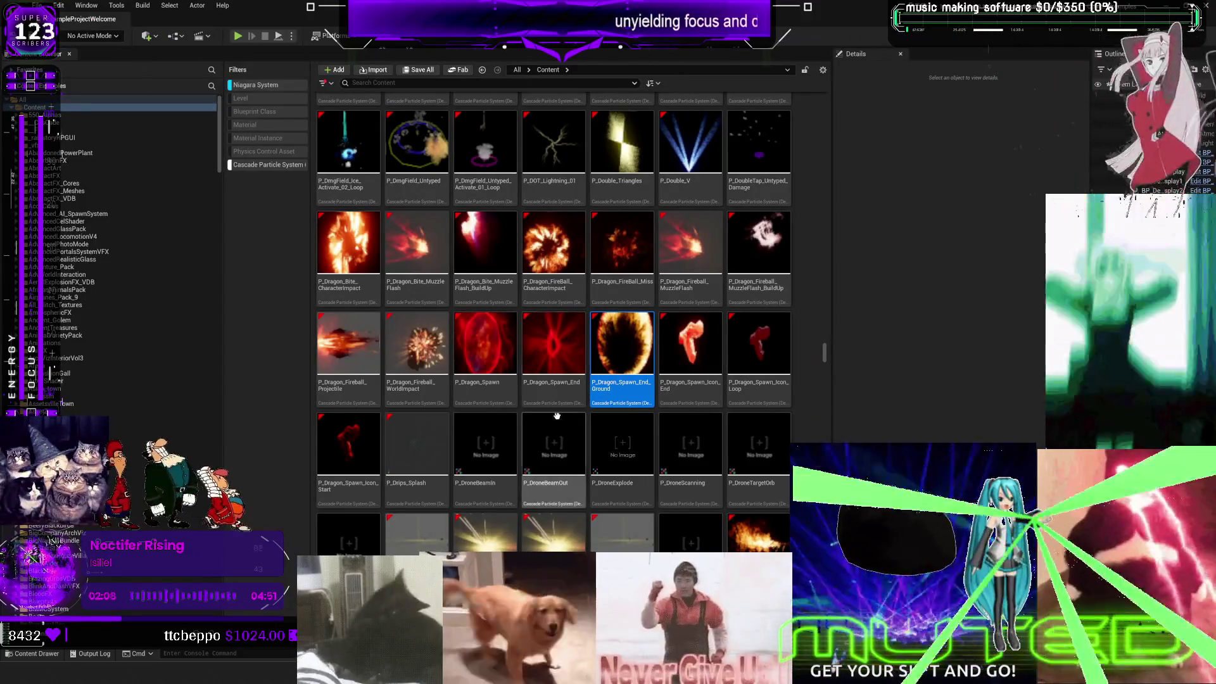
{"action": "scroll", "coordinate": [611, 397], "scroll_direction": "down", "scroll_amount": 5}
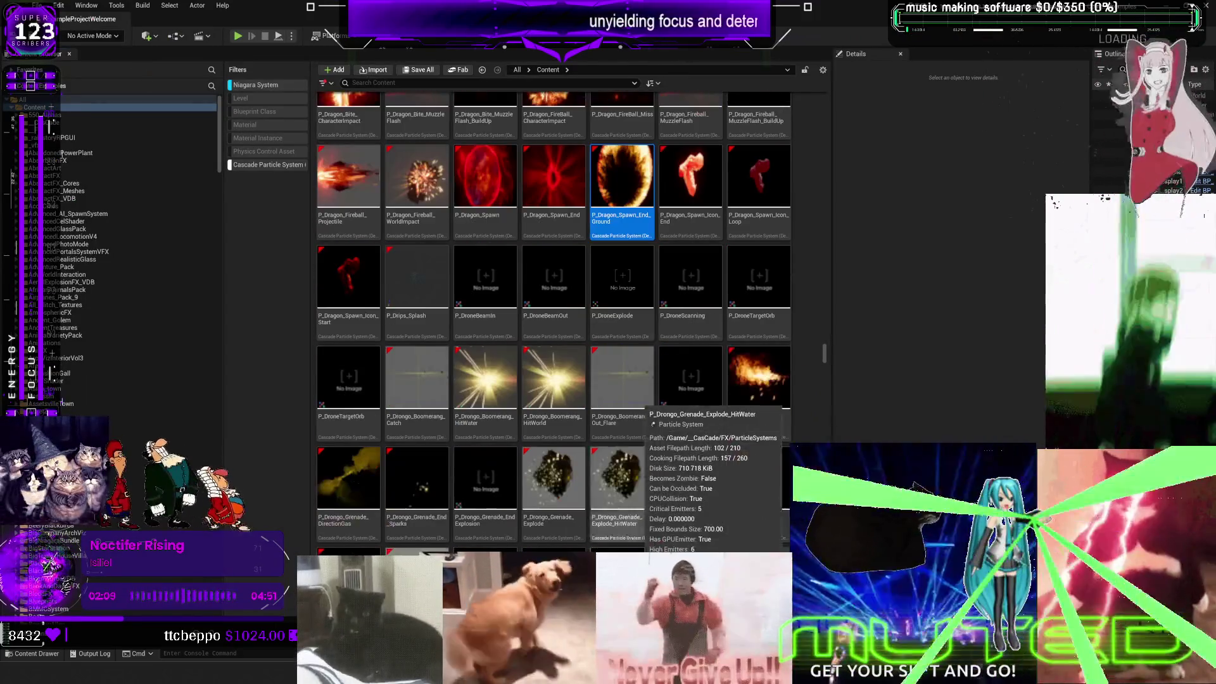
{"action": "scroll", "coordinate": [733, 526], "scroll_direction": "down", "scroll_amount": 6}
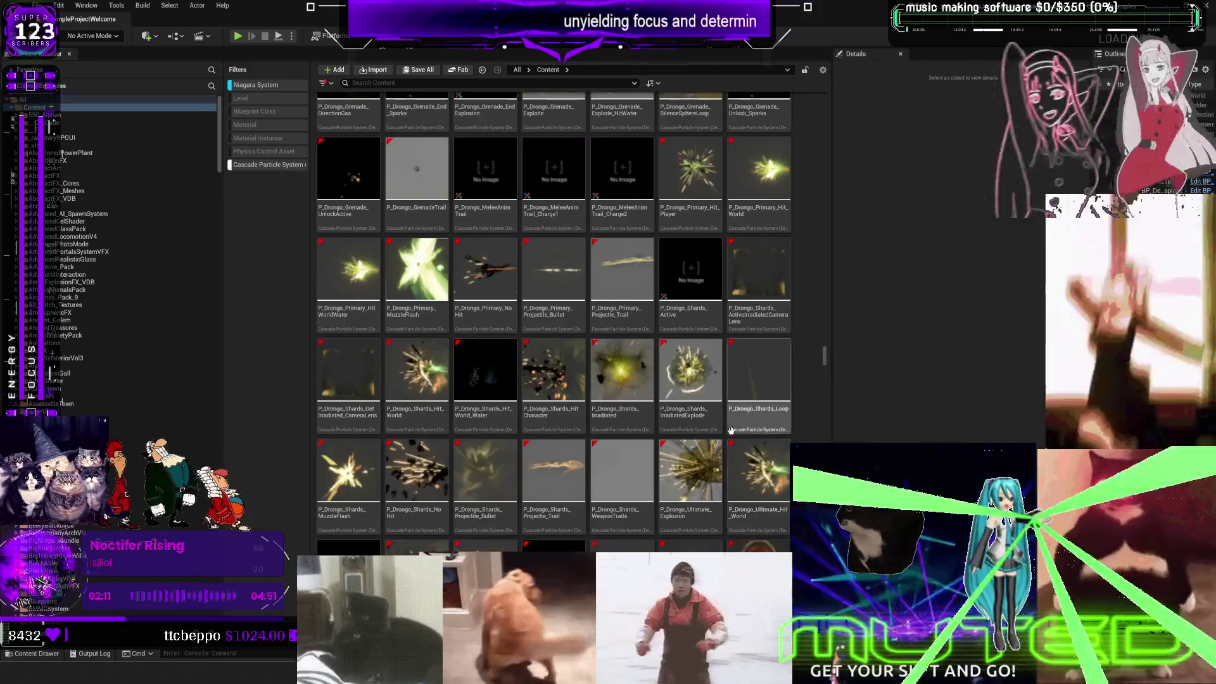
{"action": "scroll", "coordinate": [738, 438], "scroll_direction": "down", "scroll_amount": 15}
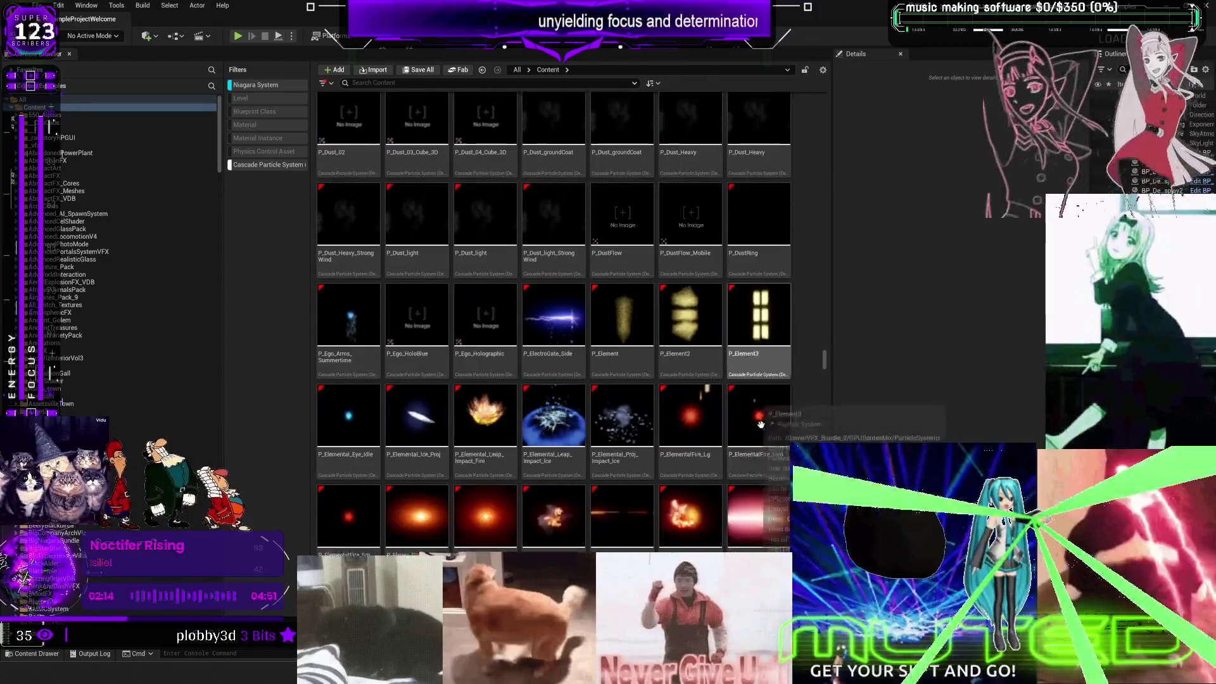
{"action": "scroll", "coordinate": [767, 424], "scroll_direction": "down", "scroll_amount": 5}
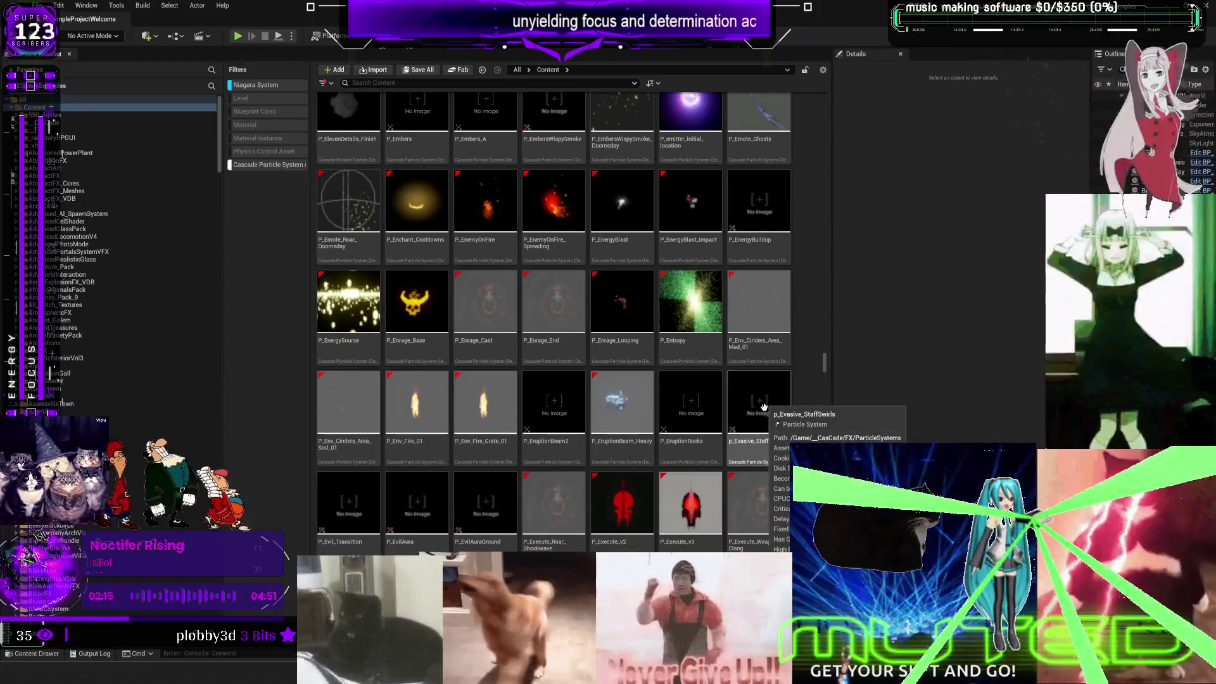
{"action": "scroll", "coordinate": [764, 407], "scroll_direction": "down", "scroll_amount": 3}
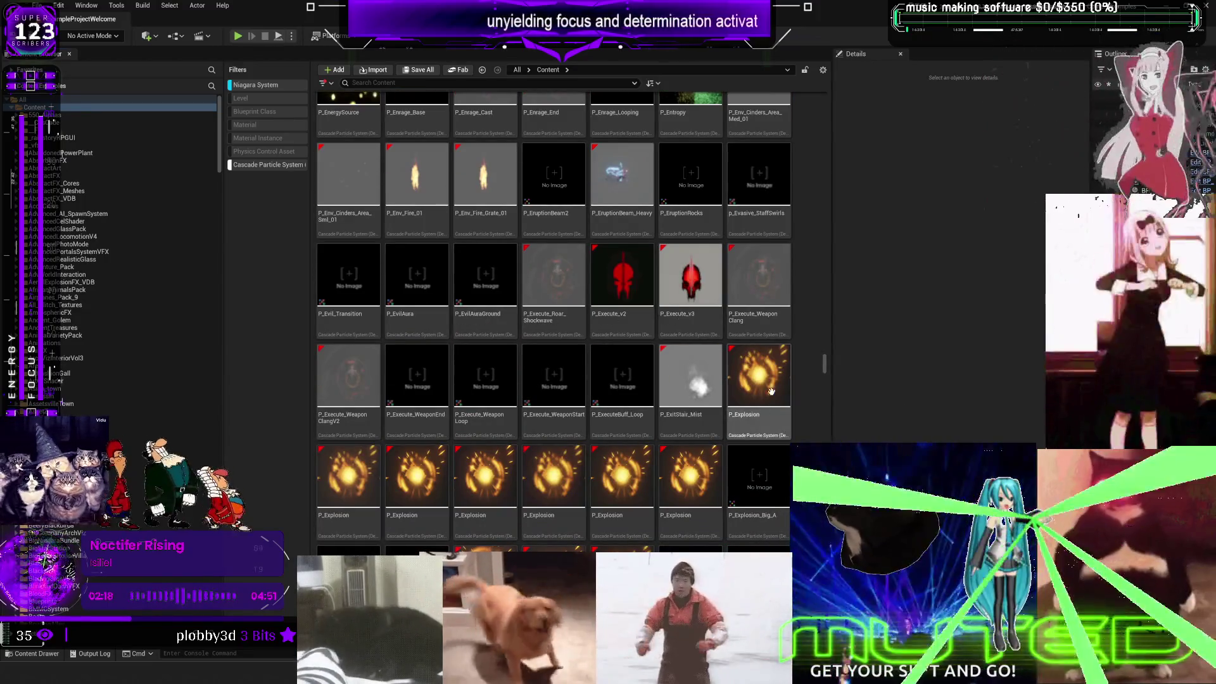
{"action": "mouse_move", "coordinate": [824, 366]}
{"action": "left_mouse_down"}
{"action": "mouse_move", "coordinate": [824, 488]}
{"action": "mouse_move", "coordinate": [827, 81]}
{"action": "left_mouse_up"}
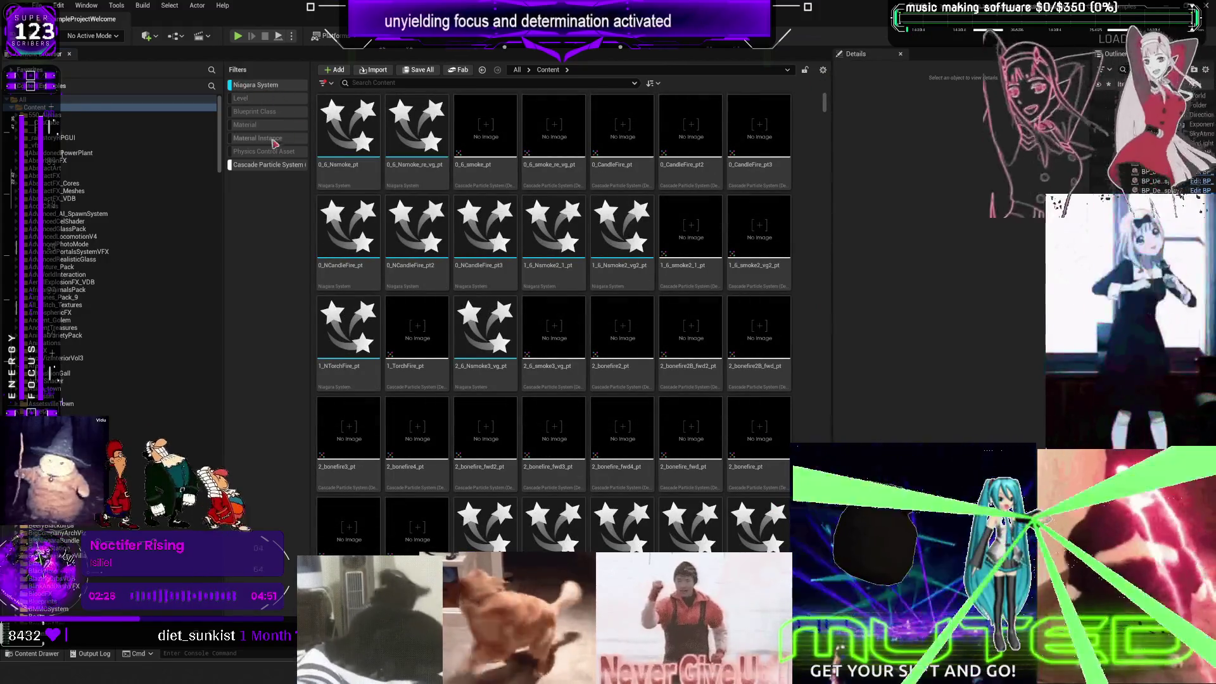
{"action": "left_click", "coordinate": [326, 84]}
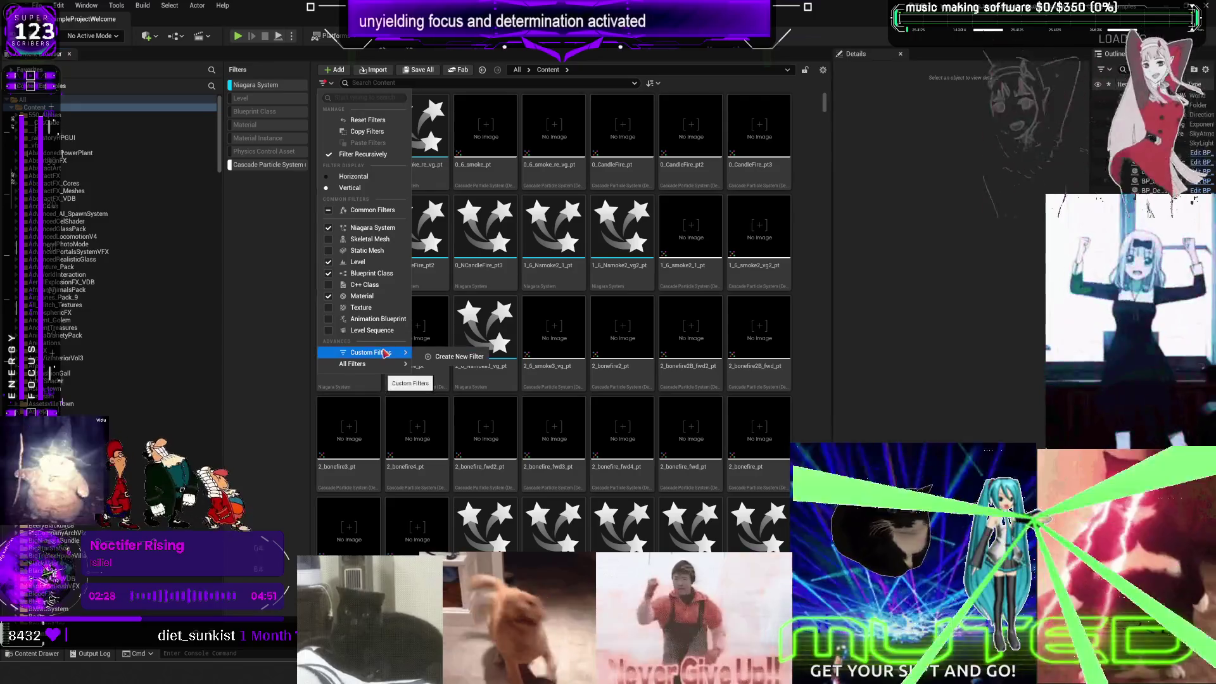
Step: Add Niagara Emitter to the asset type filters and show the whole Content folder
{"action": "mouse_move", "coordinate": [399, 365]}
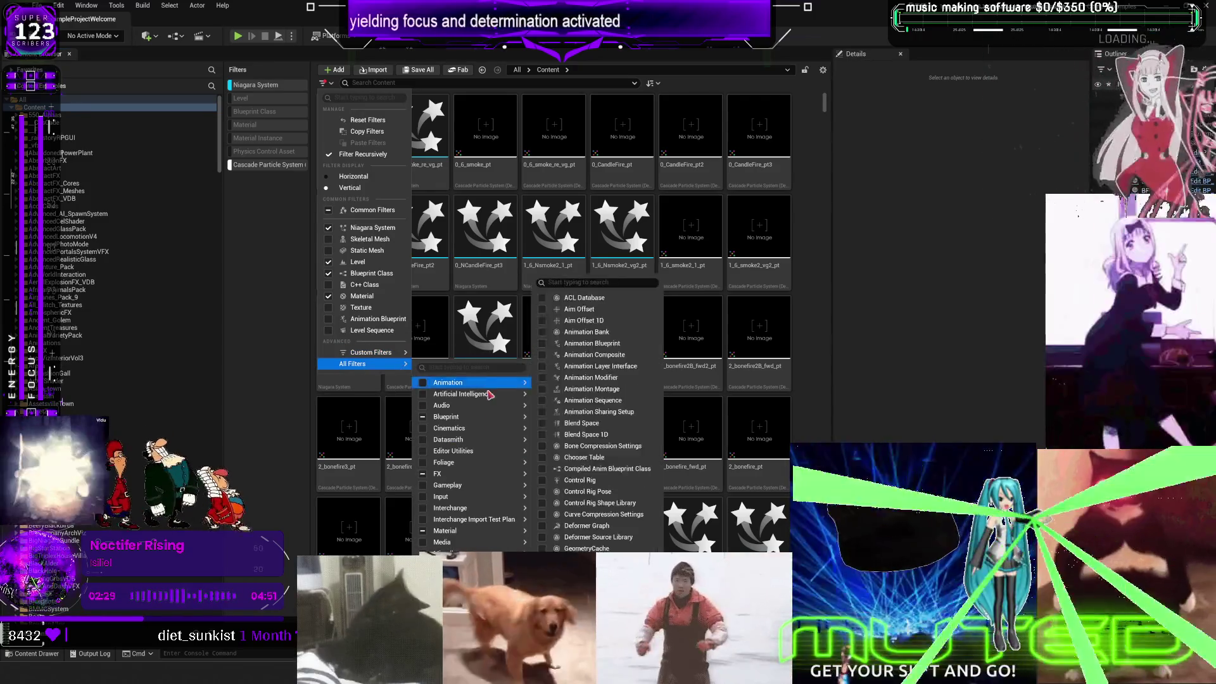
{"action": "mouse_move", "coordinate": [483, 476]}
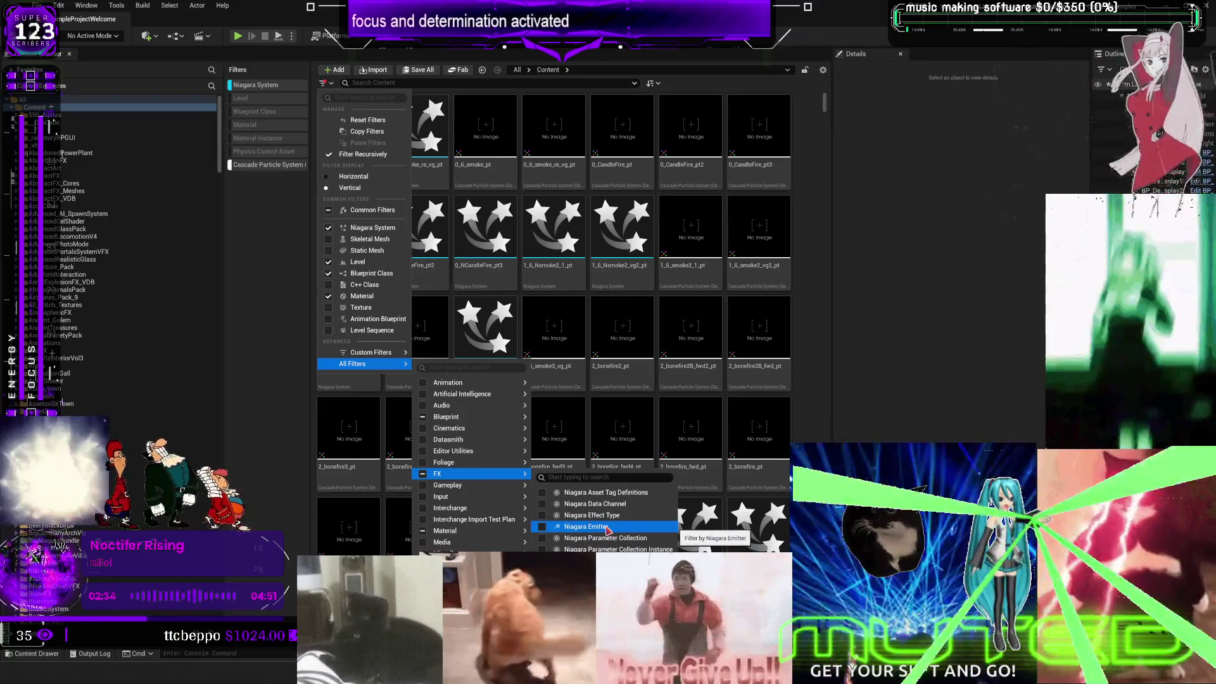
{"action": "left_click", "coordinate": [606, 527]}
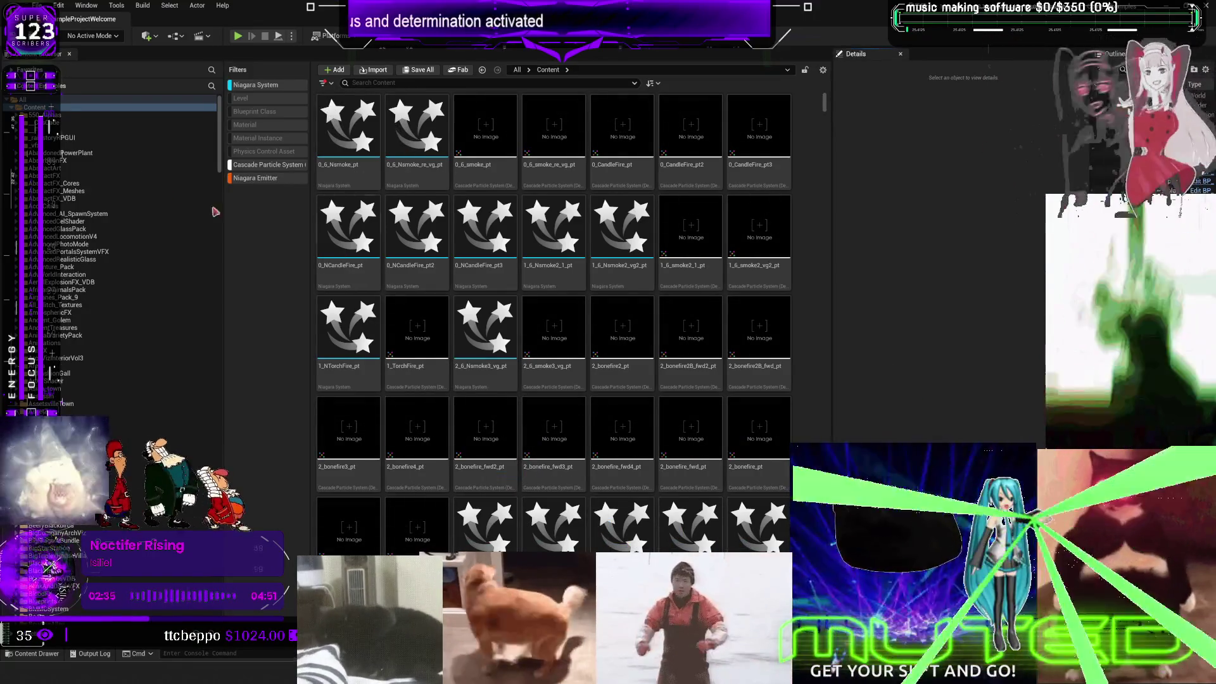
{"action": "left_click", "coordinate": [95, 108]}
Step: Browse the filtered assets and search names for 'ering'
{"action": "scroll", "coordinate": [765, 279], "scroll_direction": "down", "scroll_amount": 3}
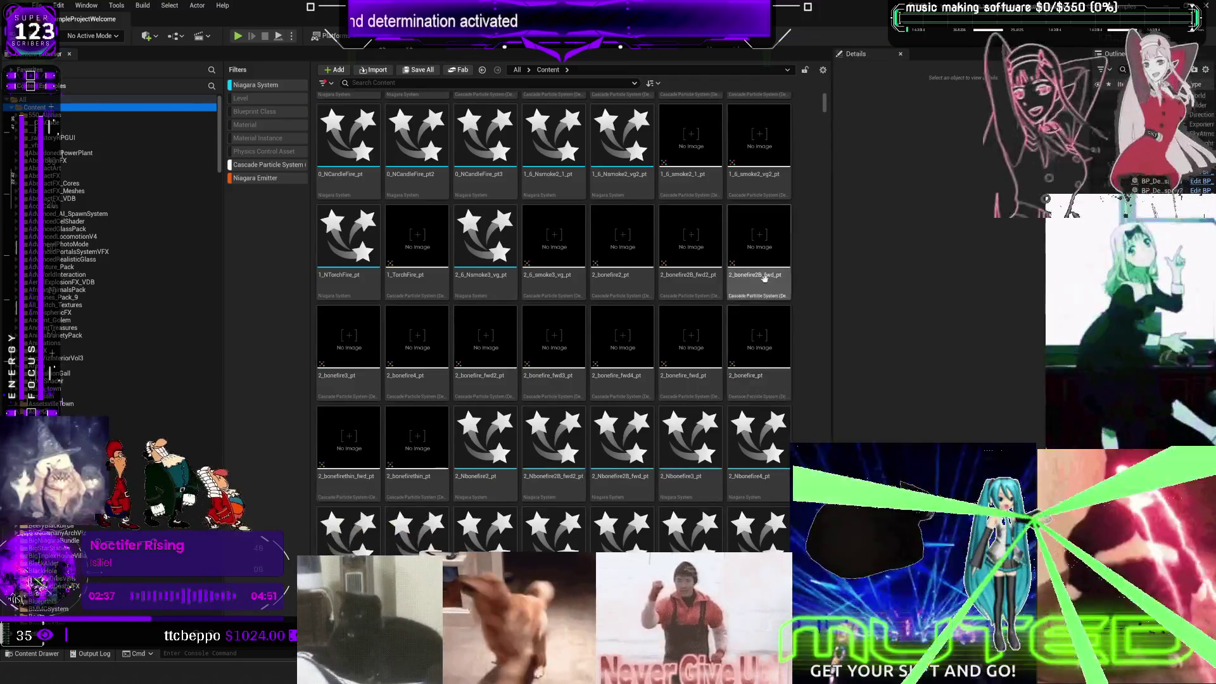
{"action": "scroll", "coordinate": [709, 330], "scroll_direction": "down", "scroll_amount": 10}
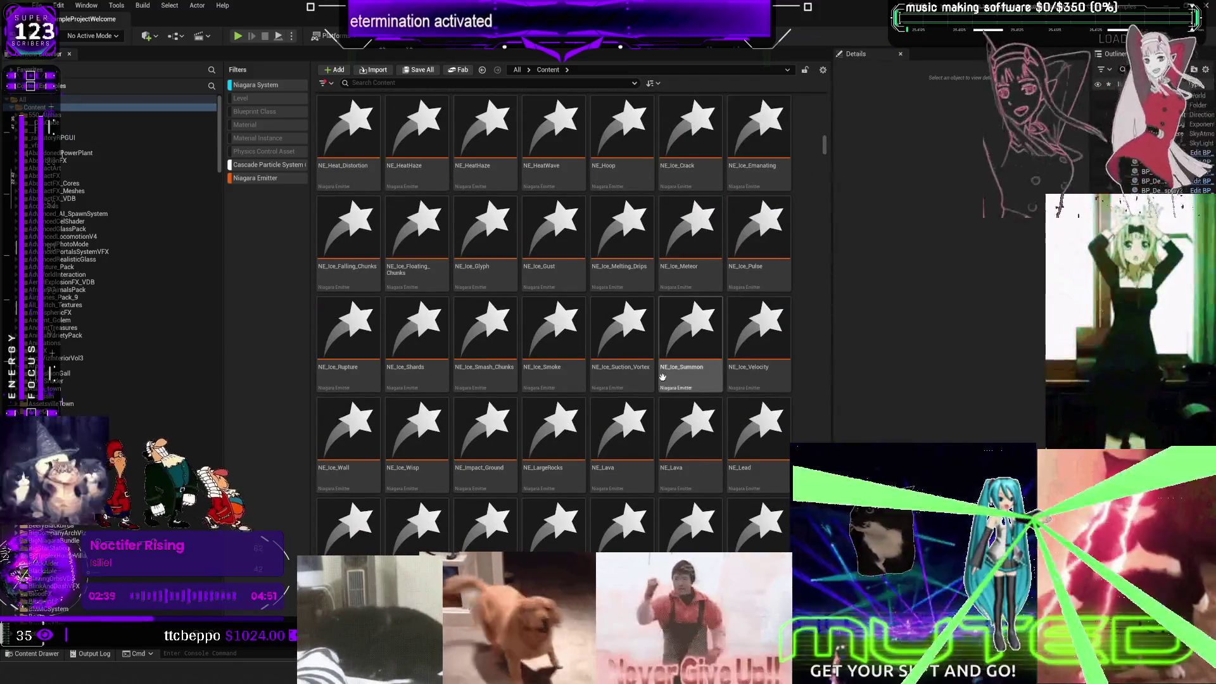
{"action": "scroll", "coordinate": [690, 393], "scroll_direction": "up", "scroll_amount": 5}
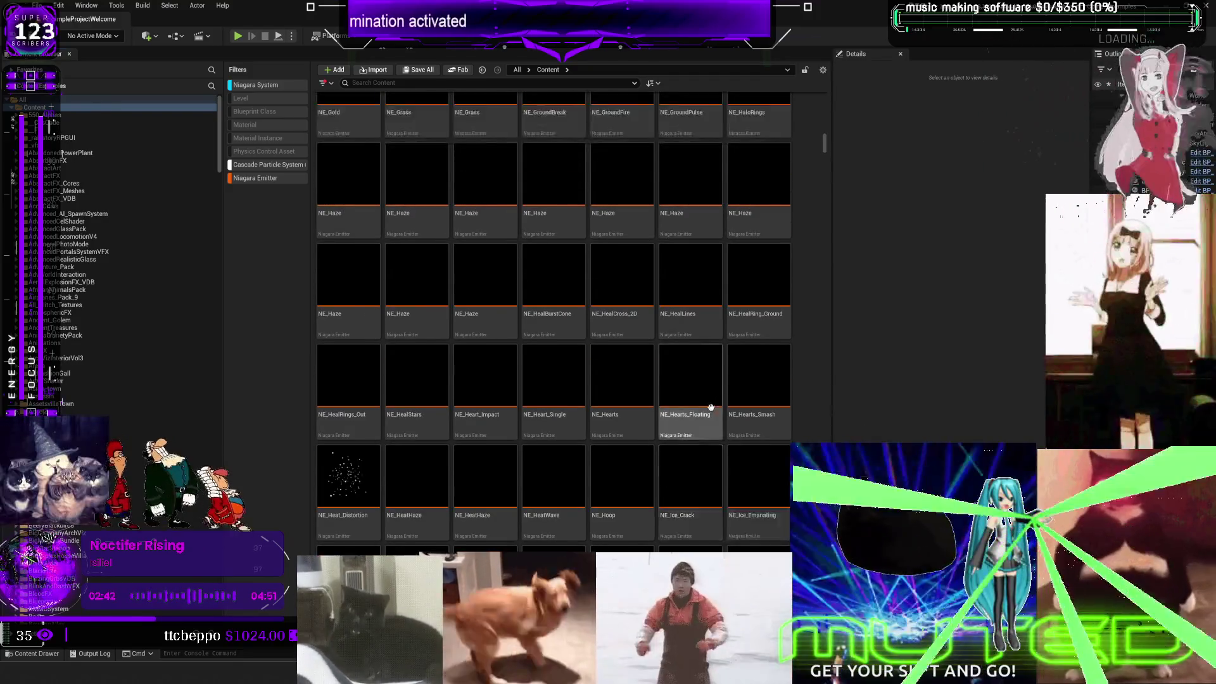
{"action": "scroll", "coordinate": [711, 408], "scroll_direction": "up", "scroll_amount": 8}
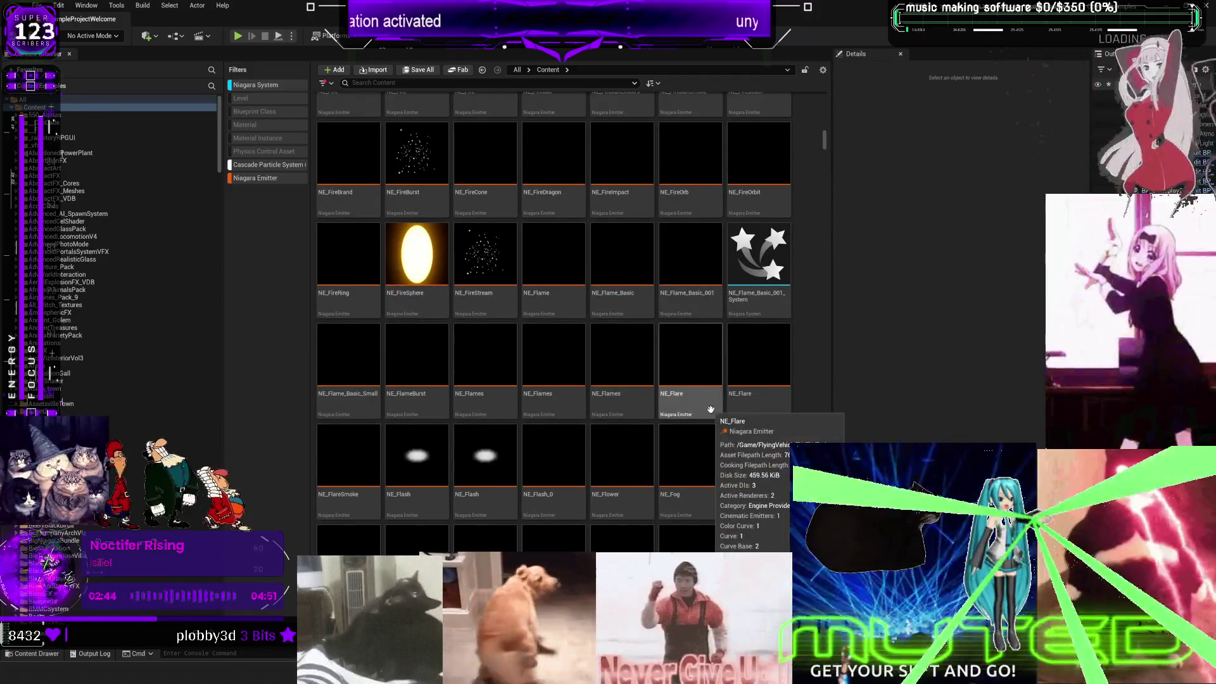
{"action": "scroll", "coordinate": [710, 408], "scroll_direction": "up", "scroll_amount": 3}
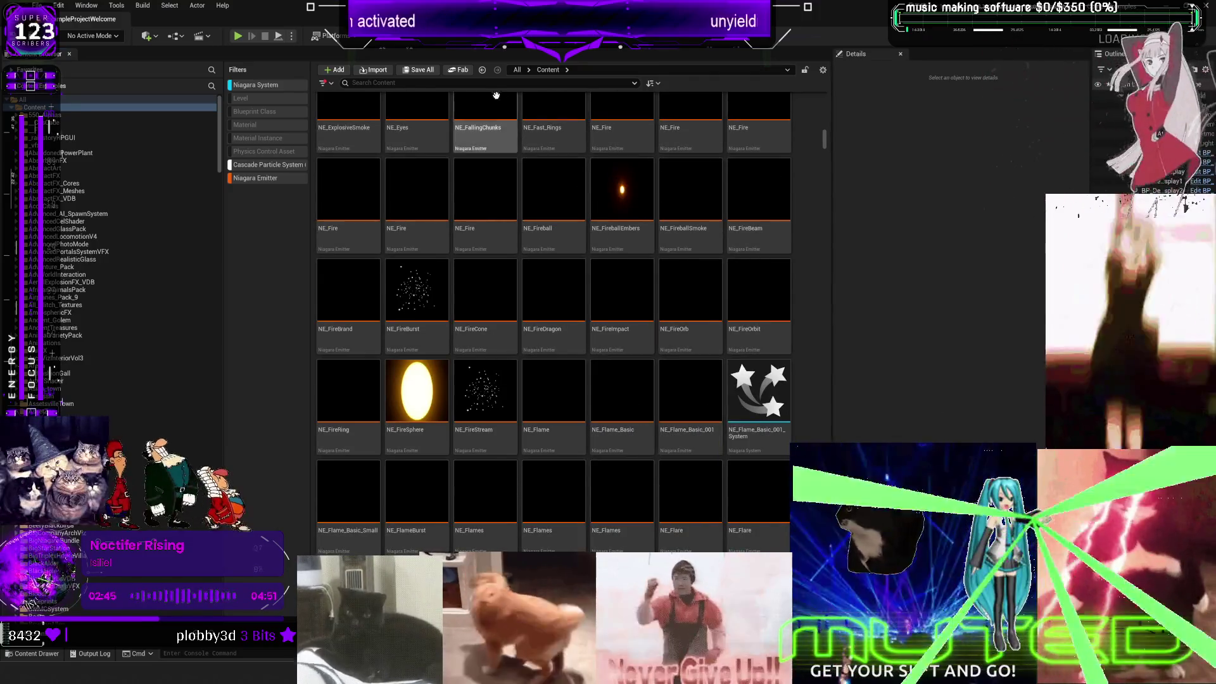
{"action": "left_click", "coordinate": [450, 83]}
{"action": "type", "text": "e"}
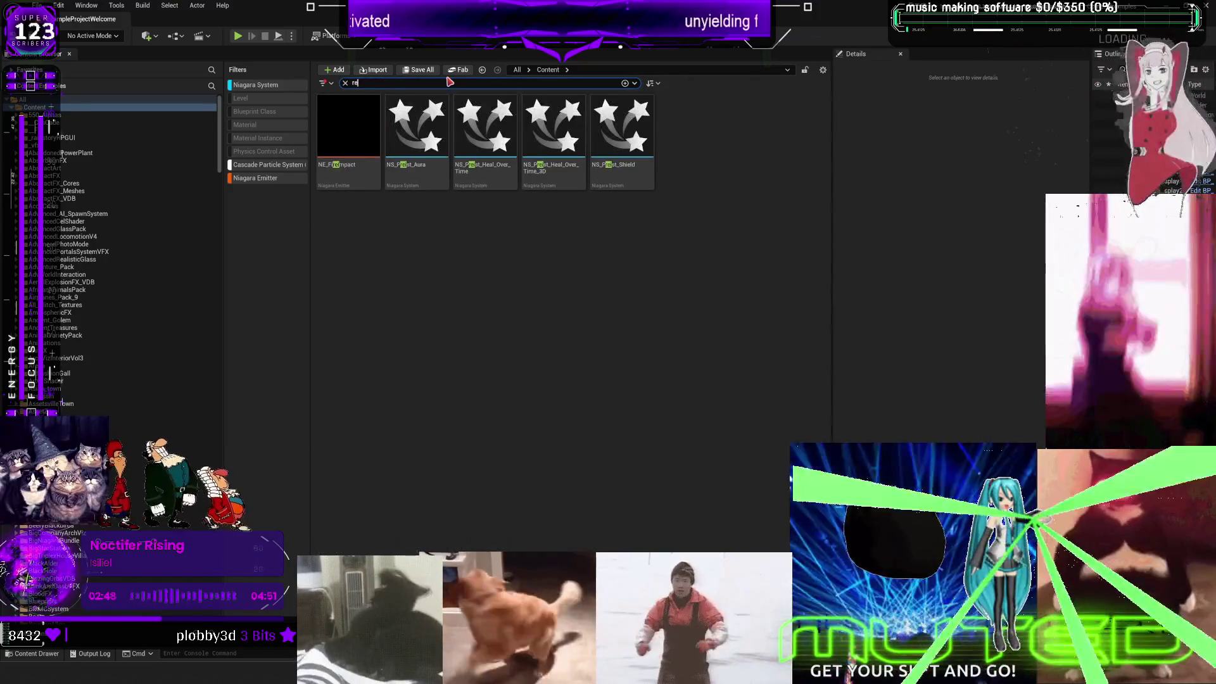
{"action": "type", "text": "ring"}
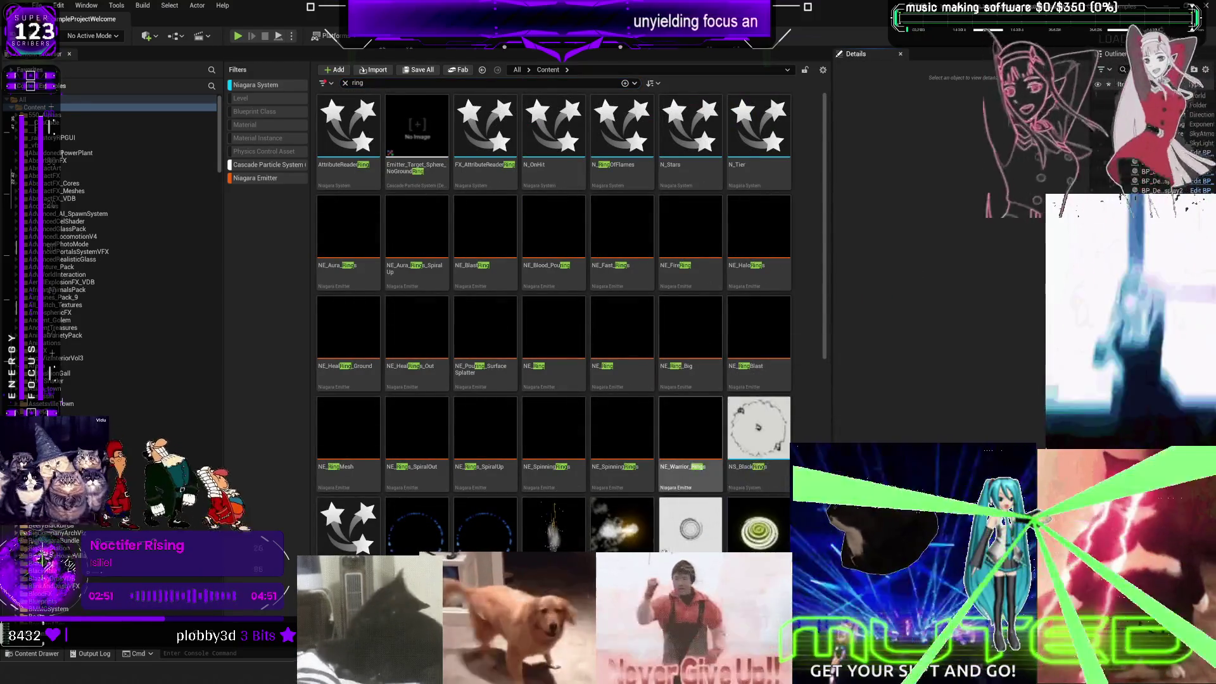
Step: Browse the 'ring' results, close the open preview, and inspect the NE_BlastRing emitter
{"action": "scroll", "coordinate": [660, 474], "scroll_direction": "down", "scroll_amount": 2}
{"action": "scroll", "coordinate": [660, 473], "scroll_direction": "down", "scroll_amount": 4}
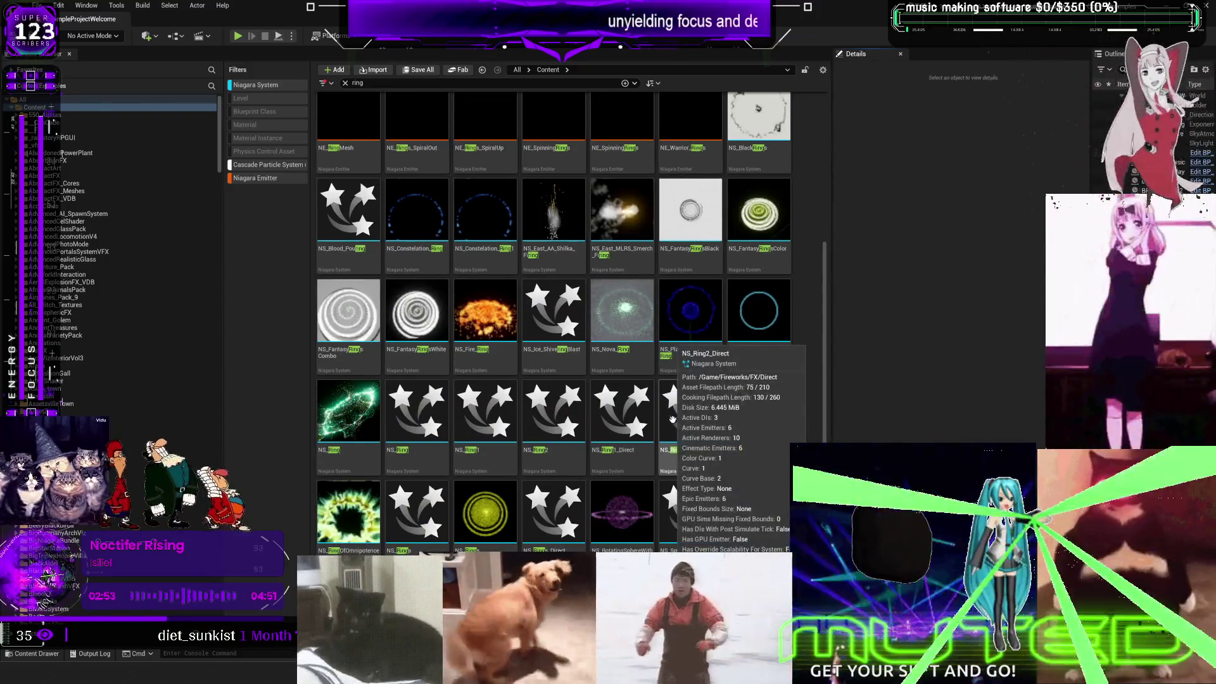
{"action": "scroll", "coordinate": [346, 409], "scroll_direction": "down", "scroll_amount": 2}
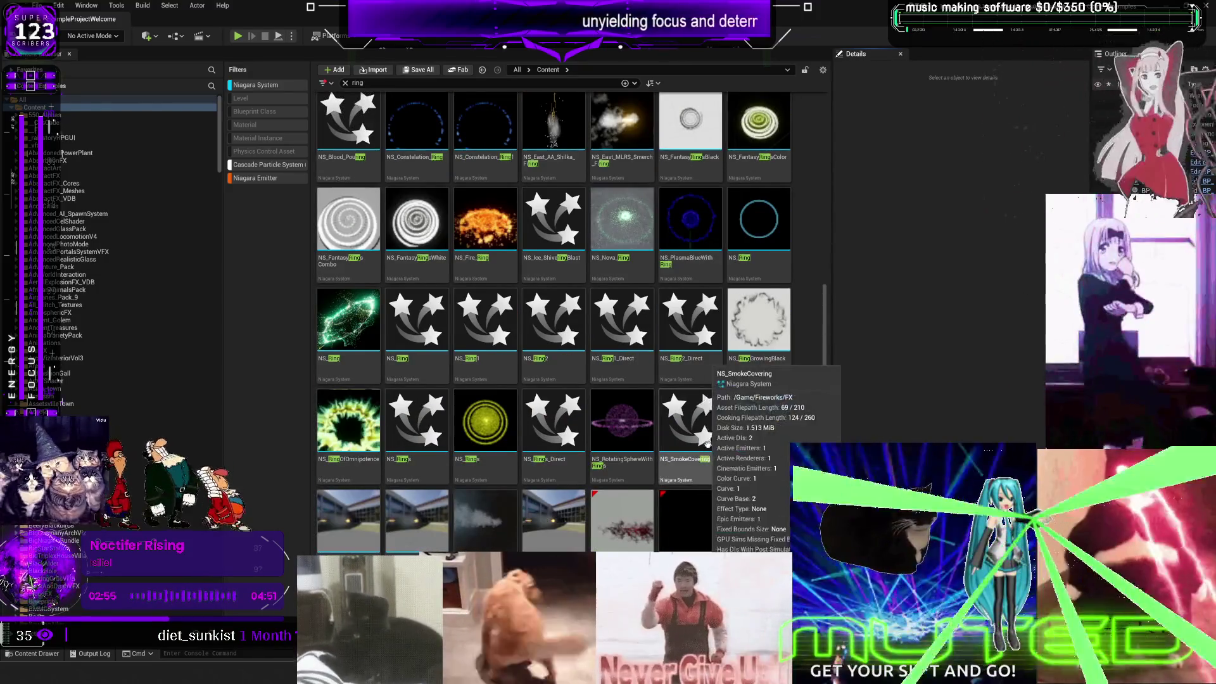
{"action": "scroll", "coordinate": [722, 464], "scroll_direction": "down", "scroll_amount": 3}
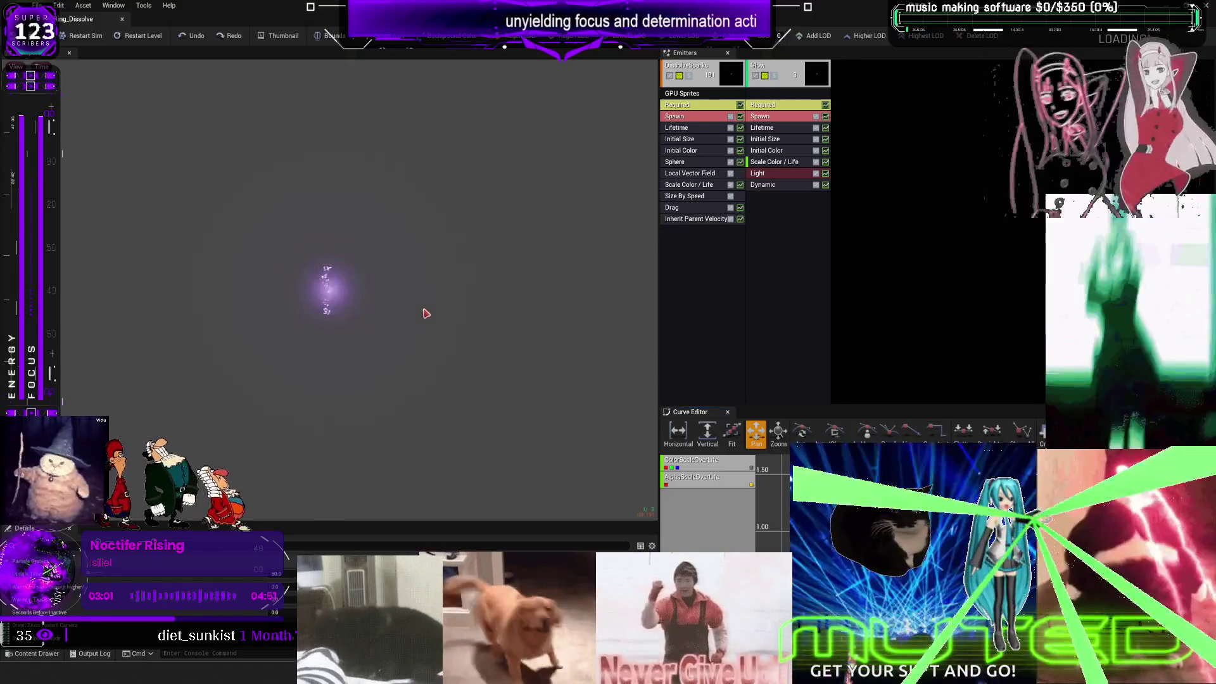
{"action": "left_click", "coordinate": [122, 19]}
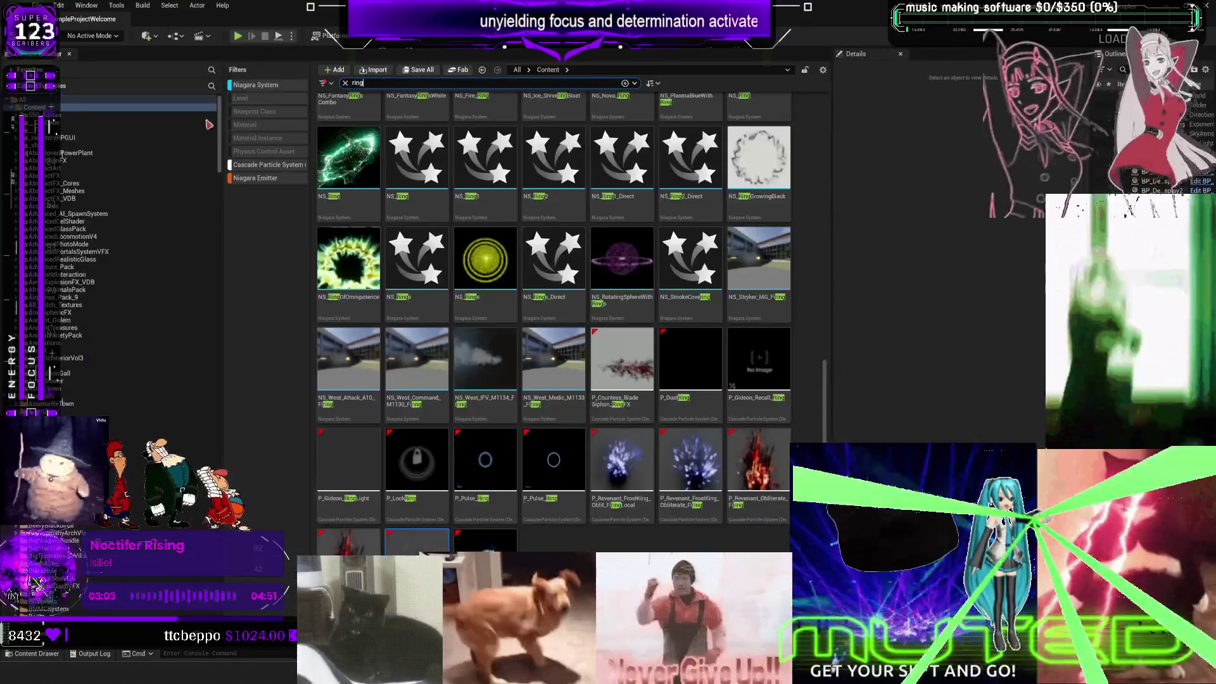
{"action": "scroll", "coordinate": [740, 349], "scroll_direction": "up", "scroll_amount": 5}
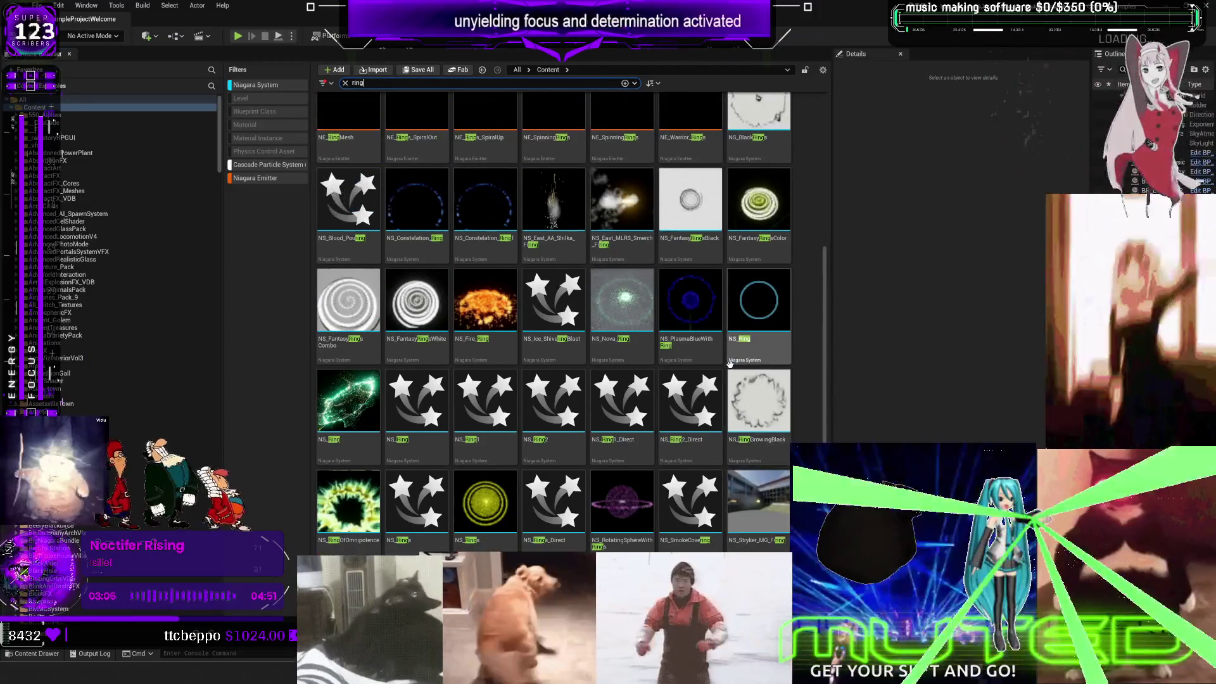
{"action": "scroll", "coordinate": [728, 365], "scroll_direction": "up", "scroll_amount": 1}
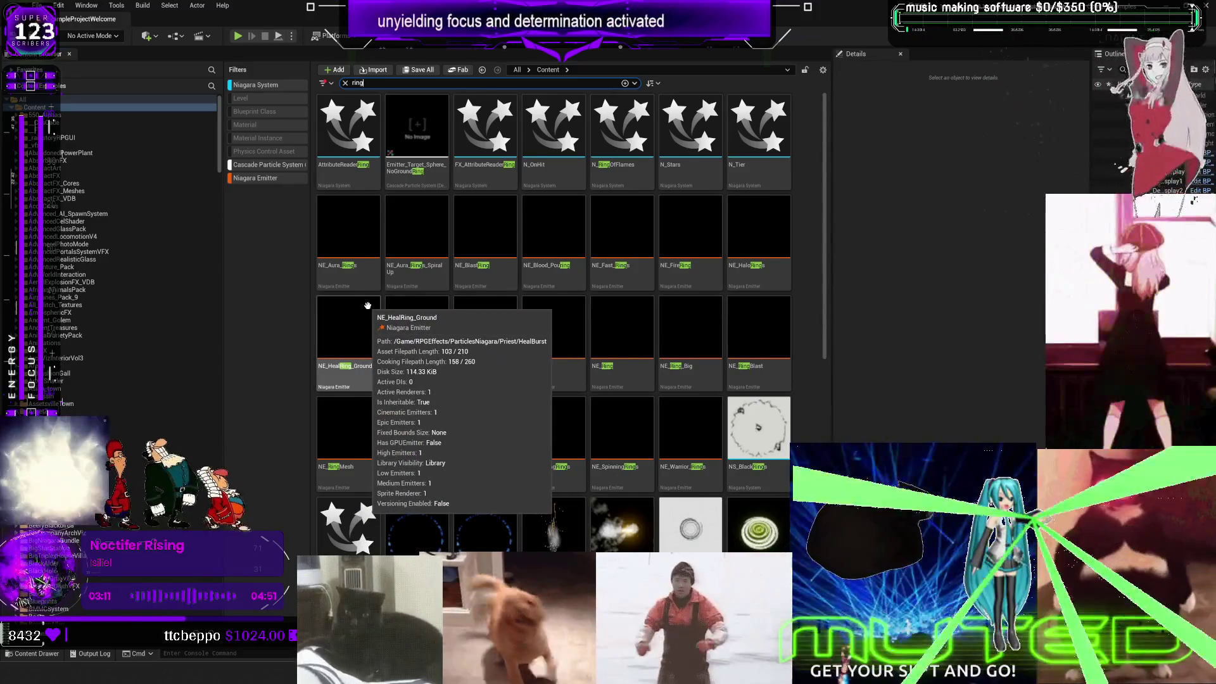
{"action": "double_click", "coordinate": [475, 247]}
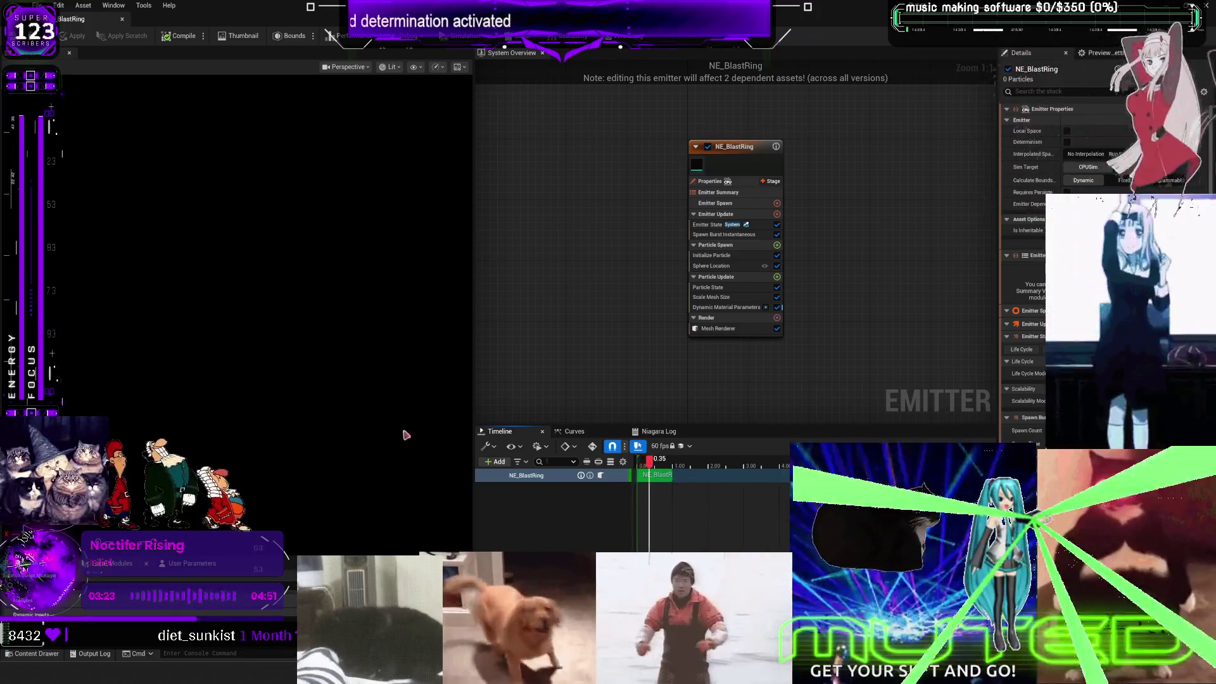
{"action": "left_click", "coordinate": [128, 20]}
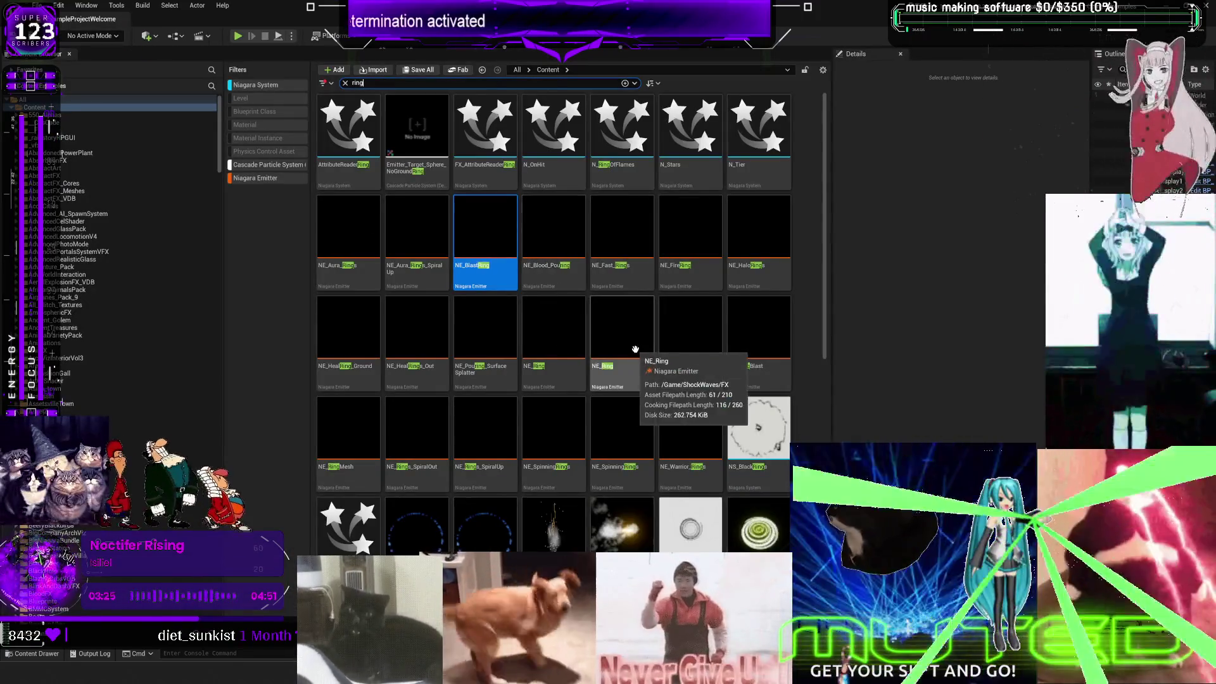
Step: Search assets for 'power' and preview P_AttackPower_Aura from another angle
{"action": "left_click", "coordinate": [367, 83]}
{"action": "type", "text": "power"}
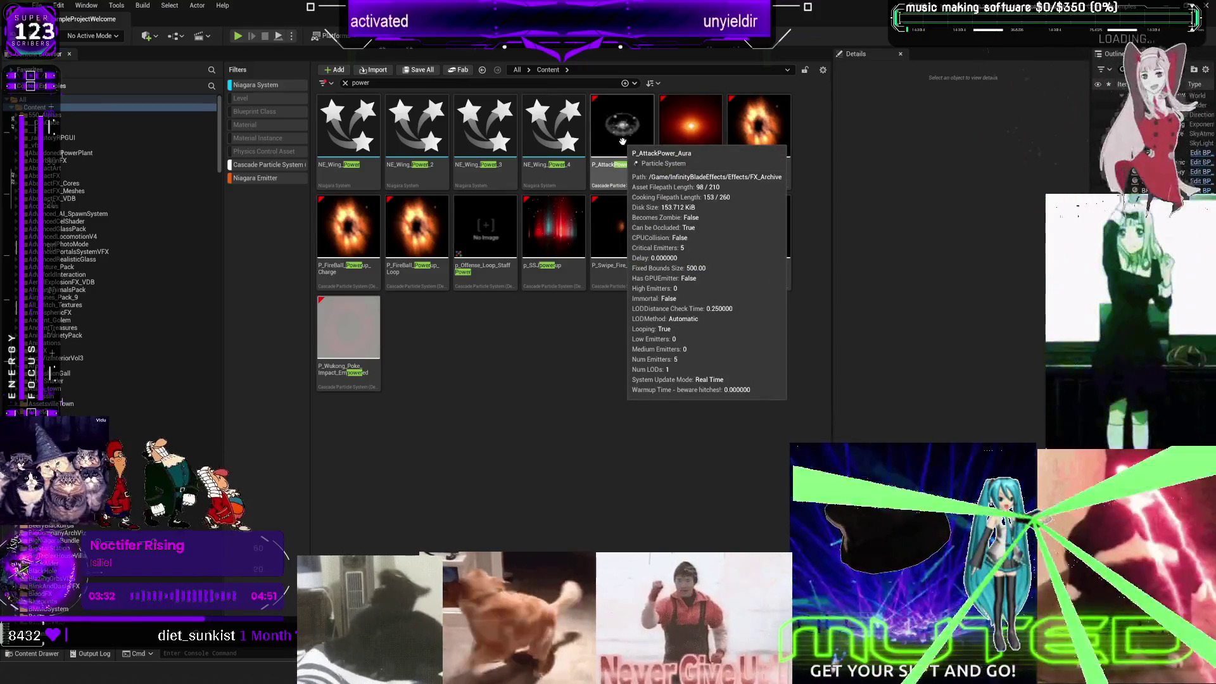
{"action": "double_click", "coordinate": [622, 141]}
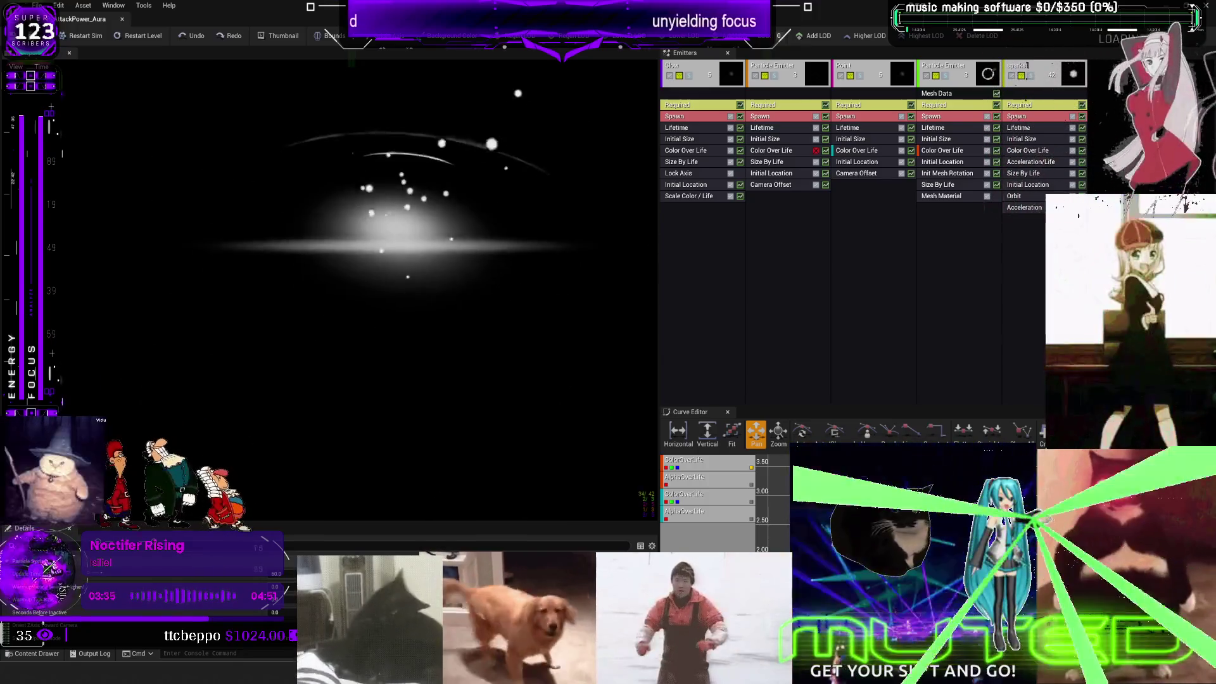
{"action": "left_click_drag", "start_coordinate": [437, 331], "coordinate": [437, 304]}
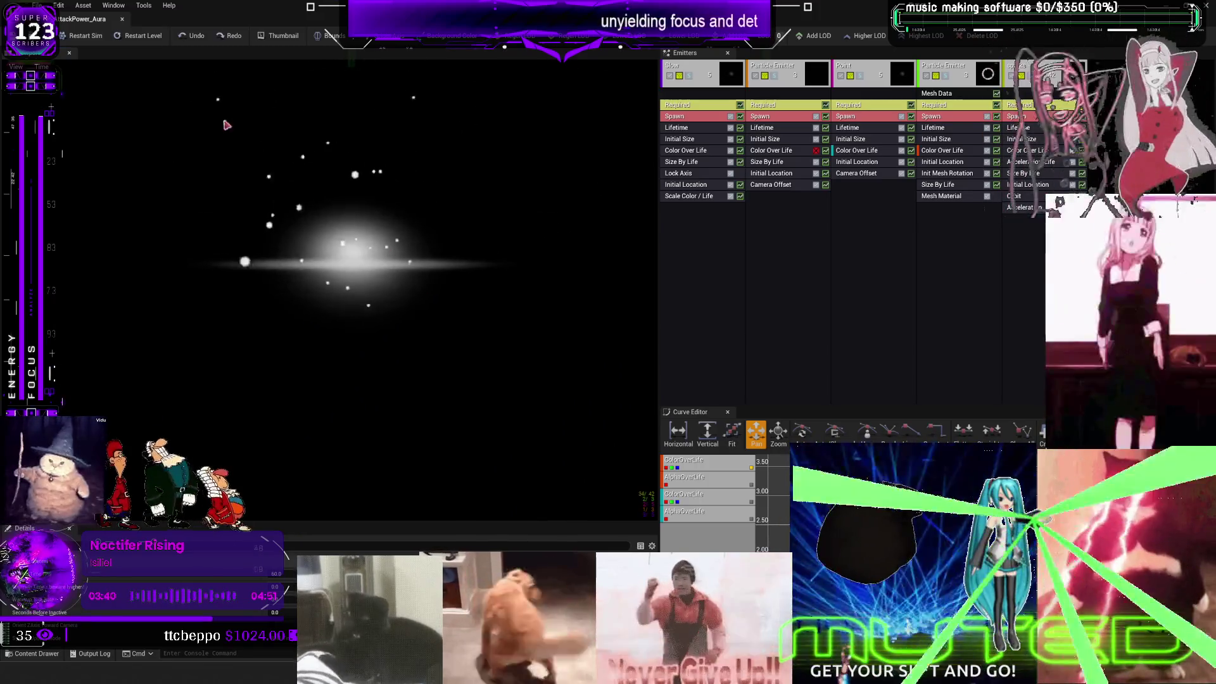
{"action": "left_click", "coordinate": [122, 18]}
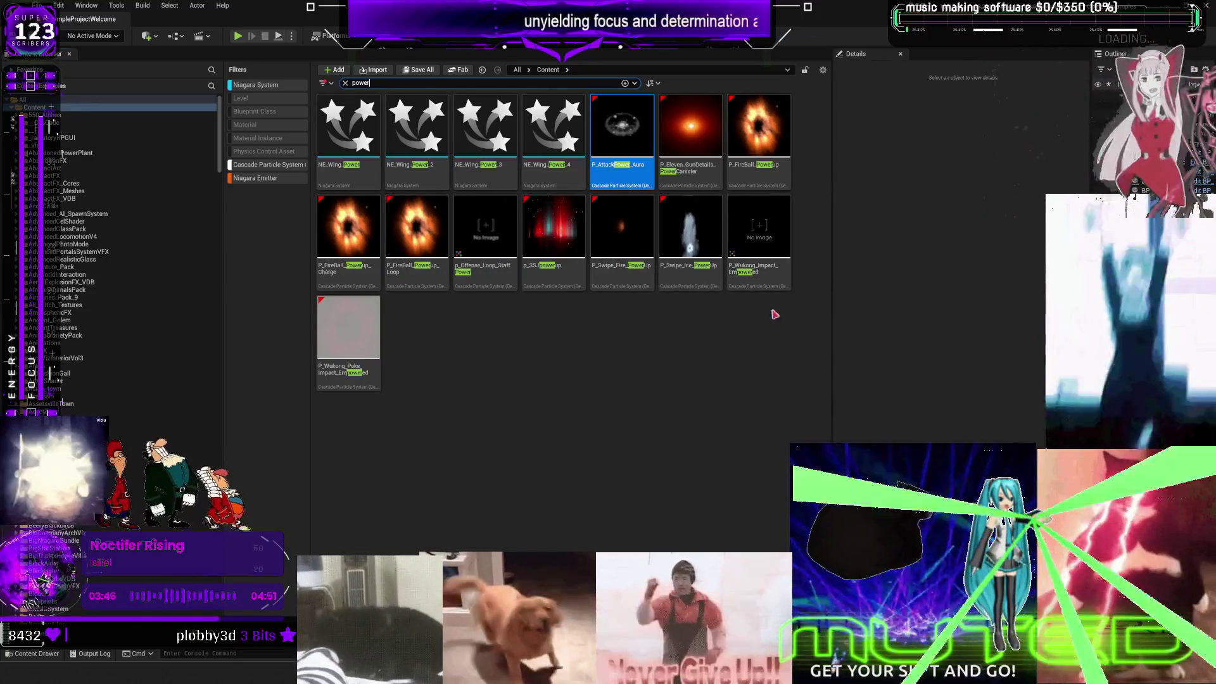
Step: Preview P_Wukong_Poke_Impact_Empowered, P_FireBall_Powerup_Charge and P_FireBall_Powerup_Loop in turn
{"action": "double_click", "coordinate": [349, 321]}
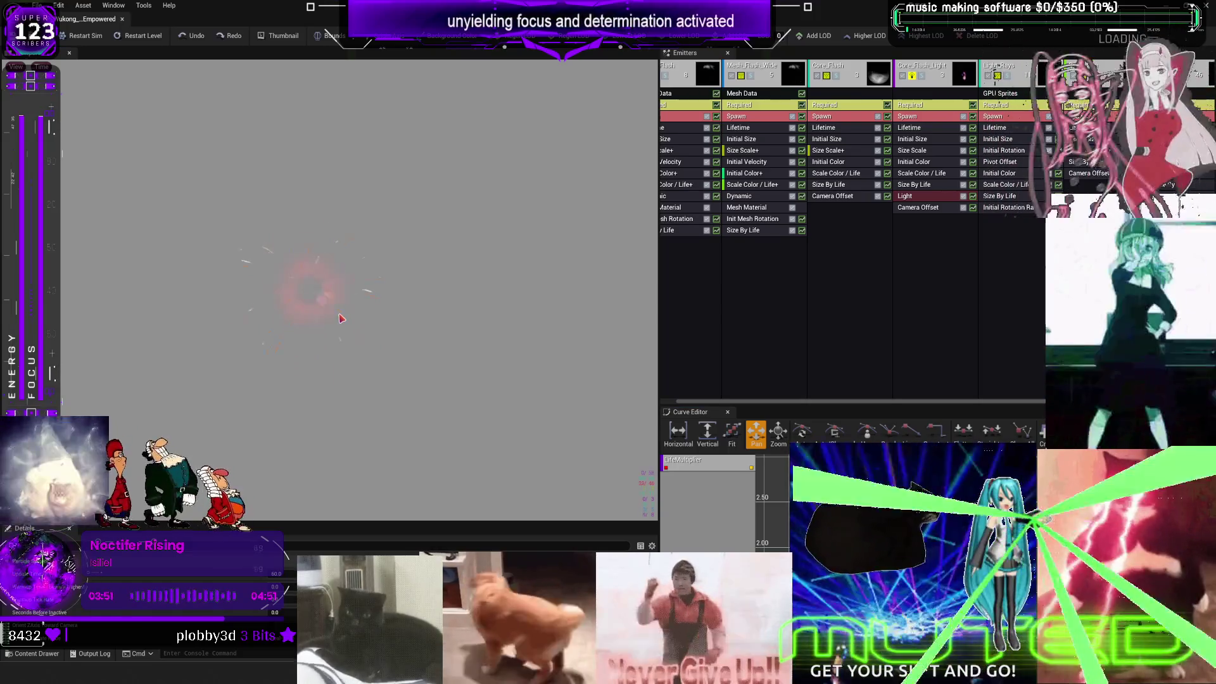
{"action": "left_click", "coordinate": [123, 19]}
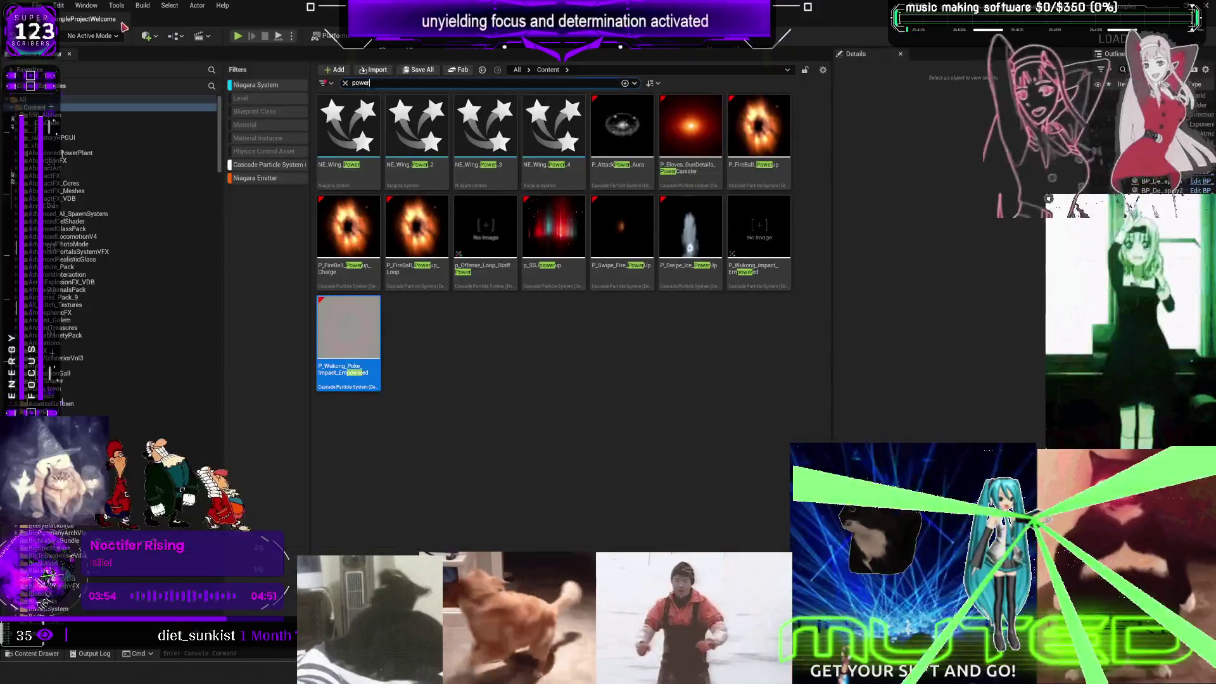
{"action": "double_click", "coordinate": [349, 226]}
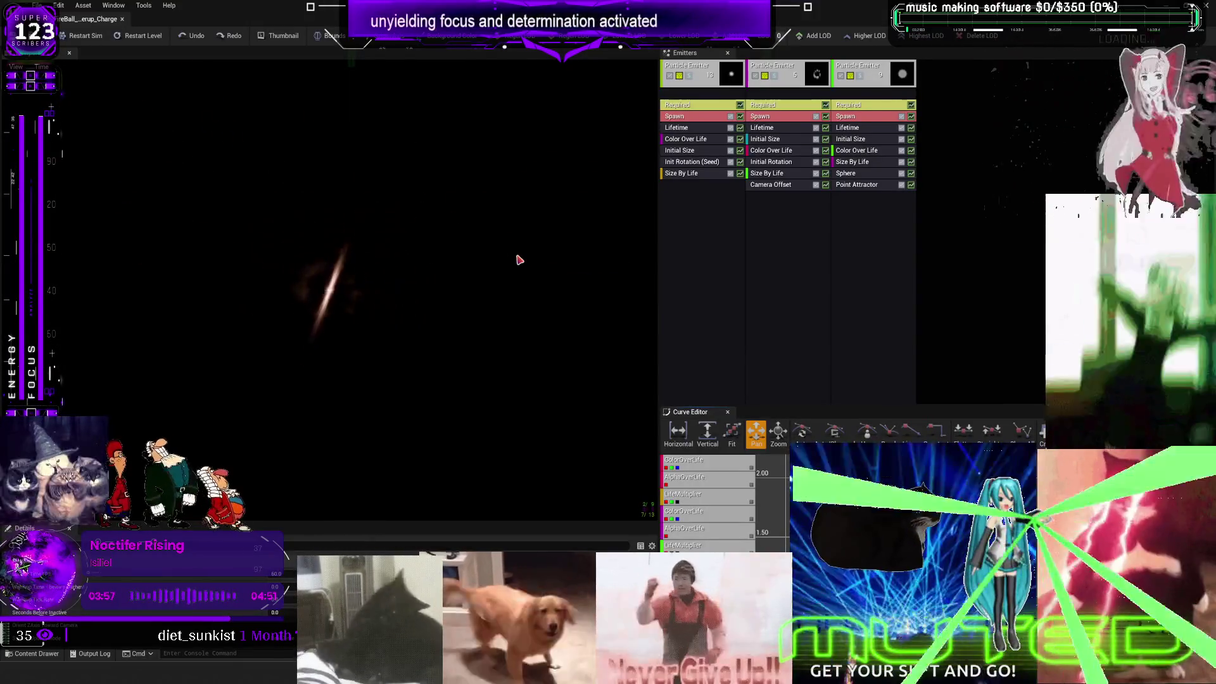
{"action": "left_click", "coordinate": [122, 18]}
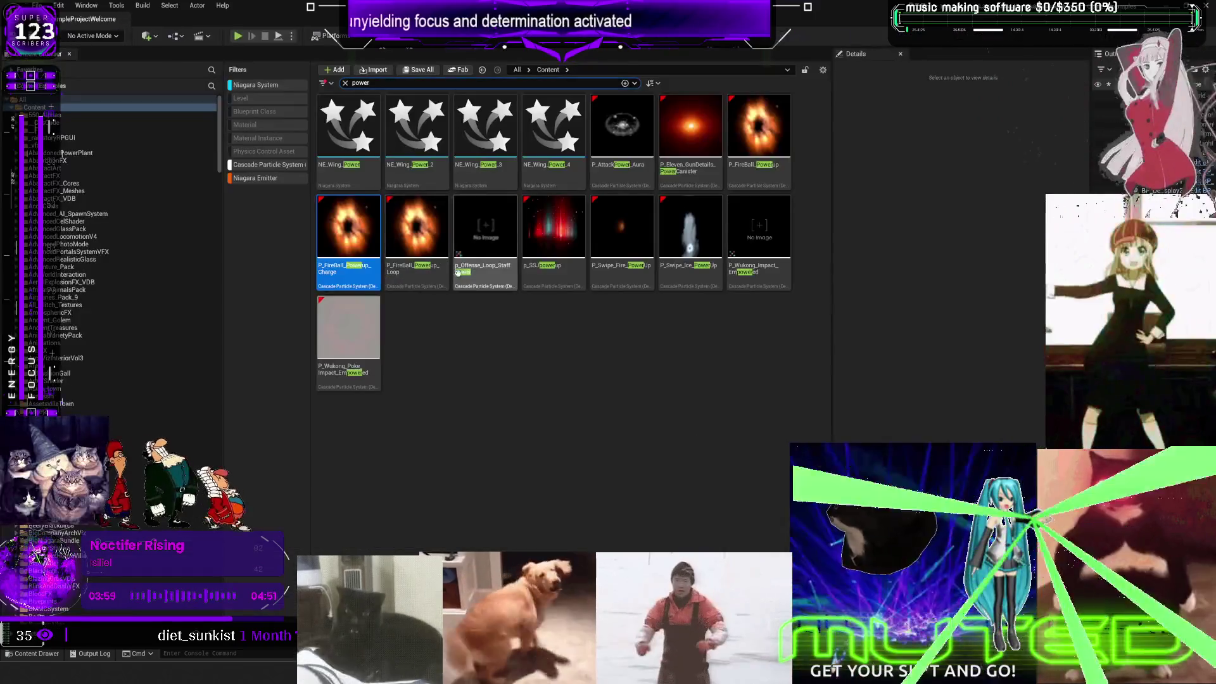
{"action": "double_click", "coordinate": [421, 220]}
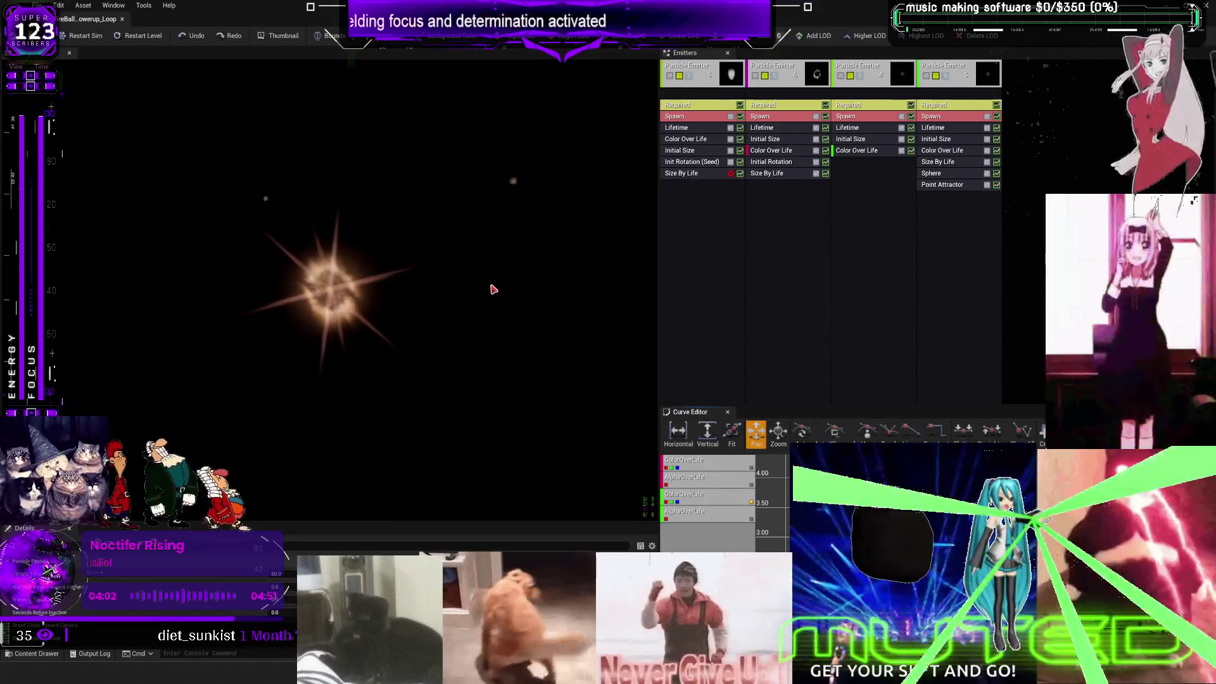
{"action": "left_click", "coordinate": [122, 19]}
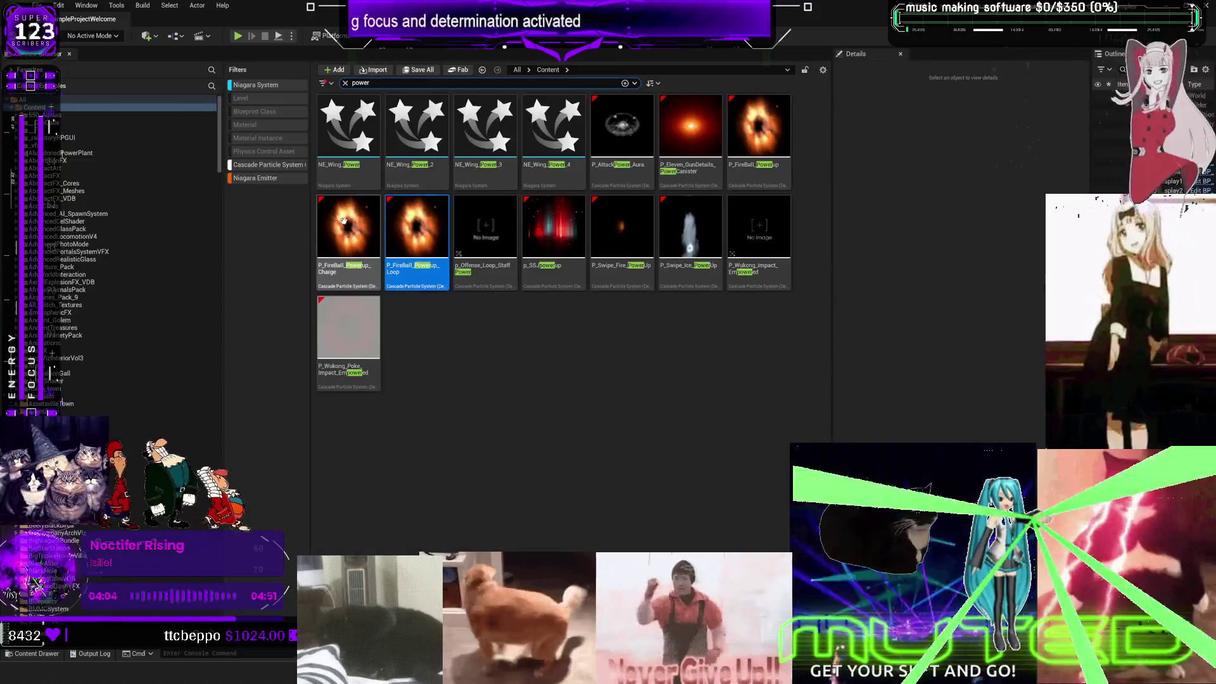
Step: Migrate P_FireBall_Powerup_Charge to Multiplayer - Copy's Content folder, overwriting all existing duplicates
{"action": "right_click", "coordinate": [347, 223]}
{"action": "mouse_move", "coordinate": [437, 360]}
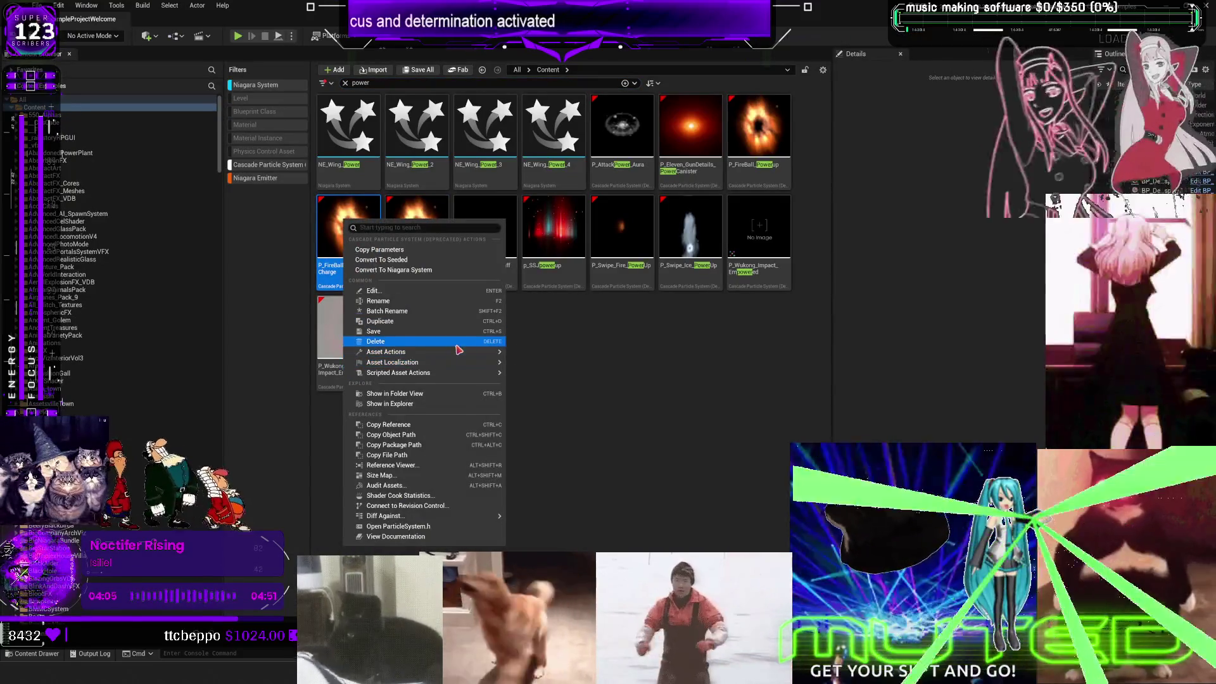
{"action": "left_click", "coordinate": [568, 446]}
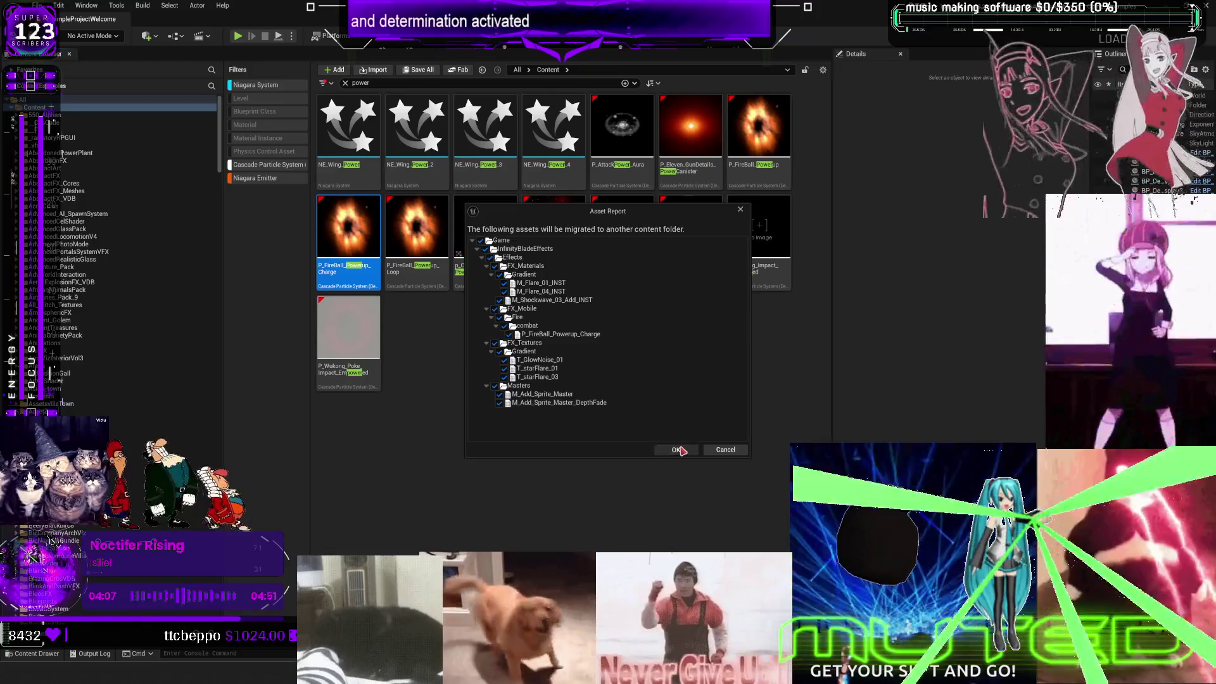
{"action": "left_click", "coordinate": [678, 449]}
{"action": "left_click", "coordinate": [439, 326]}
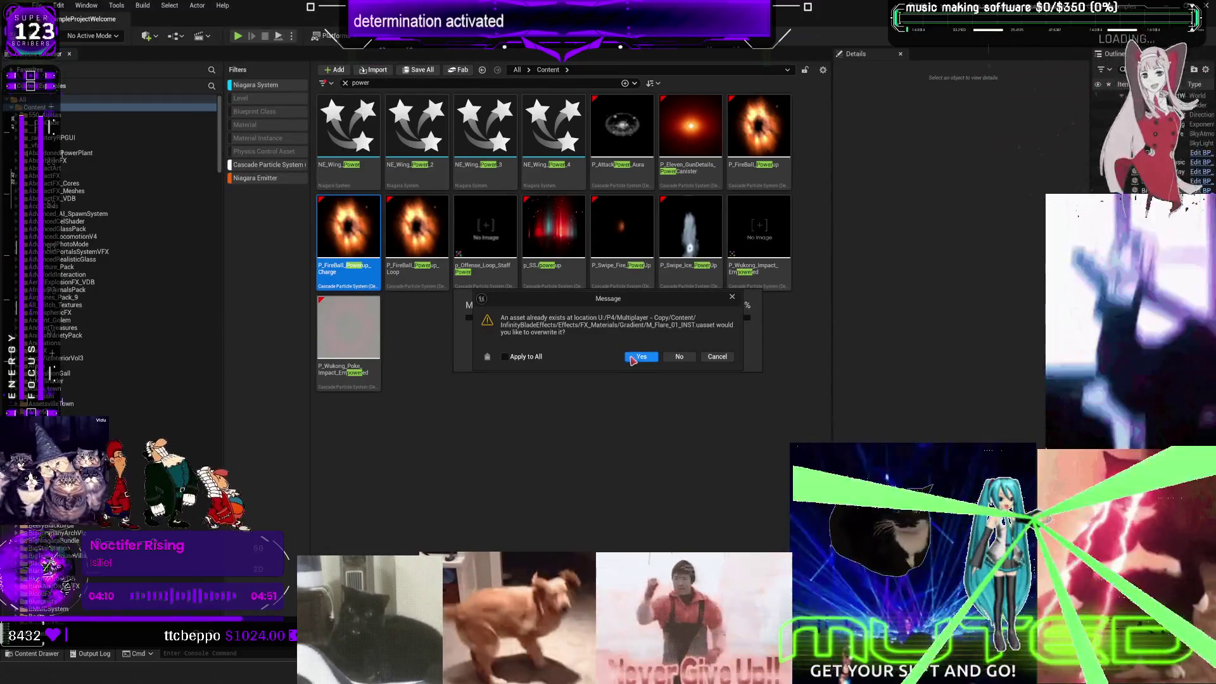
{"action": "left_click", "coordinate": [638, 359]}
{"action": "left_click", "coordinate": [638, 358]}
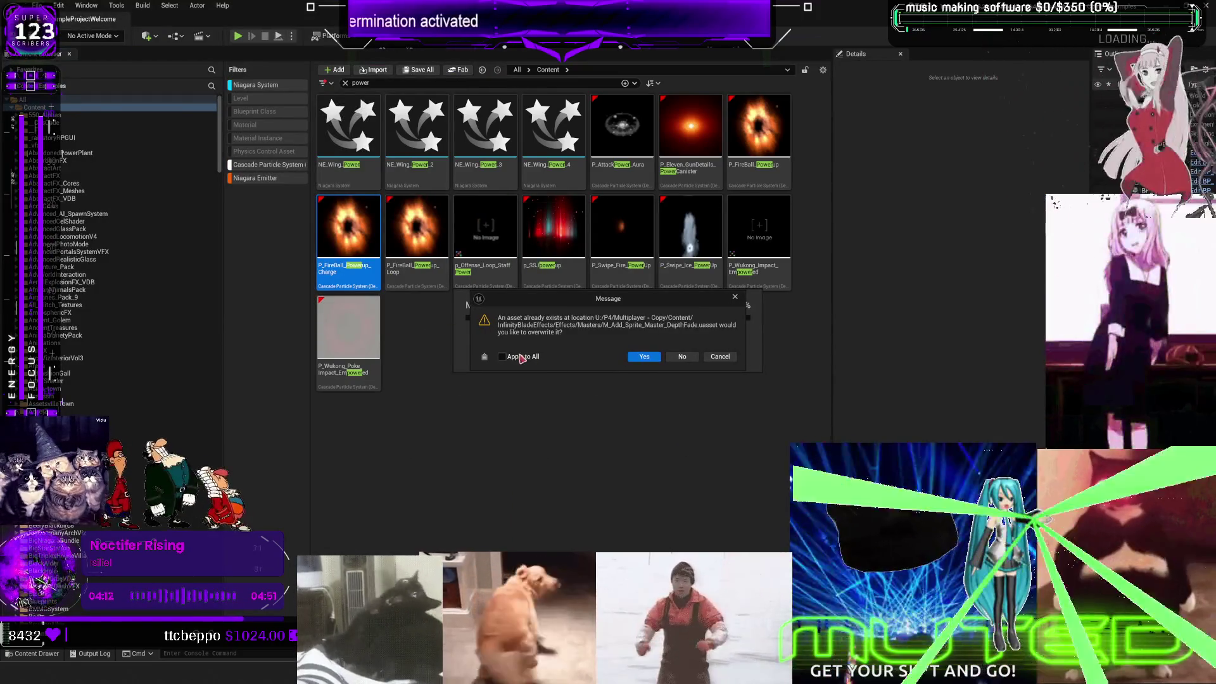
{"action": "left_click", "coordinate": [641, 361]}
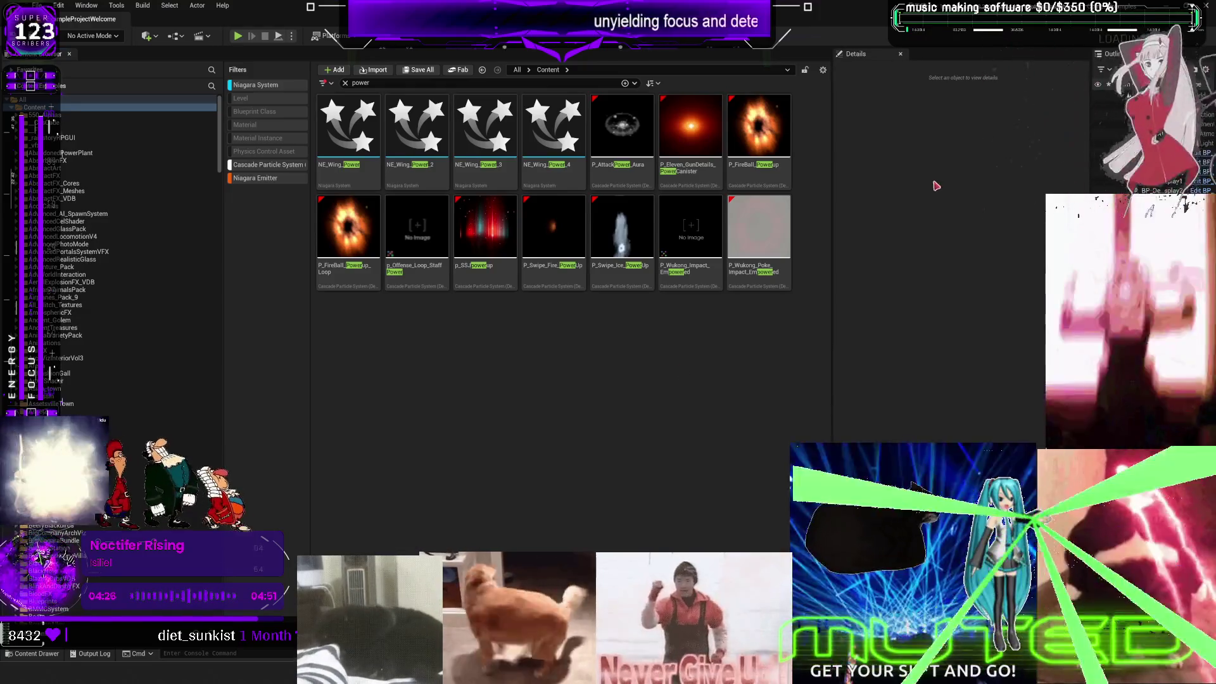
Step: Alt+Tab from the to-do chart notes to the DemoMap_Multiplayer editor on the MikuRacer Animations folder
{"action": "key", "text": "alt+Tab"}
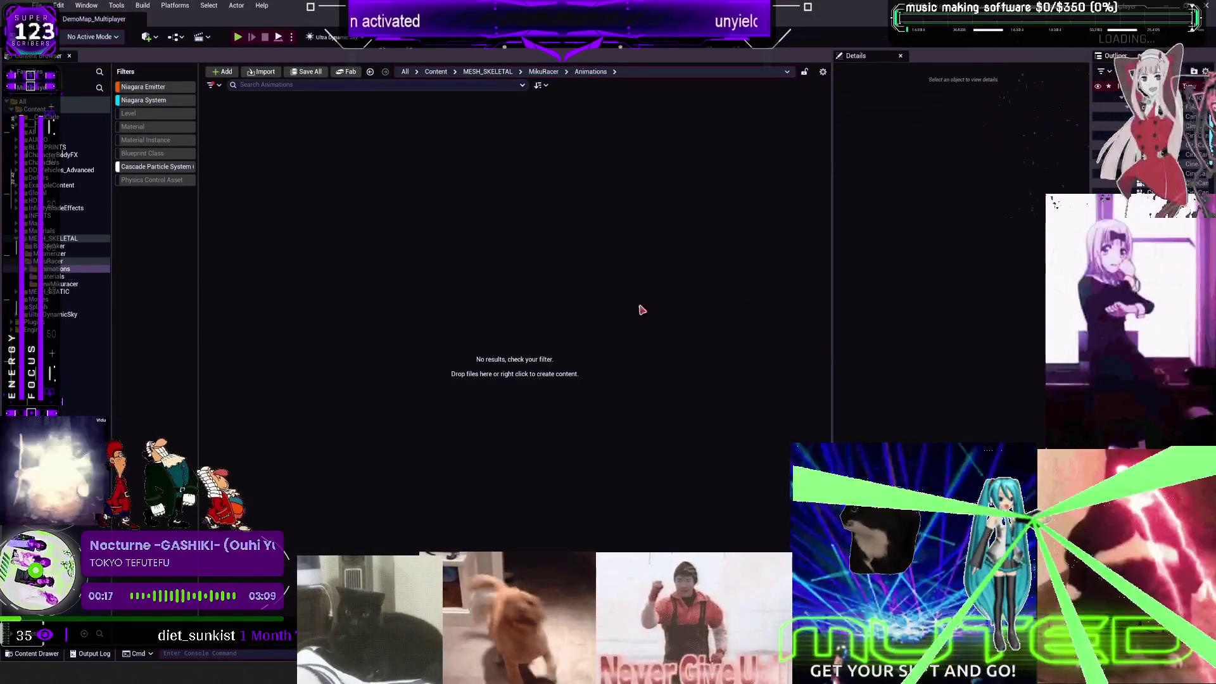
Step: Show all Content assets and look through the particle effects, from PS_smoke_engine to PS_FireMesh
{"action": "left_click", "coordinate": [34, 109]}
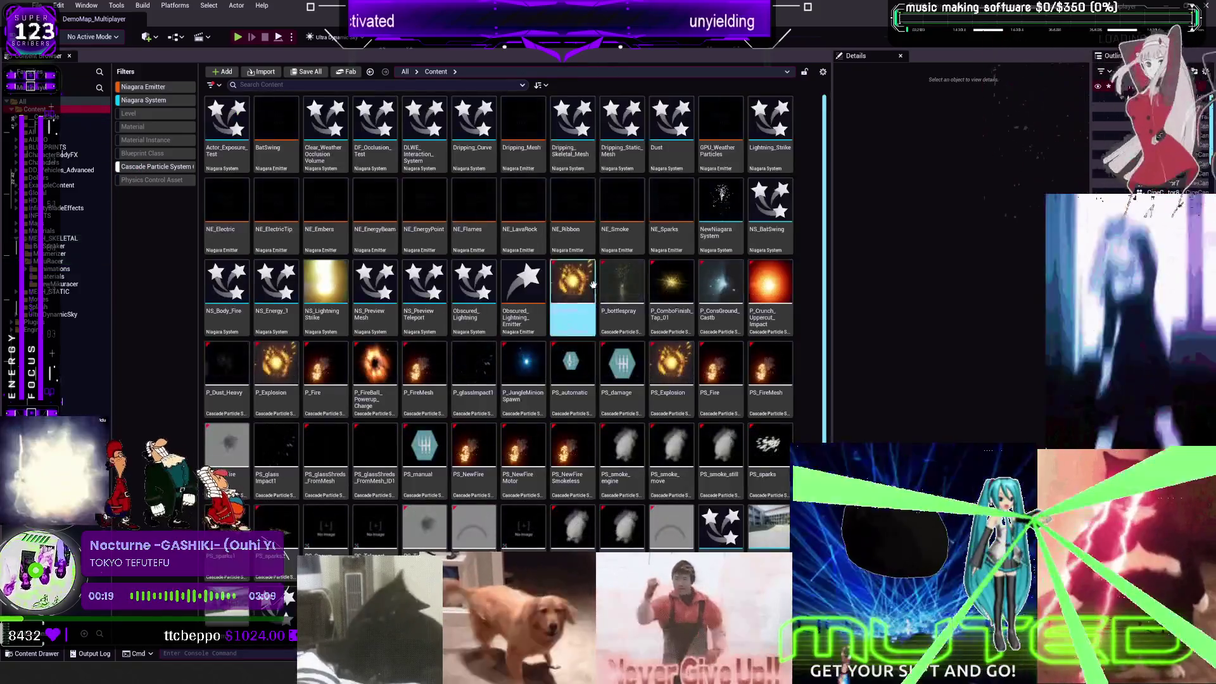
{"action": "scroll", "coordinate": [710, 443], "scroll_direction": "down", "scroll_amount": 2}
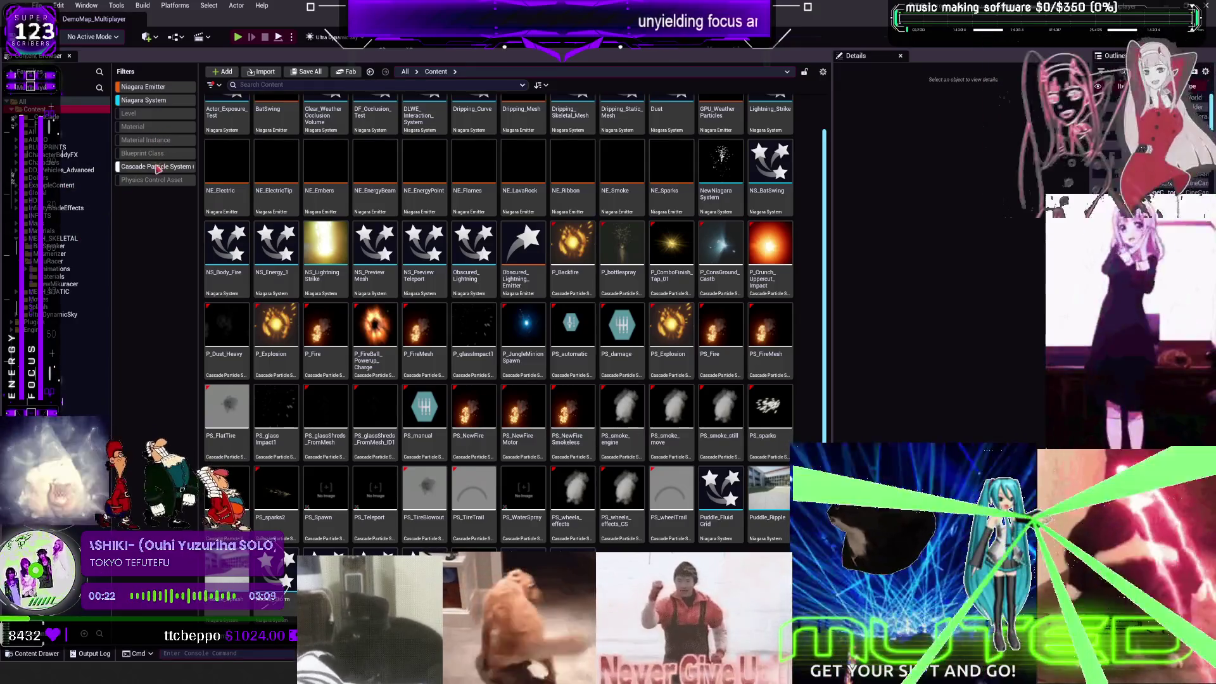
{"action": "left_click", "coordinate": [622, 437]}
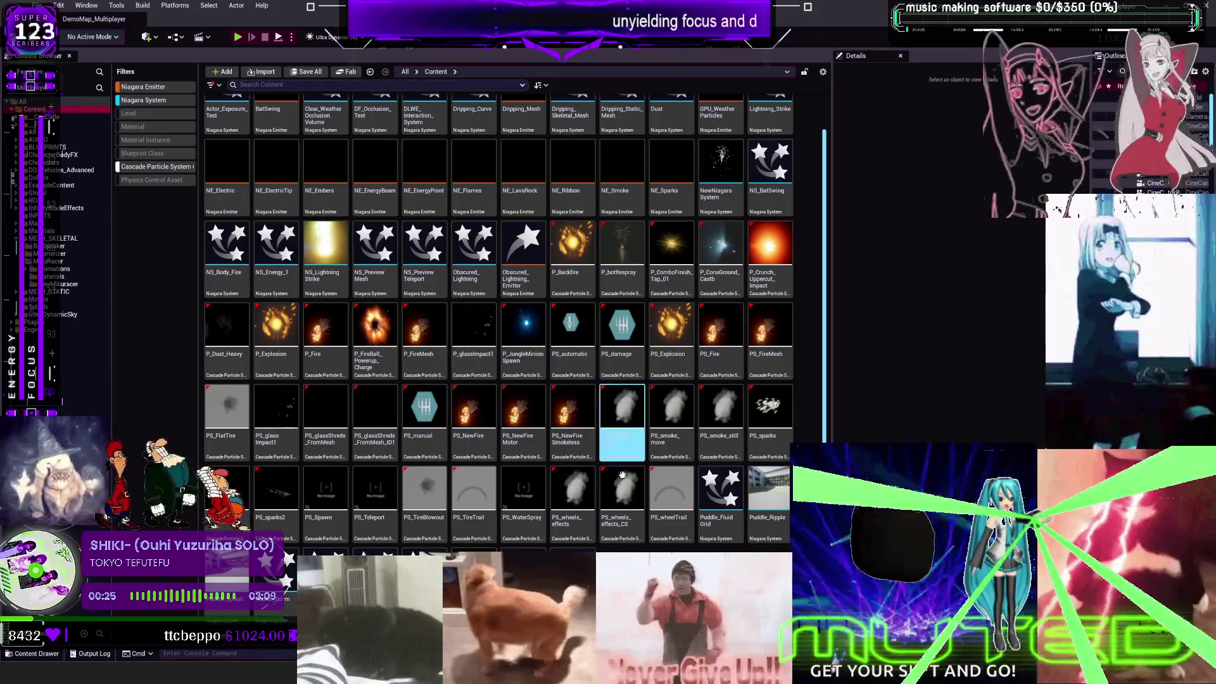
{"action": "left_click", "coordinate": [623, 488]}
{"action": "left_click", "coordinate": [573, 488]}
{"action": "left_click", "coordinate": [573, 430]}
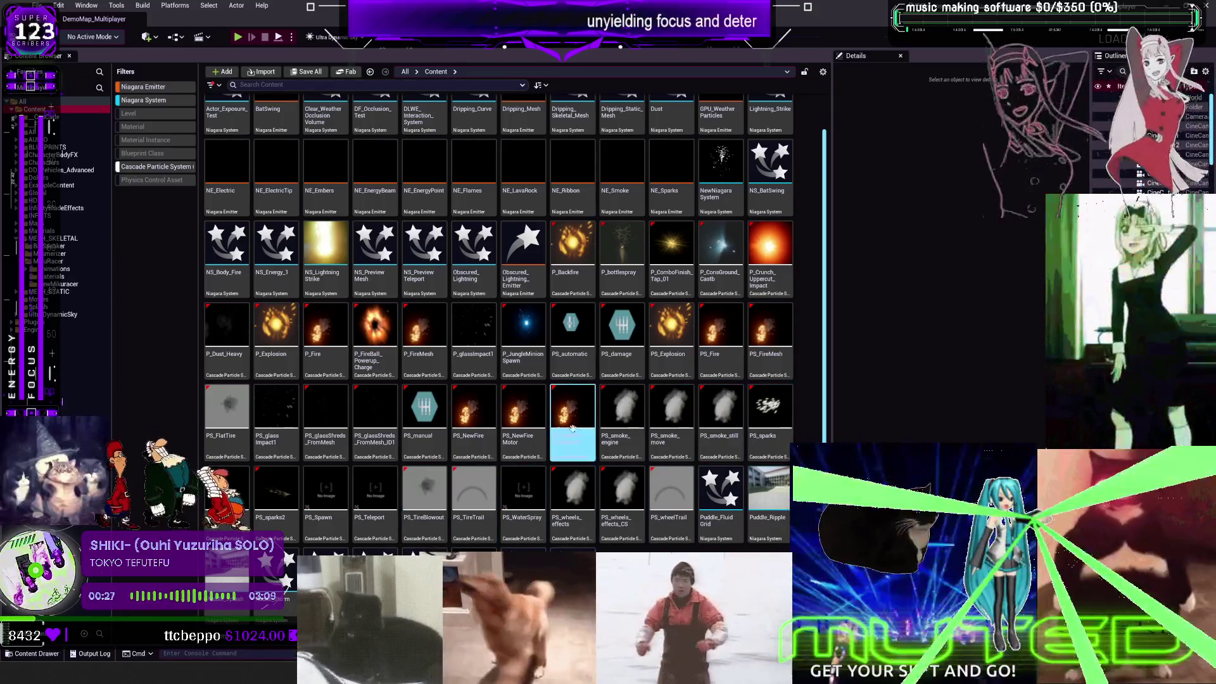
{"action": "scroll", "coordinate": [475, 418], "scroll_direction": "up", "scroll_amount": 1}
{"action": "left_click", "coordinate": [347, 328]}
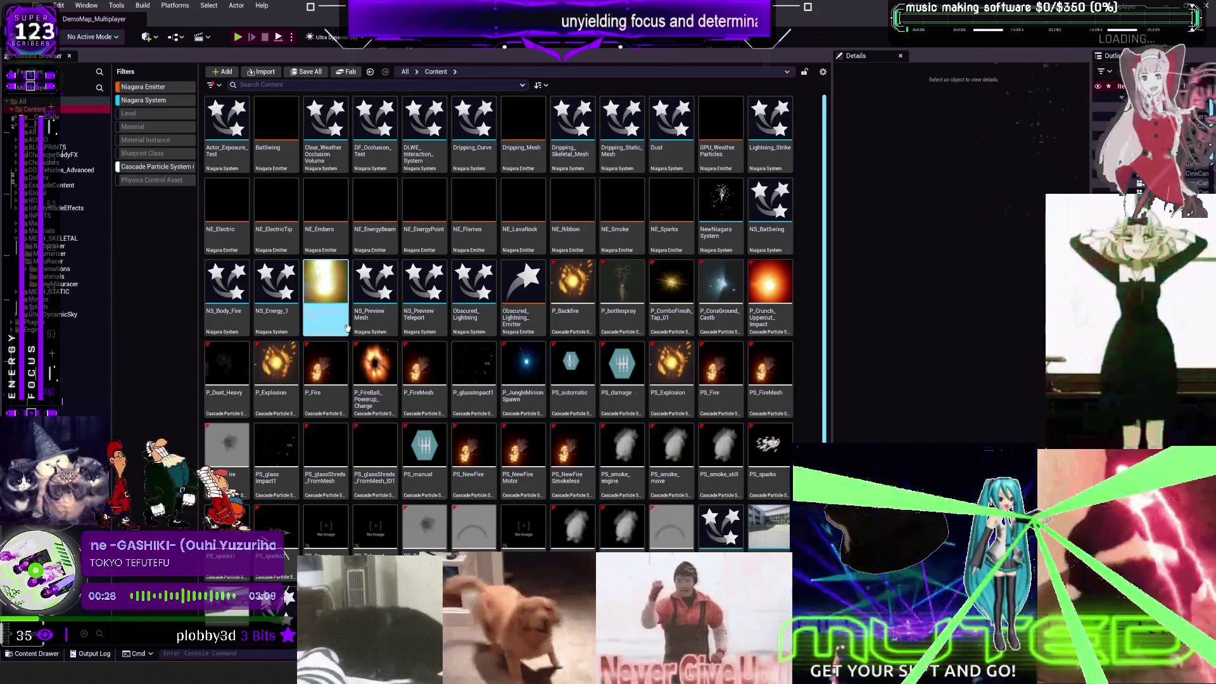
{"action": "left_click", "coordinate": [752, 407]}
Step: Open P_Crunch_Uppercut_Impact, dock its particle editor as a tab, and open NS_Body_Fire
{"action": "left_click", "coordinate": [768, 288]}
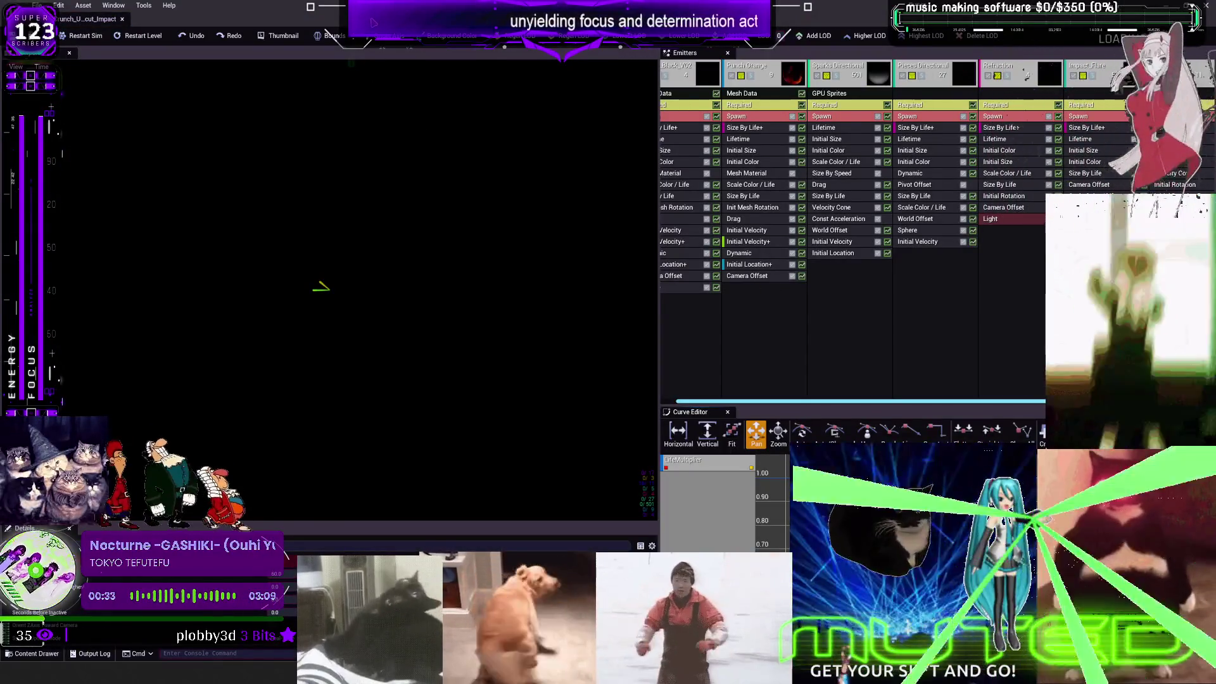
{"action": "double_click", "coordinate": [373, 22]}
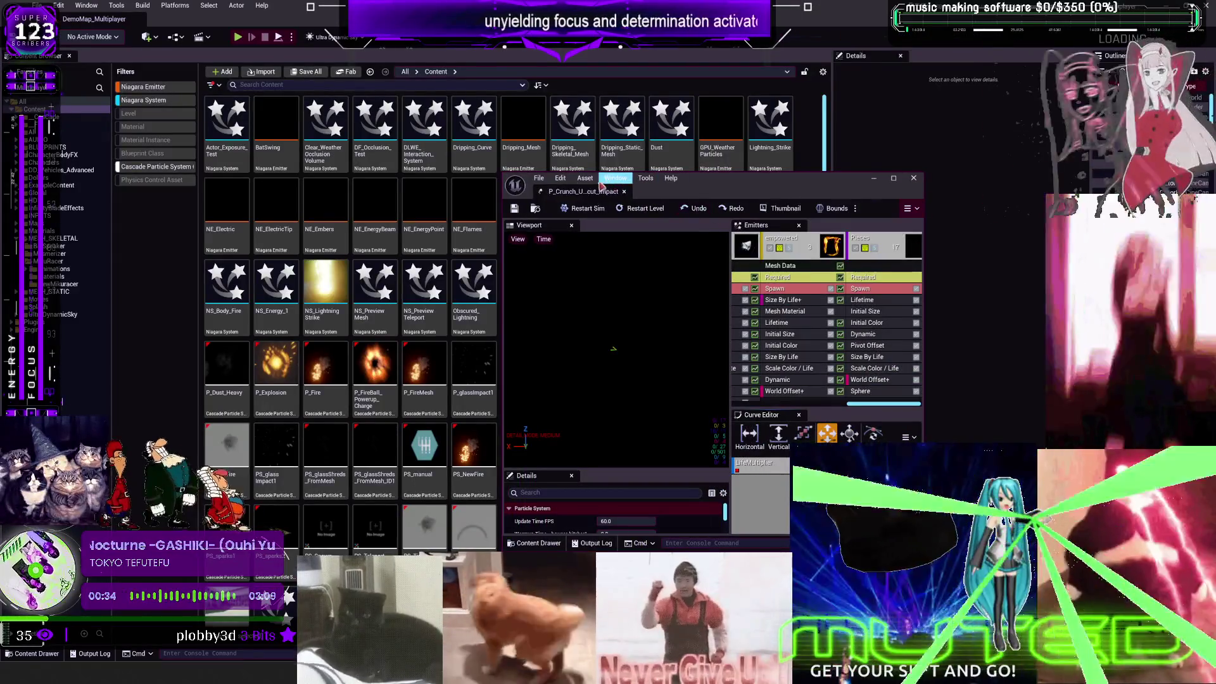
{"action": "left_click_drag", "start_coordinate": [560, 188], "coordinate": [199, 19]}
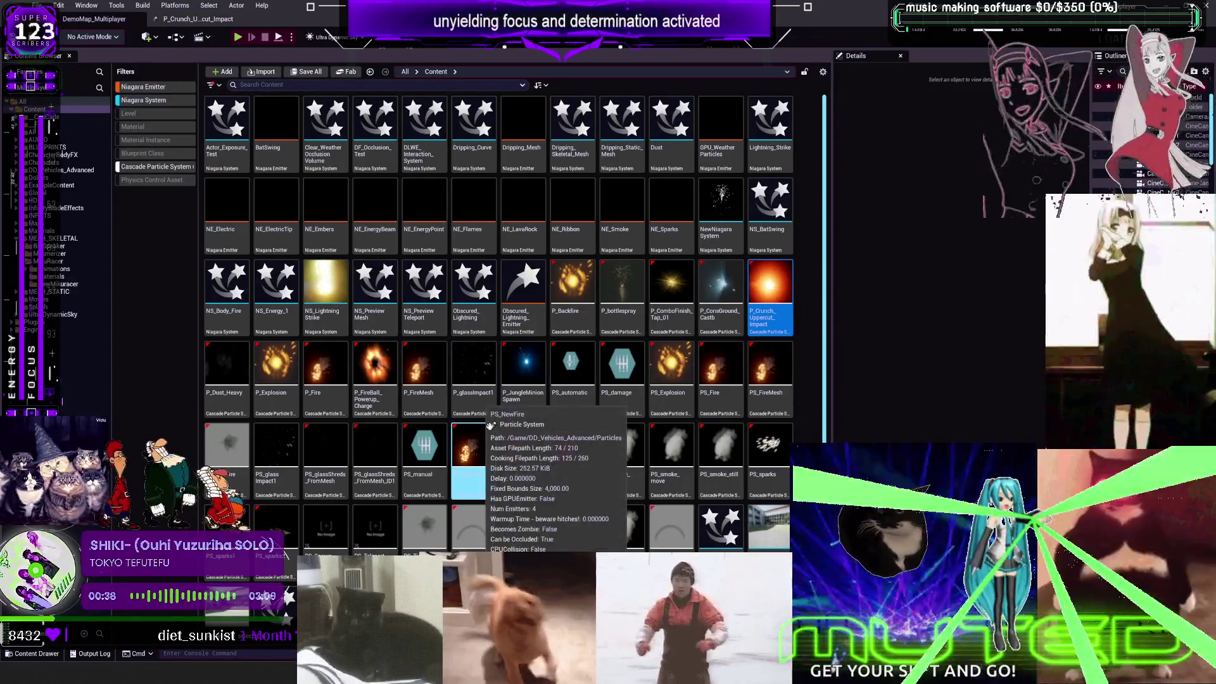
{"action": "left_click", "coordinate": [227, 288]}
{"action": "double_click", "coordinate": [227, 289]}
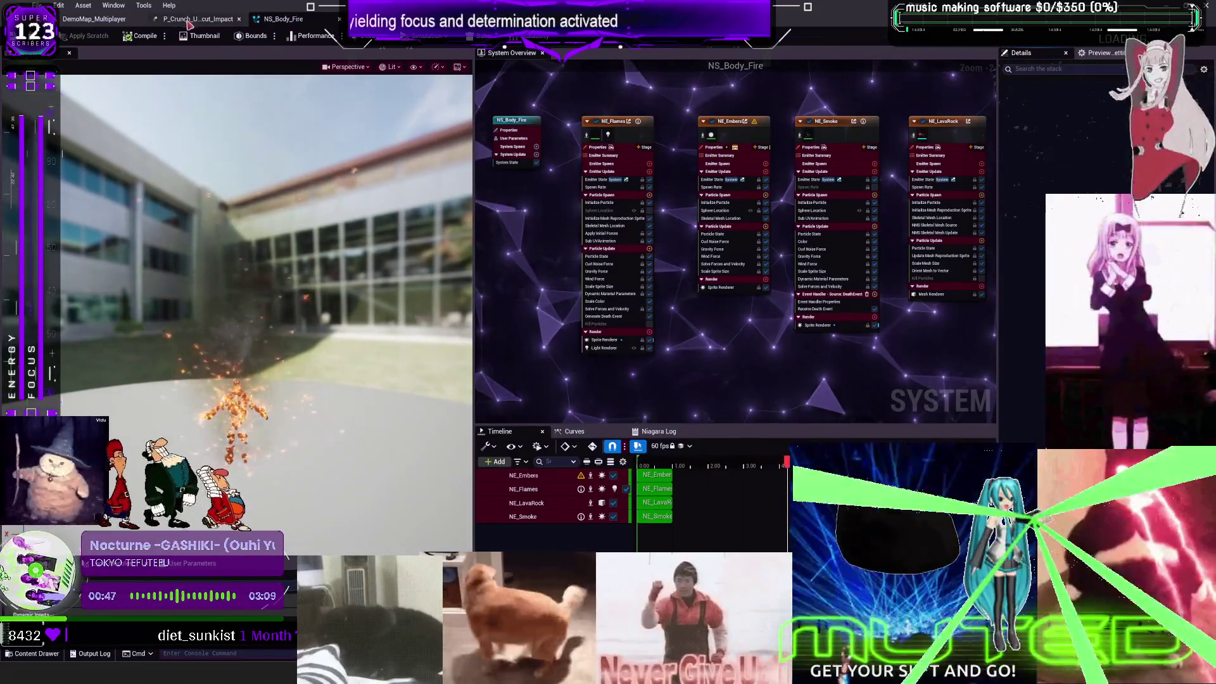
Step: Open P_FireBall_Powerup_Charge in its own particle editor, check P_Crunch_Uppercut_Impact, and return to the level
{"action": "left_click", "coordinate": [93, 19]}
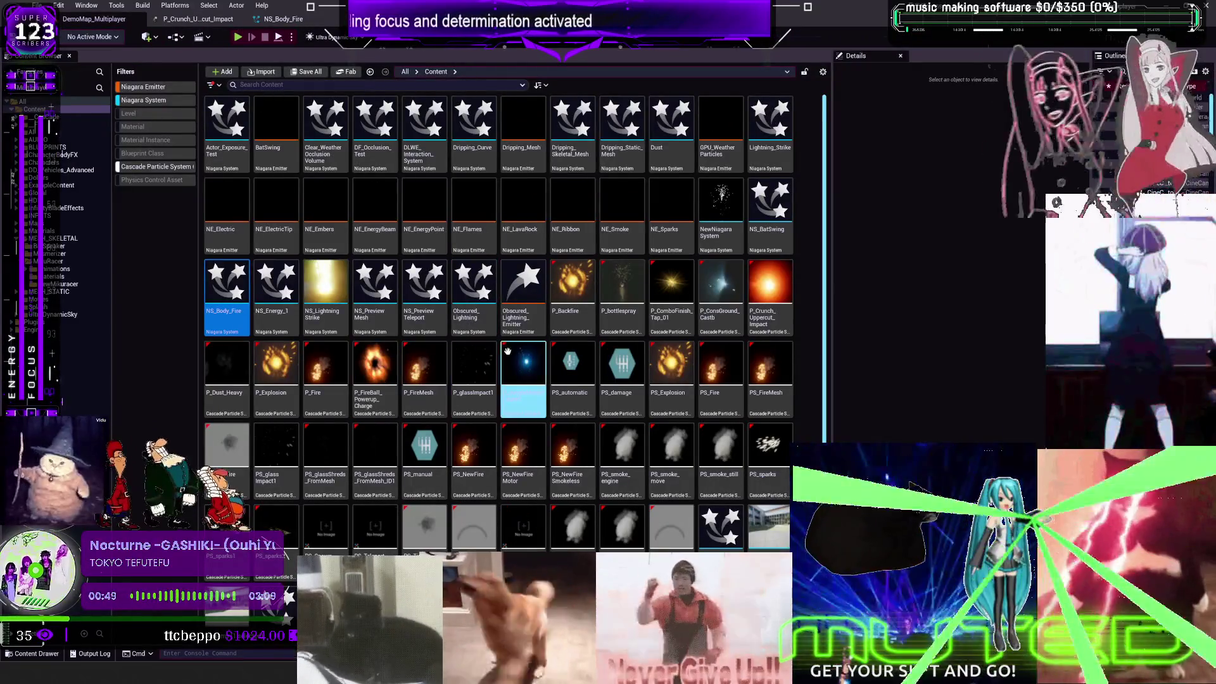
{"action": "scroll", "coordinate": [564, 455], "scroll_direction": "down", "scroll_amount": 1}
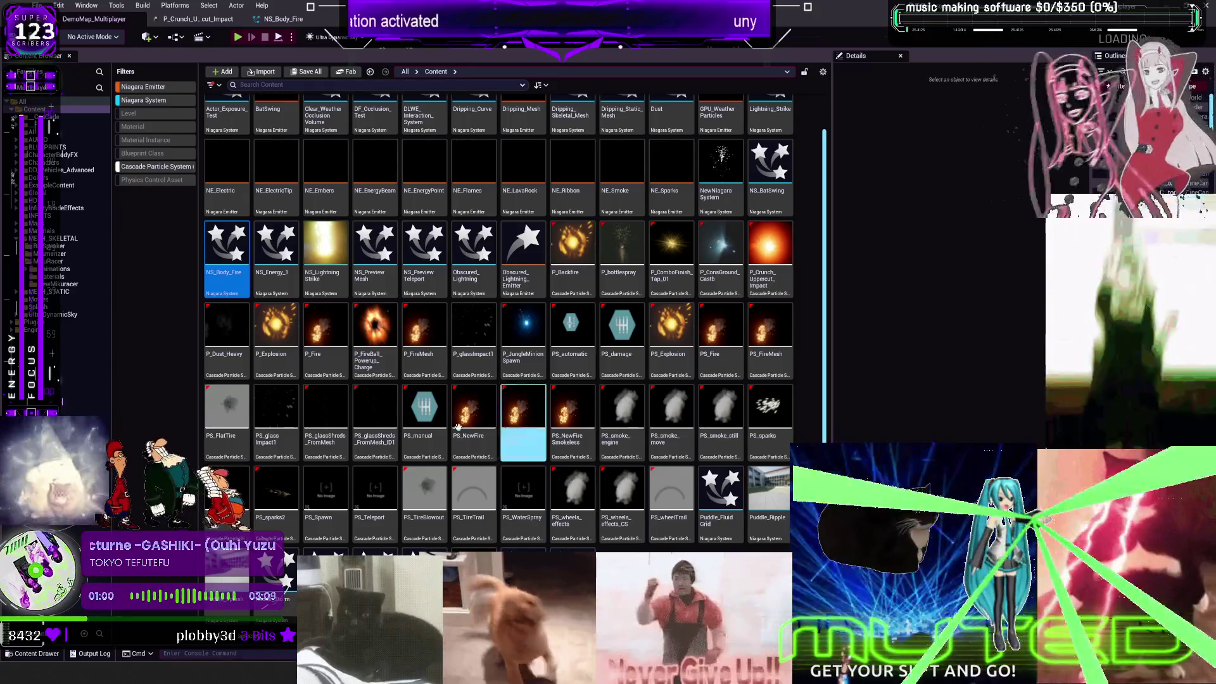
{"action": "double_click", "coordinate": [385, 325]}
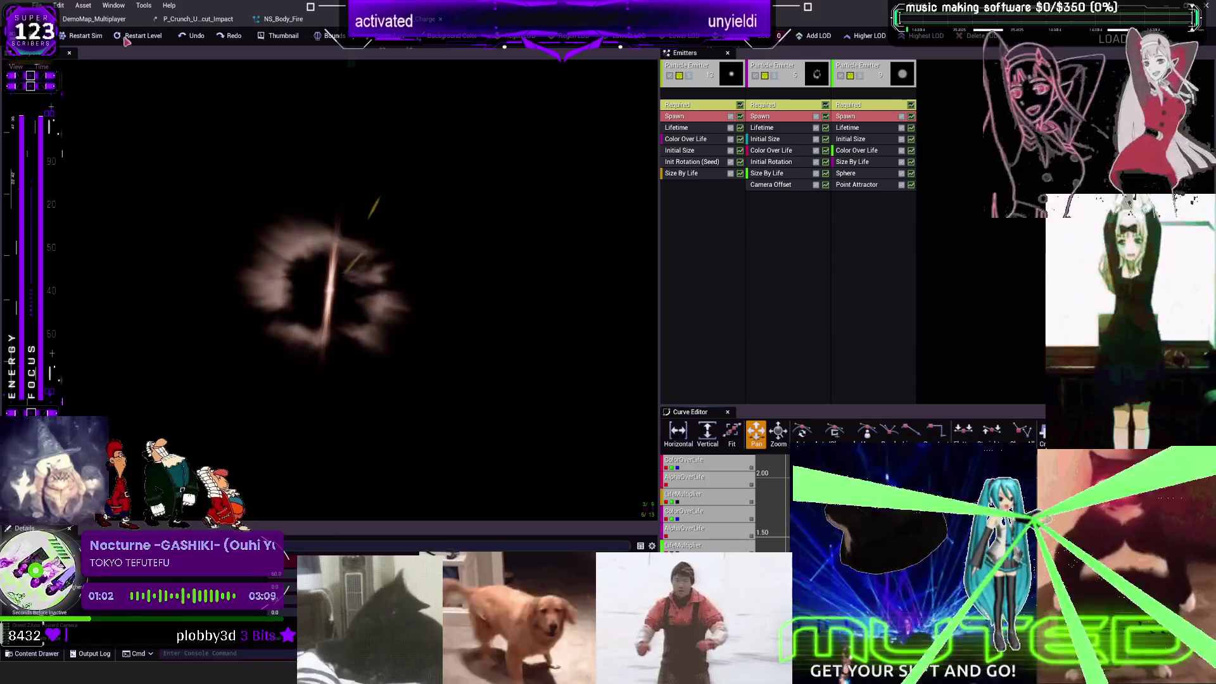
{"action": "left_click", "coordinate": [197, 19]}
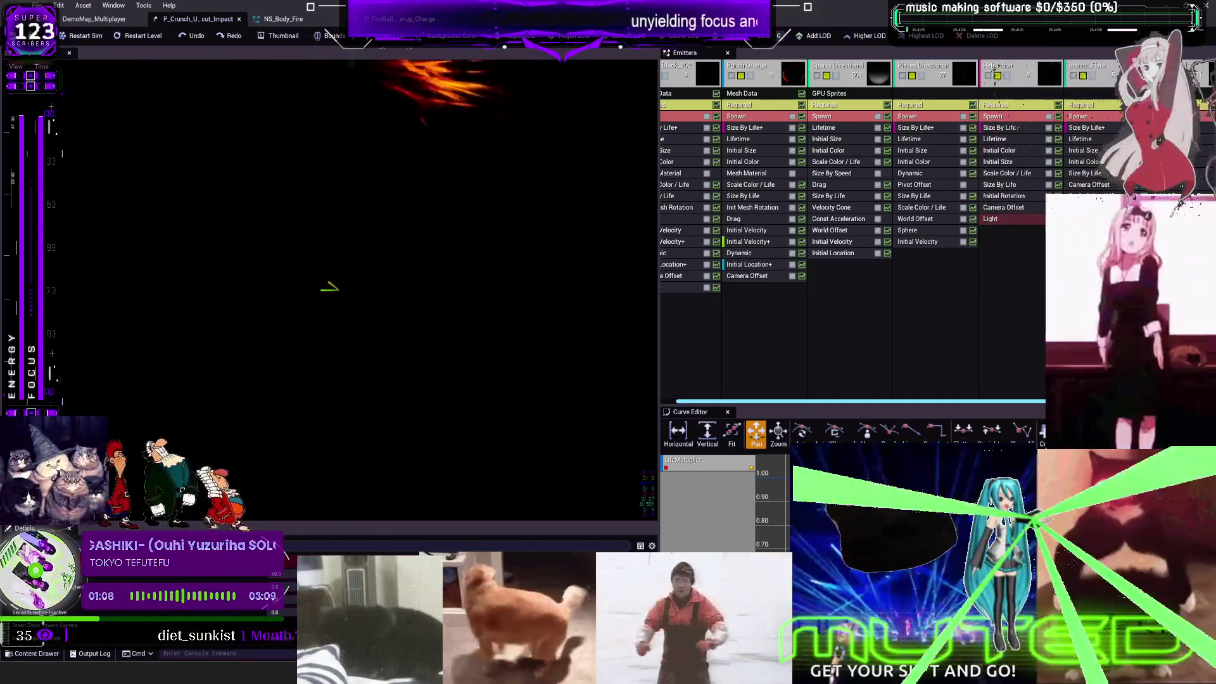
{"action": "left_click", "coordinate": [118, 20]}
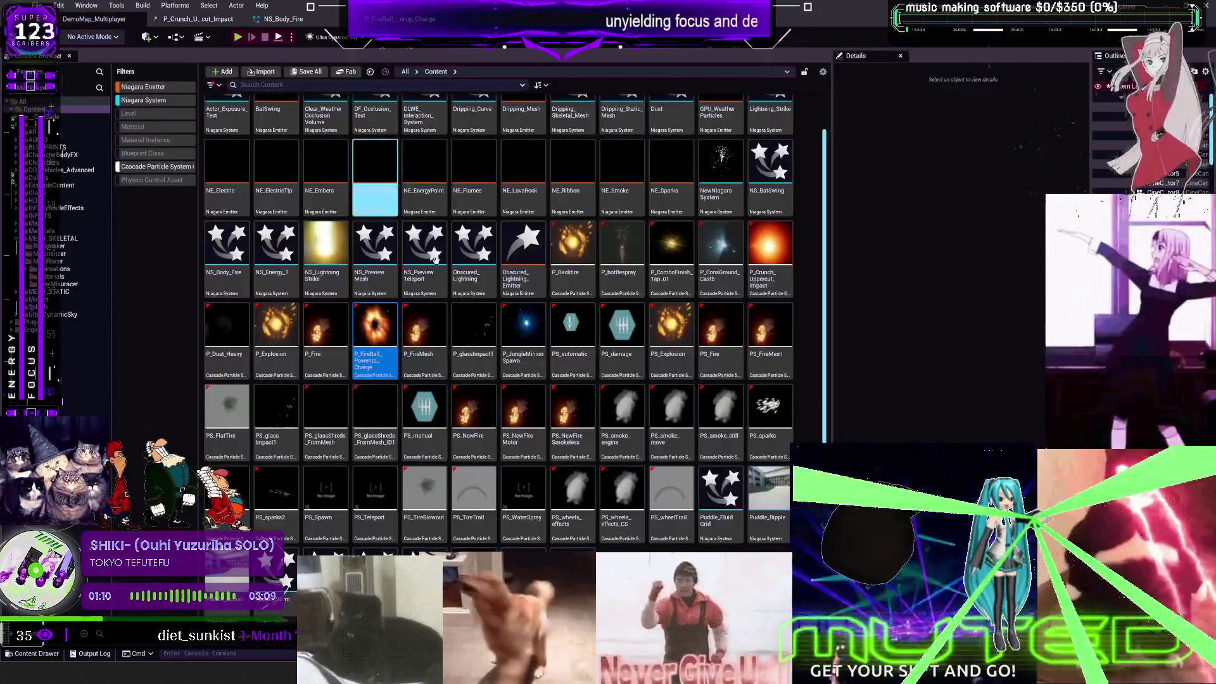
{"action": "scroll", "coordinate": [424, 342], "scroll_direction": "up", "scroll_amount": 1}
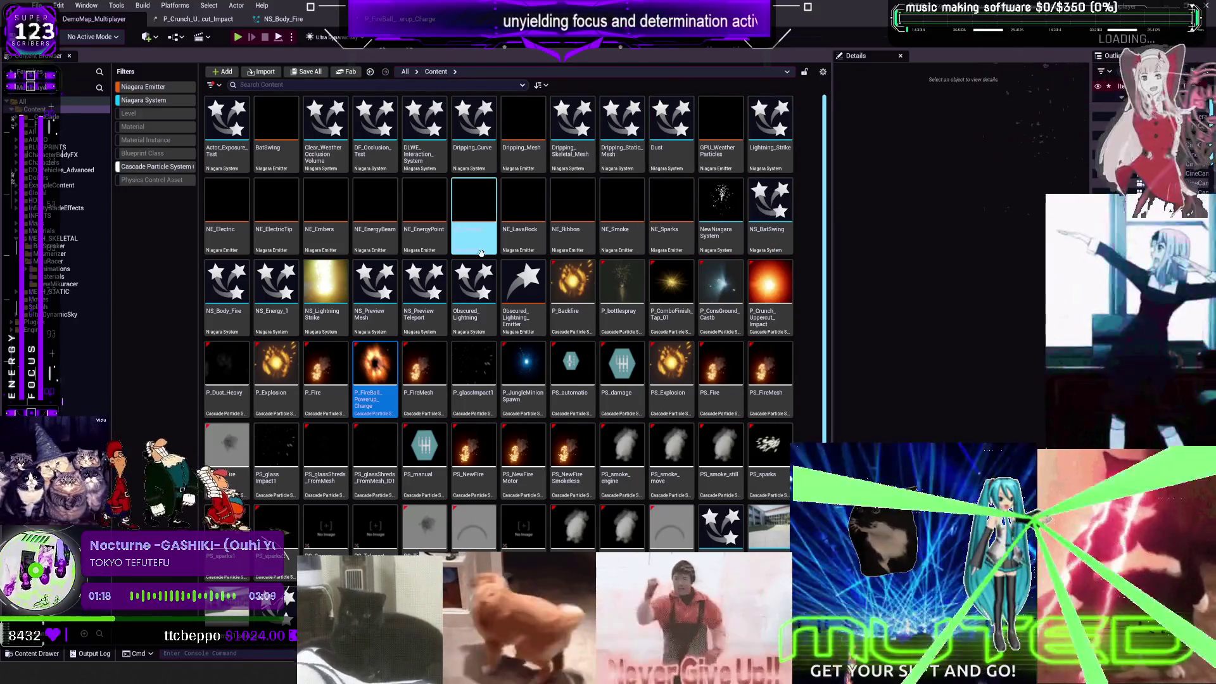
{"action": "mouse_move", "coordinate": [474, 253]}
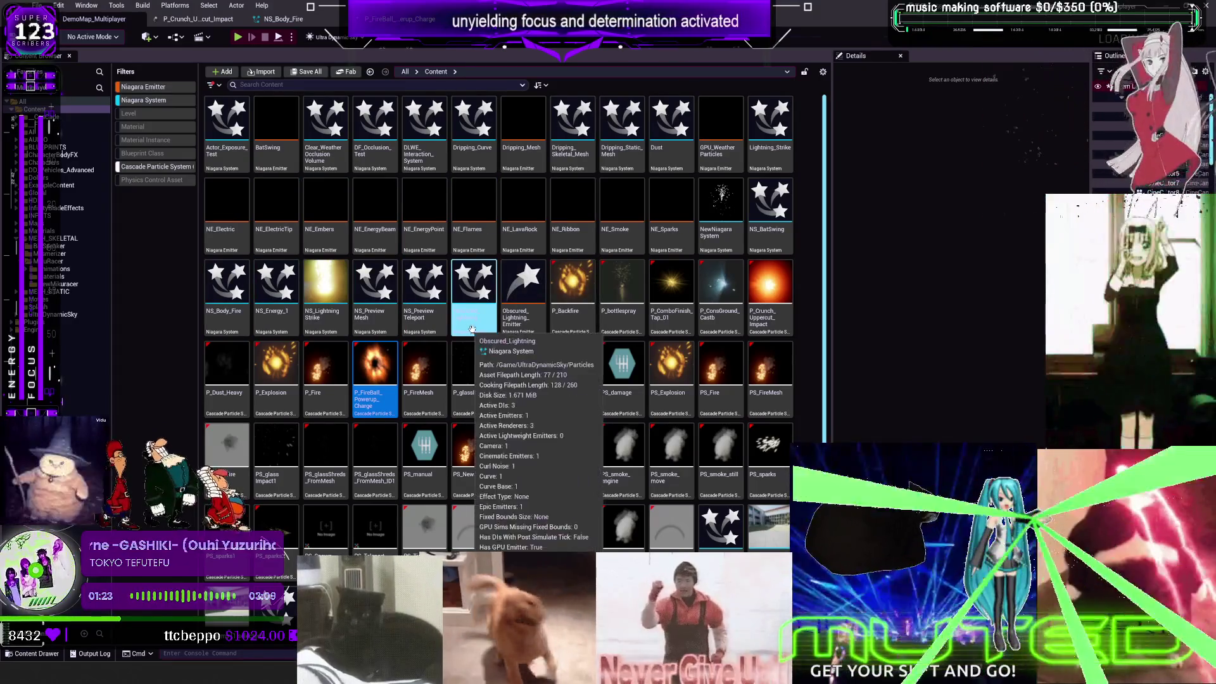
{"action": "double_click", "coordinate": [671, 298]}
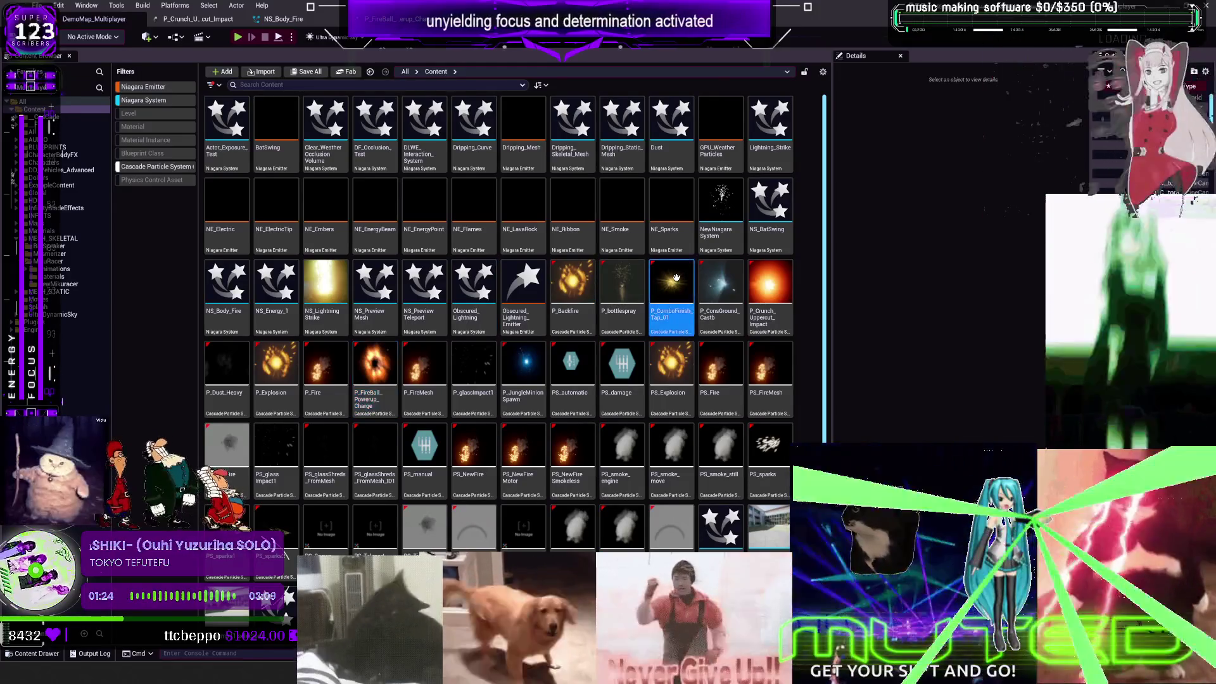
{"action": "left_click", "coordinate": [103, 19]}
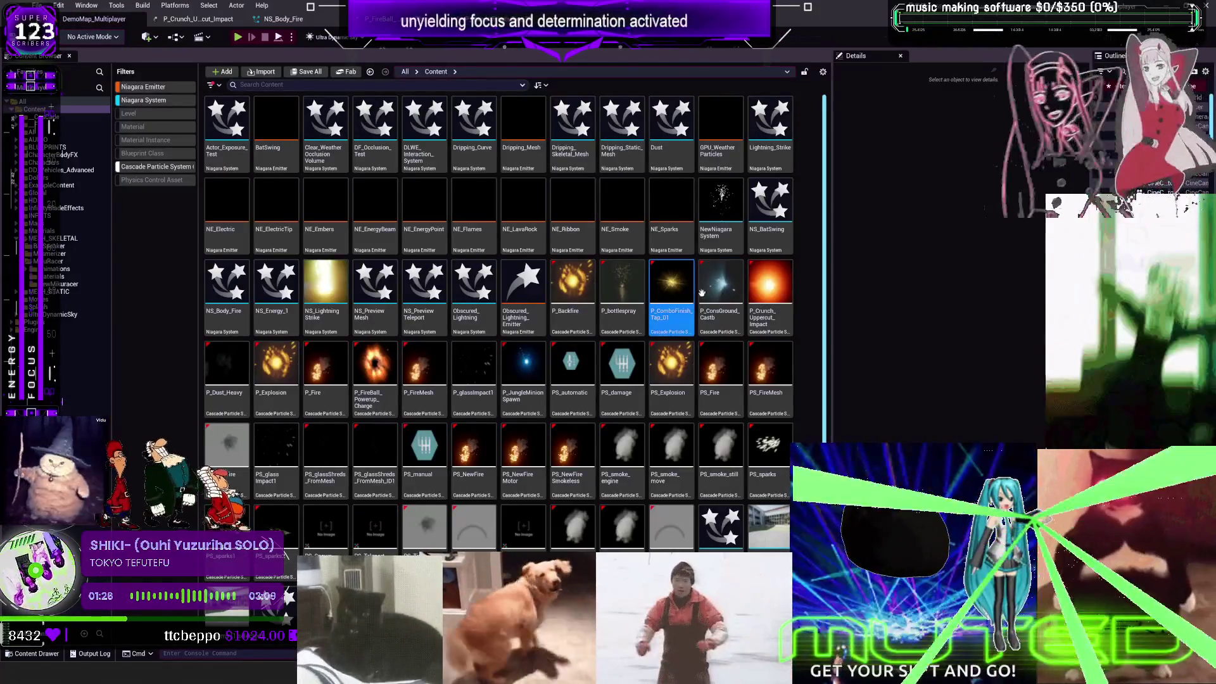
{"action": "double_click", "coordinate": [721, 298]}
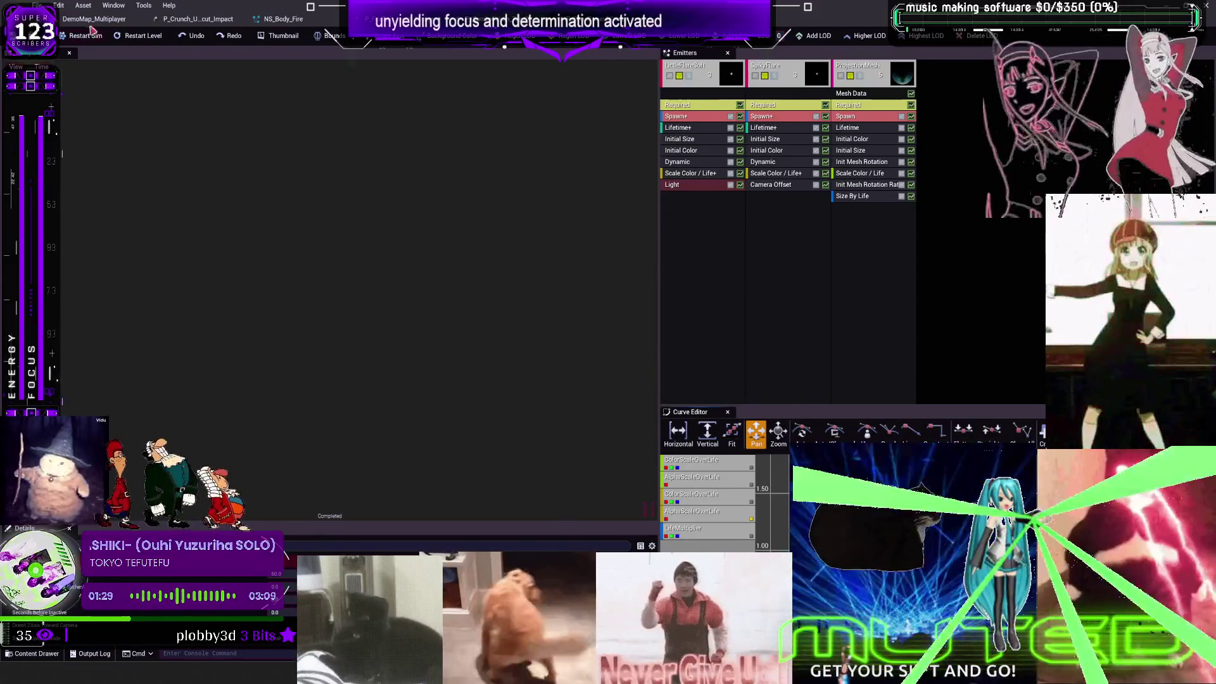
{"action": "left_click", "coordinate": [95, 19]}
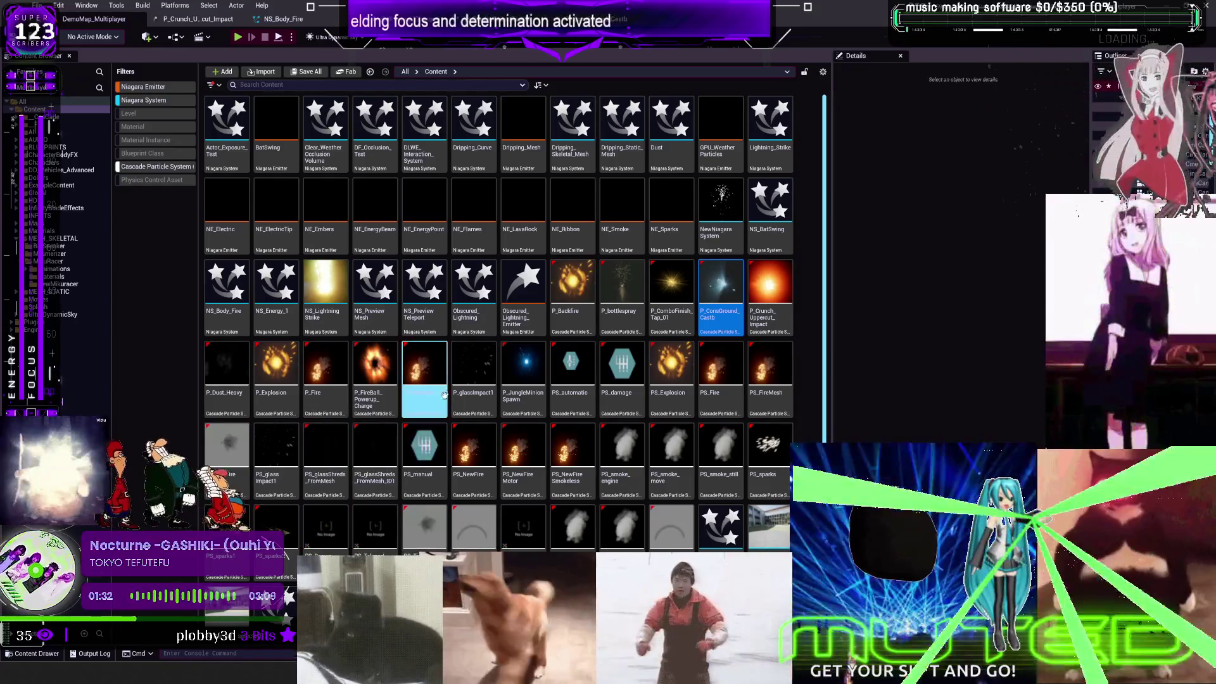
{"action": "double_click", "coordinate": [428, 373]}
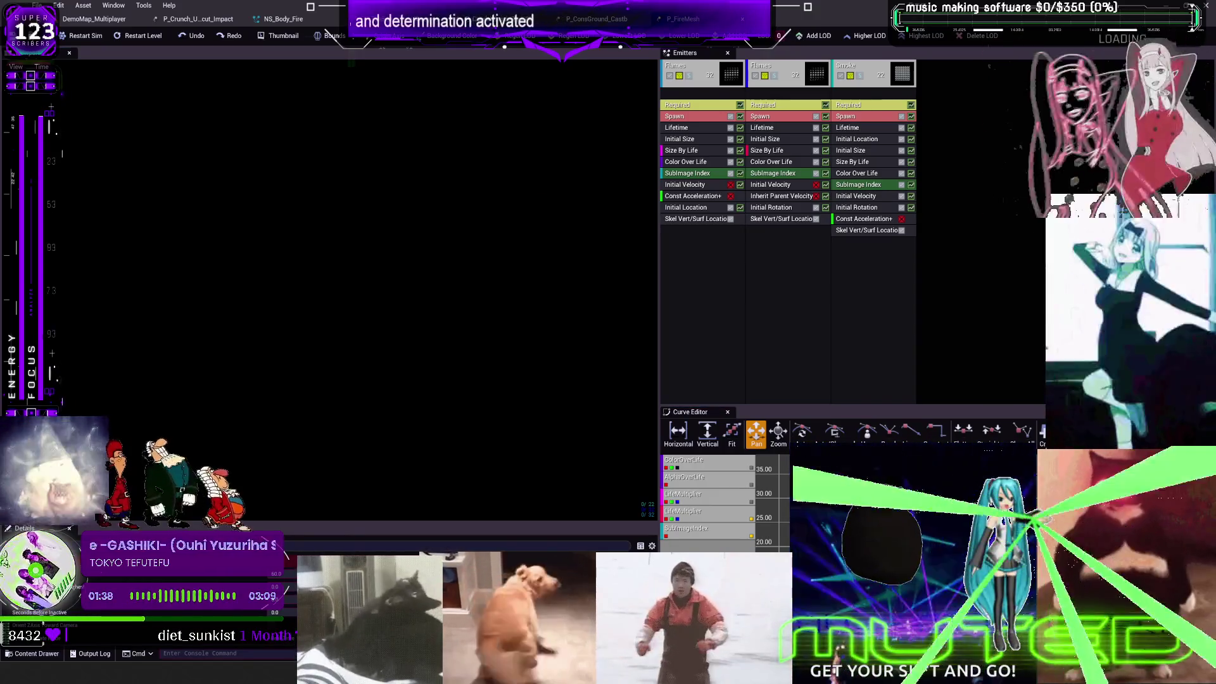
{"action": "left_click", "coordinate": [746, 24]}
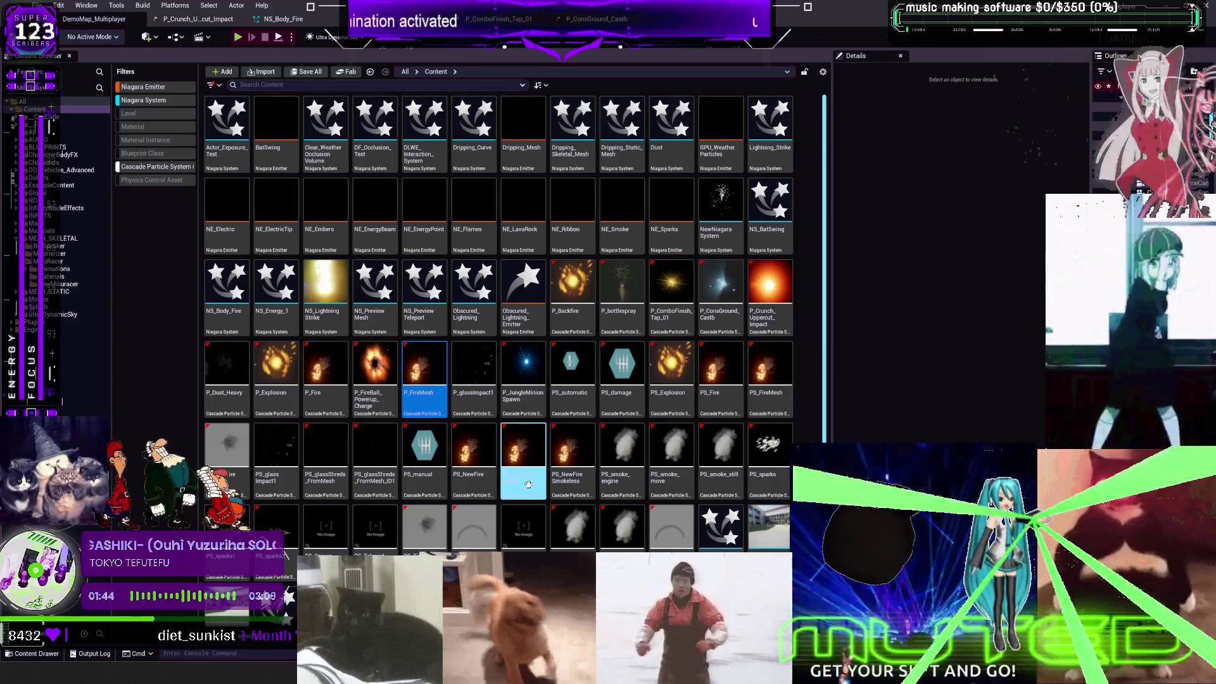
{"action": "scroll", "coordinate": [592, 512], "scroll_direction": "down", "scroll_amount": 1}
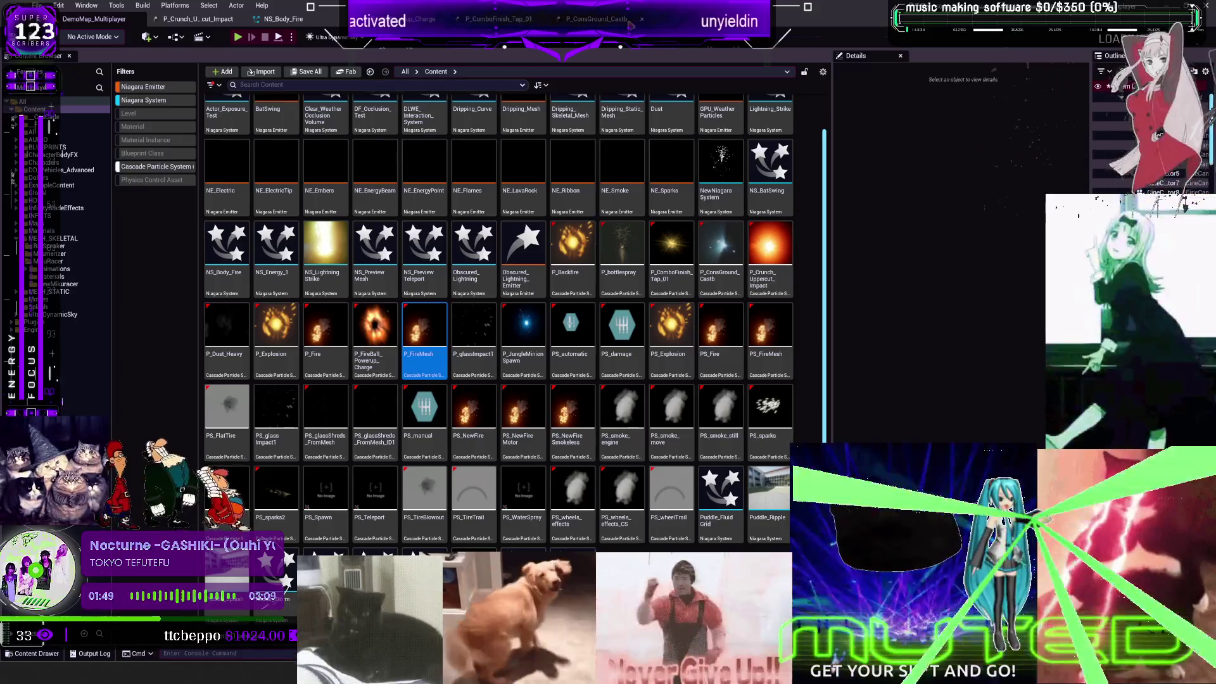
Step: Clear the particle type filters and open BP_ThirdPersonMikuRacer from DD_Vehicles_Advanced's MikuRacer folder
{"action": "left_click", "coordinate": [147, 100]}
{"action": "left_click", "coordinate": [143, 87]}
{"action": "left_click", "coordinate": [156, 167]}
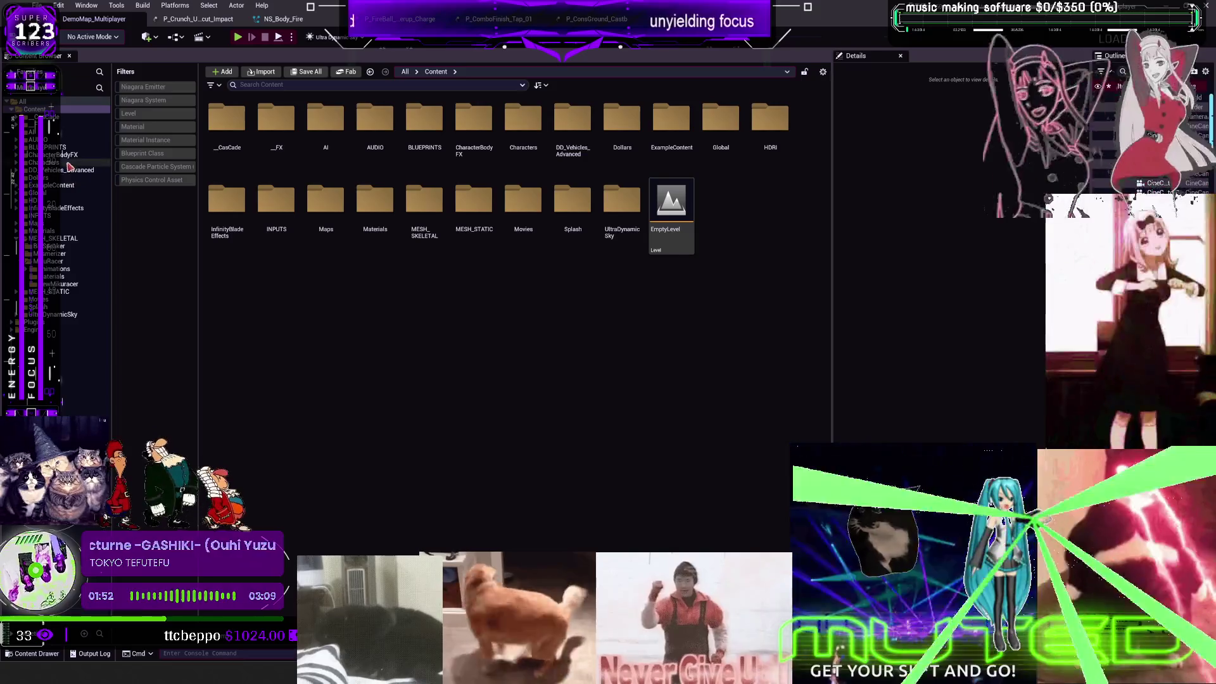
{"action": "left_click", "coordinate": [72, 170]}
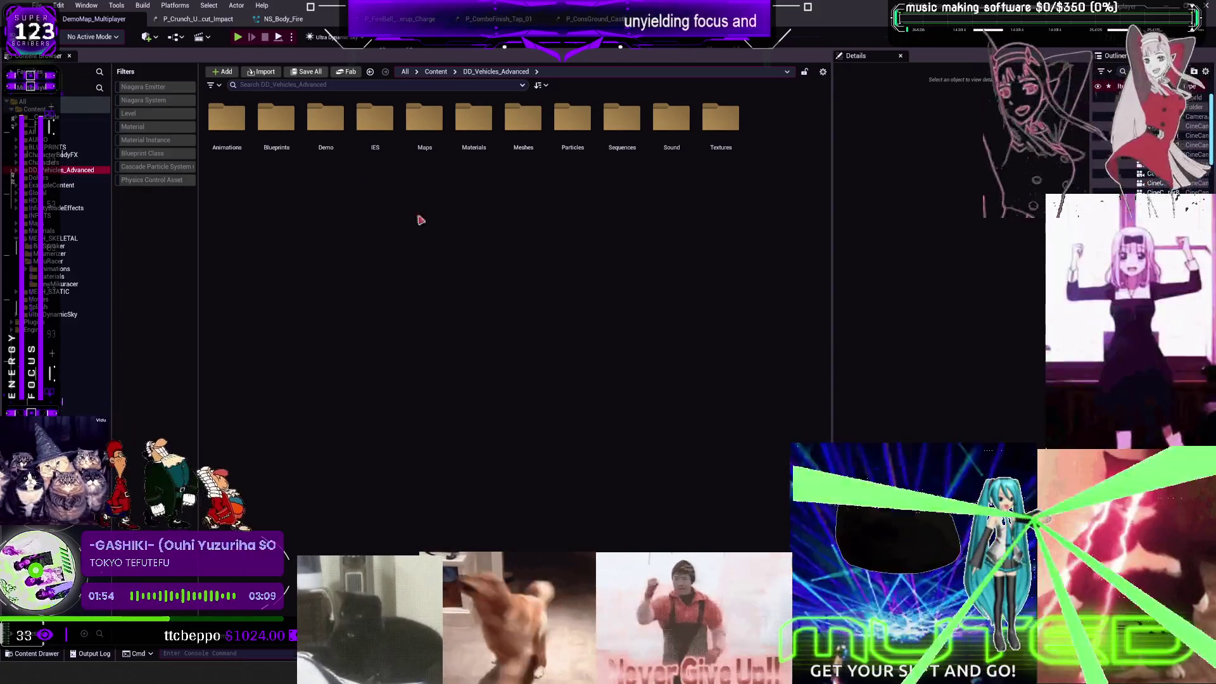
{"action": "left_click", "coordinate": [77, 261]}
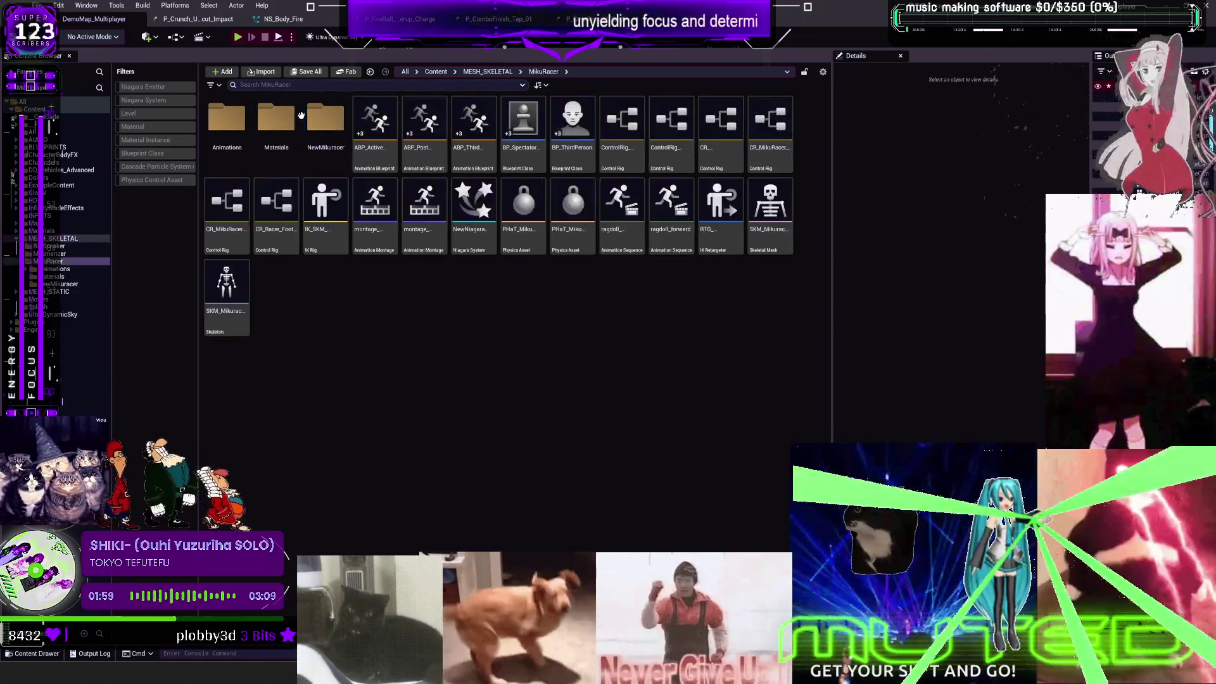
{"action": "left_click", "coordinate": [569, 115]}
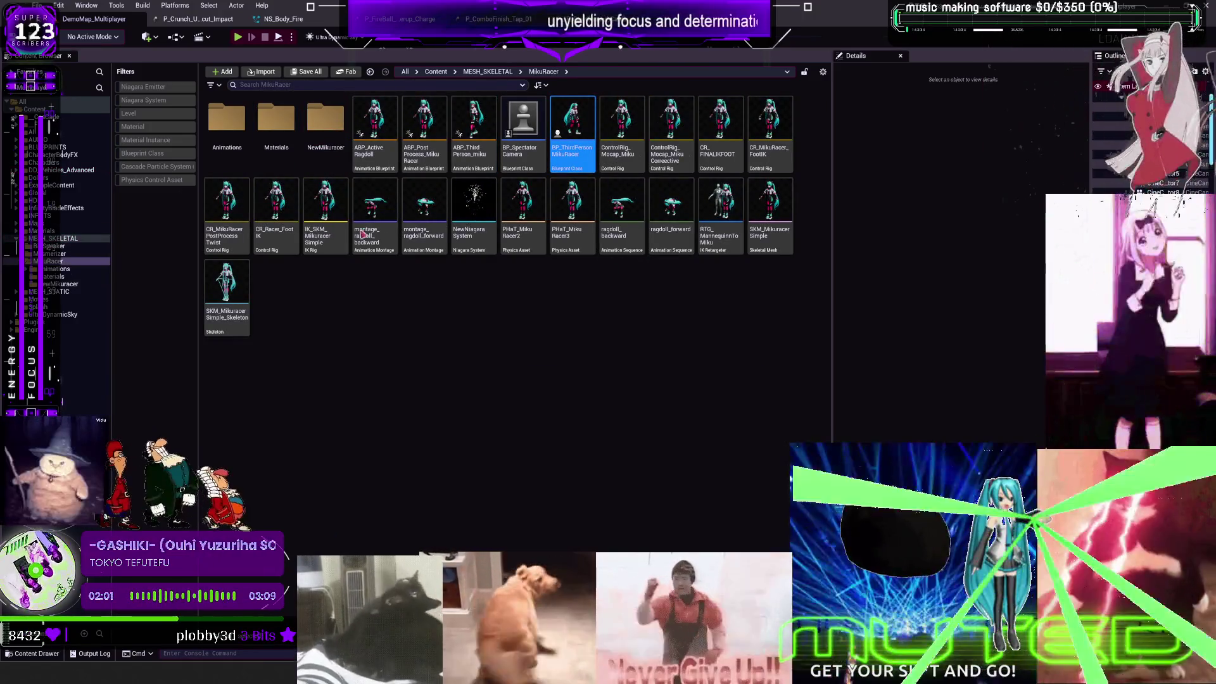
{"action": "key", "text": "Return"}
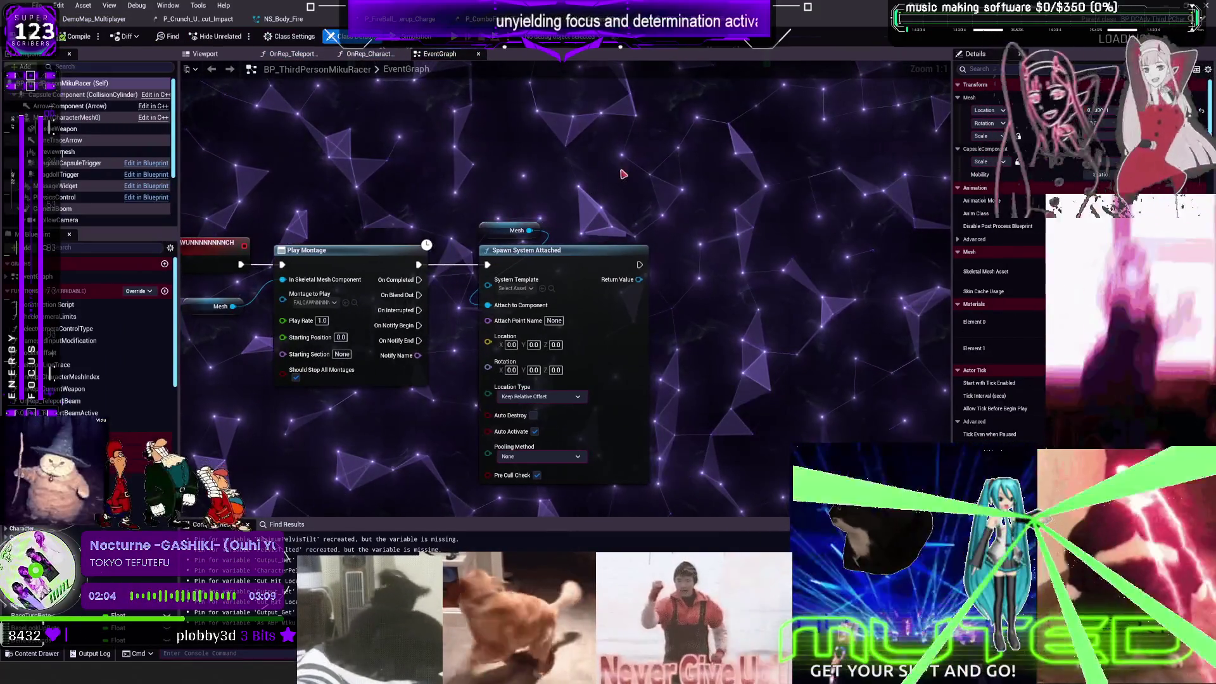
Step: Delete the duplicate Mesh and Spawn System Attached nodes from the event graph
{"action": "left_click", "coordinate": [529, 252]}
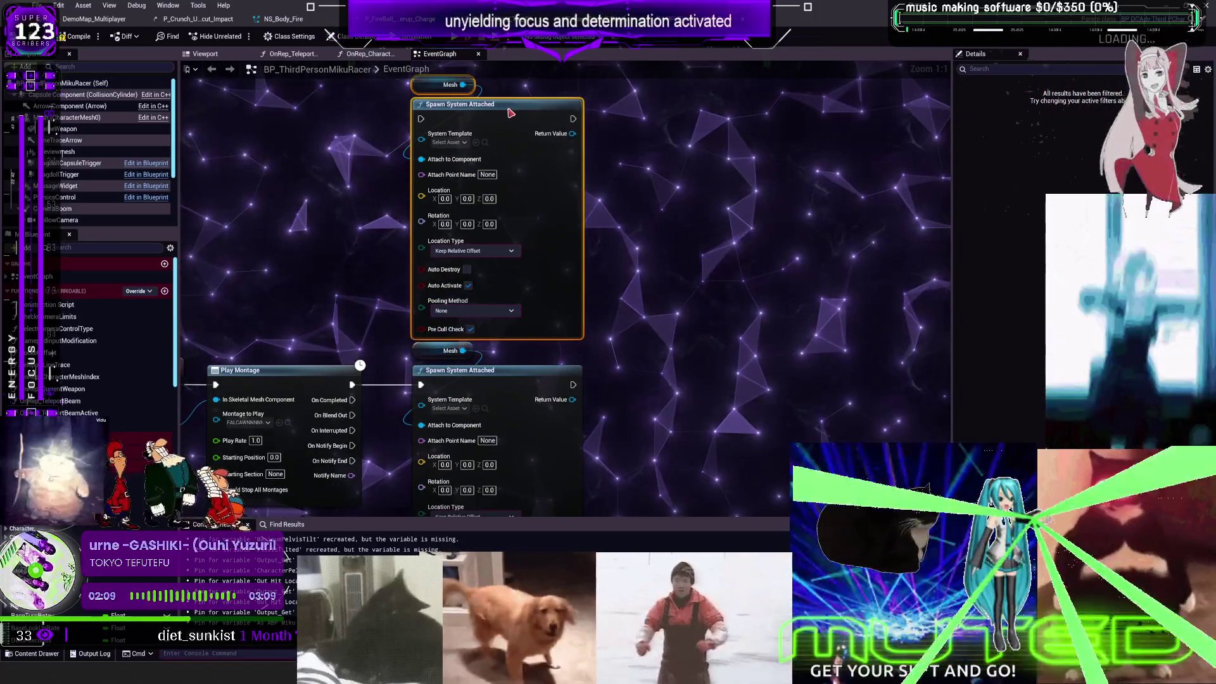
{"action": "left_click_drag", "start_coordinate": [677, 160], "coordinate": [672, 203]}
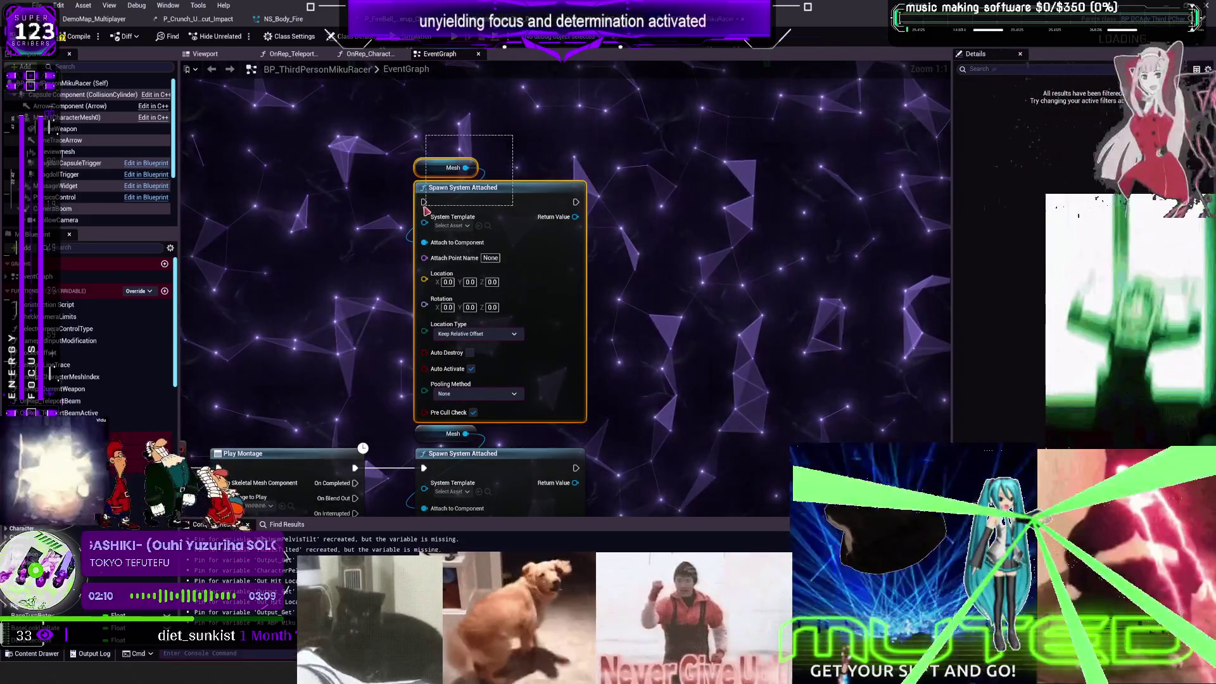
{"action": "key", "text": "Delete"}
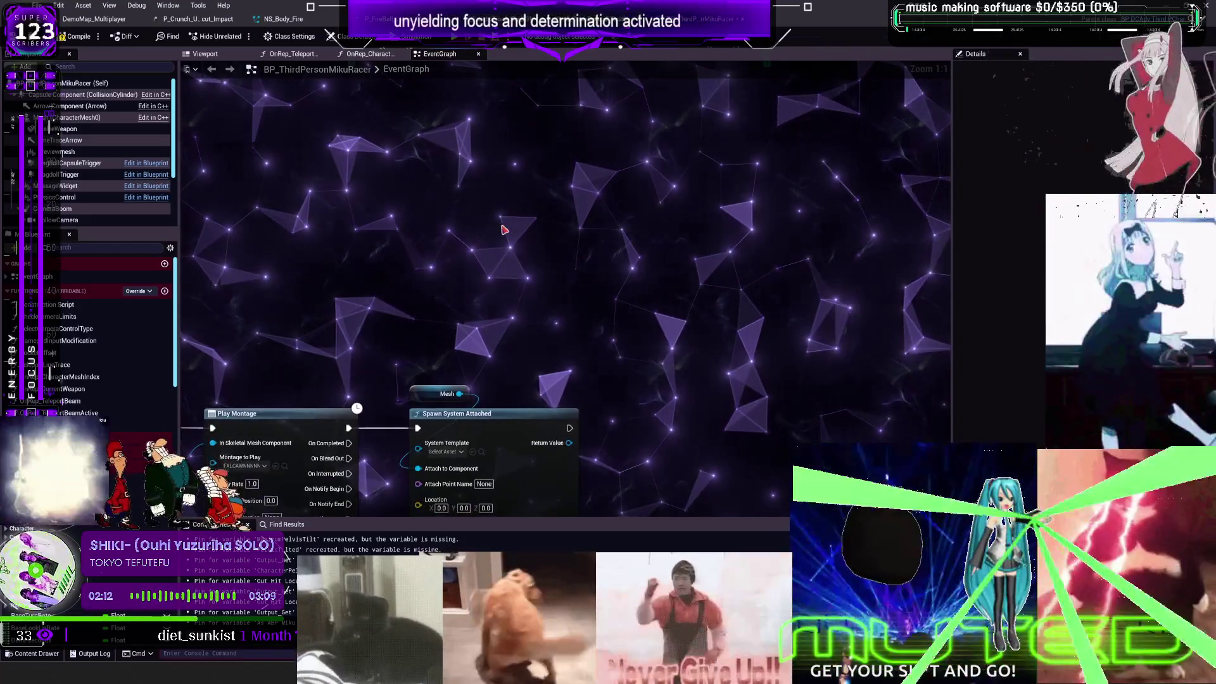
Step: Search the node menu for 'cascade' and 'spawn cas', then dismiss it
{"action": "right_click", "coordinate": [504, 228]}
{"action": "type", "text": "cascade"}
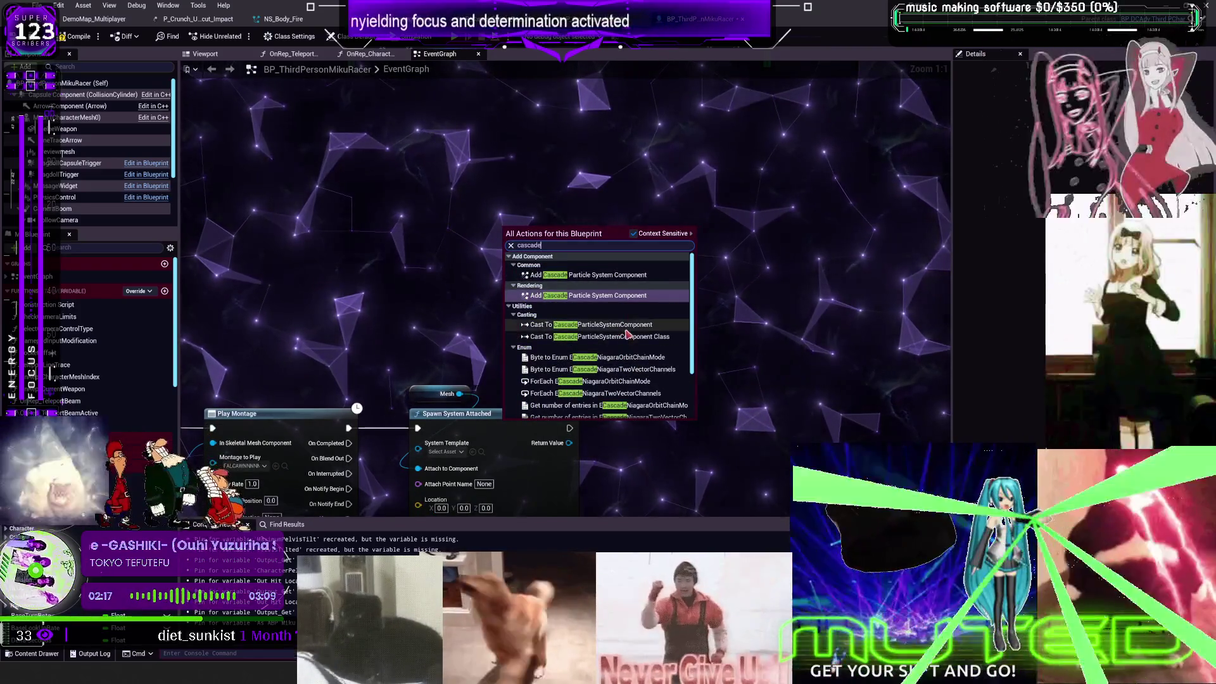
{"action": "scroll", "coordinate": [630, 346], "scroll_direction": "down", "scroll_amount": 2}
{"action": "right_click", "coordinate": [416, 229]}
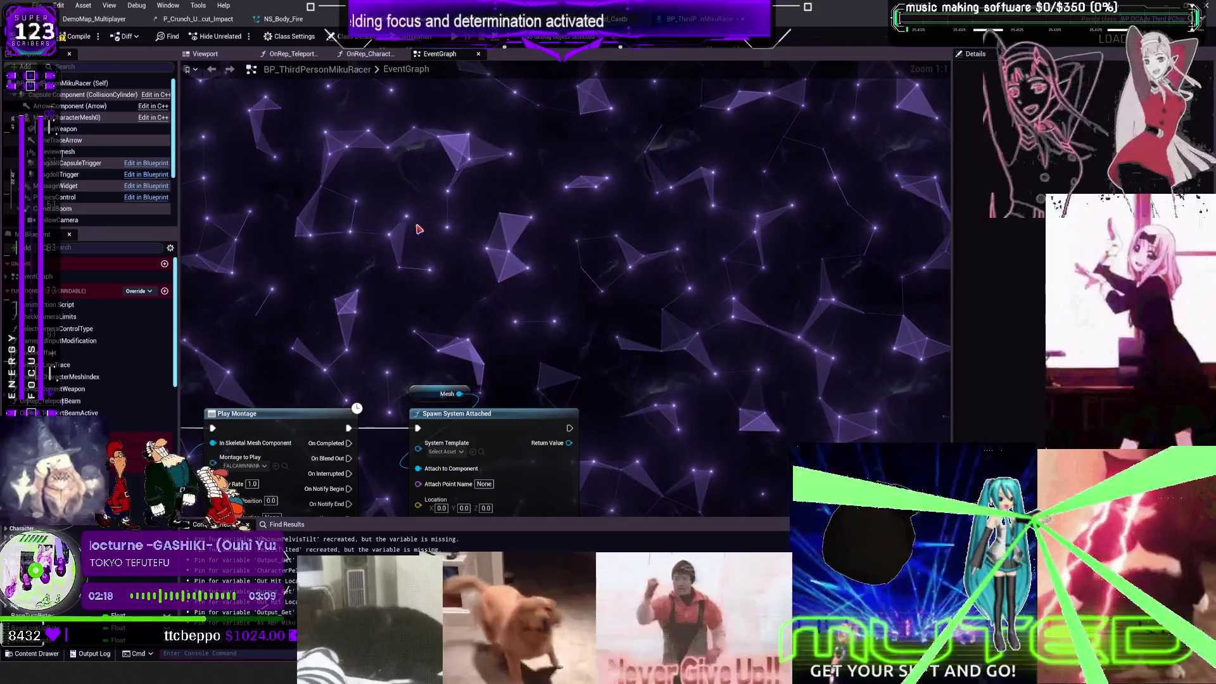
{"action": "type", "text": "spawn casca"}
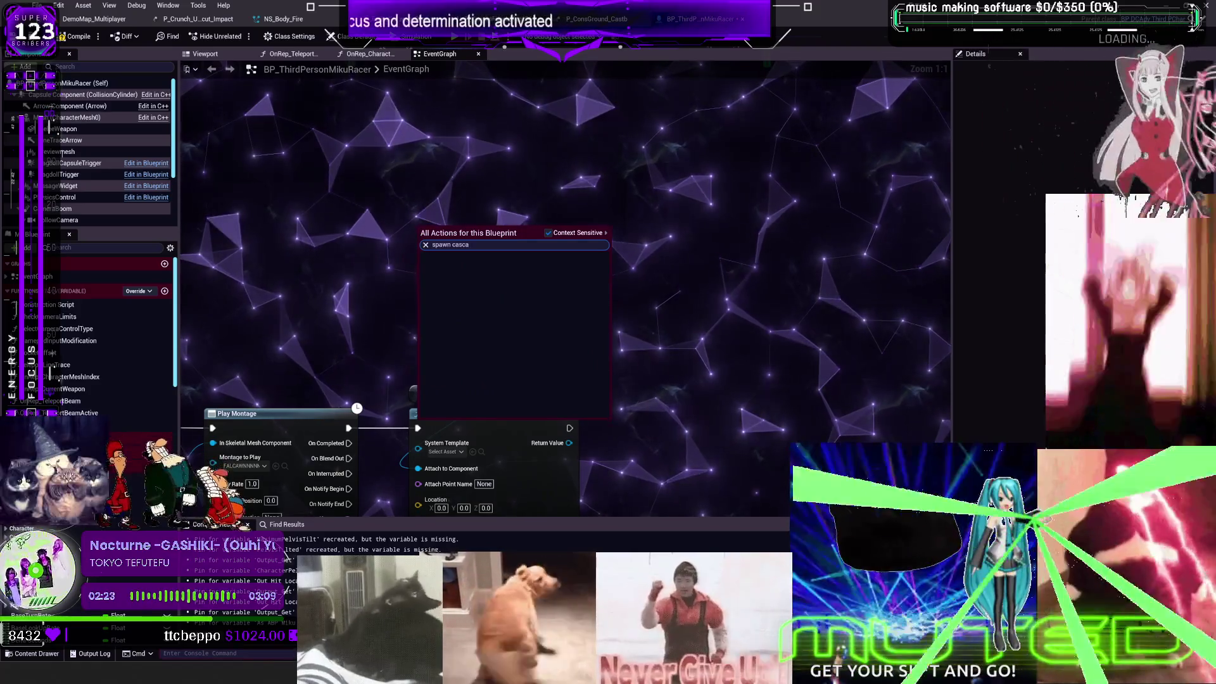
{"action": "left_click", "coordinate": [827, 349]}
Step: Add a particle component node for P_FireBall_Powerup_Charge and move it to the graph centre
{"action": "left_click", "coordinate": [199, 18]}
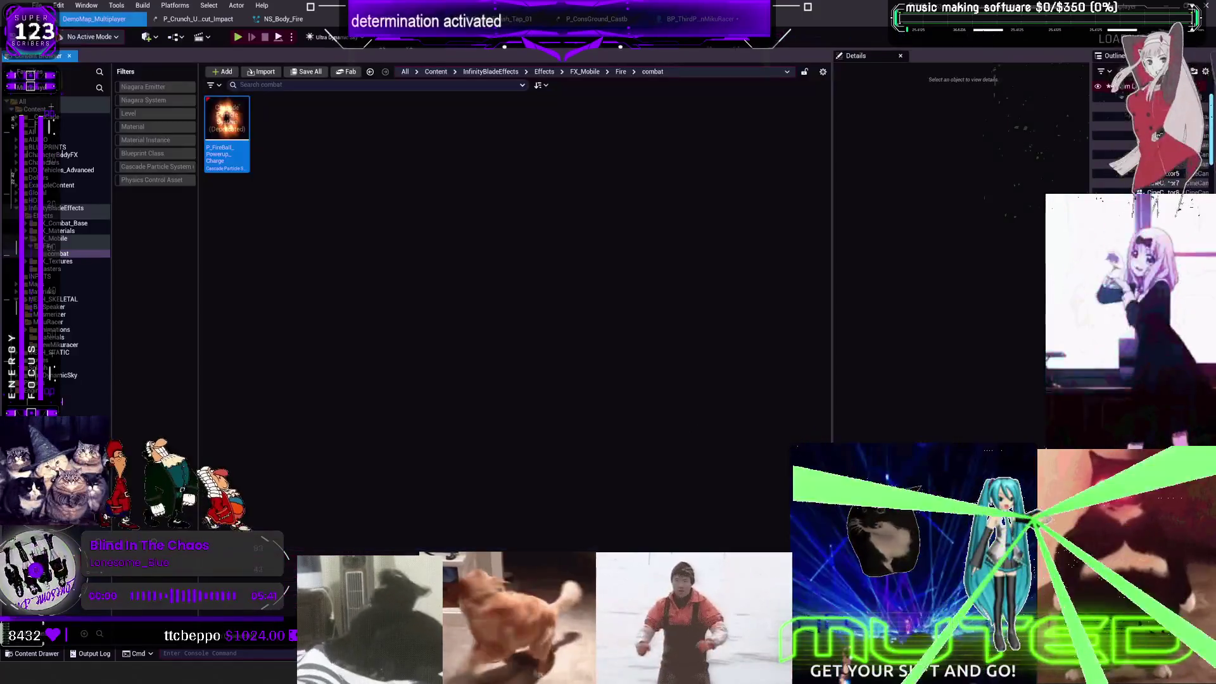
{"action": "left_click", "coordinate": [94, 18]}
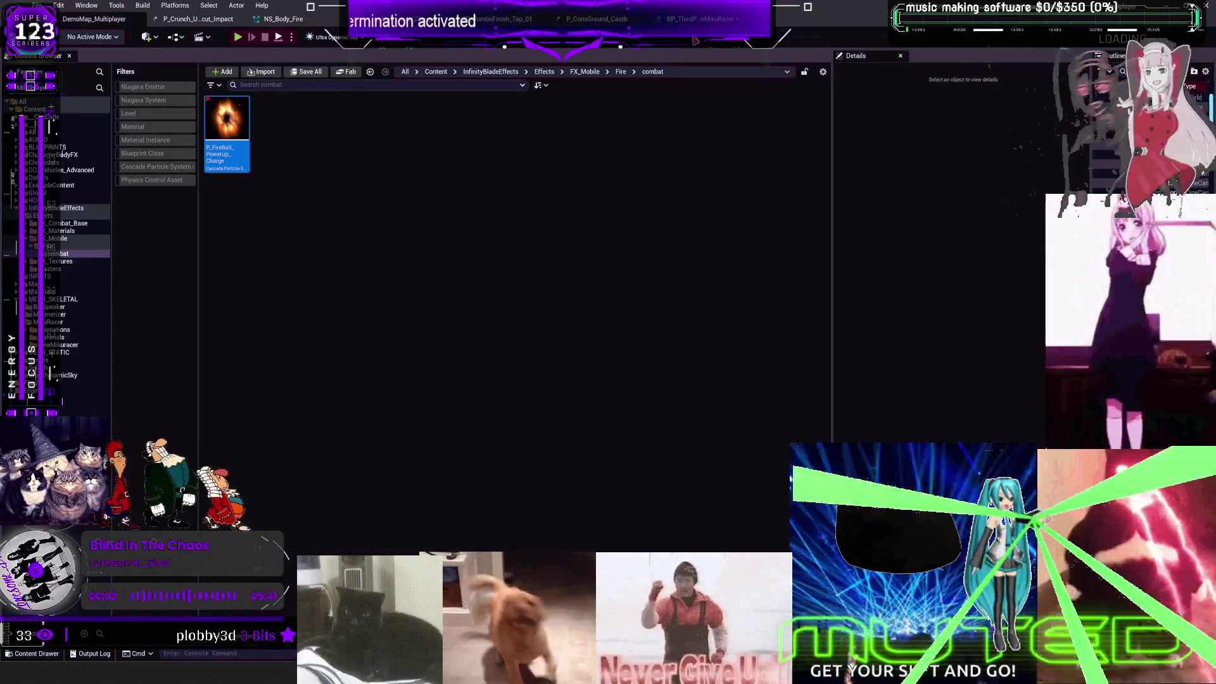
{"action": "left_click", "coordinate": [595, 19]}
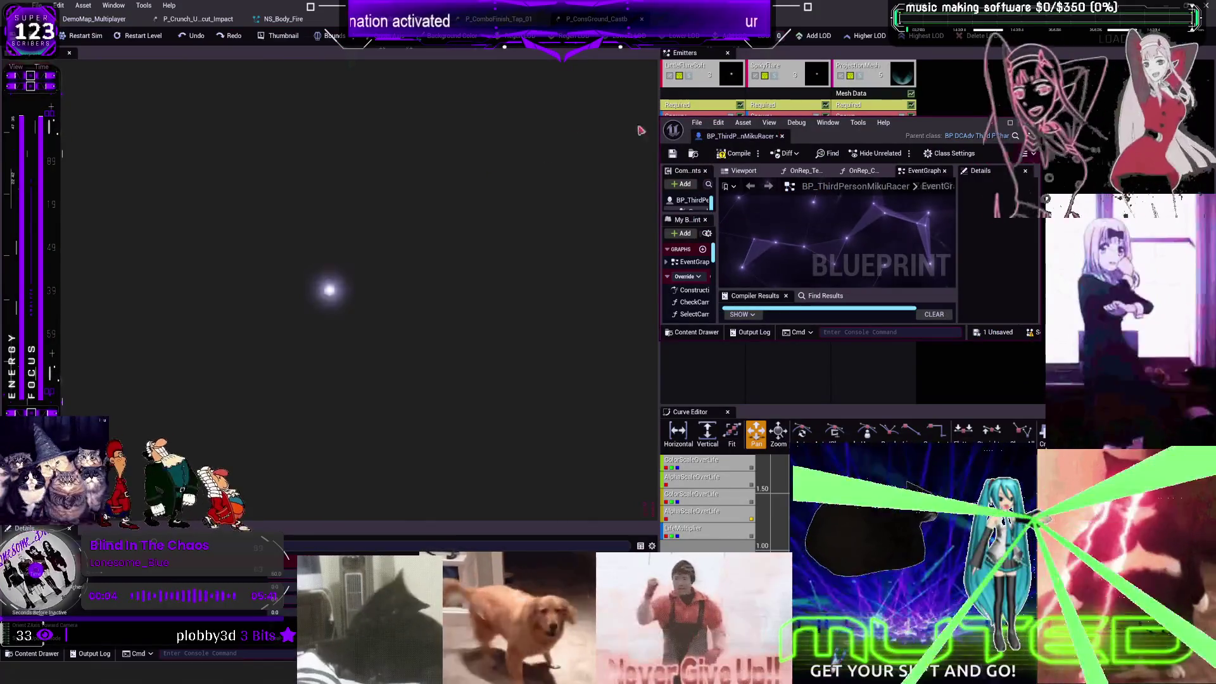
{"action": "left_click", "coordinate": [93, 19]}
{"action": "mouse_move", "coordinate": [227, 133]}
{"action": "left_mouse_down"}
{"action": "mouse_move", "coordinate": [817, 209]}
{"action": "mouse_move", "coordinate": [811, 235]}
{"action": "mouse_move", "coordinate": [828, 225]}
{"action": "left_mouse_up"}
{"action": "double_click", "coordinate": [922, 109]}
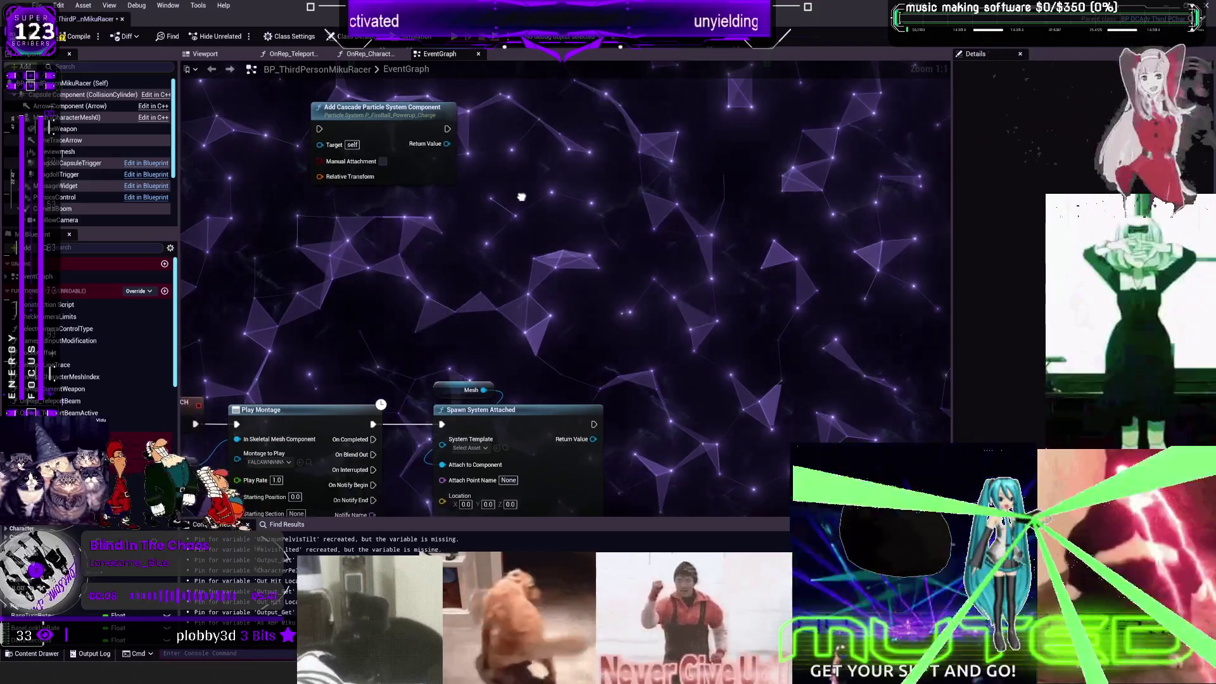
{"action": "left_click_drag", "start_coordinate": [378, 118], "coordinate": [606, 223]}
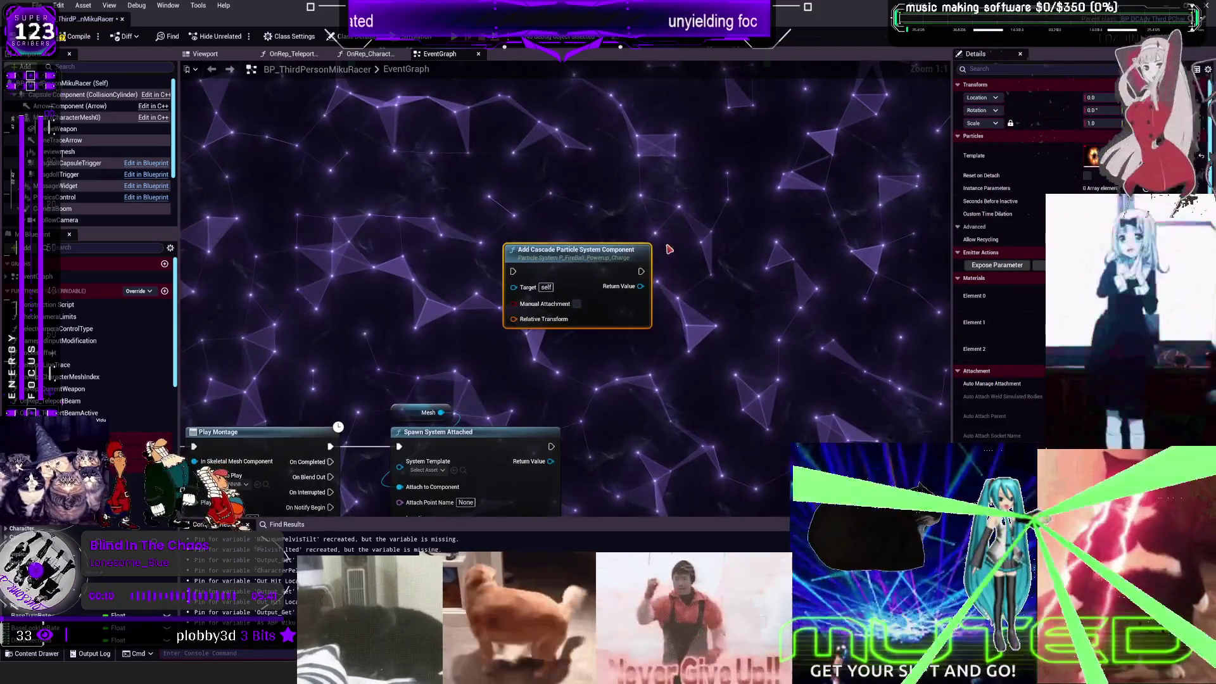
{"action": "double_click", "coordinate": [824, 18]}
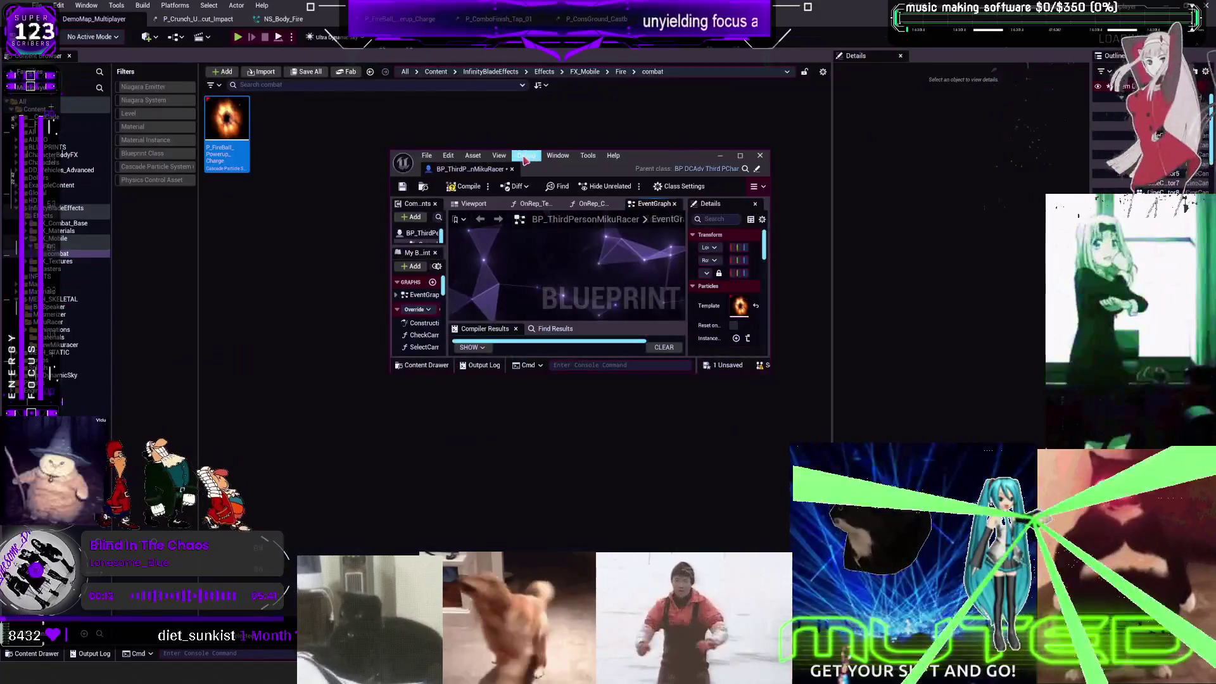
{"action": "left_click_drag", "start_coordinate": [766, 371], "coordinate": [787, 475]}
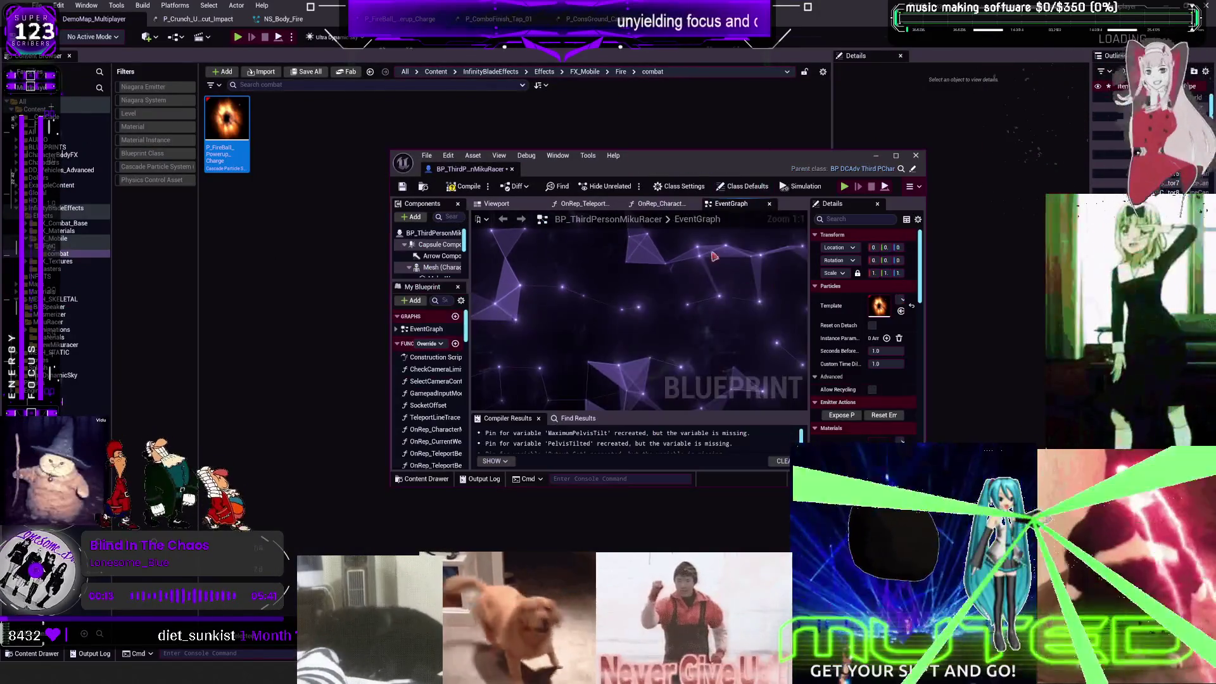
Step: Locate the P_Crunch_Uppercut_Impact asset in the level's Content Browser
{"action": "left_click", "coordinate": [857, 181]}
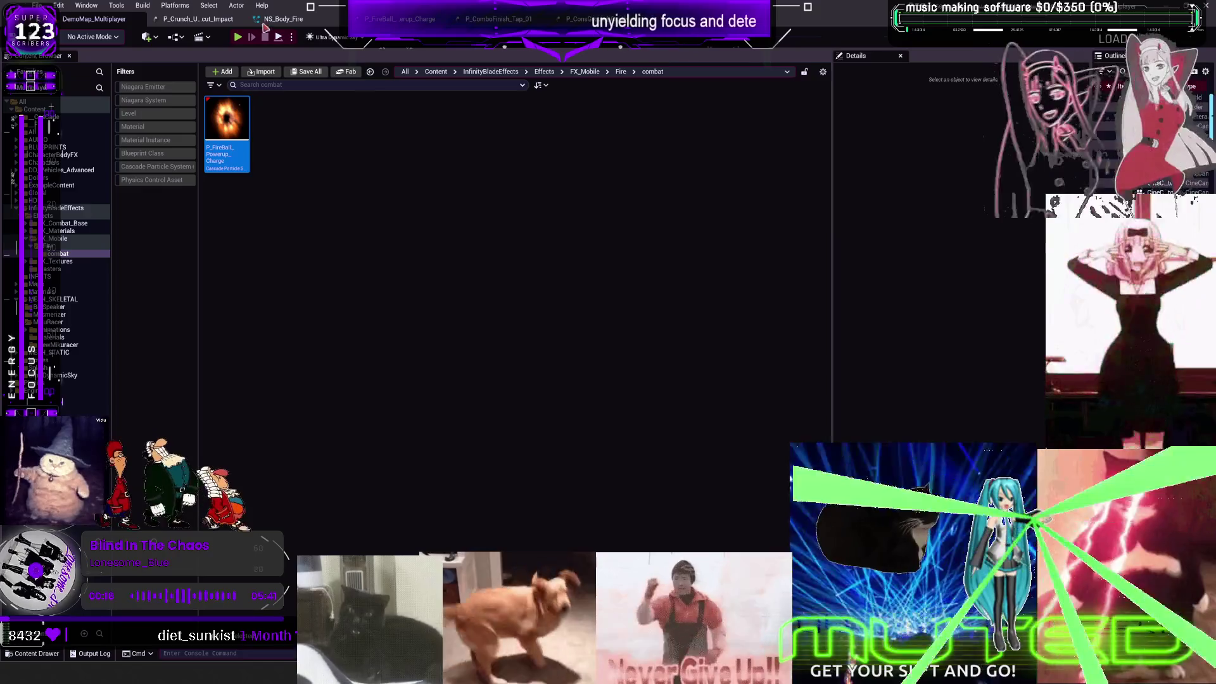
{"action": "left_click", "coordinate": [202, 24]}
{"action": "left_click", "coordinate": [125, 67]}
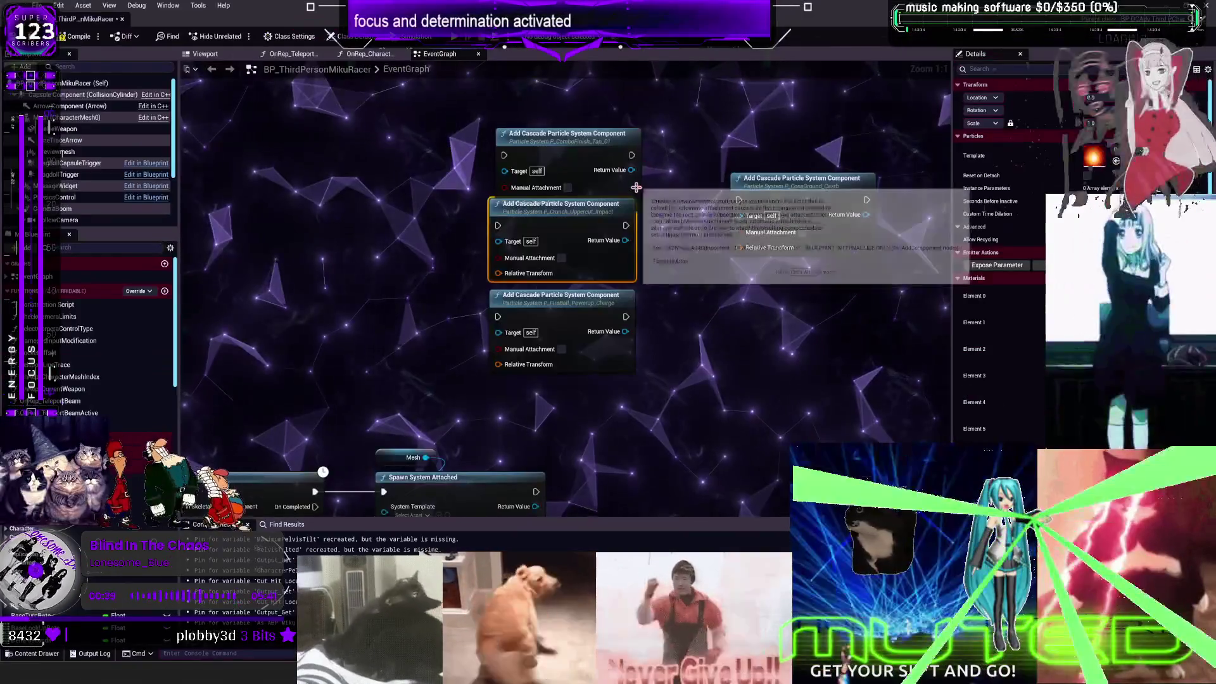
Step: Stack the ground-cast component node above the others and frame all four particle nodes
{"action": "mouse_move", "coordinate": [792, 241]}
{"action": "left_mouse_down"}
{"action": "mouse_move", "coordinate": [574, 200]}
{"action": "mouse_move", "coordinate": [577, 111]}
{"action": "left_mouse_up"}
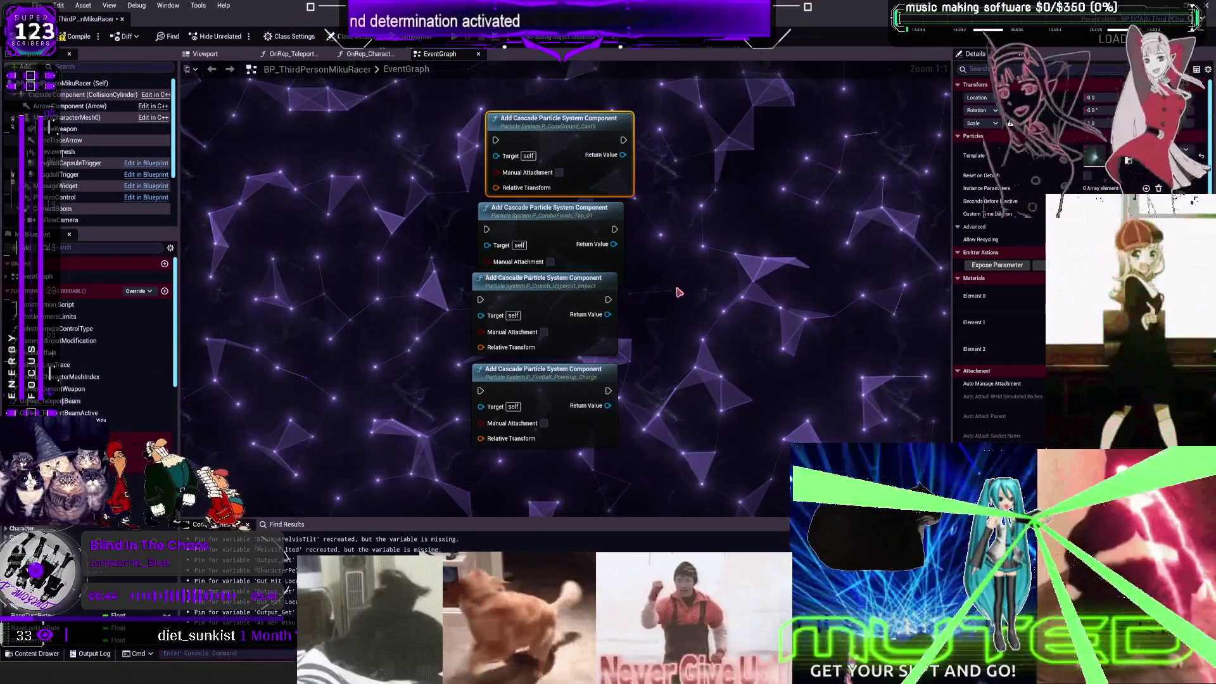
{"action": "scroll", "coordinate": [652, 318], "scroll_direction": "down", "scroll_amount": 2}
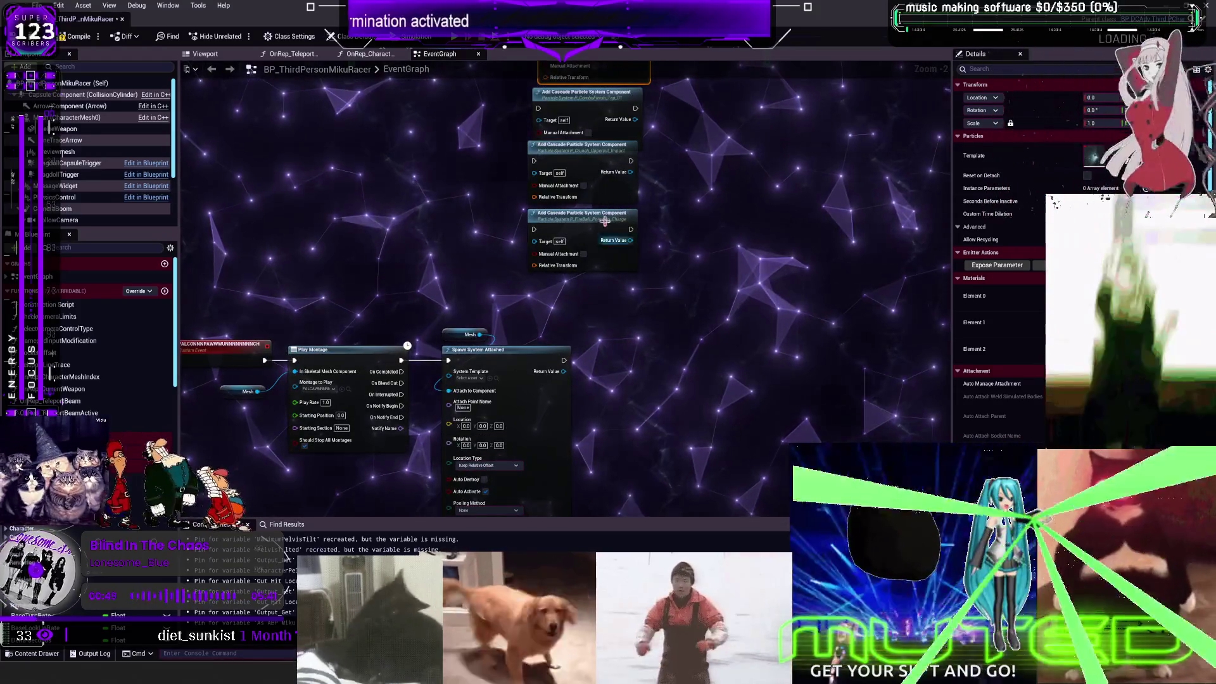
{"action": "mouse_move", "coordinate": [642, 378]}
{"action": "left_mouse_down"}
{"action": "mouse_move", "coordinate": [564, 307]}
{"action": "mouse_move", "coordinate": [715, 365]}
{"action": "left_mouse_up"}
{"action": "right_click", "coordinate": [315, 240]}
Step: Add a custom event named CatchFire! to the event graph
{"action": "type", "text": "custom event"}
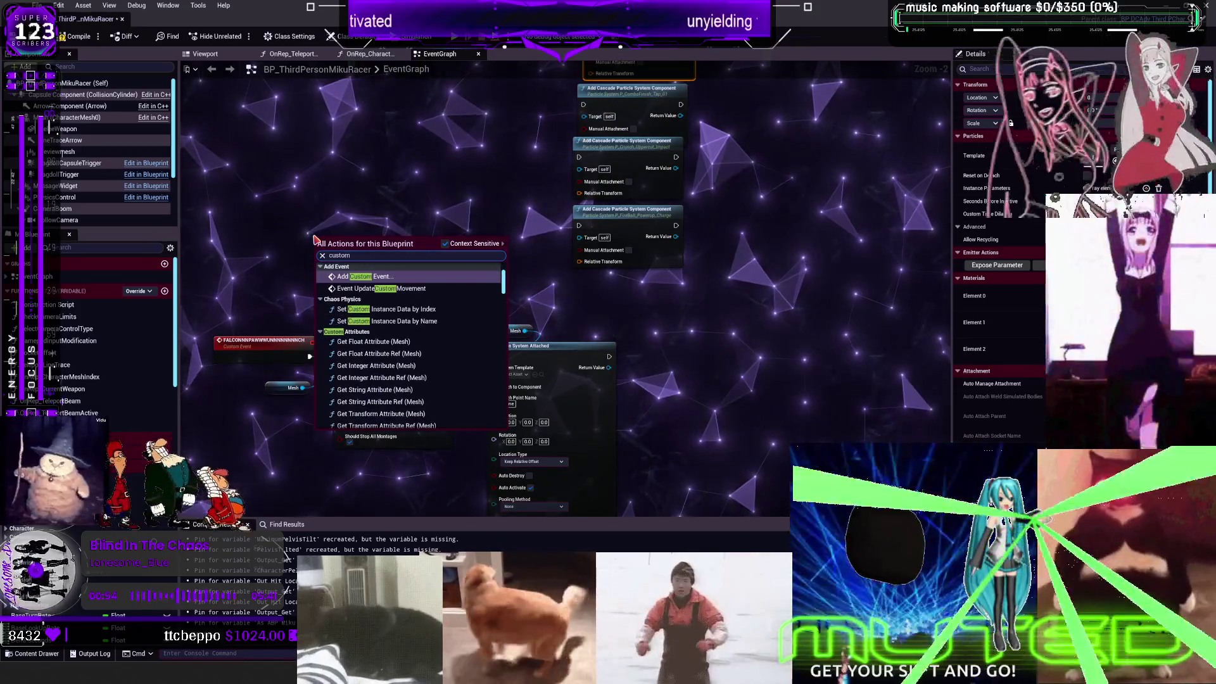
{"action": "key", "text": "Return"}
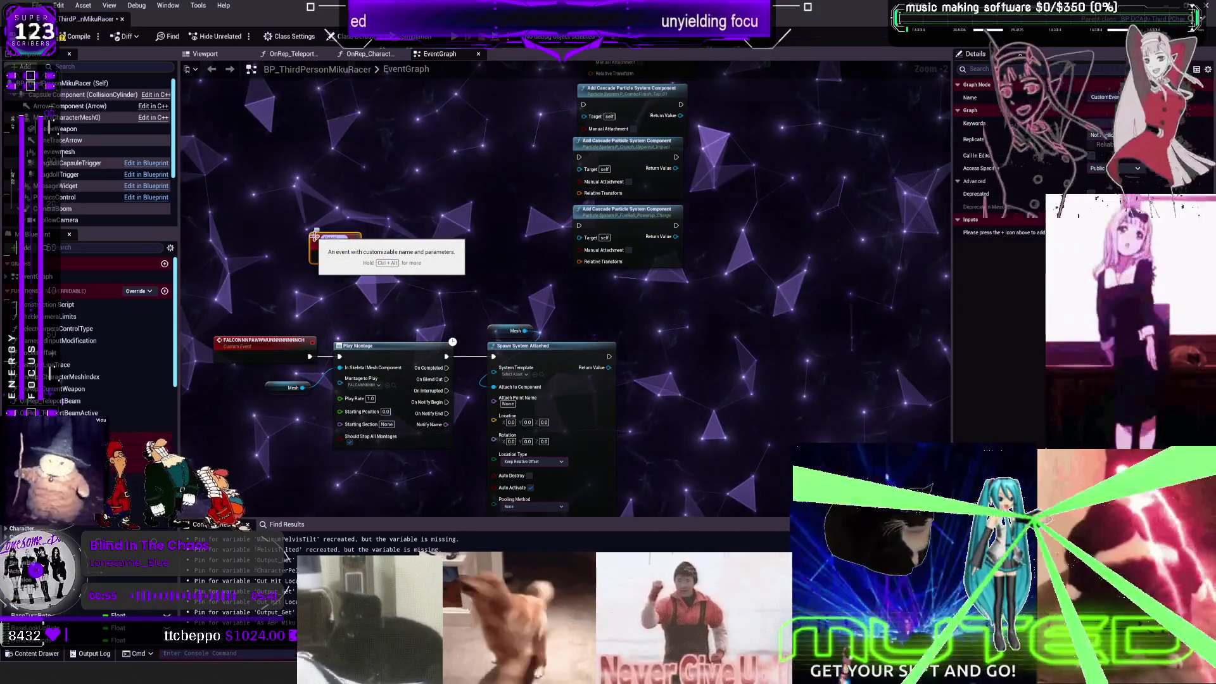
{"action": "key", "text": "Return"}
{"action": "scroll", "coordinate": [415, 187], "scroll_direction": "up", "scroll_amount": 1}
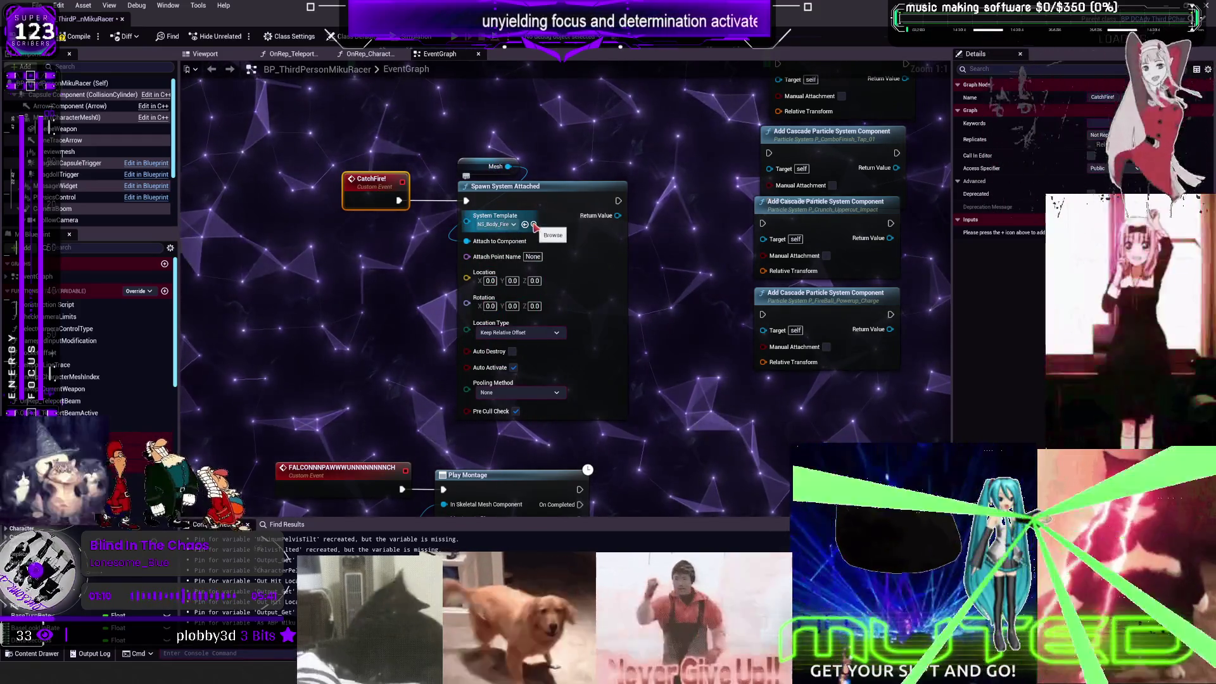
Step: Check the Viewport and OnRep_TeleportBeam tabs, then close the extra OnRep graphs
{"action": "left_click", "coordinate": [205, 54]}
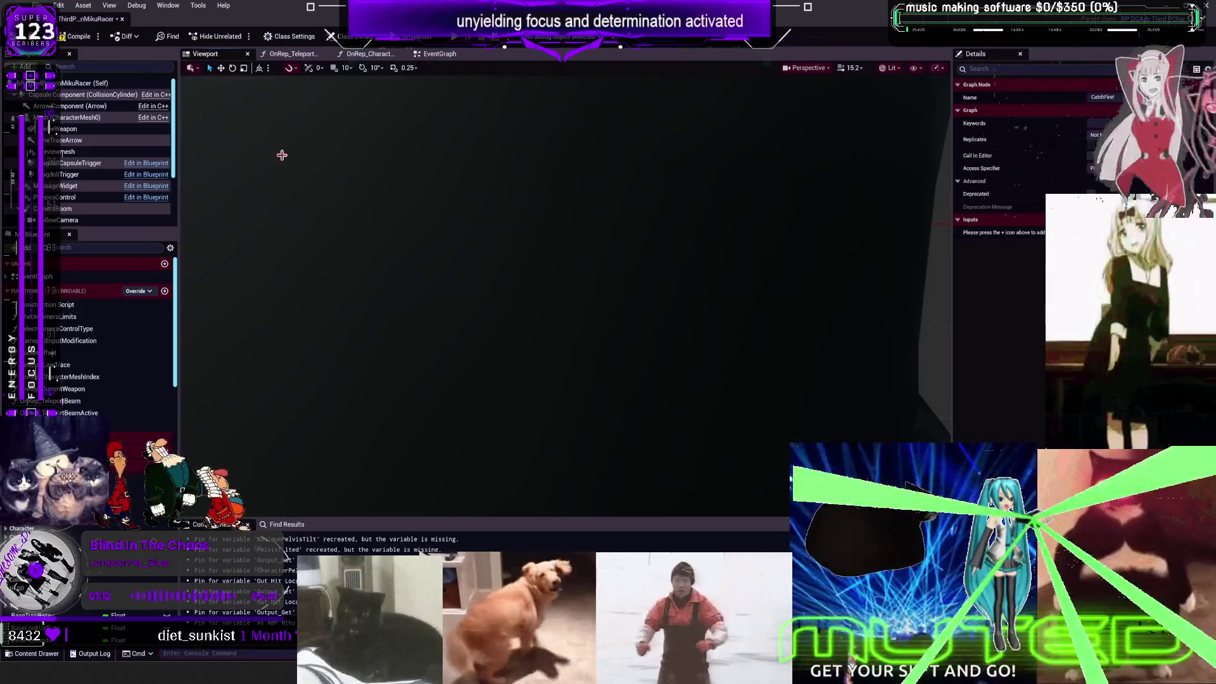
{"action": "left_click", "coordinate": [279, 55]}
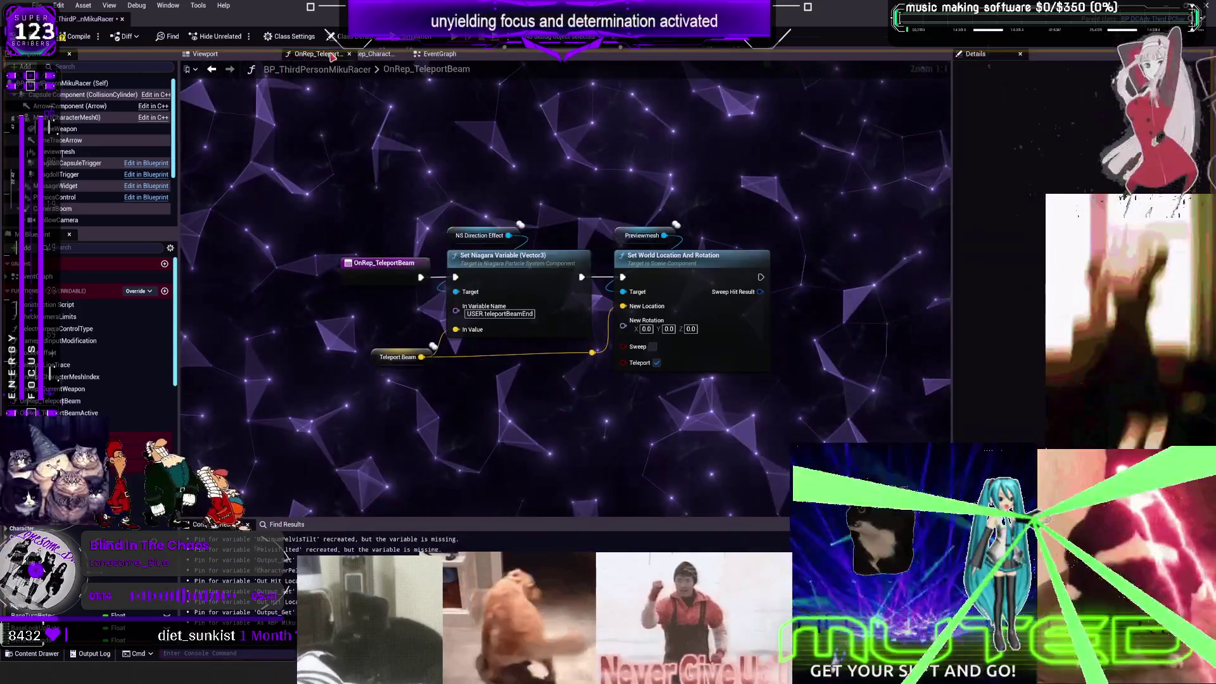
{"action": "left_click", "coordinate": [324, 54]}
{"action": "left_click", "coordinate": [324, 54]}
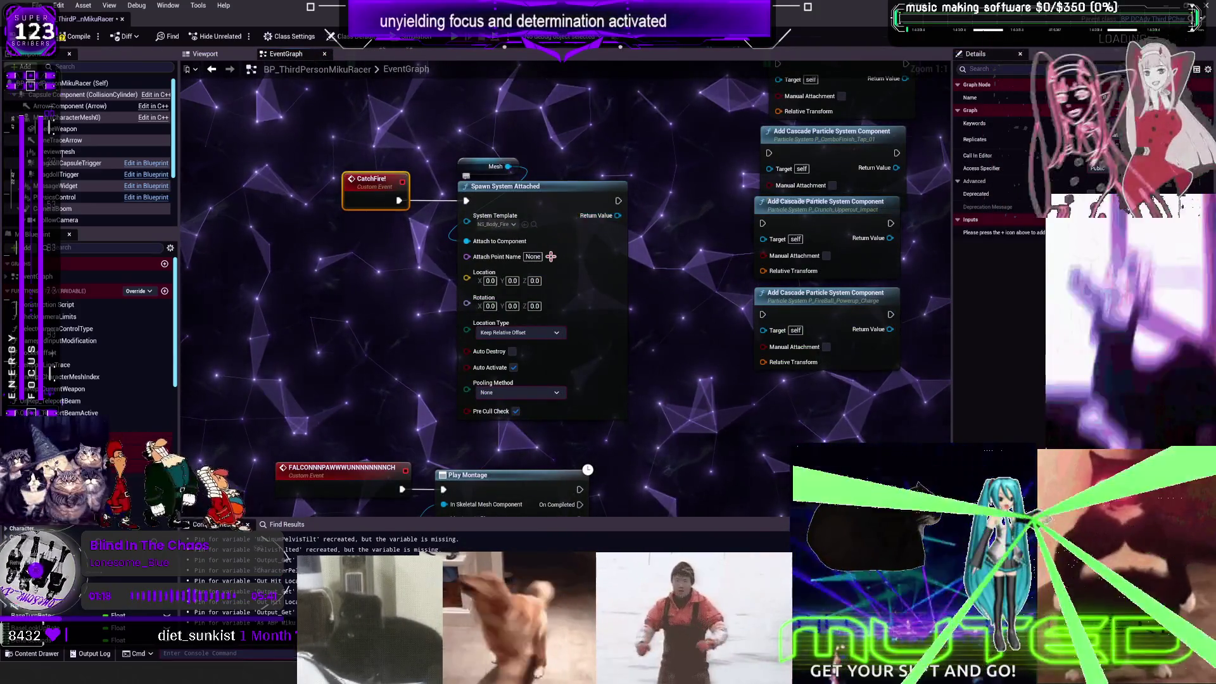
Step: Add a Delay node after the fire spawn with a 4-second duration
{"action": "mouse_move", "coordinate": [667, 214]}
{"action": "left_mouse_down"}
{"action": "mouse_move", "coordinate": [530, 197]}
{"action": "mouse_move", "coordinate": [557, 215]}
{"action": "left_mouse_up"}
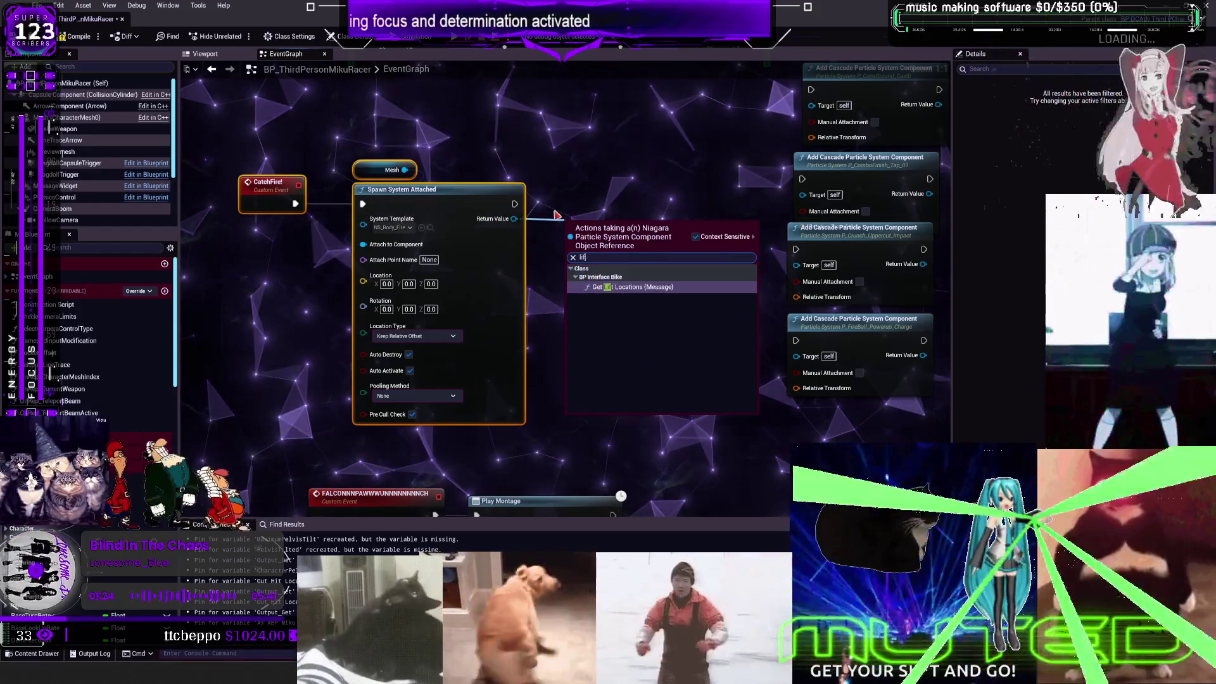
{"action": "type", "text": "dela"}
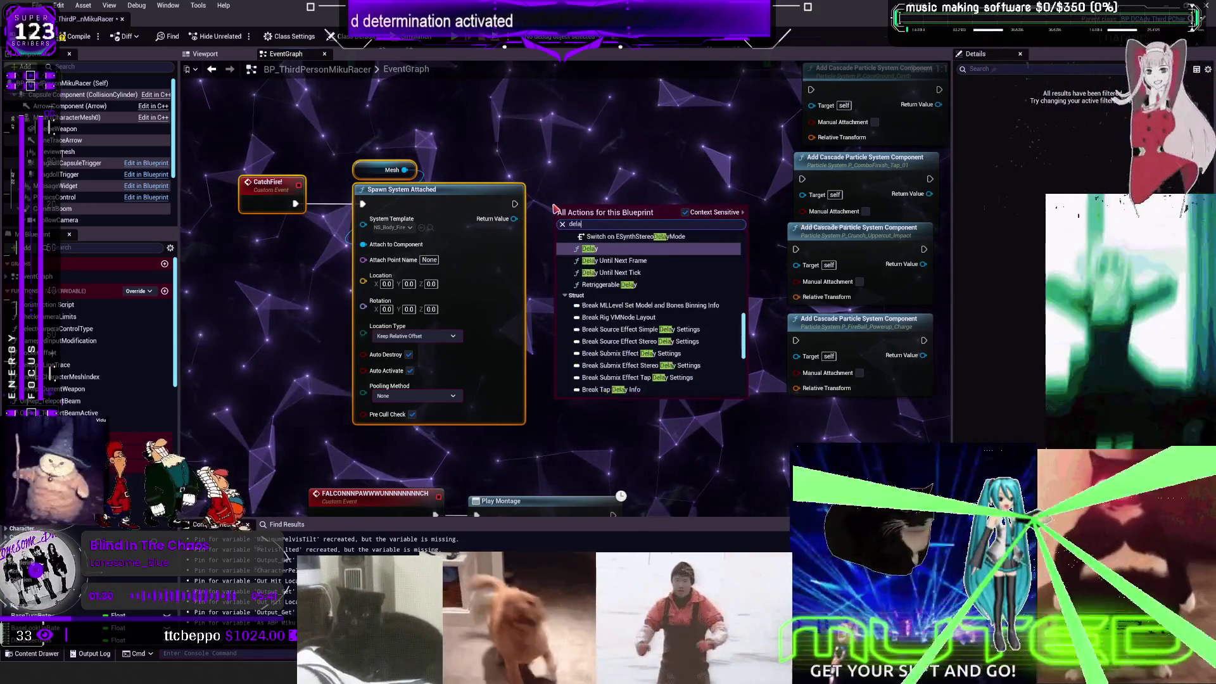
{"action": "type", "text": "yy"}
{"action": "left_click", "coordinate": [602, 248]}
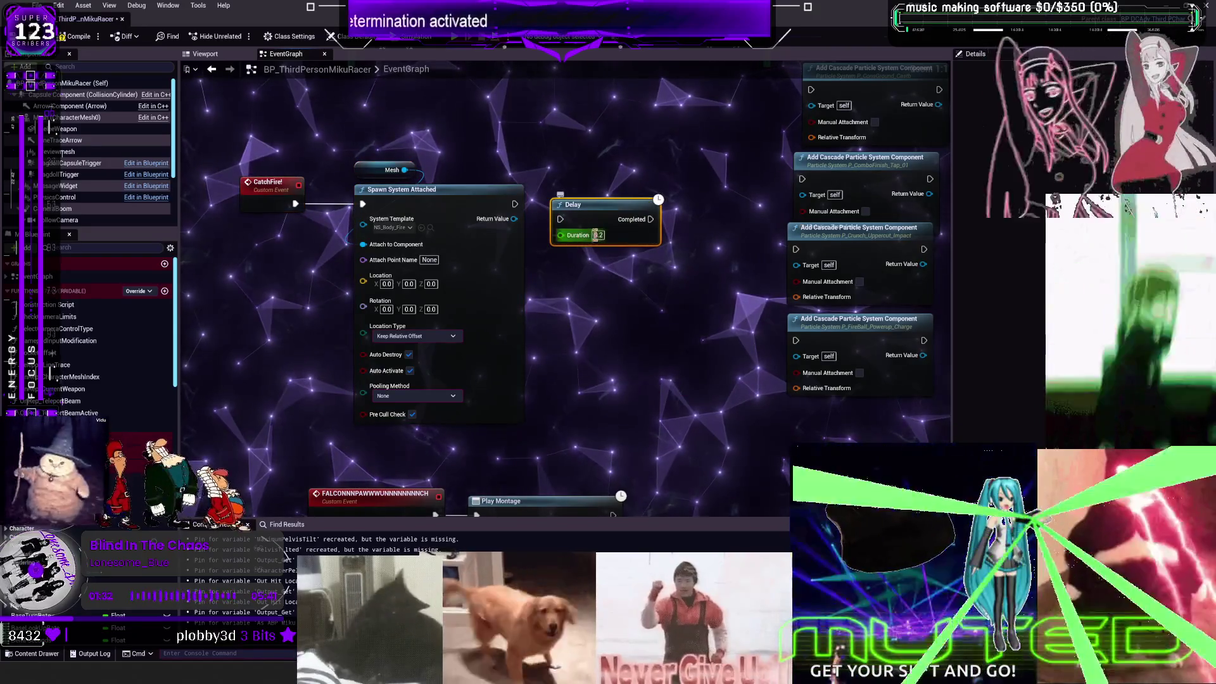
{"action": "type", "text": "4"}
{"action": "key", "text": "Return"}
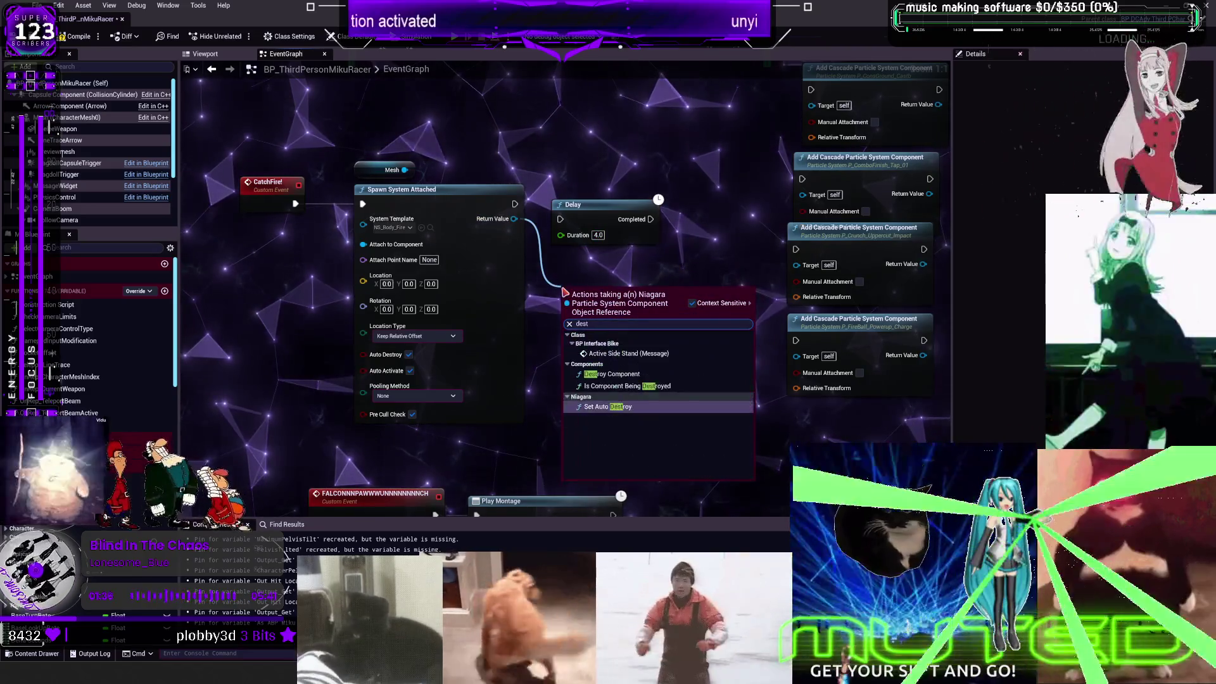
Step: Add Deactivate on the spawned fire component and wire Spawn → Delay → Deactivate
{"action": "type", "text": "tro"}
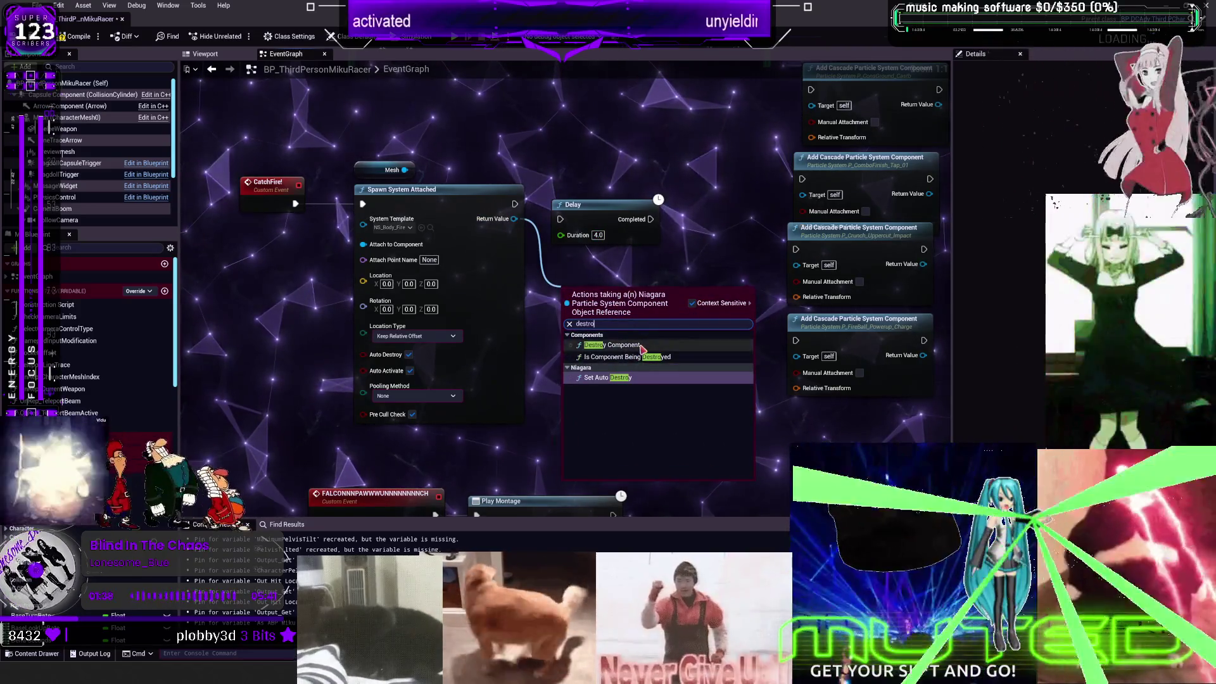
{"action": "left_click_drag", "start_coordinate": [514, 219], "coordinate": [558, 298]}
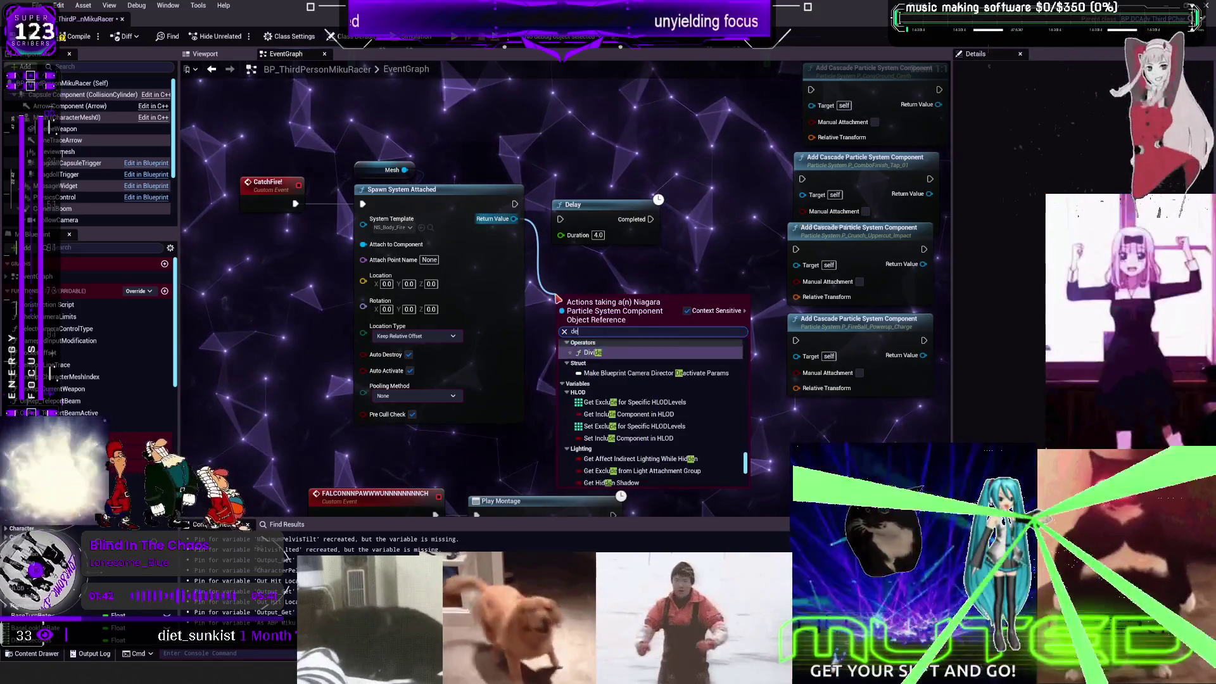
{"action": "type", "text": "ac"}
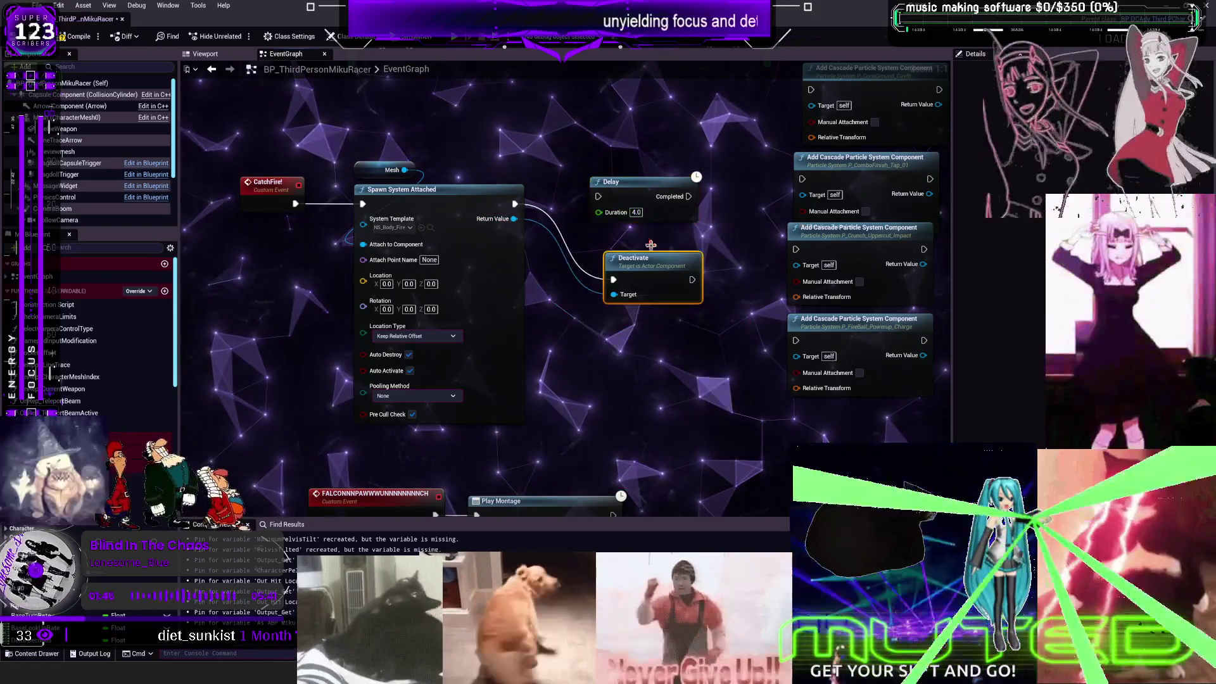
{"action": "left_click_drag", "start_coordinate": [515, 203], "coordinate": [589, 197]}
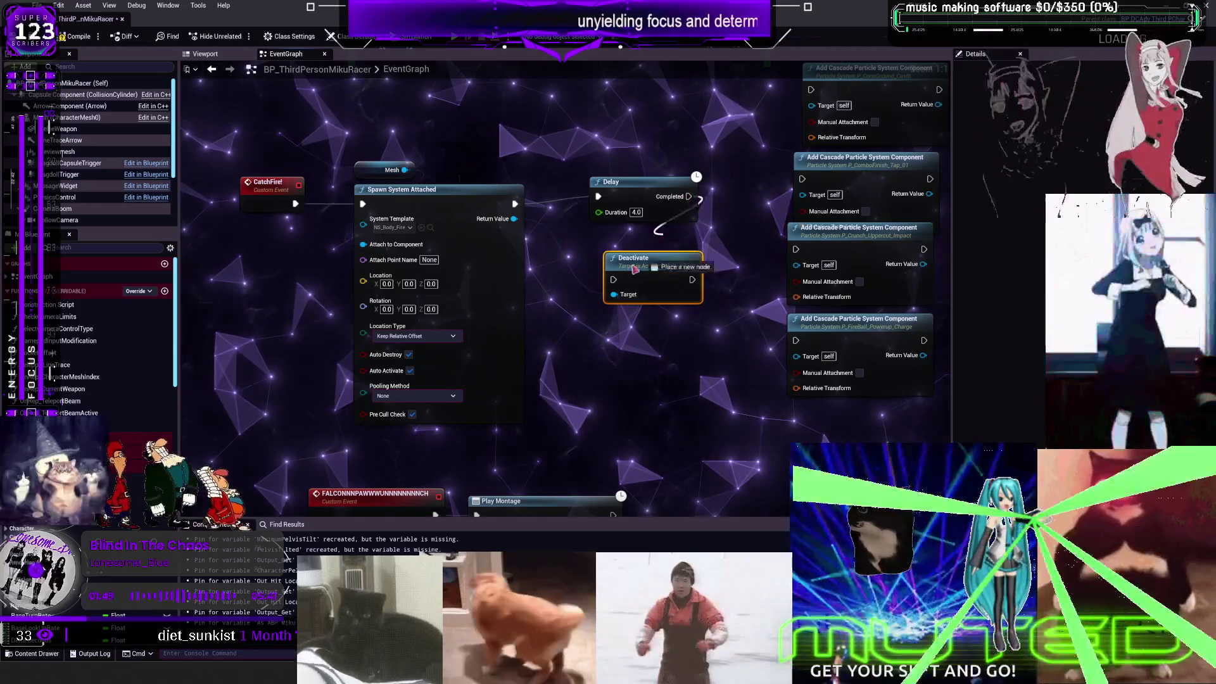
{"action": "left_click_drag", "start_coordinate": [635, 268], "coordinate": [643, 276]}
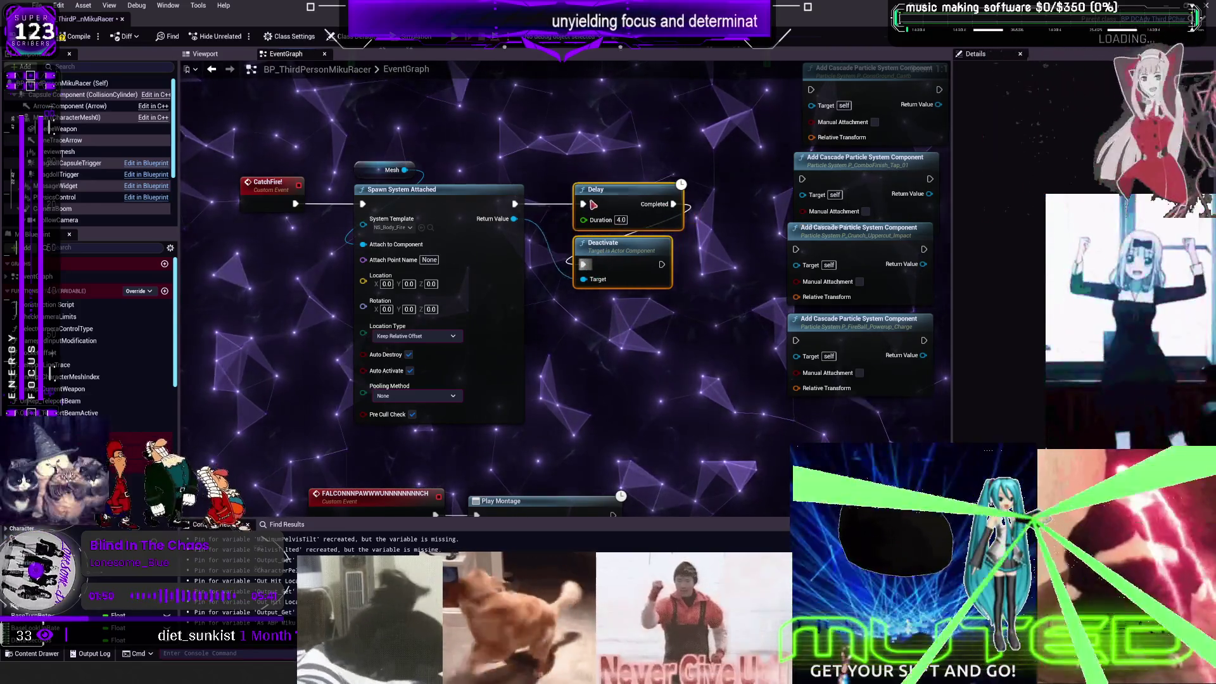
{"action": "left_click_drag", "start_coordinate": [577, 207], "coordinate": [573, 175]}
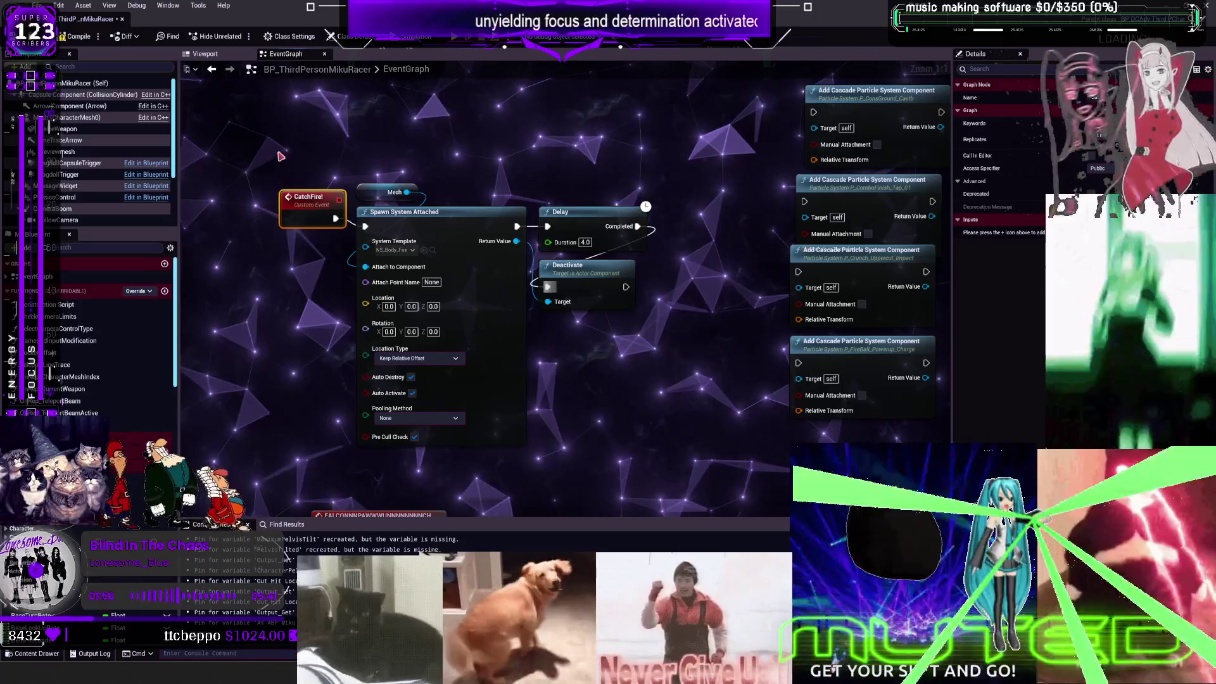
{"action": "left_click_drag", "start_coordinate": [391, 147], "coordinate": [399, 235]}
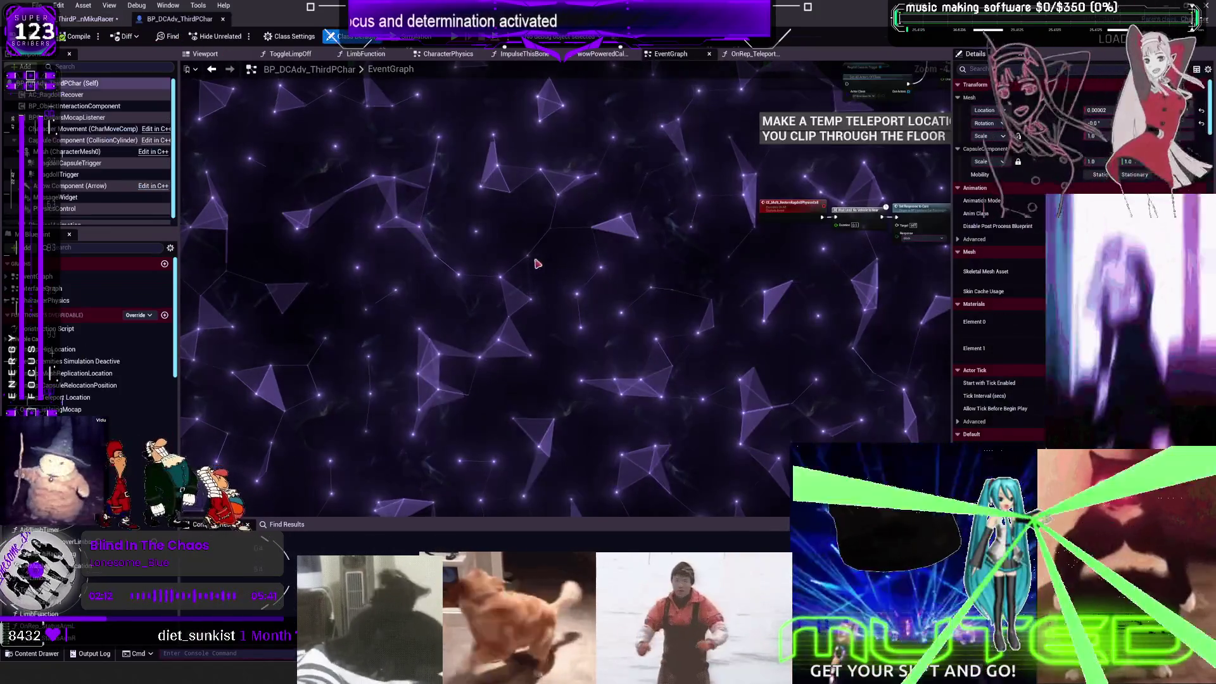
Step: Paste the copied fire nodes into CharacterPhysics beside the Switch on ENUM_SpecialRagdoll node
{"action": "left_click_drag", "start_coordinate": [596, 267], "coordinate": [580, 412]}
{"action": "double_click", "coordinate": [56, 300]}
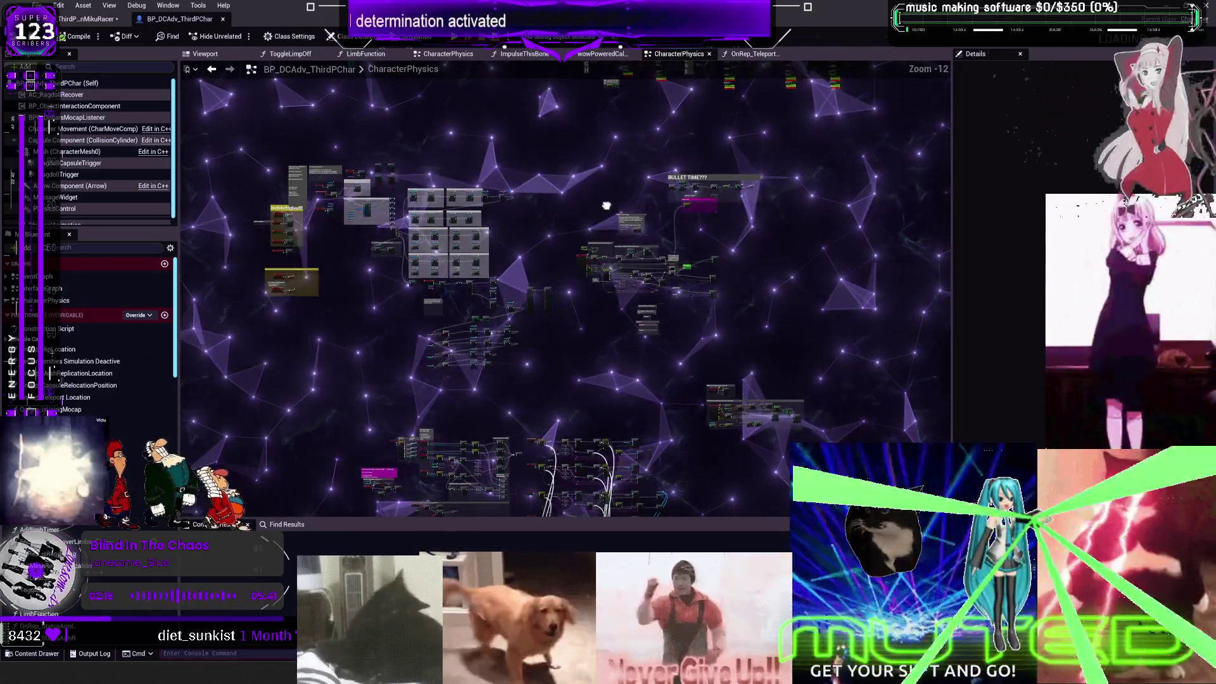
{"action": "scroll", "coordinate": [538, 338], "scroll_direction": "up", "scroll_amount": 8}
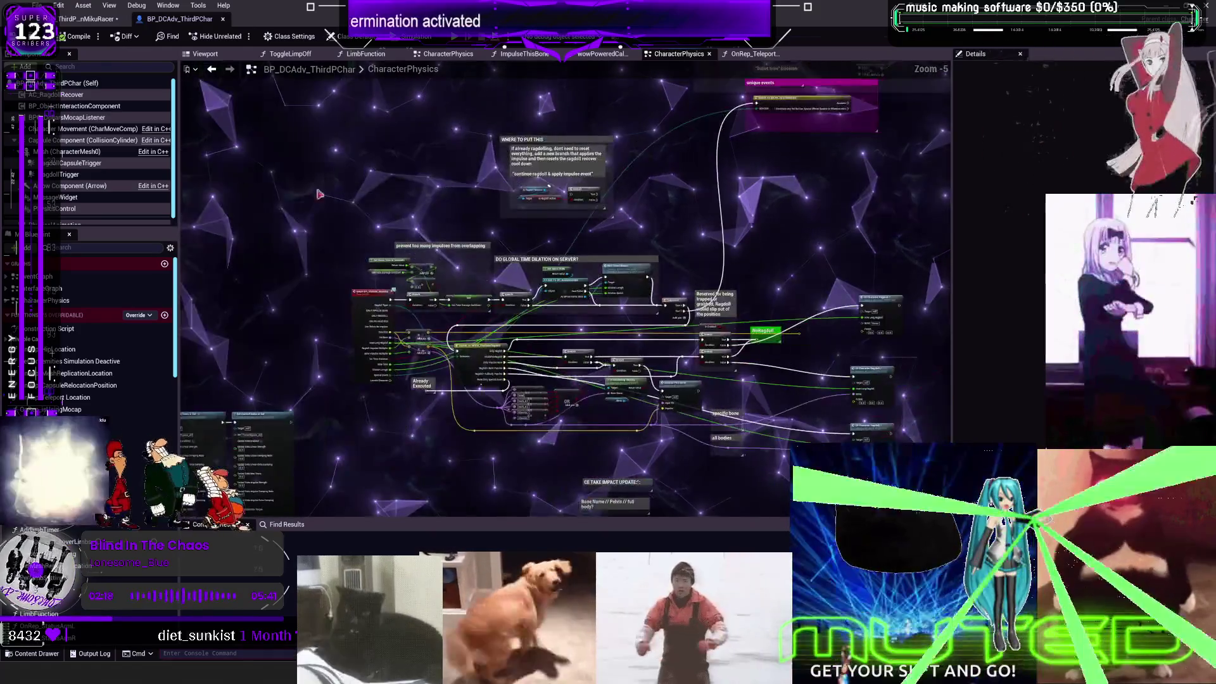
{"action": "scroll", "coordinate": [705, 271], "scroll_direction": "up", "scroll_amount": 5}
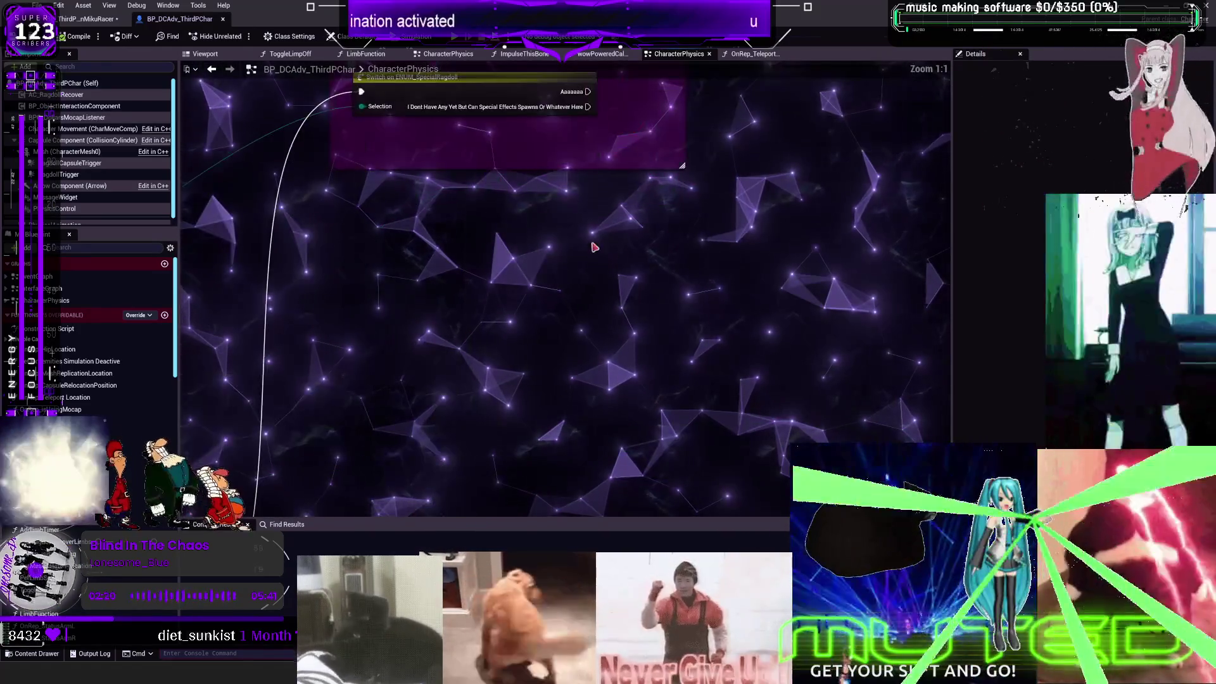
{"action": "key", "text": "ctrl+v"}
{"action": "left_click_drag", "start_coordinate": [428, 274], "coordinate": [581, 274]}
{"action": "left_click", "coordinate": [443, 158]}
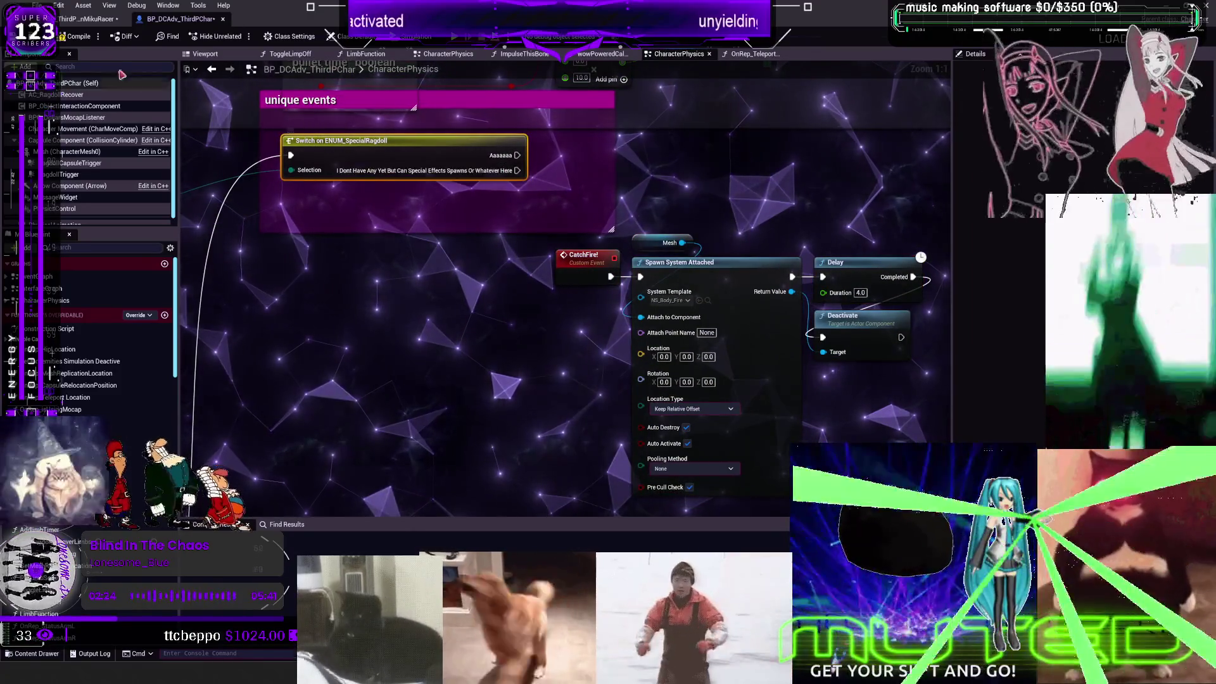
{"action": "left_click", "coordinate": [707, 300]}
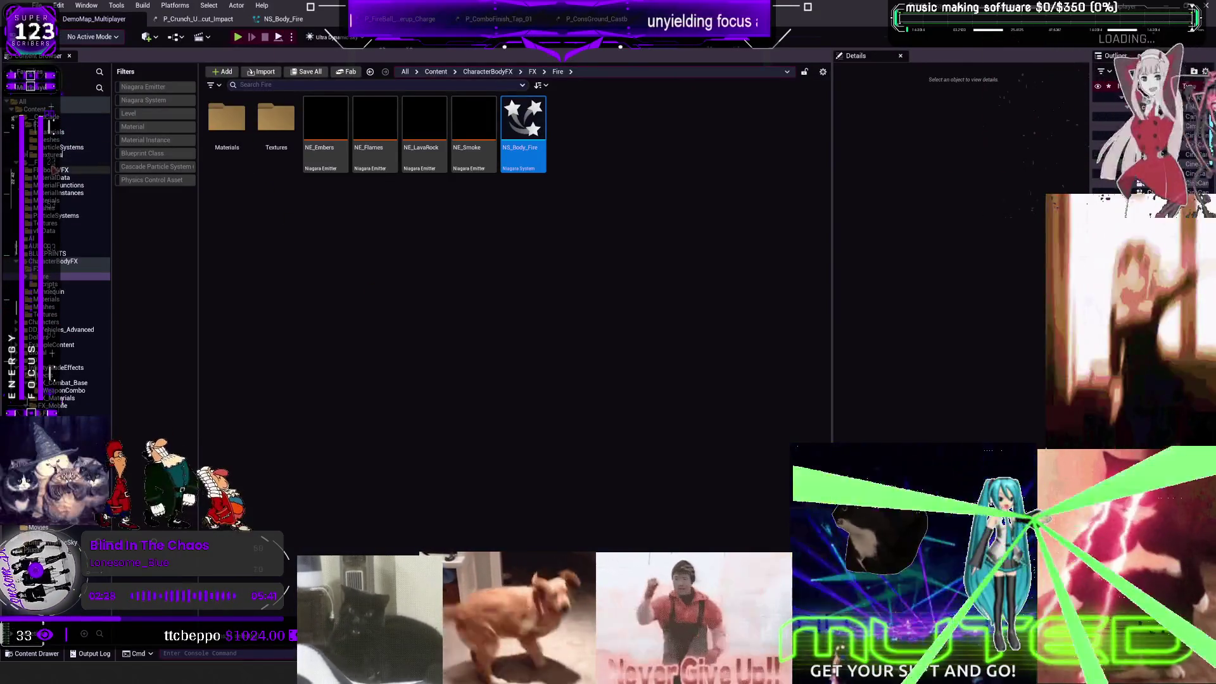
Step: Open ENUM_Character Ragdoll from BLUEPRINTS and add an enumerator, which crashes the editor
{"action": "left_click", "coordinate": [51, 253]}
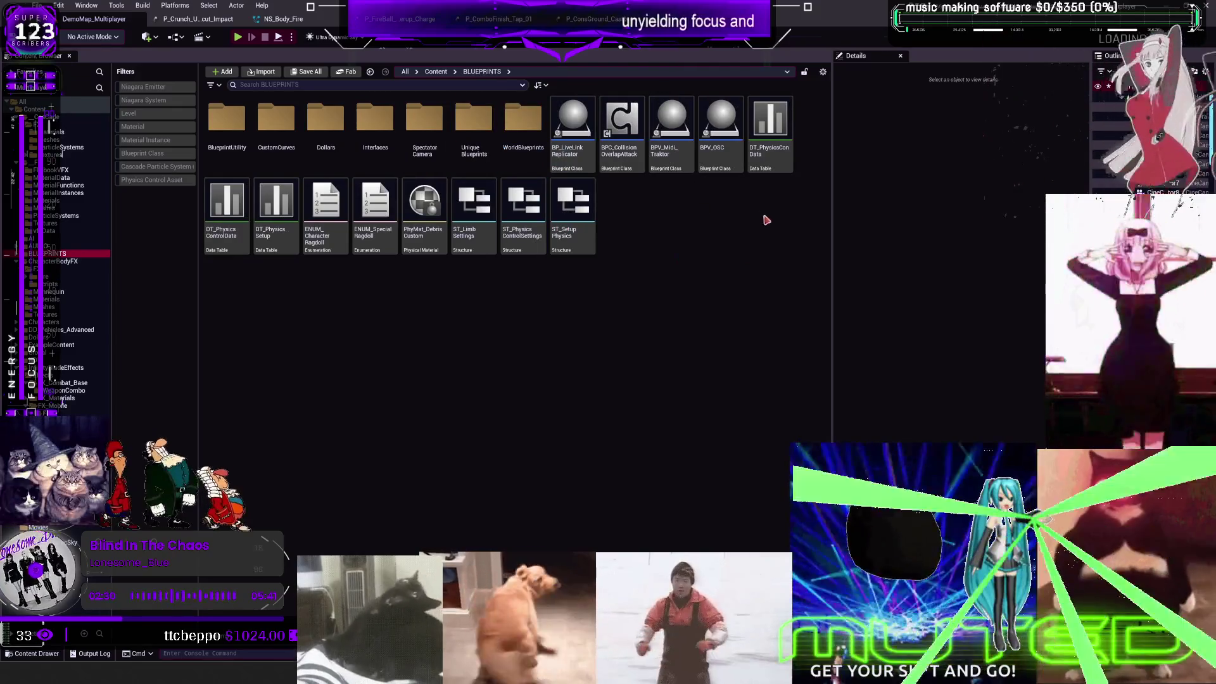
{"action": "double_click", "coordinate": [310, 234]}
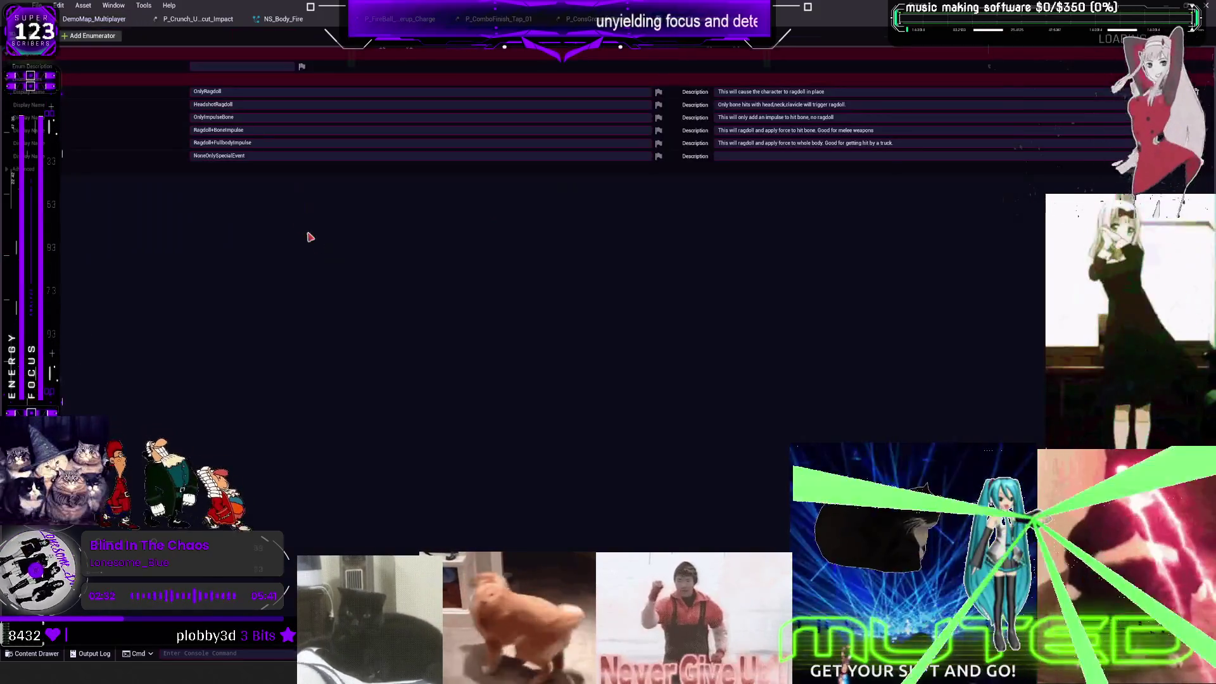
{"action": "left_click", "coordinate": [93, 37]}
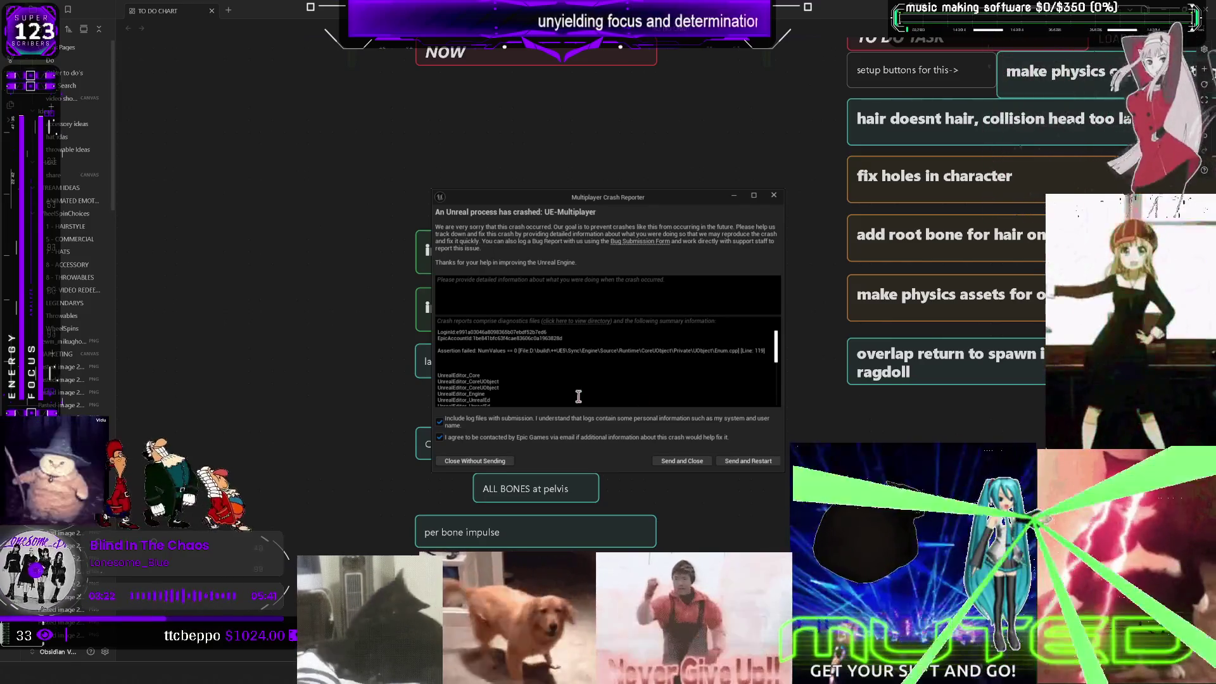
Step: Close the Crash Reporter dialog without sending the report
{"action": "left_click", "coordinate": [475, 460]}
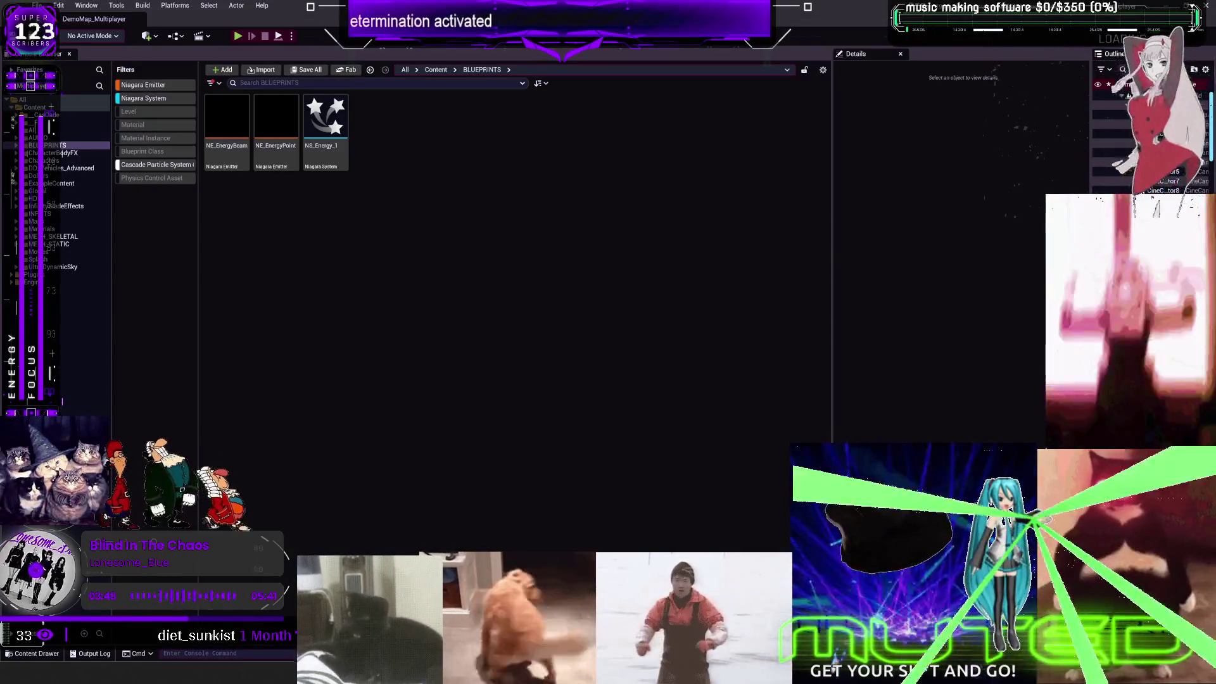
Step: Clear the Cascade and Niagara filters so the content browser shows all assets
{"action": "left_click", "coordinate": [160, 166]}
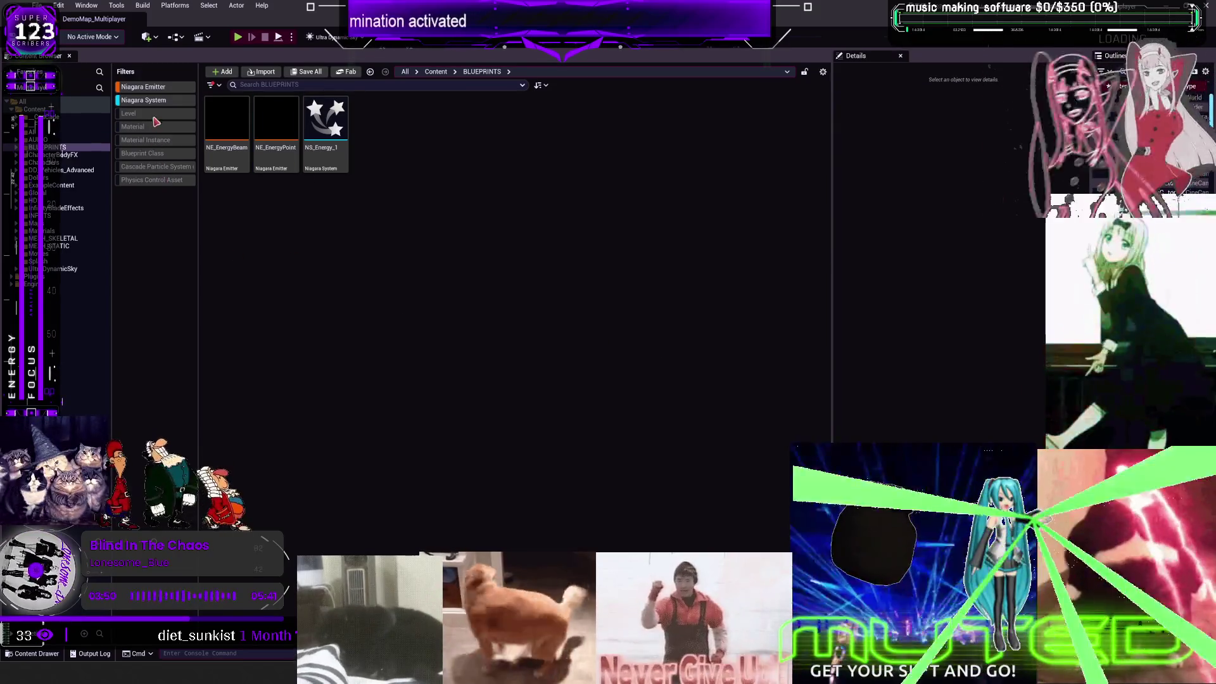
{"action": "left_click", "coordinate": [156, 100]}
{"action": "left_click", "coordinate": [154, 87]}
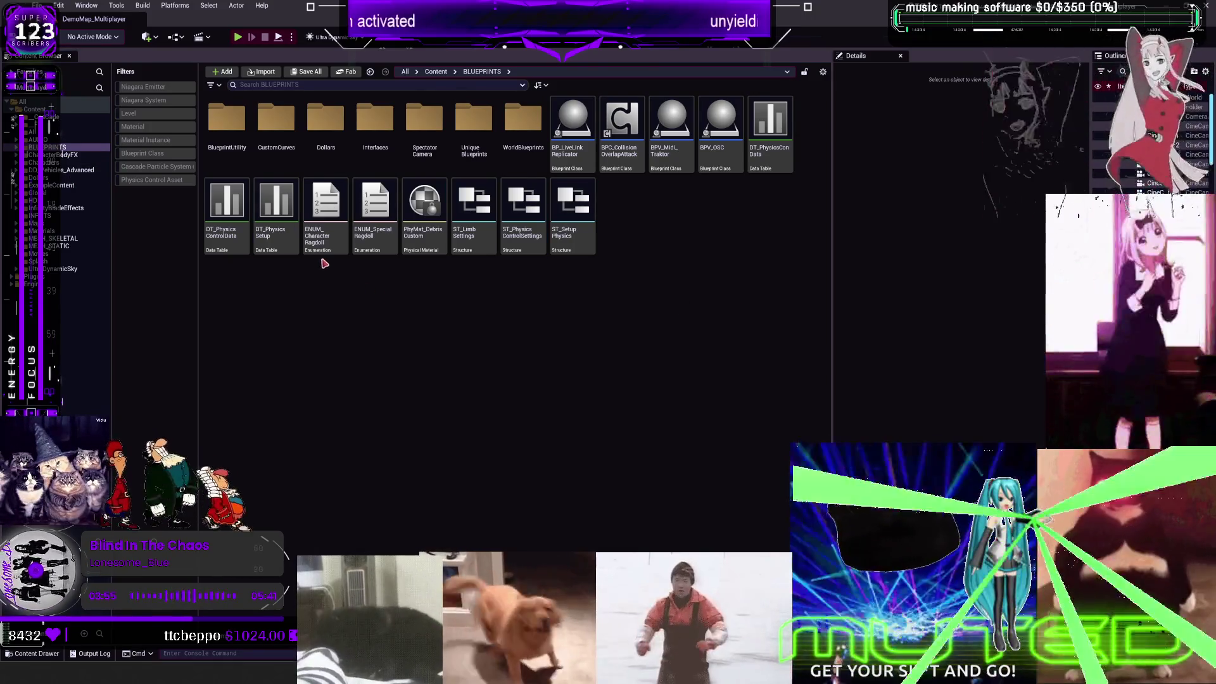
Step: Add a third enumerator to ENUM_SpecialRagdoll, rename its first entry, then save and close it
{"action": "double_click", "coordinate": [371, 238]}
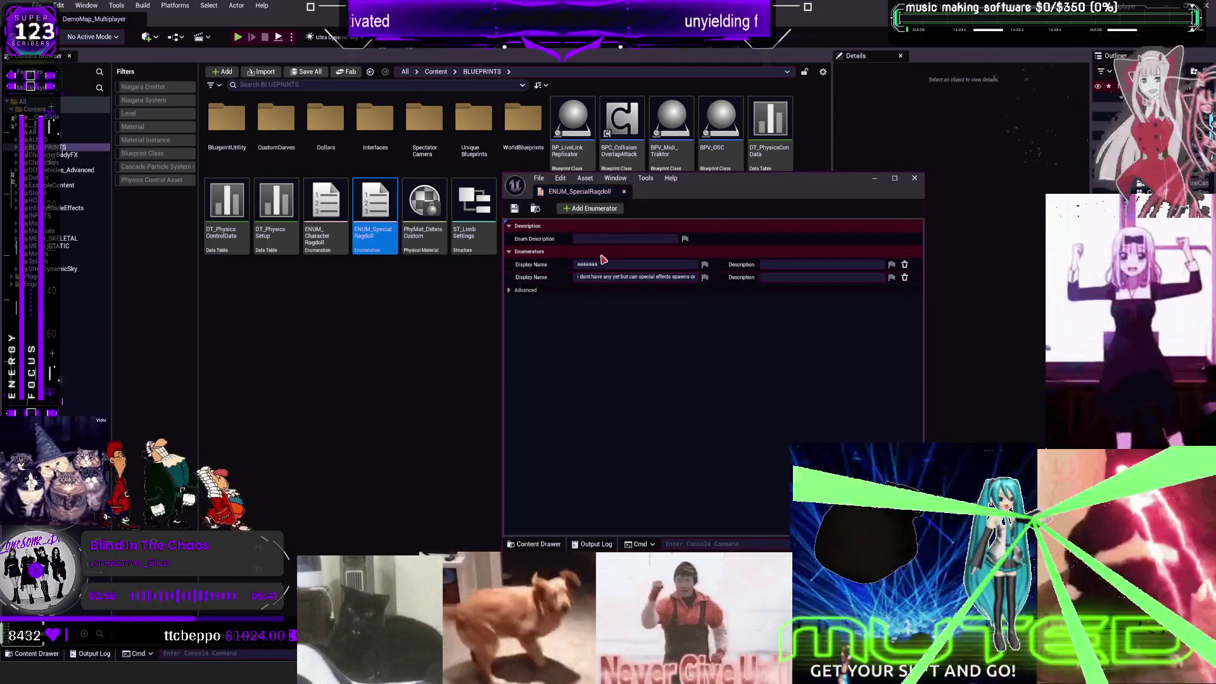
{"action": "left_click", "coordinate": [590, 208]}
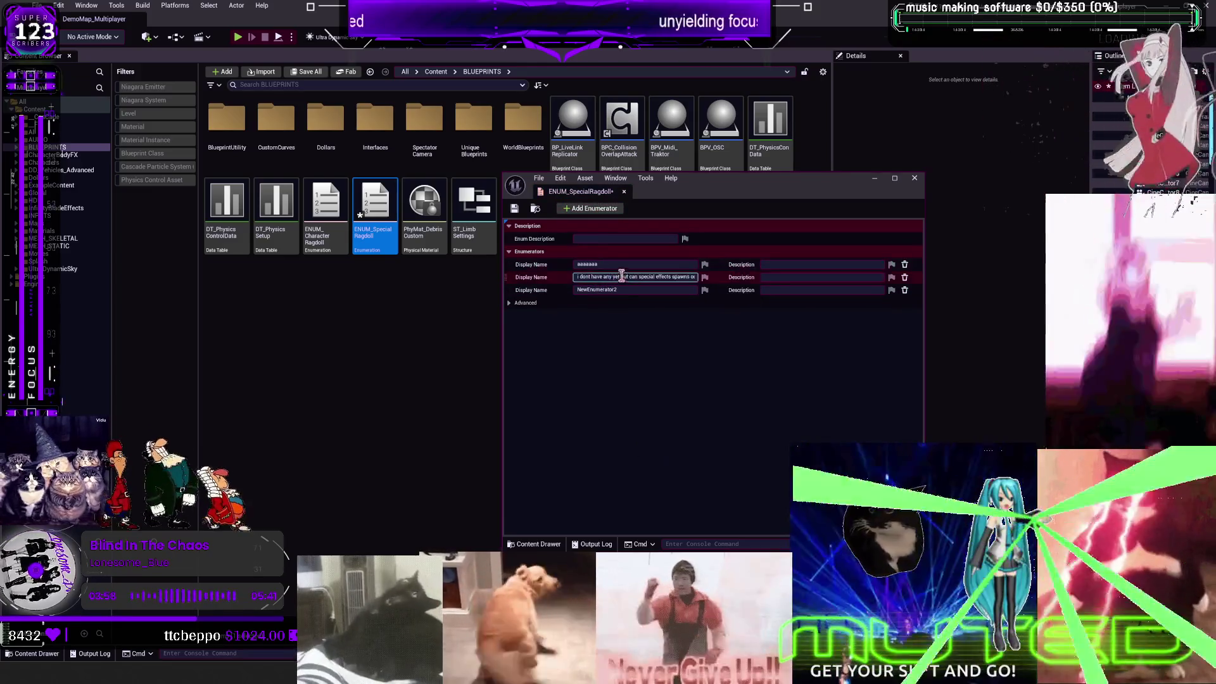
{"action": "left_click", "coordinate": [605, 264]}
{"action": "type", "text": "CatchFire"}
{"action": "key", "text": "ctrl+a"}
{"action": "key", "text": "BackSpace"}
{"action": "type", "text": "0"}
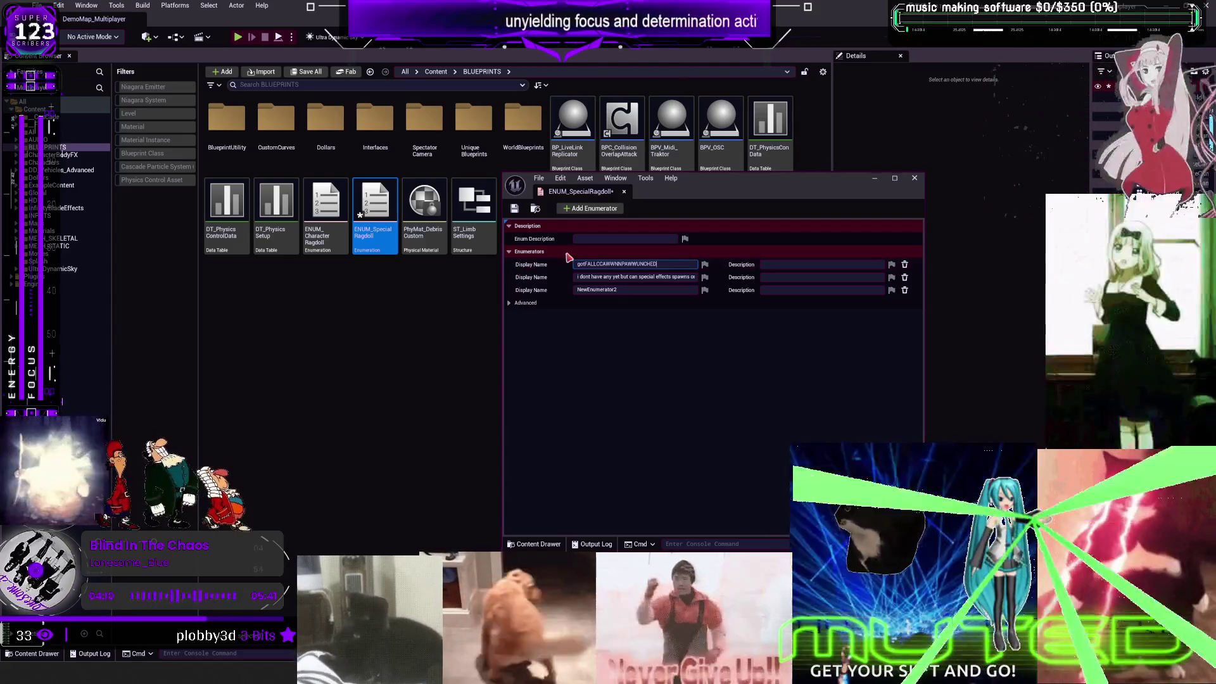
{"action": "left_click", "coordinate": [514, 209]}
{"action": "left_click", "coordinate": [915, 178]}
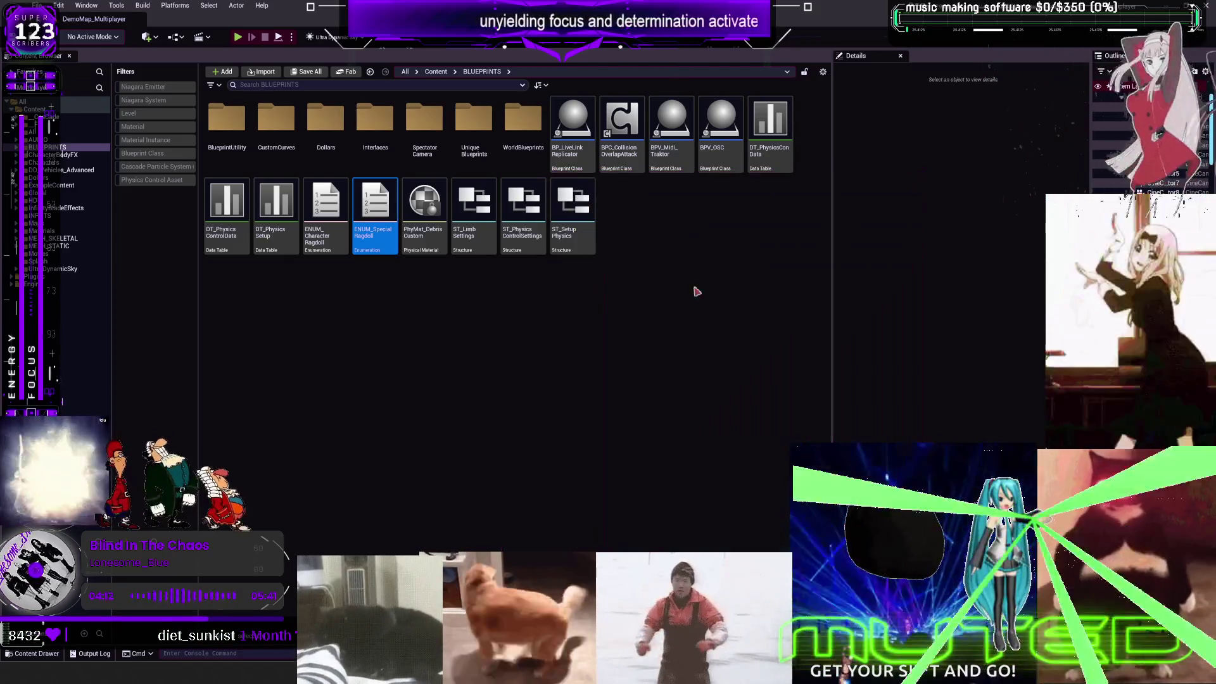
{"action": "left_click", "coordinate": [63, 162]}
Step: Open BP_DCAdv_ThirdPChar's CharacterPhysics graph and pull a wire from the switch's fall-punched output
{"action": "left_click", "coordinate": [70, 170]}
{"action": "left_click", "coordinate": [142, 153]}
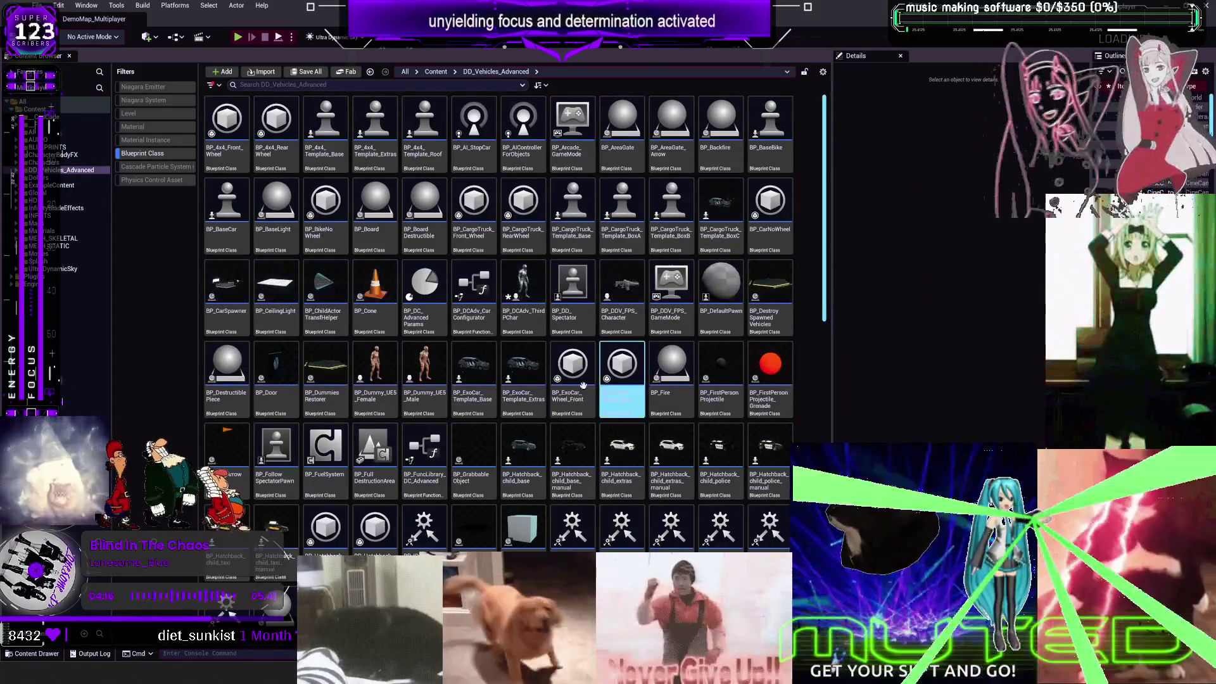
{"action": "double_click", "coordinate": [524, 295]}
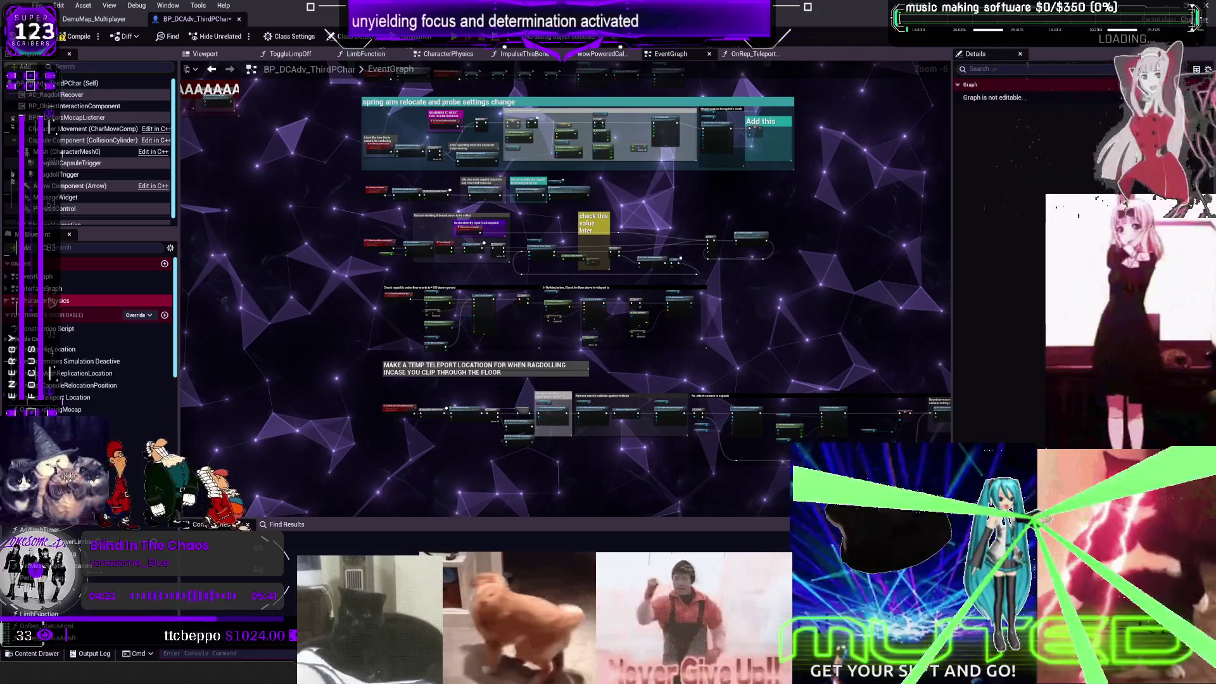
{"action": "double_click", "coordinate": [52, 301]}
{"action": "scroll", "coordinate": [637, 312], "scroll_direction": "up", "scroll_amount": 2}
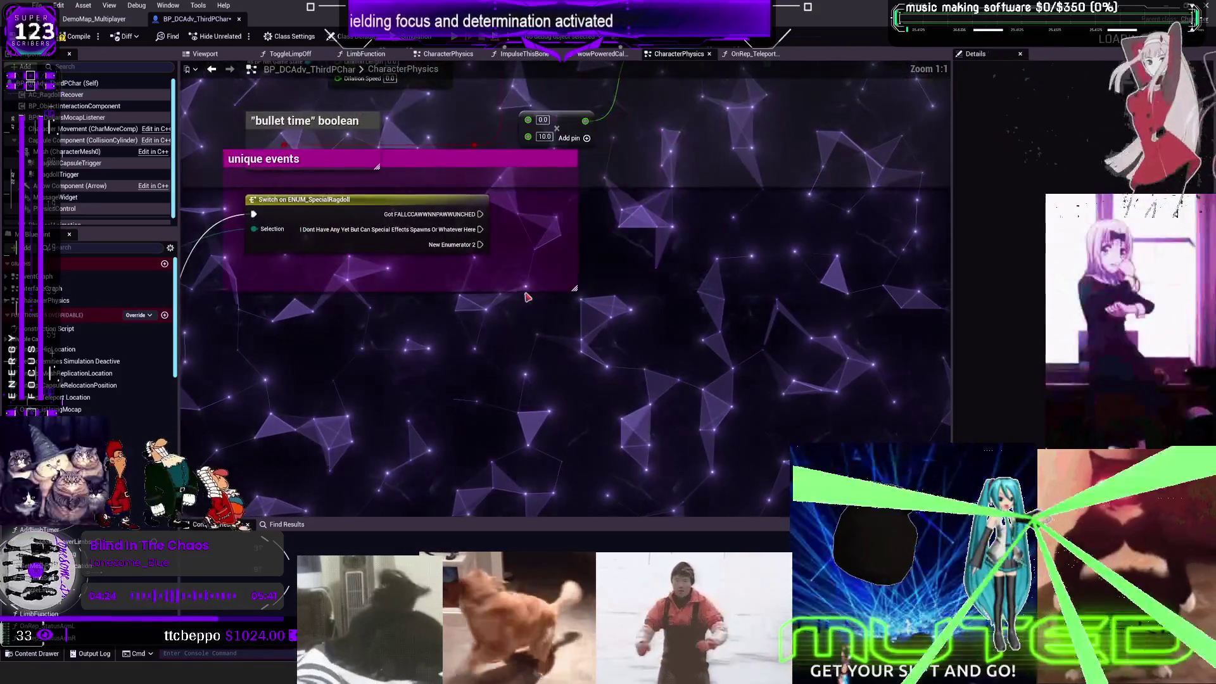
{"action": "left_click_drag", "start_coordinate": [470, 193], "coordinate": [673, 250]}
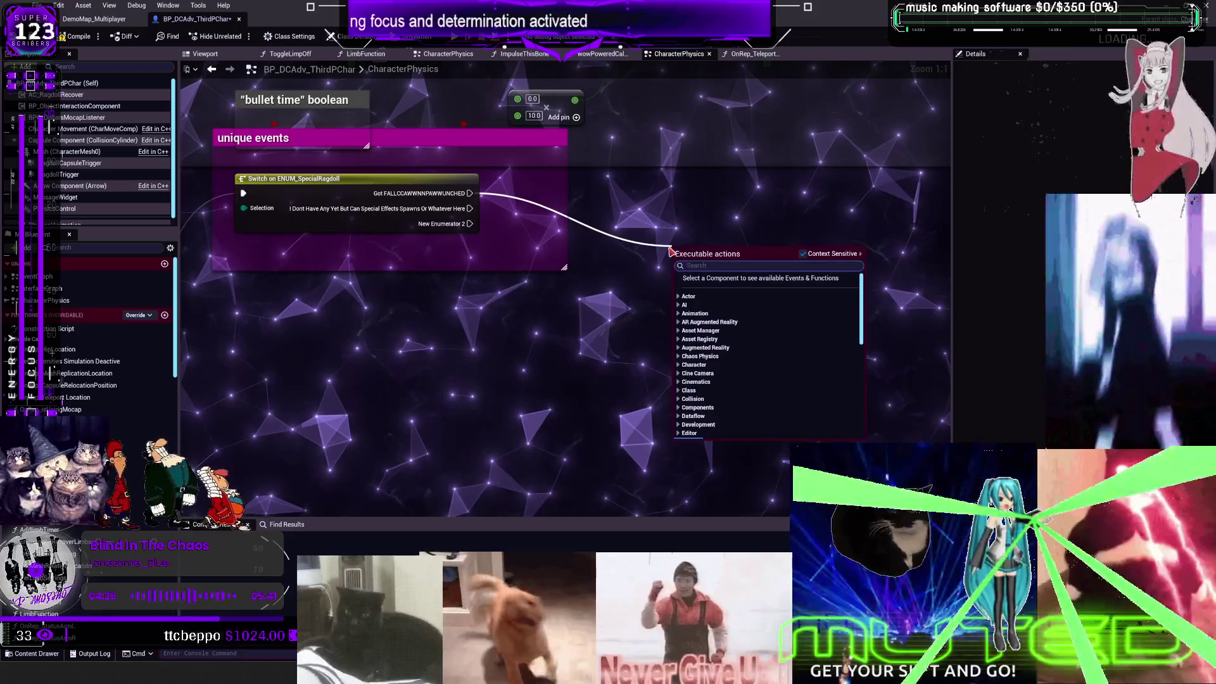
Step: Search the graph actions and add a Set Timer by Function Name node
{"action": "type", "text": "TIMER"}
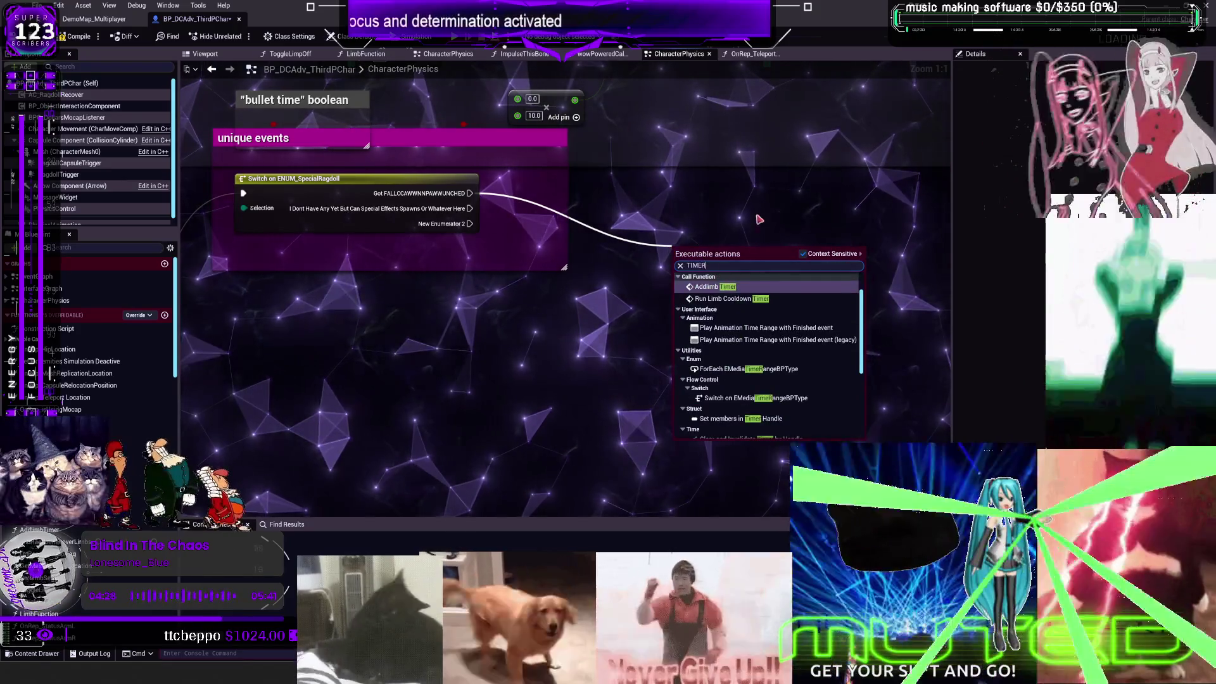
{"action": "right_click", "coordinate": [643, 214]}
{"action": "type", "text": "SET TIM"}
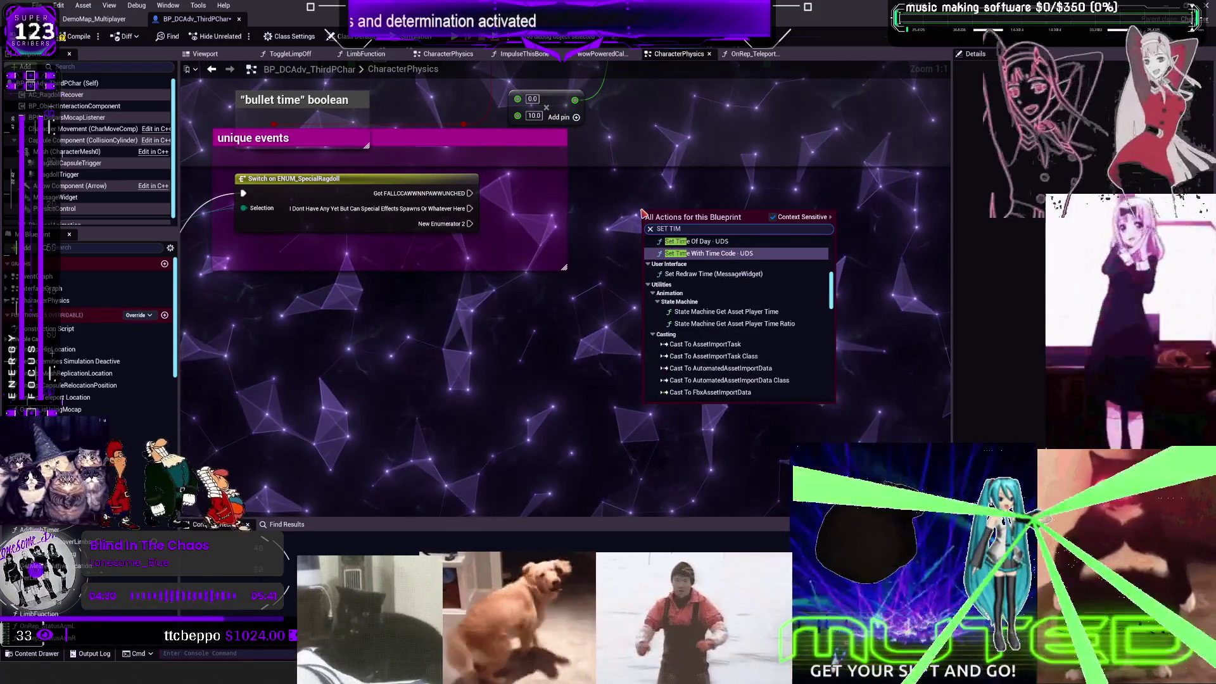
{"action": "key", "text": "BackSpace"}
{"action": "key", "text": "BackSpace"}
{"action": "key", "text": "BackSpace"}
{"action": "type", "text": "FIU"}
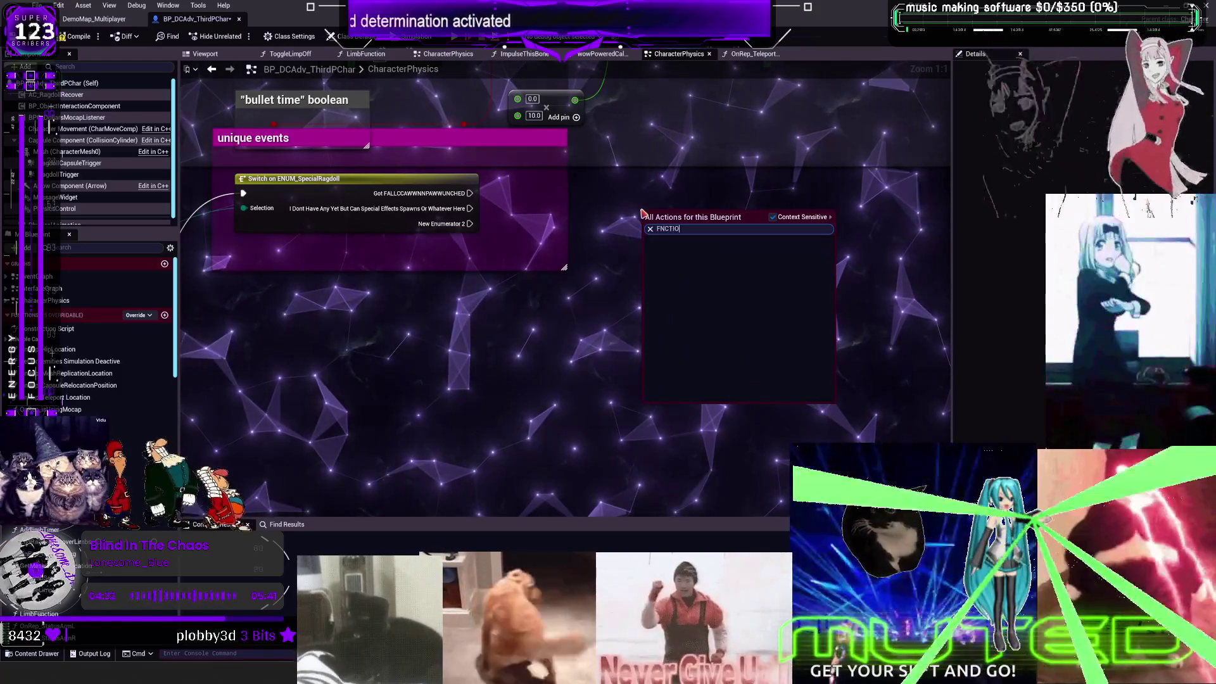
{"action": "key", "text": "BackSpace"}
{"action": "key", "text": "BackSpace"}
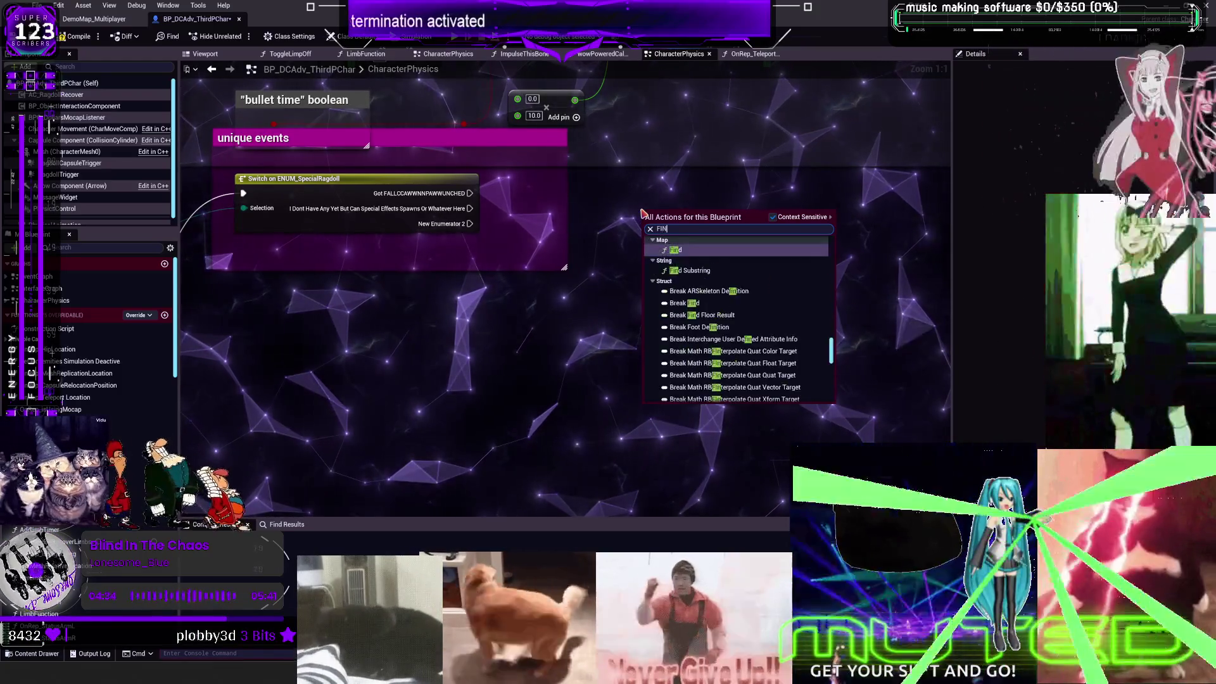
{"action": "type", "text": "UNCITON"}
{"action": "key", "text": "BackSpace"}
{"action": "key", "text": "BackSpace"}
{"action": "key", "text": "BackSpace"}
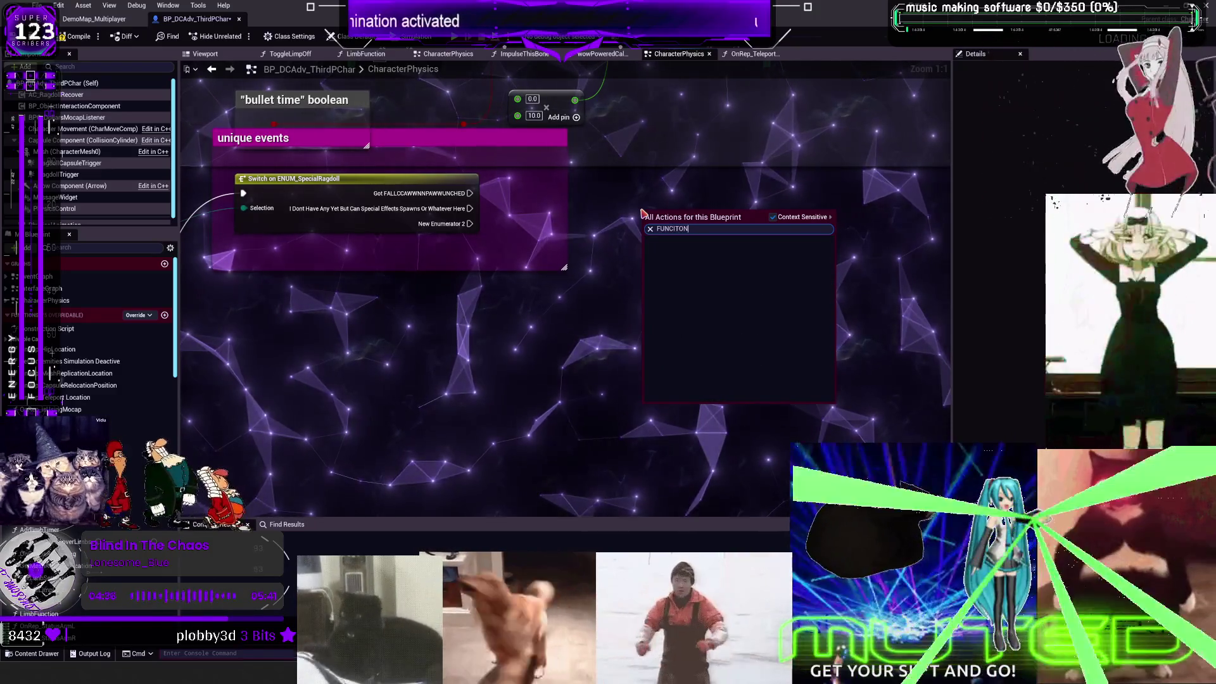
{"action": "type", "text": "TION TIMER"}
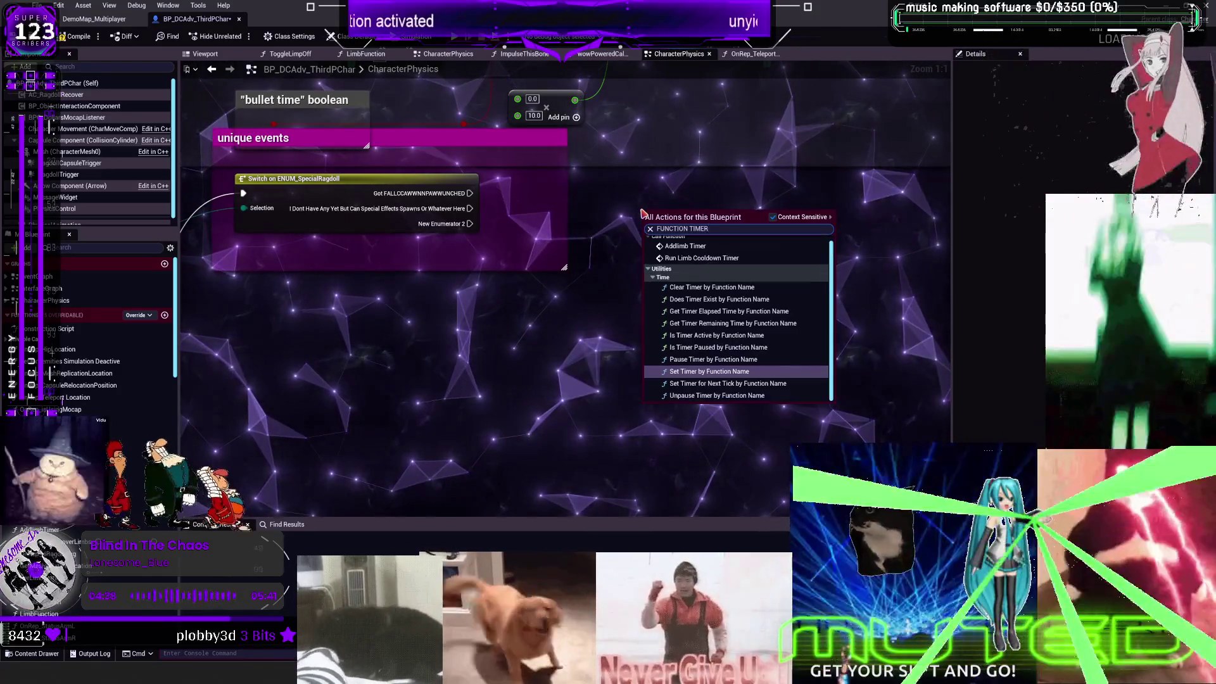
{"action": "key", "text": "Return"}
{"action": "mouse_move", "coordinate": [470, 223]}
{"action": "left_mouse_down"}
{"action": "mouse_move", "coordinate": [638, 238]}
{"action": "mouse_move", "coordinate": [624, 231]}
{"action": "left_mouse_up"}
{"action": "key", "text": "Escape"}
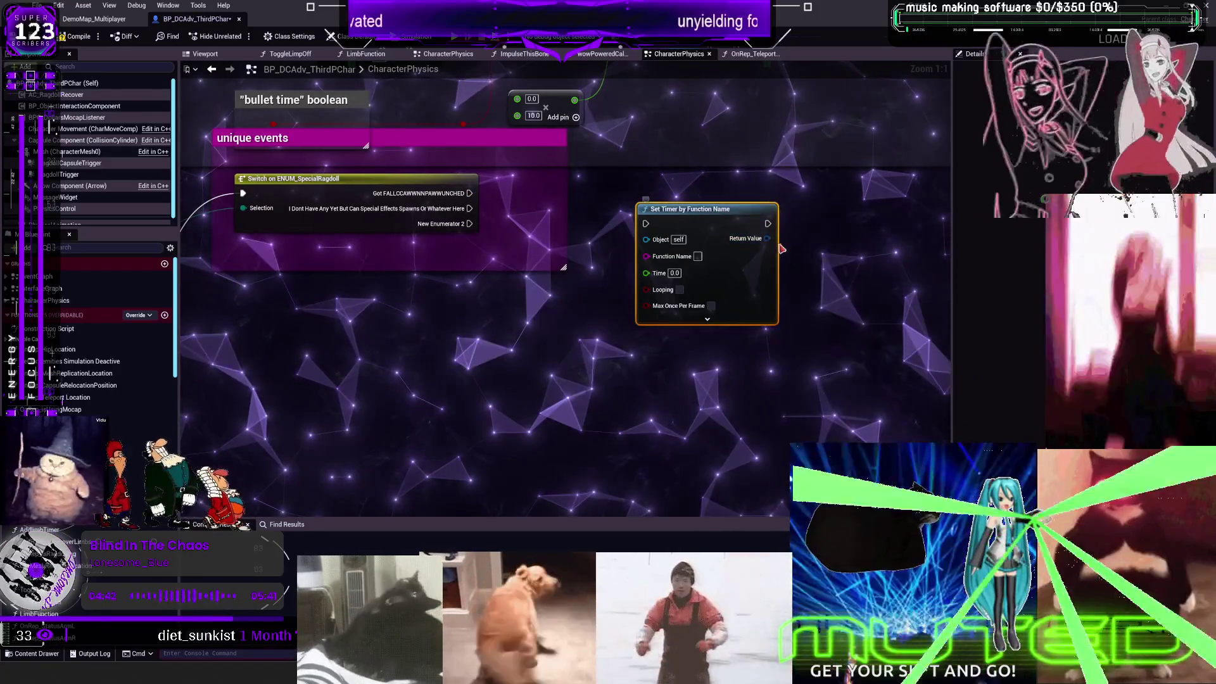
Step: Promote Set Timer's Return Value to a new timer handle variable
{"action": "right_click", "coordinate": [768, 238]}
{"action": "left_click", "coordinate": [798, 269]}
{"action": "left_click_drag", "start_coordinate": [855, 224], "coordinate": [832, 232]}
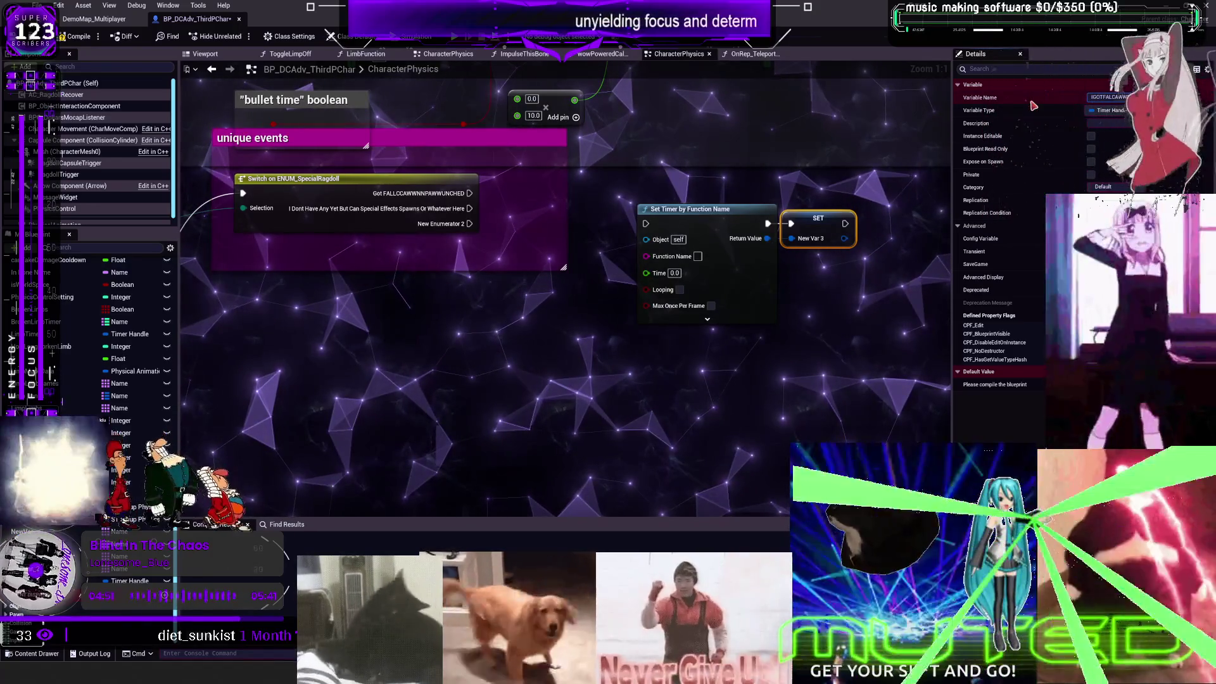
Step: Confirm the timer variable's name and place an IGOTFALCAWWNPAWUNCHED getter on the graph
{"action": "key", "text": "Return"}
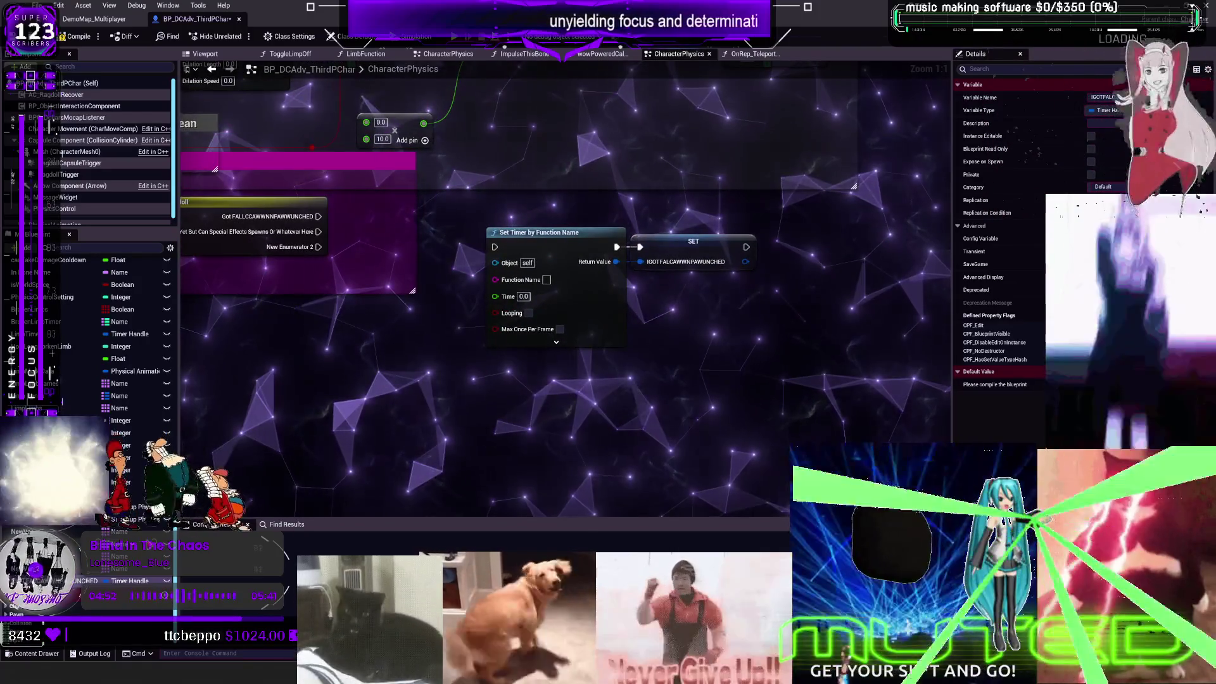
{"action": "left_click_drag", "start_coordinate": [331, 420], "coordinate": [453, 348]}
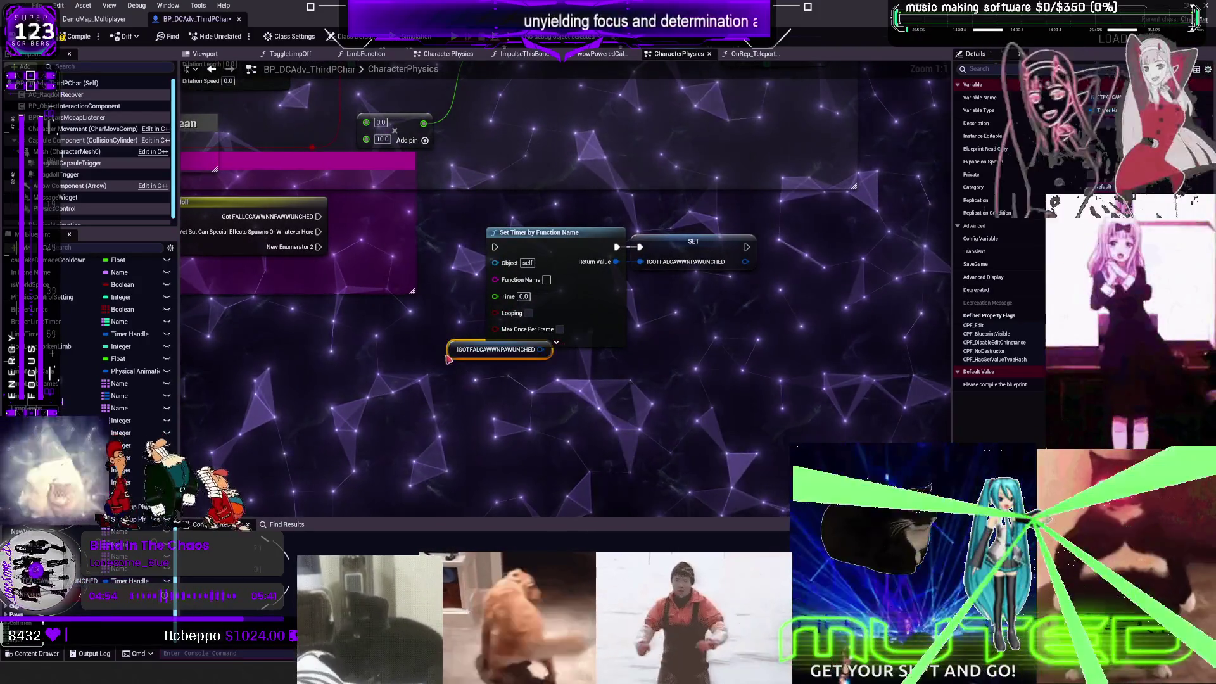
{"action": "left_click_drag", "start_coordinate": [480, 410], "coordinate": [537, 419]}
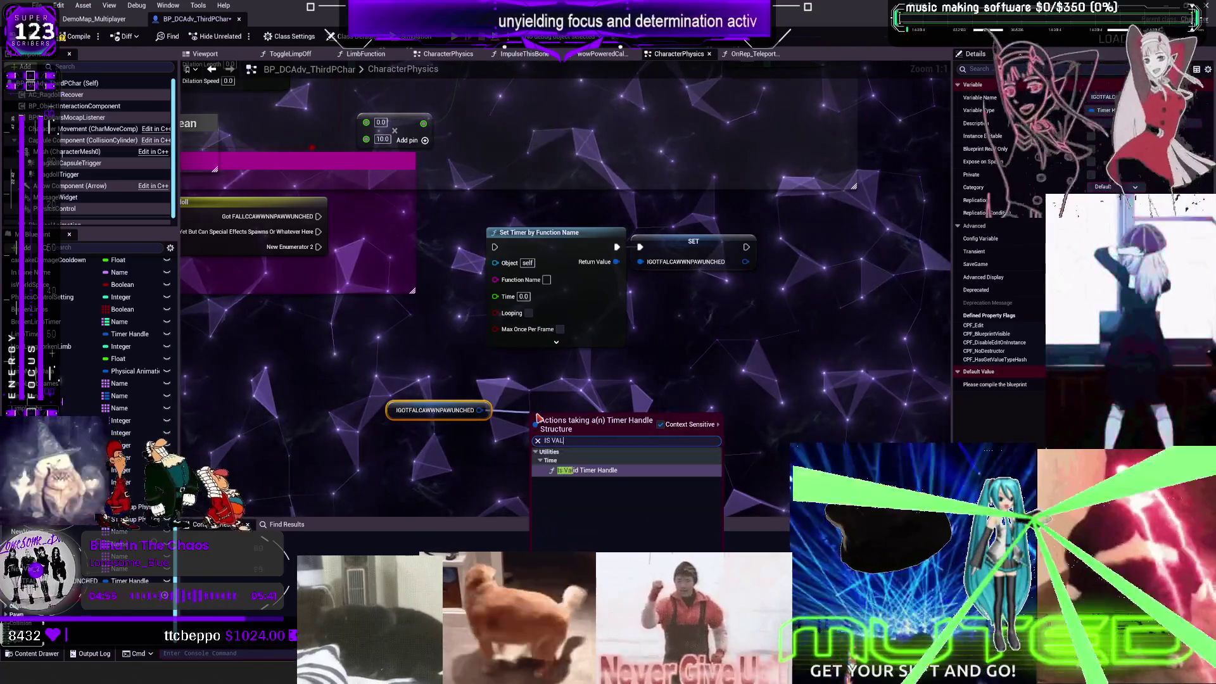
{"action": "key", "text": "Return"}
{"action": "key", "text": "Delete"}
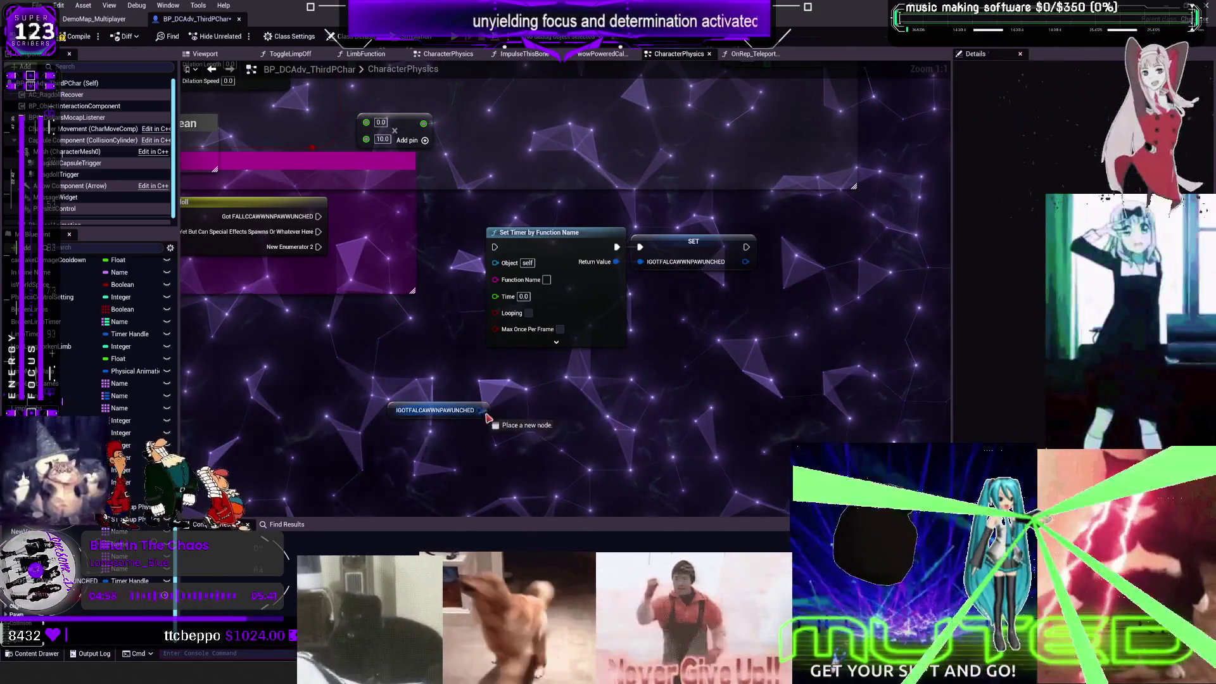
Step: Feed the timer handle into Is Valid Timer Handle, driving a Branch after the fall-punched output
{"action": "left_click_drag", "start_coordinate": [480, 410], "coordinate": [575, 426]}
{"action": "type", "text": "VALID"}
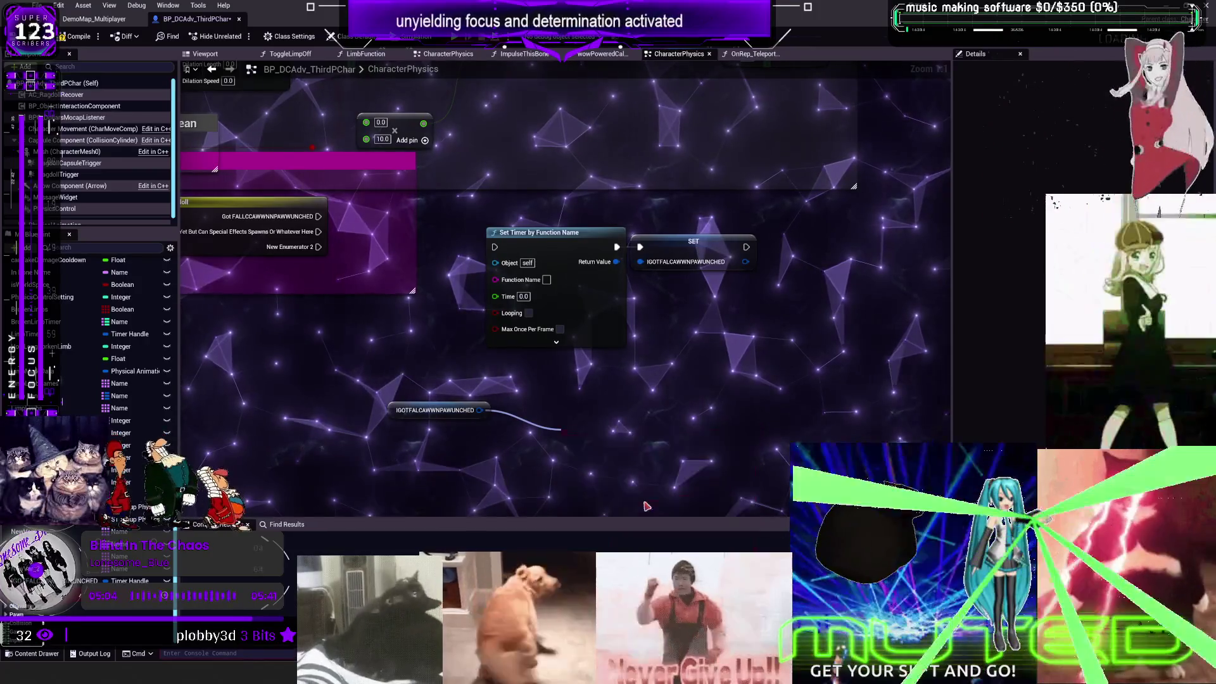
{"action": "left_click", "coordinate": [627, 500]}
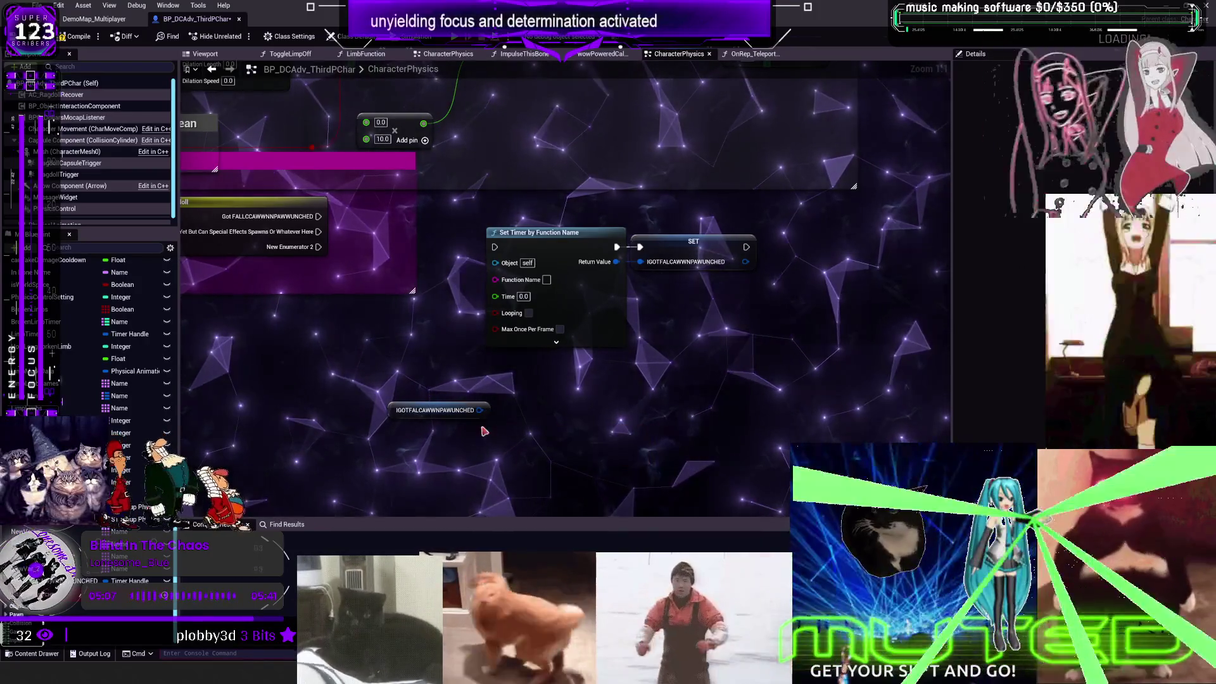
{"action": "type", "text": "IS"}
{"action": "mouse_move", "coordinate": [480, 411]}
{"action": "left_mouse_down"}
{"action": "mouse_move", "coordinate": [535, 430]}
{"action": "mouse_move", "coordinate": [567, 408]}
{"action": "left_mouse_up"}
{"action": "type", "text": " VALID"}
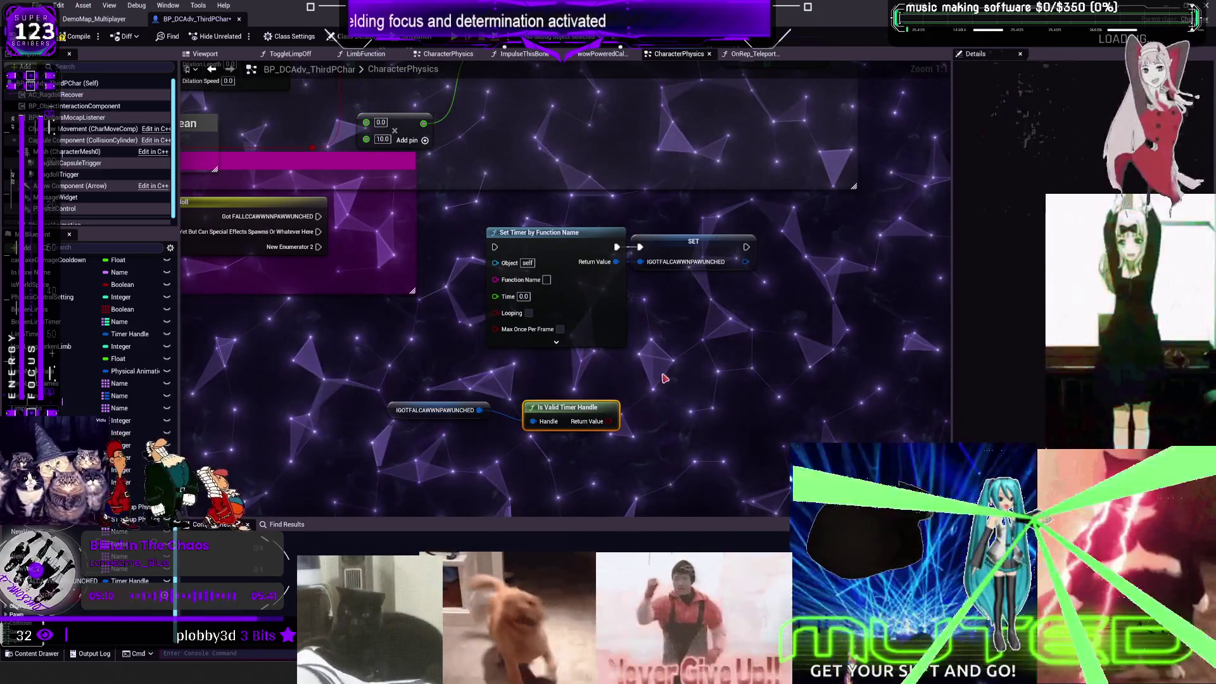
{"action": "left_click", "coordinate": [667, 375]}
{"action": "left_click_drag", "start_coordinate": [319, 216], "coordinate": [674, 394]}
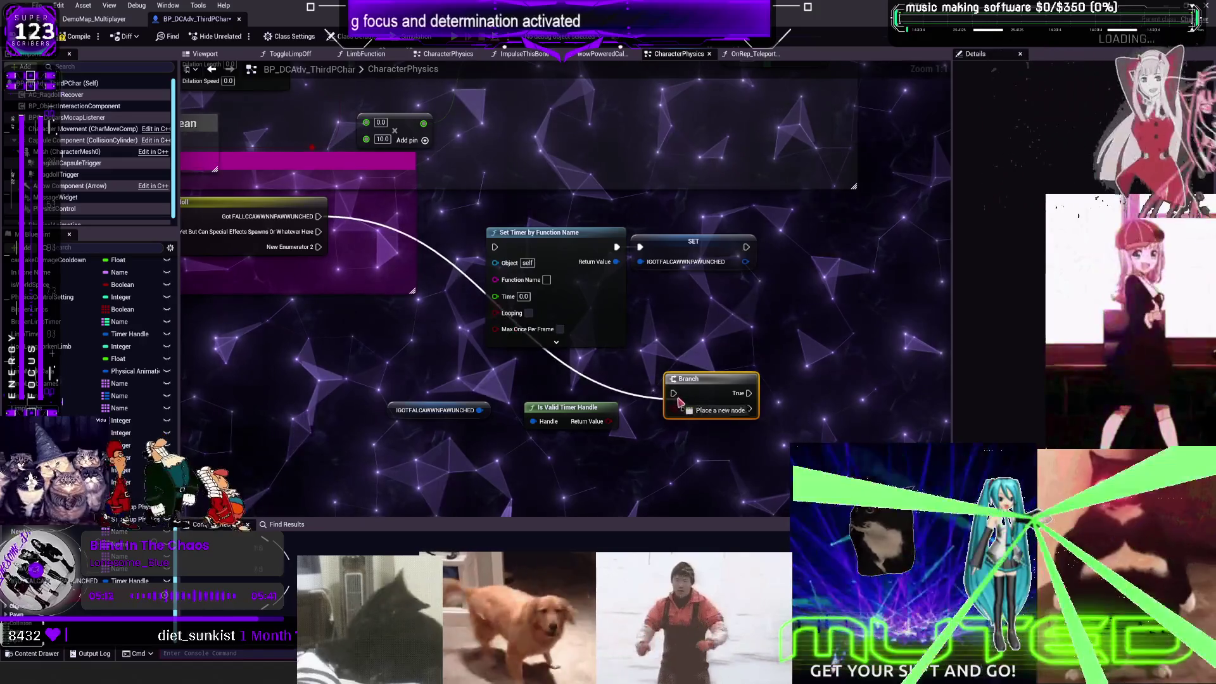
{"action": "mouse_move", "coordinate": [606, 421]}
{"action": "left_mouse_down"}
{"action": "mouse_move", "coordinate": [661, 418]}
{"action": "mouse_move", "coordinate": [591, 374]}
{"action": "left_mouse_up"}
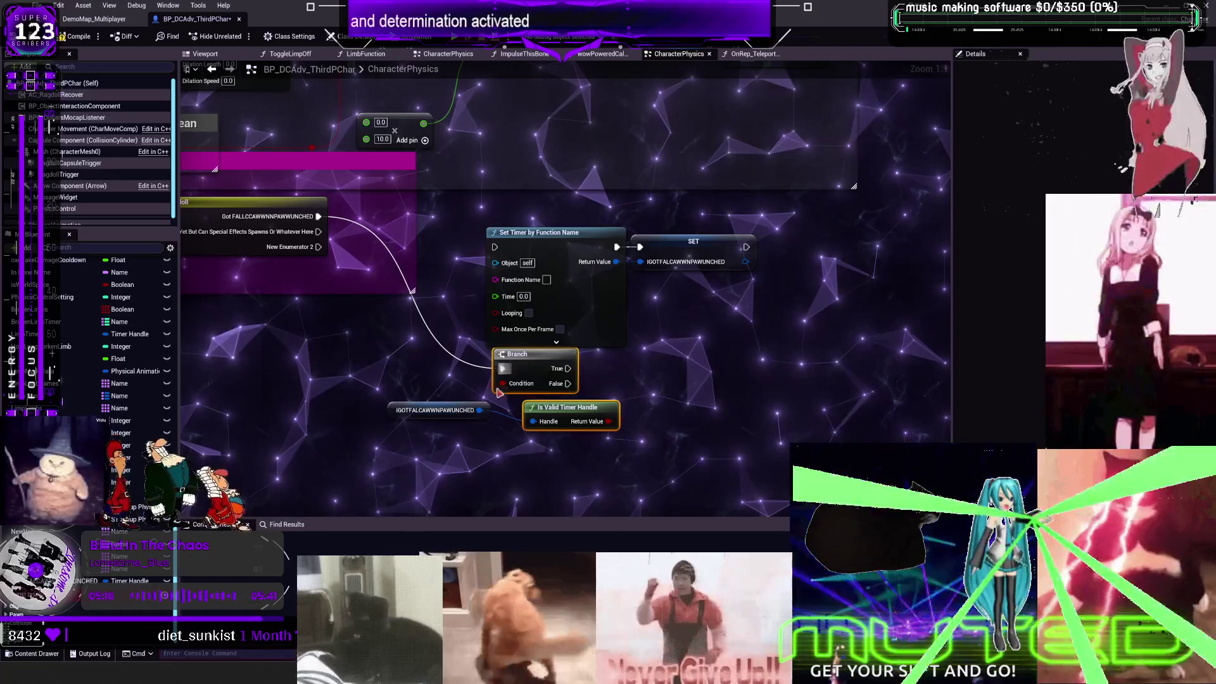
Step: Add Clear and Invalidate Timer by Handle, run the fall-punched output into it, and rearrange the nodes
{"action": "type", "text": "CLEAR"}
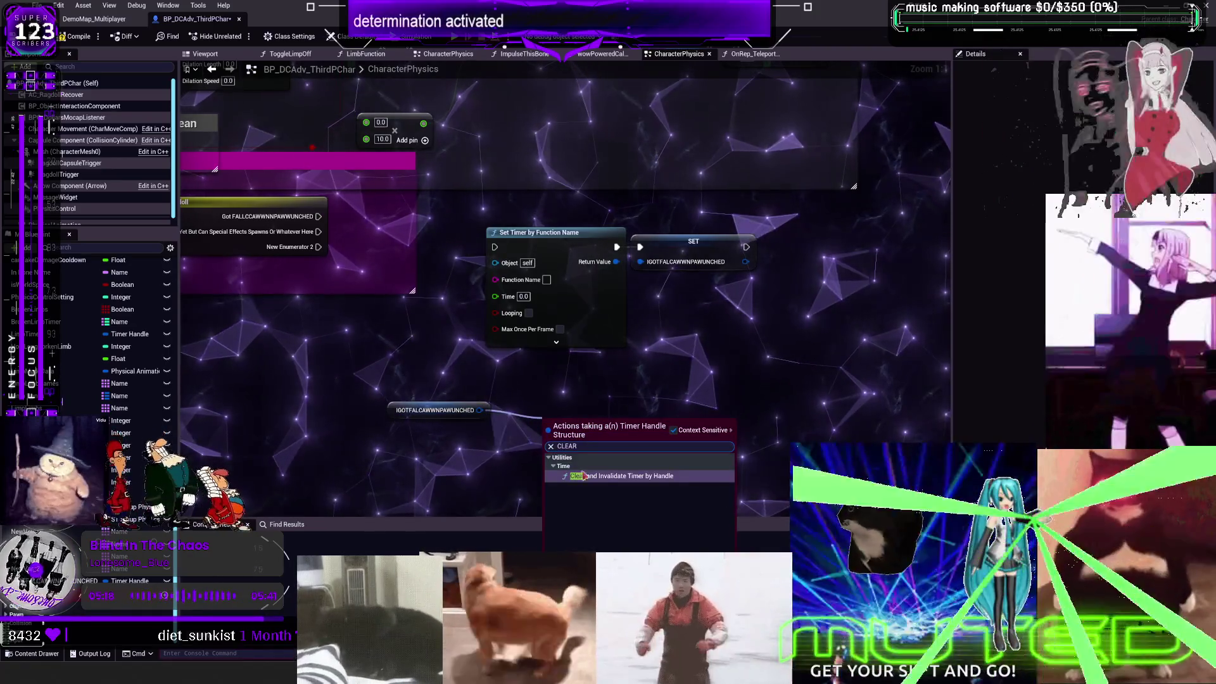
{"action": "left_click", "coordinate": [584, 476]}
{"action": "left_click_drag", "start_coordinate": [520, 377], "coordinate": [443, 362]}
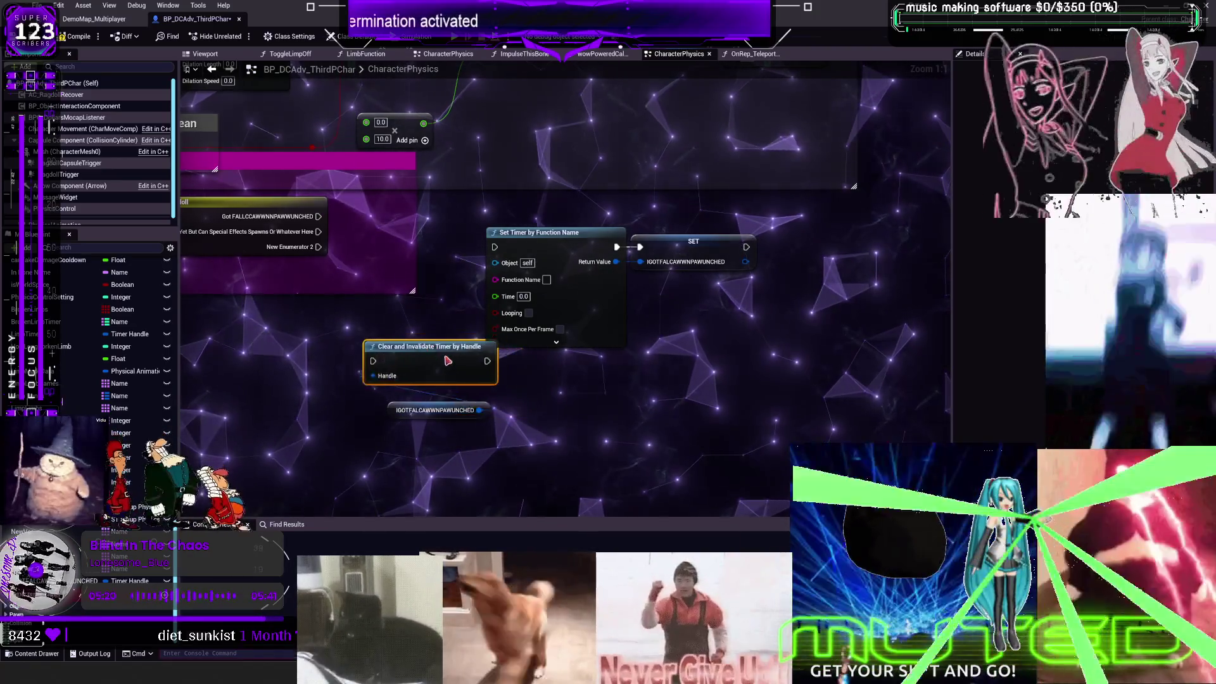
{"action": "left_click_drag", "start_coordinate": [557, 232], "coordinate": [664, 240]}
{"action": "left_click_drag", "start_coordinate": [482, 320], "coordinate": [461, 447]}
{"action": "left_click_drag", "start_coordinate": [319, 216], "coordinate": [449, 262]}
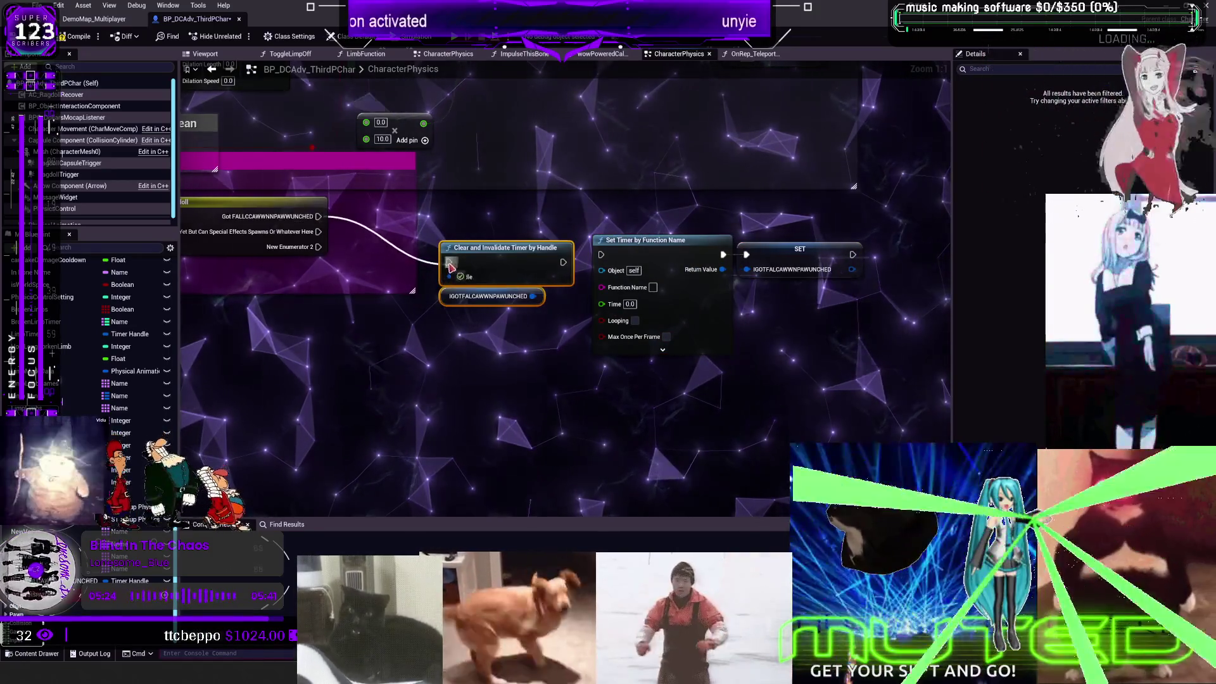
{"action": "mouse_move", "coordinate": [510, 228]}
{"action": "left_mouse_down"}
{"action": "mouse_move", "coordinate": [522, 262]}
{"action": "mouse_move", "coordinate": [509, 225]}
{"action": "mouse_move", "coordinate": [555, 269]}
{"action": "left_mouse_up"}
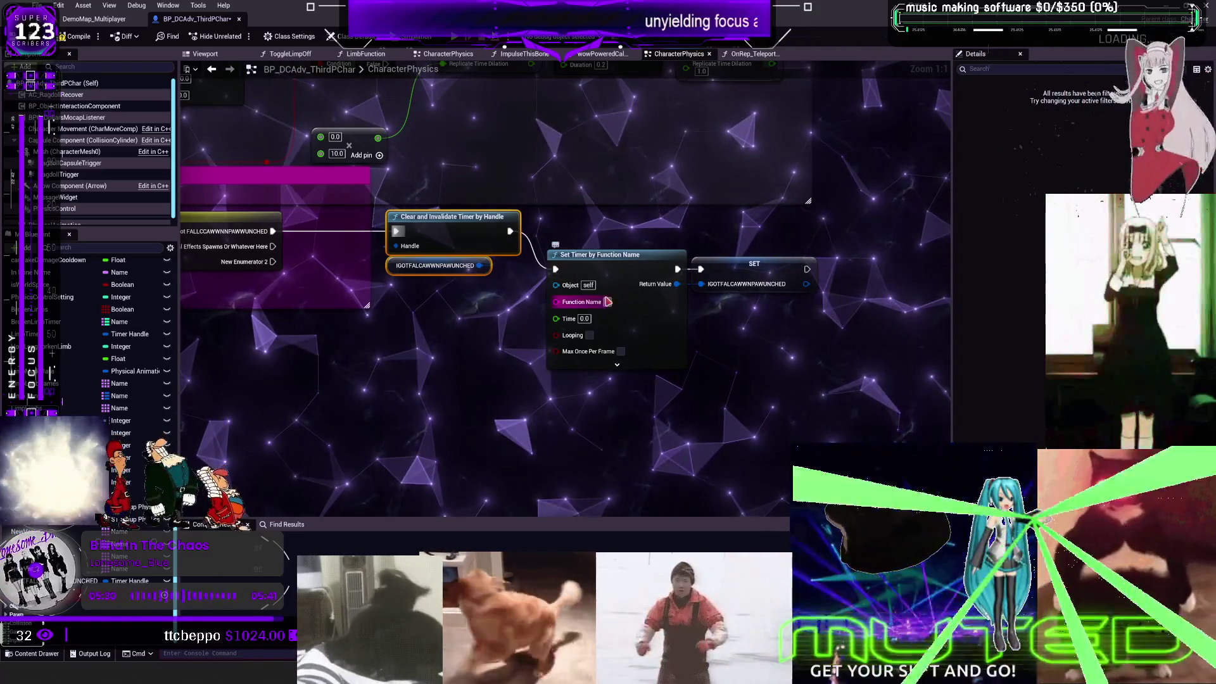
Step: Paste the event name into Set Timer's Function Name and correct its spelling
{"action": "left_click", "coordinate": [607, 302]}
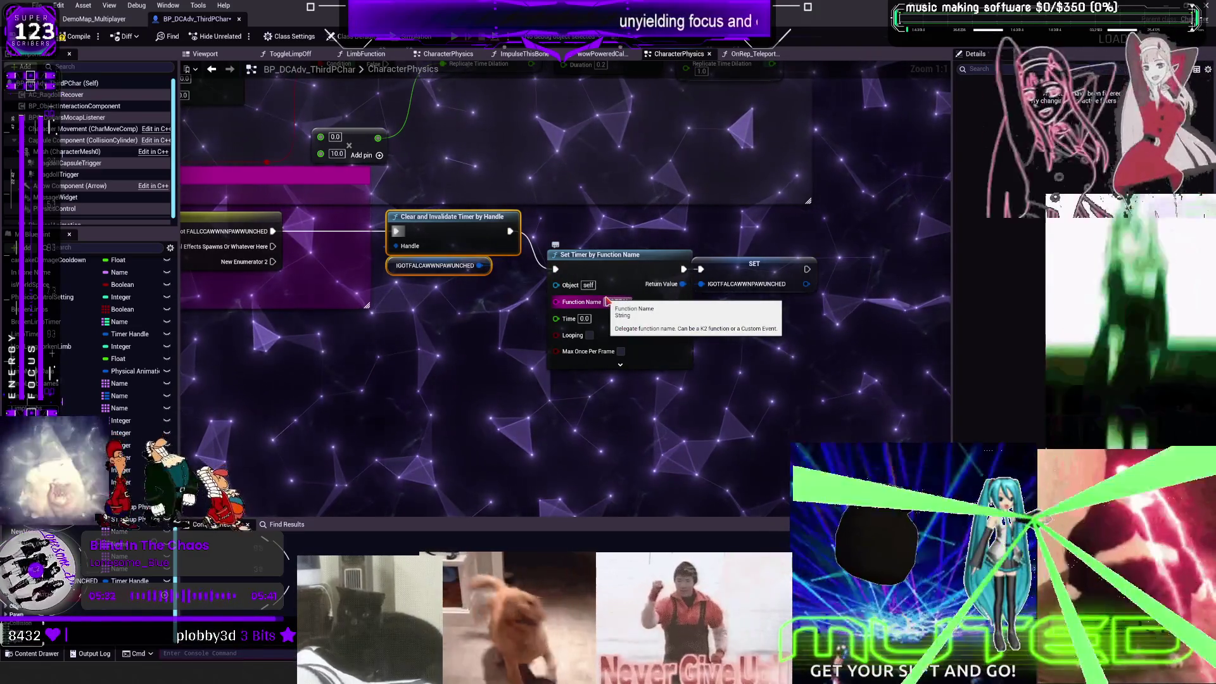
{"action": "key", "text": "ctrl+v"}
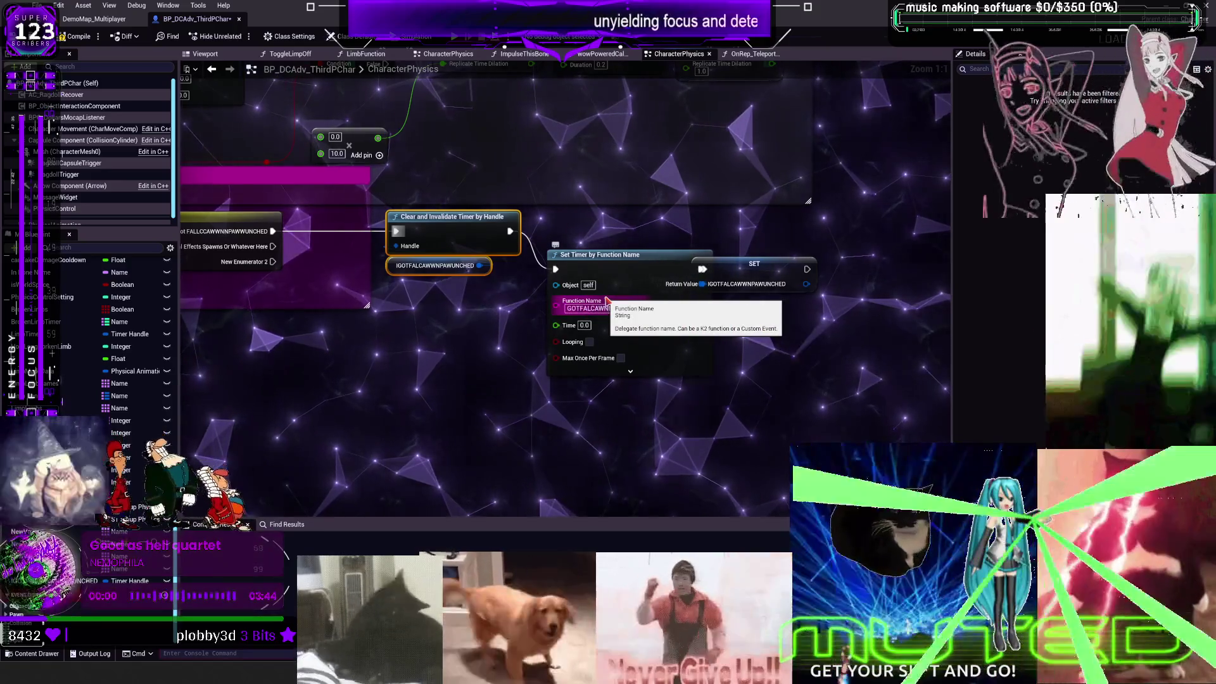
{"action": "key", "text": "Return"}
{"action": "left_click_drag", "start_coordinate": [781, 277], "coordinate": [833, 276]}
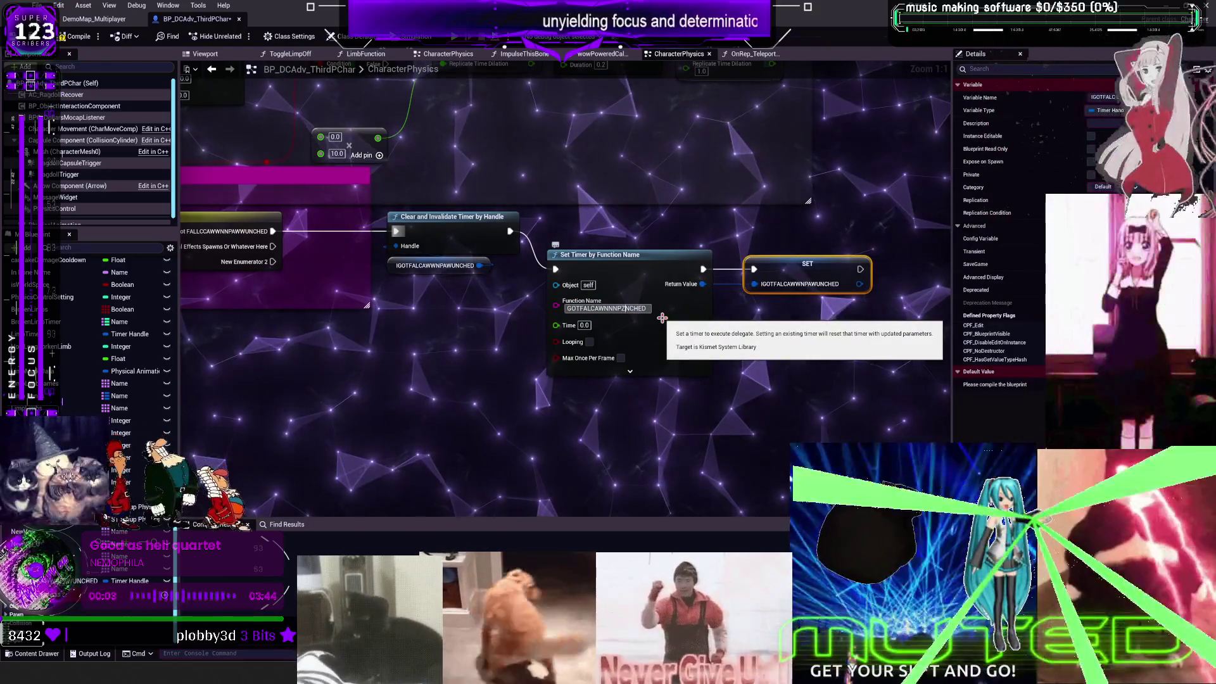
{"action": "left_click", "coordinate": [619, 309]}
{"action": "type", "text": "ZAWN"}
{"action": "left_click", "coordinate": [627, 308]}
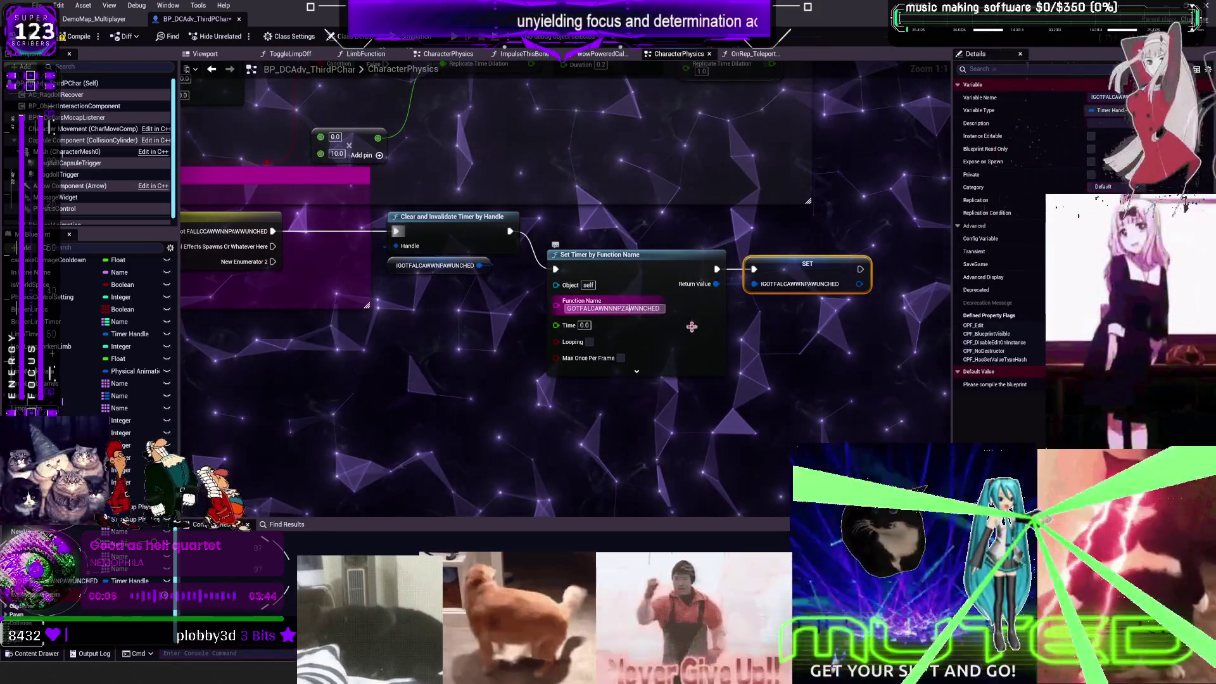
{"action": "key", "text": "Return"}
{"action": "left_click", "coordinate": [643, 309]}
{"action": "left_click", "coordinate": [642, 308]}
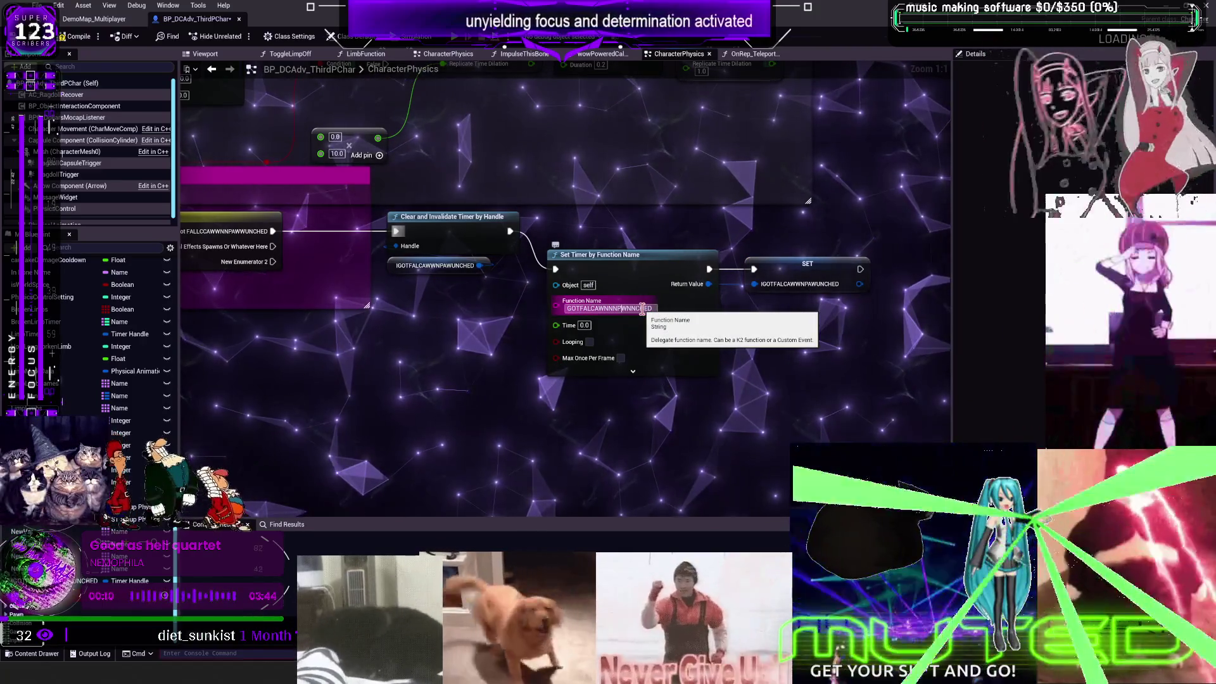
{"action": "key", "text": "BackSpace"}
{"action": "type", "text": "A"}
{"action": "key", "text": "Return"}
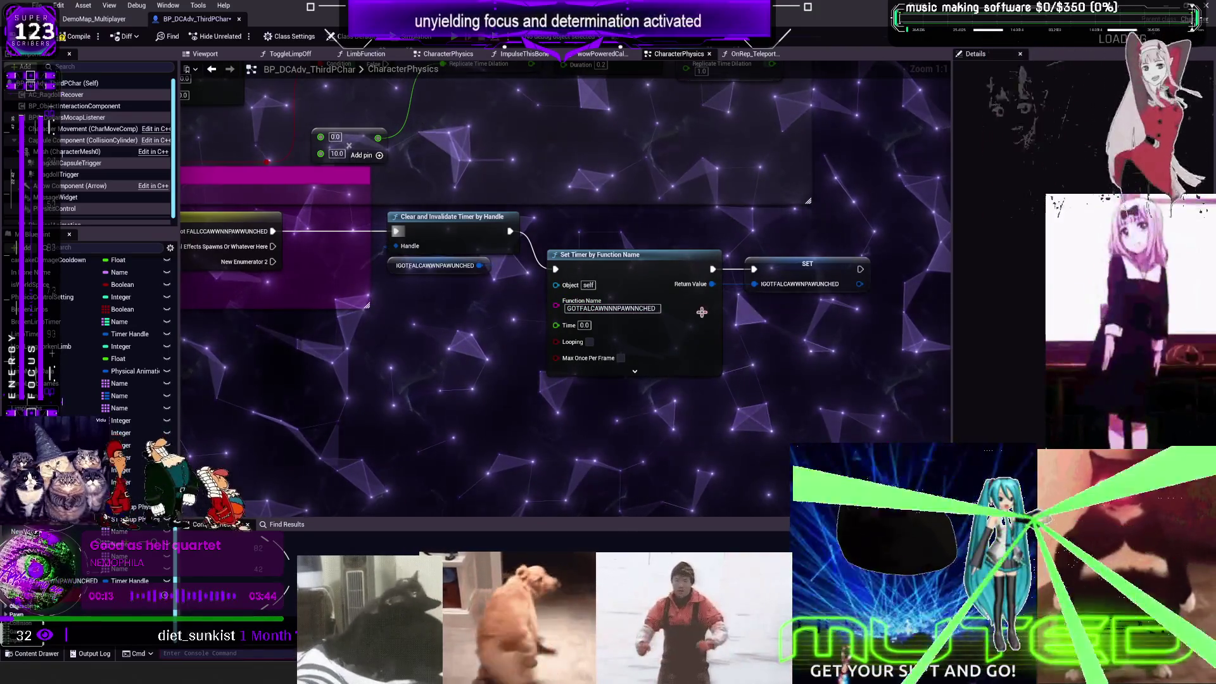
Step: Add a custom event named to match Set Timer's Function Name
{"action": "right_click", "coordinate": [593, 423]}
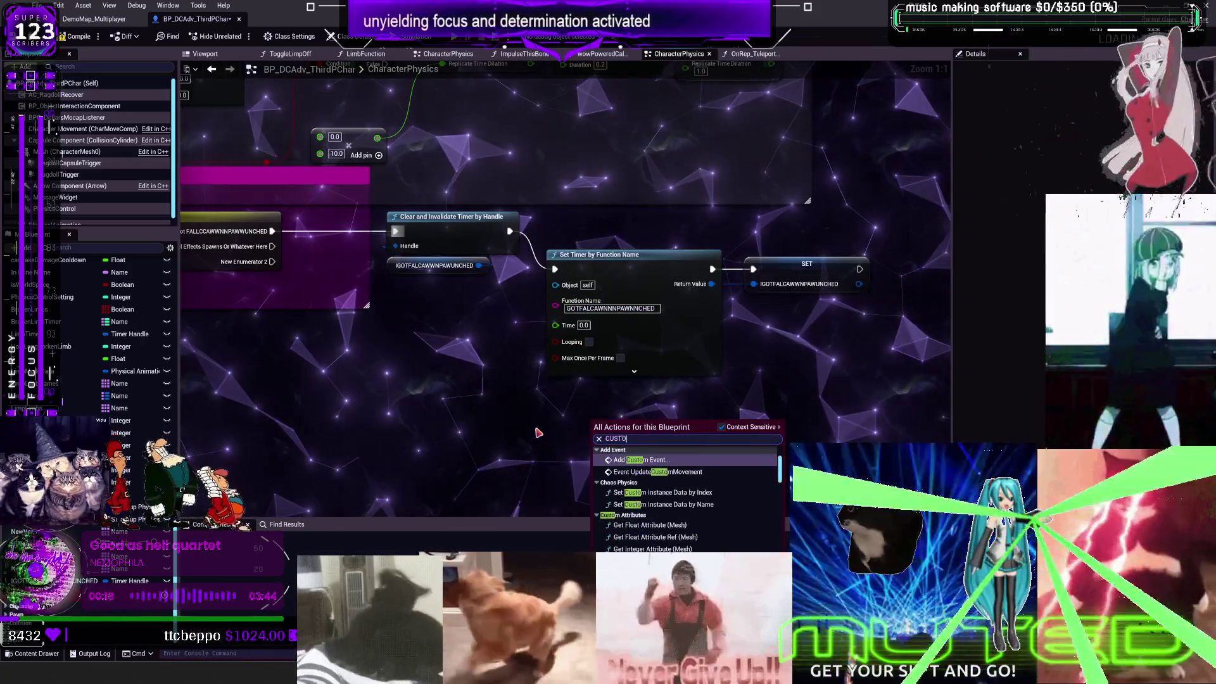
{"action": "key", "text": "Return"}
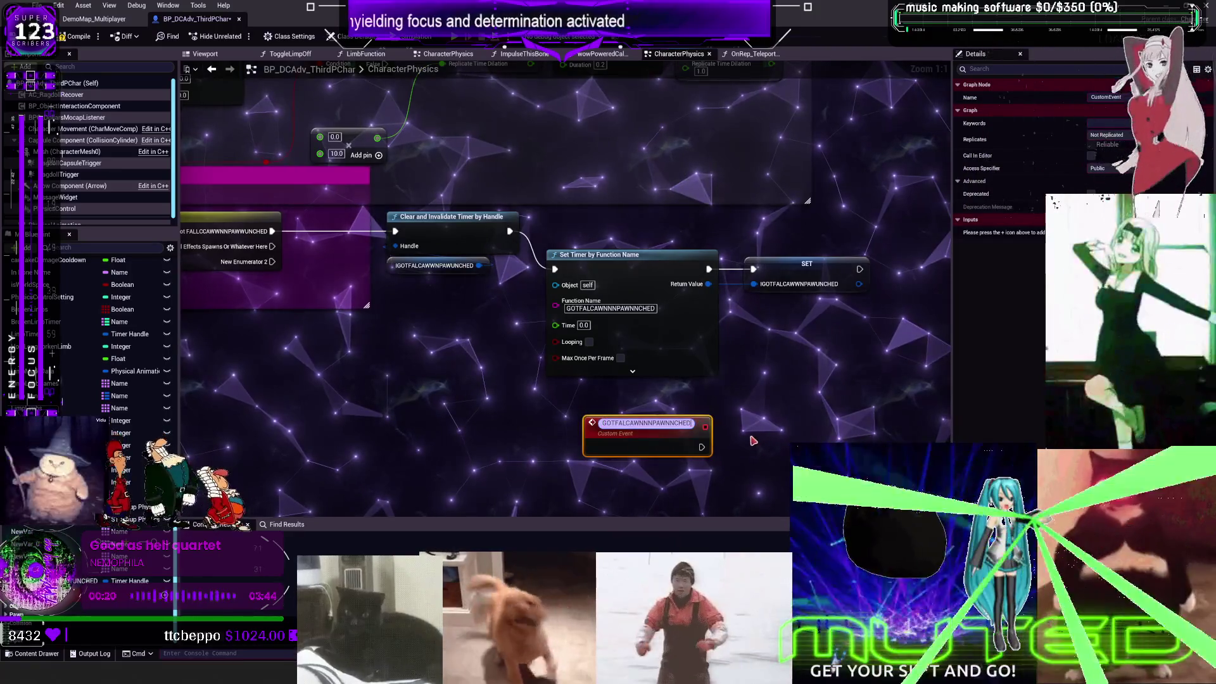
{"action": "left_click", "coordinate": [752, 441]}
{"action": "mouse_move", "coordinate": [665, 405]}
{"action": "left_mouse_down"}
{"action": "mouse_move", "coordinate": [627, 361]}
{"action": "mouse_move", "coordinate": [556, 369]}
{"action": "mouse_move", "coordinate": [589, 339]}
{"action": "left_mouse_up"}
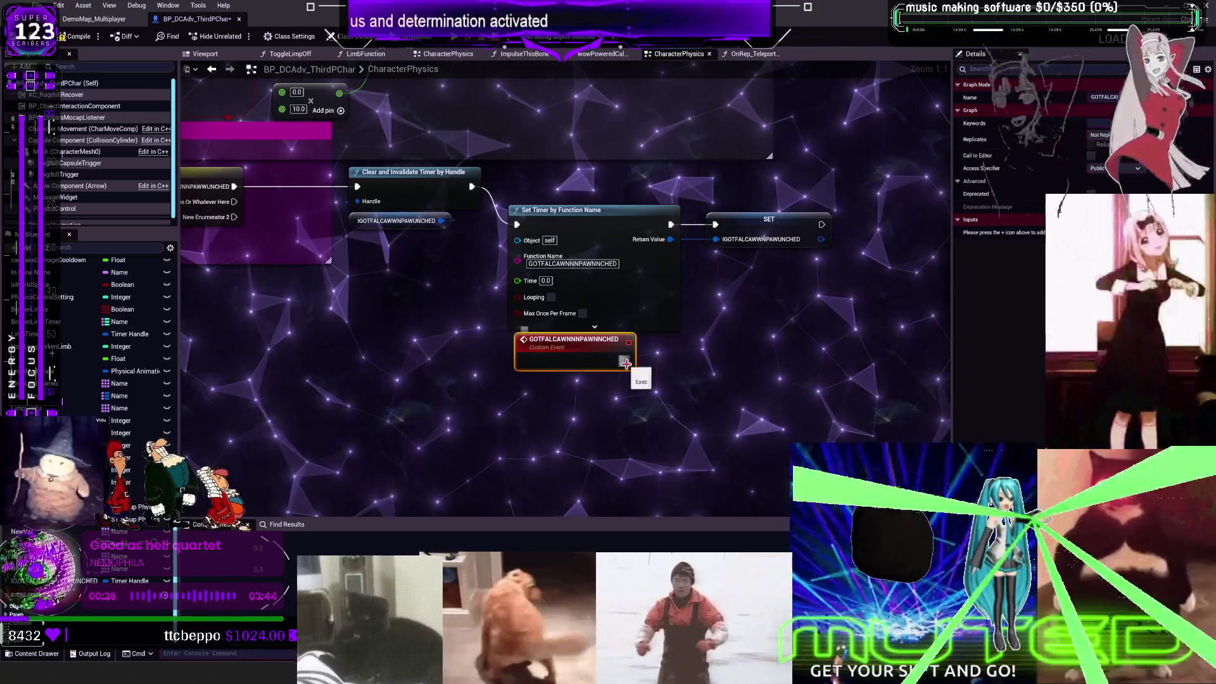
Step: Set the timer's Time to 7.0 and shift the timer nodes right
{"action": "left_click", "coordinate": [545, 281]}
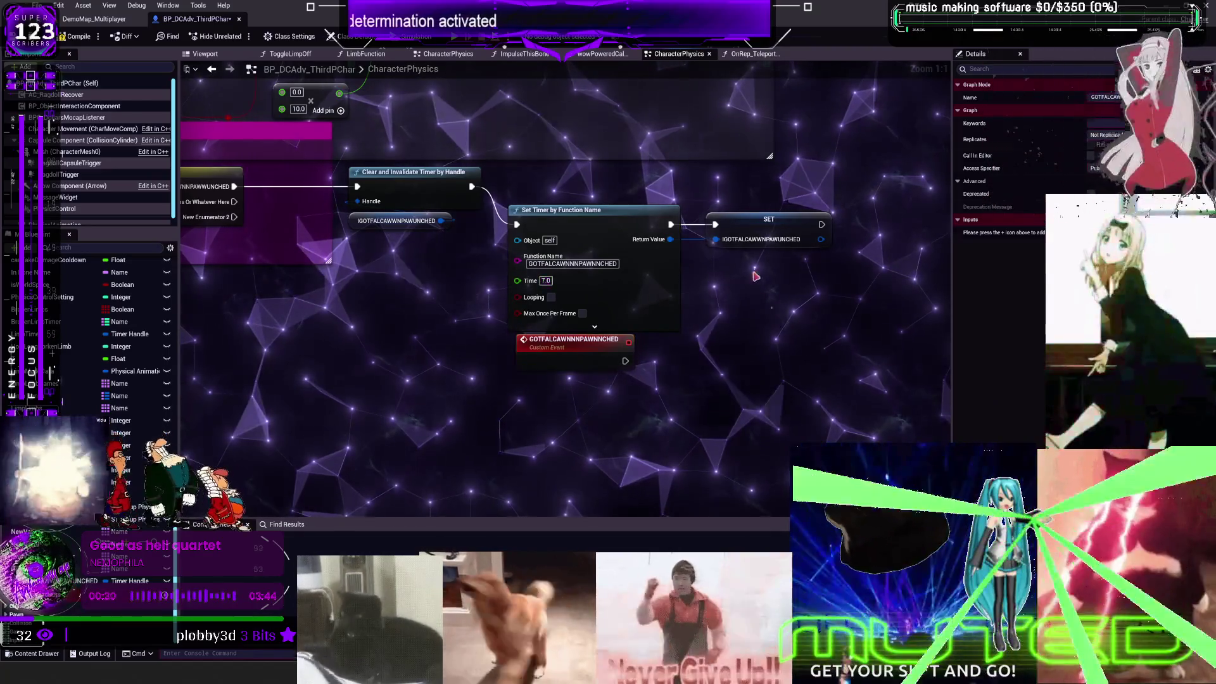
{"action": "scroll", "coordinate": [755, 276], "scroll_direction": "down", "scroll_amount": 2}
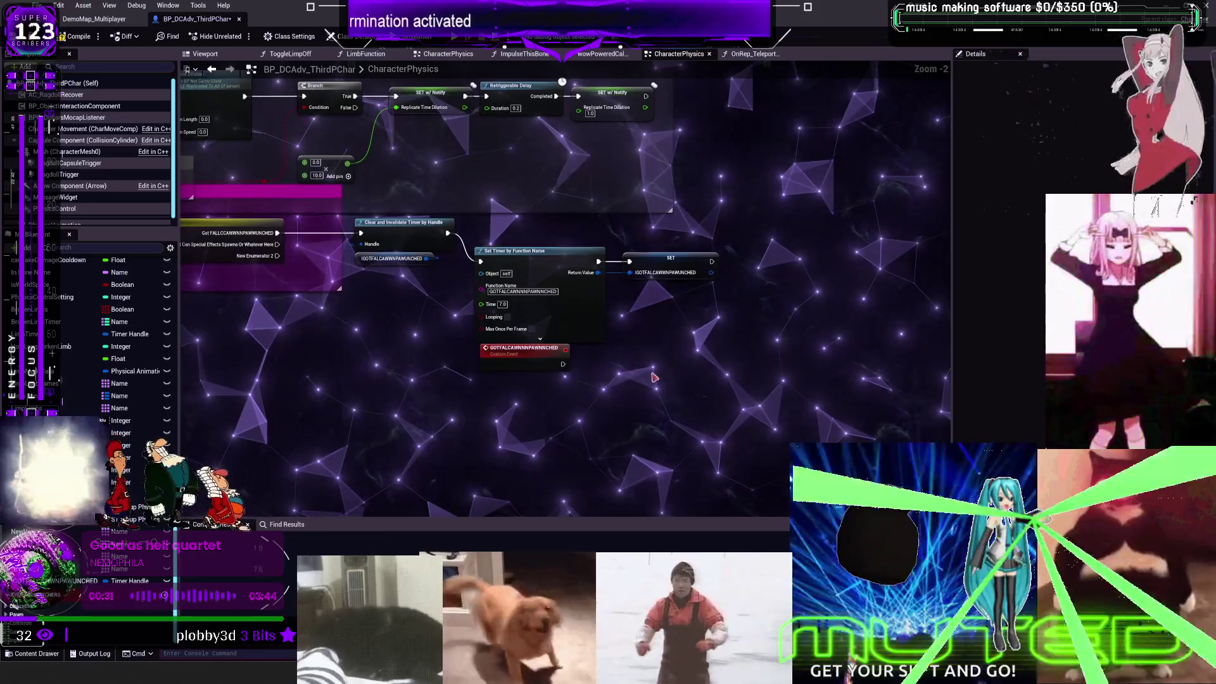
{"action": "left_click_drag", "start_coordinate": [382, 224], "coordinate": [496, 224]}
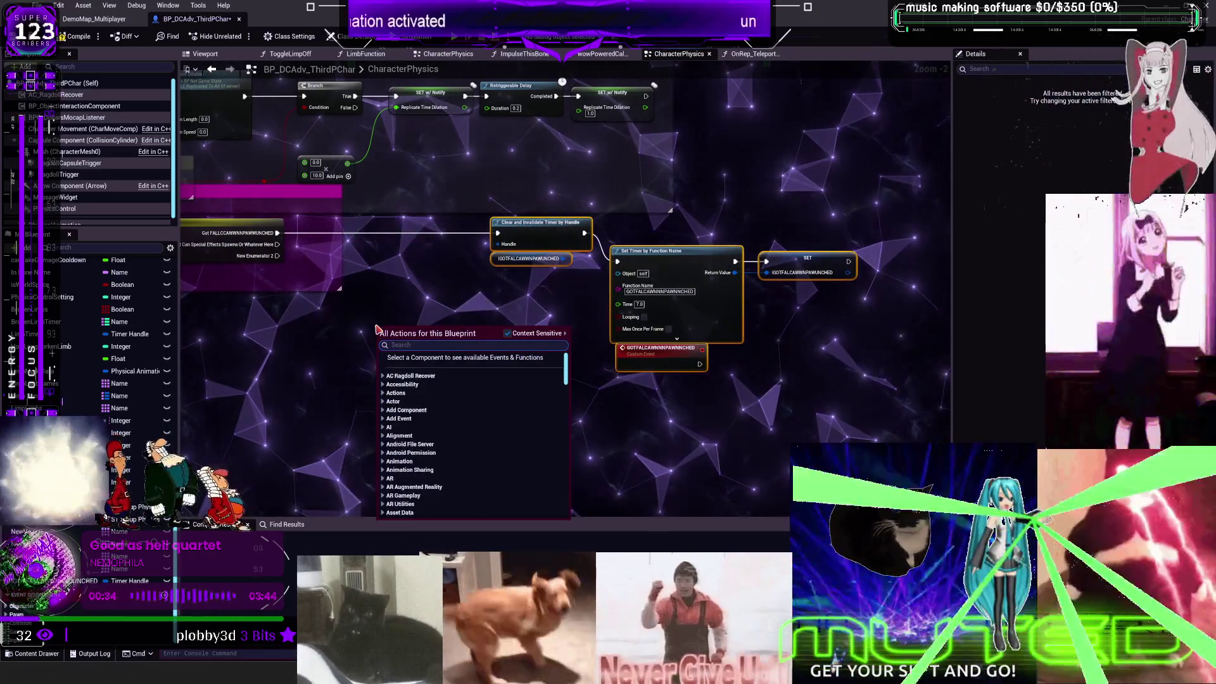
Step: Add a Spawn System Attached node and wire the custom event's execution into it
{"action": "type", "text": "SPAWN NIAG"}
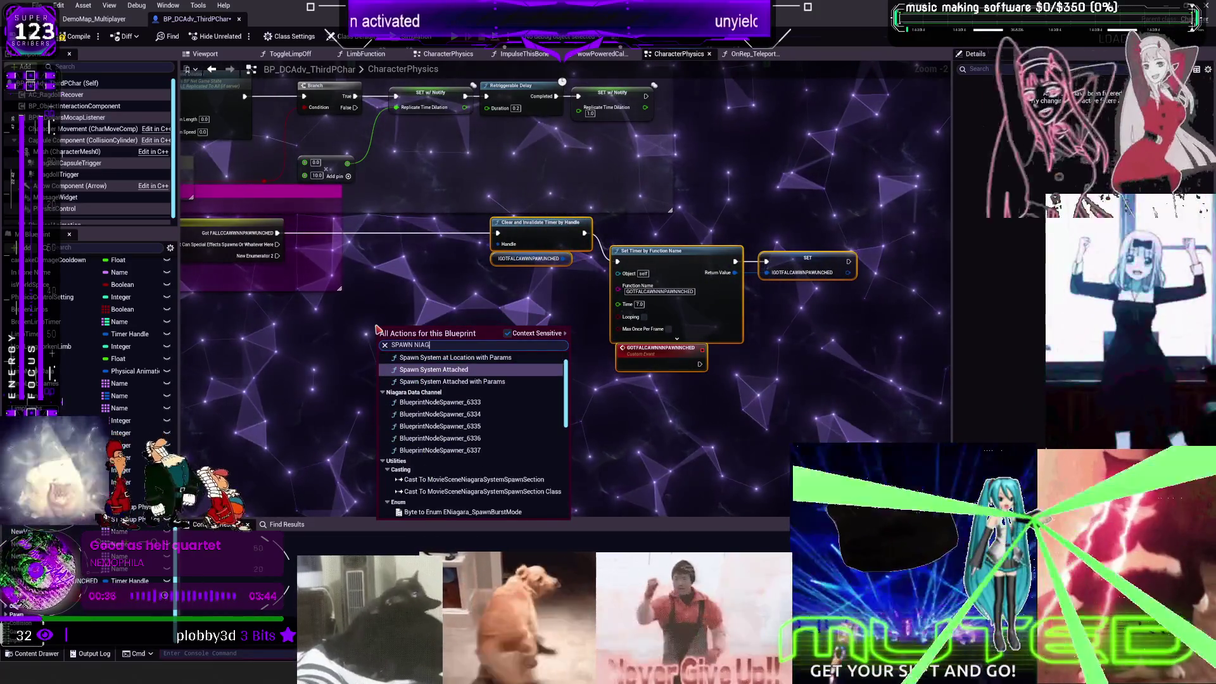
{"action": "key", "text": "Return"}
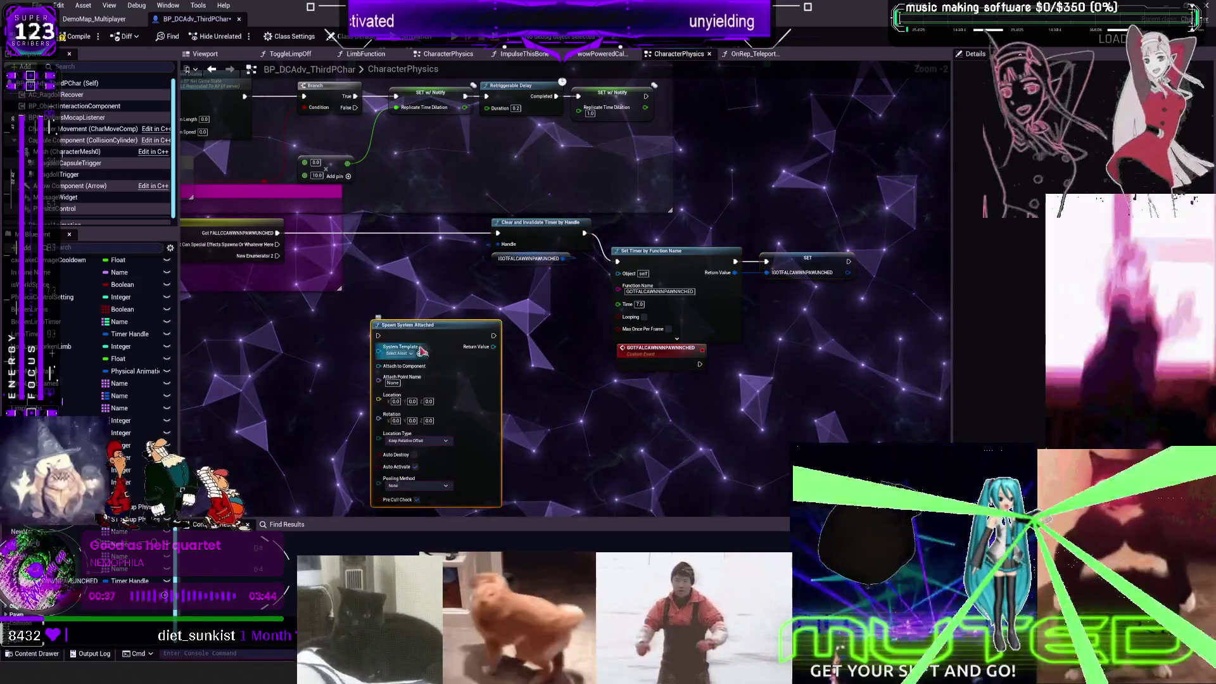
{"action": "left_click_drag", "start_coordinate": [426, 328], "coordinate": [404, 260]}
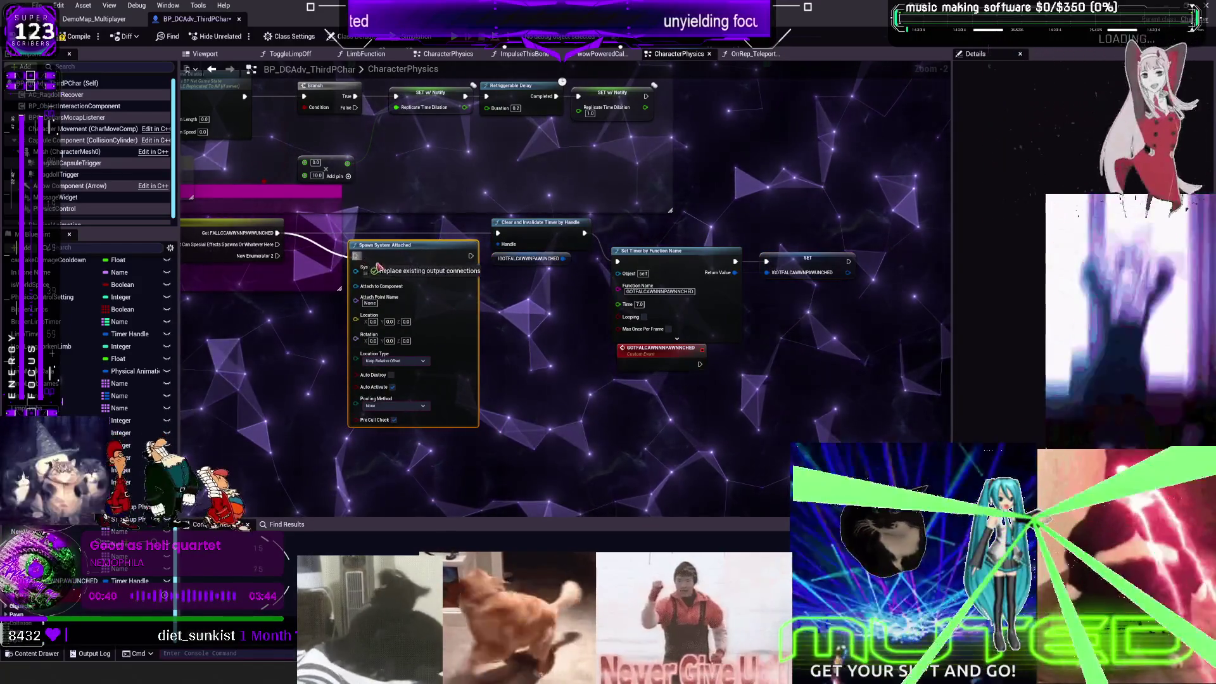
{"action": "left_click_drag", "start_coordinate": [377, 265], "coordinate": [368, 263]}
{"action": "scroll", "coordinate": [330, 244], "scroll_direction": "up", "scroll_amount": 2}
{"action": "left_click_drag", "start_coordinate": [250, 233], "coordinate": [367, 264]}
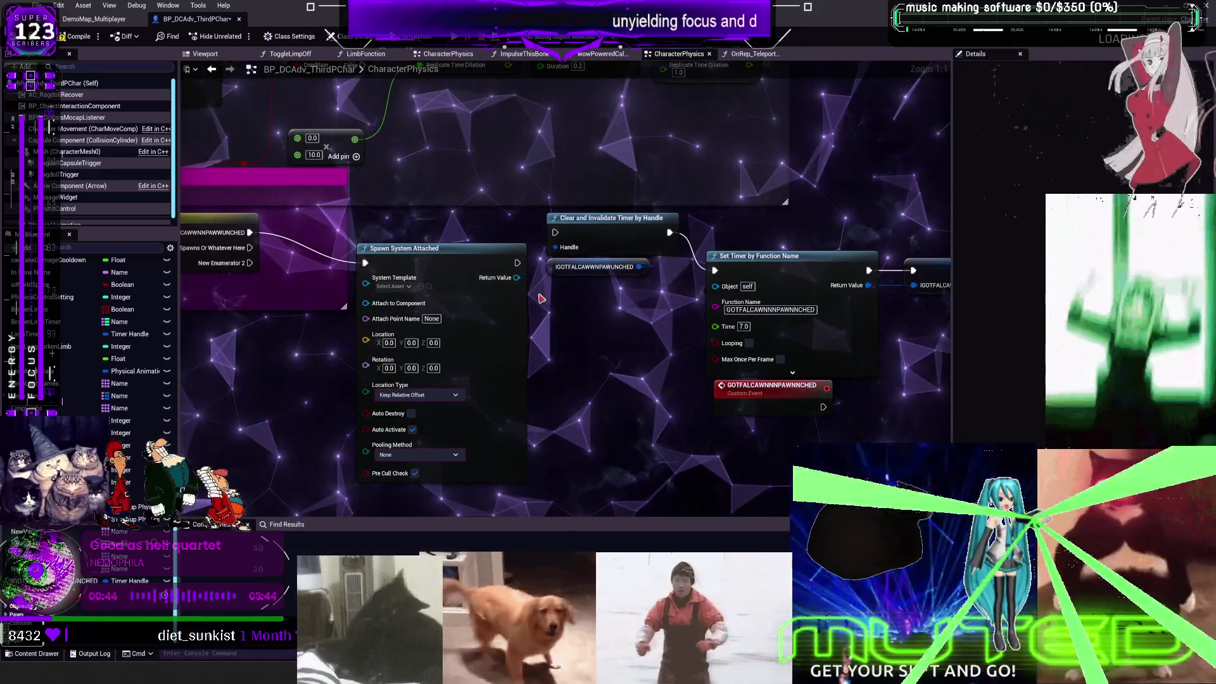
{"action": "left_click", "coordinate": [477, 323]}
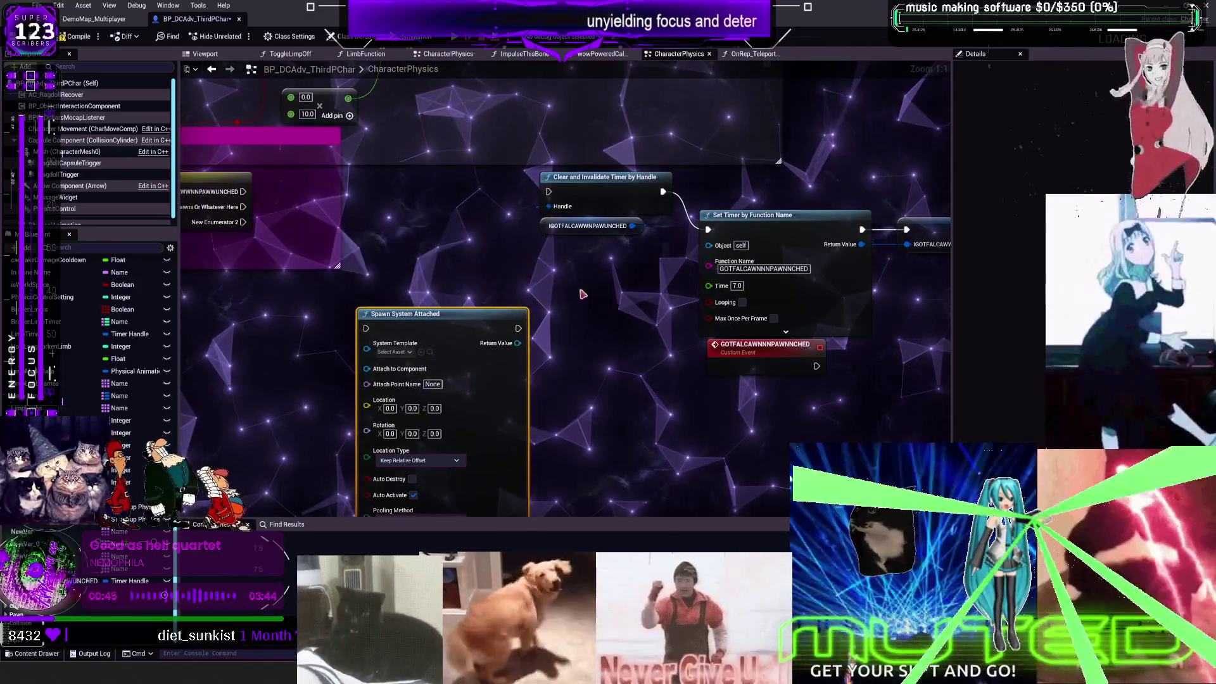
{"action": "left_click_drag", "start_coordinate": [620, 285], "coordinate": [626, 263]}
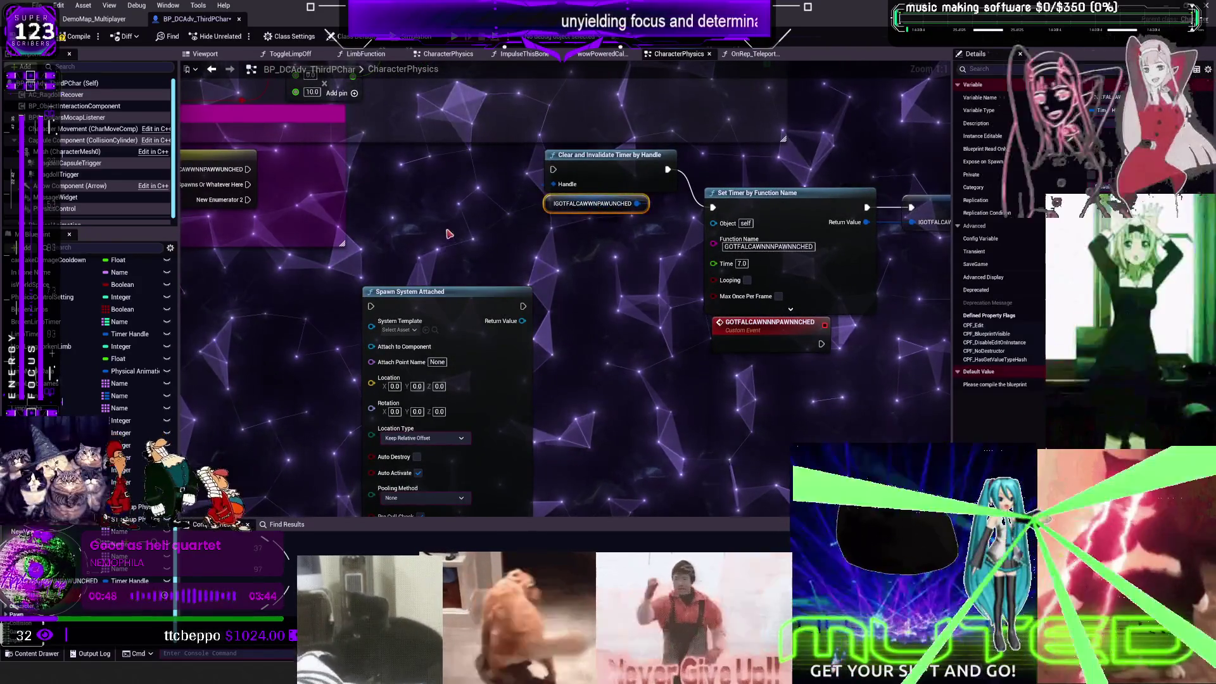
Step: Paste a timer handle getter and feed it into Is Valid Timer Handle and Does Timer Exist by Handle
{"action": "key", "text": "ctrl+v"}
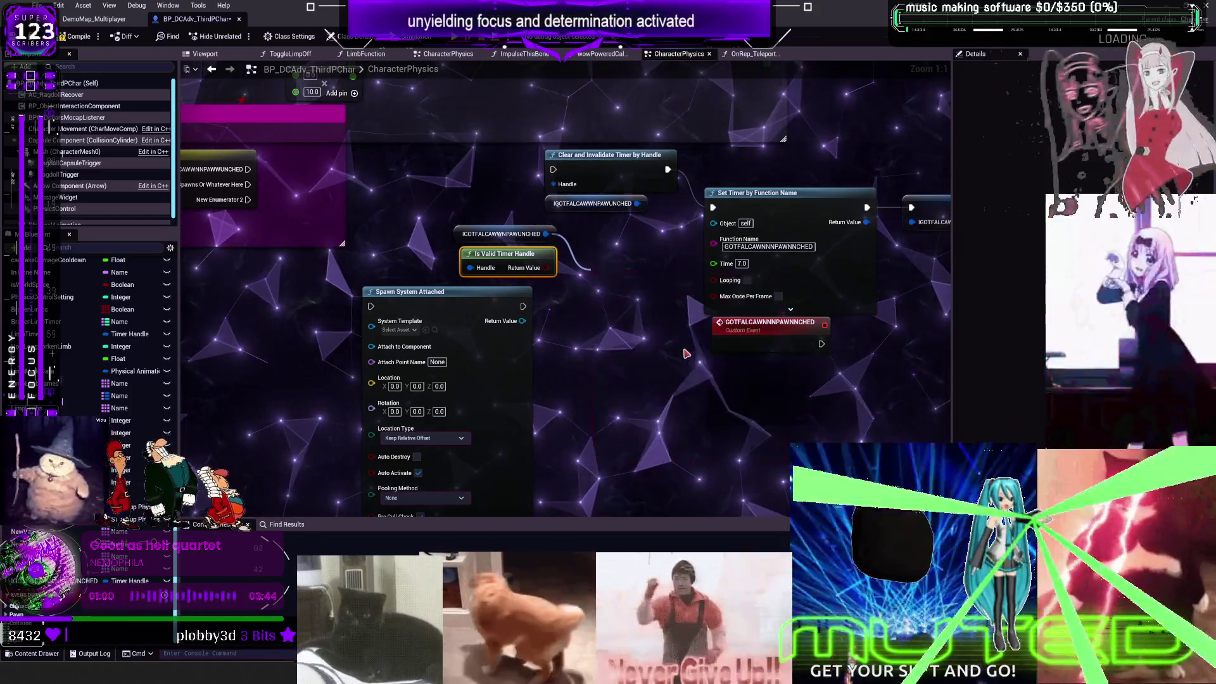
{"action": "left_click_drag", "start_coordinate": [553, 236], "coordinate": [573, 272]}
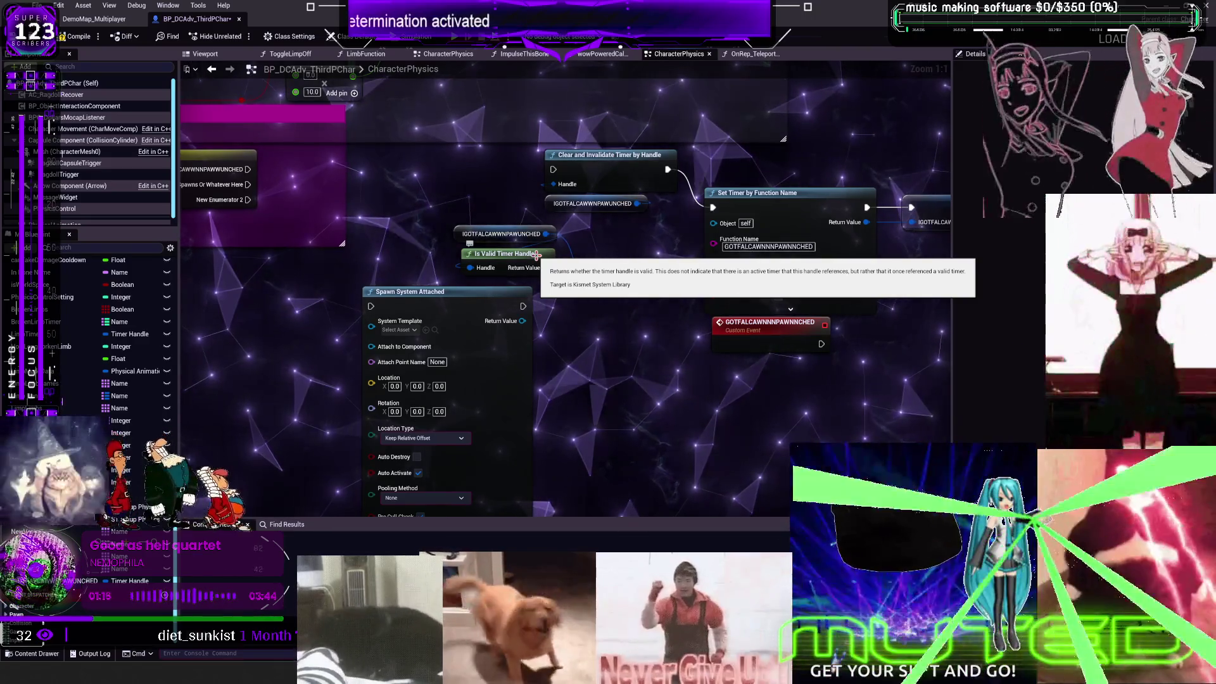
{"action": "left_click_drag", "start_coordinate": [546, 234], "coordinate": [573, 392]}
{"action": "type", "text": "TIMER"}
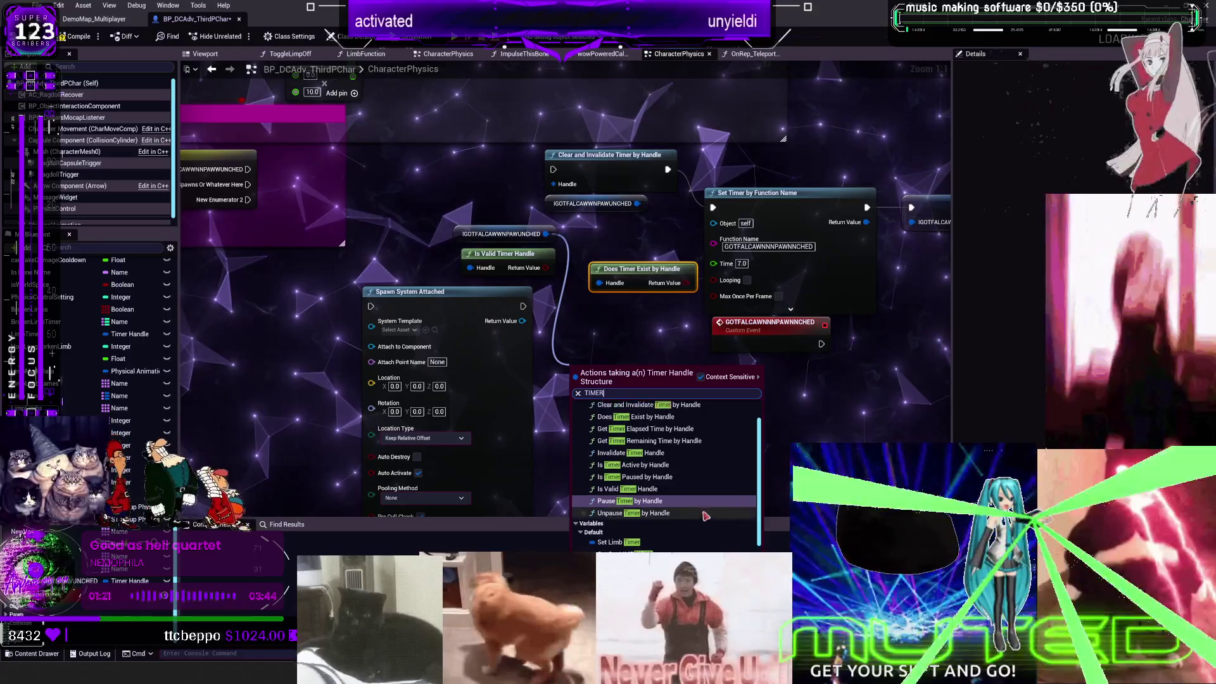
Step: Add an Is Valid Timer Handle node and delete the redundant timer check nodes
{"action": "scroll", "coordinate": [668, 454], "scroll_direction": "up", "scroll_amount": 2}
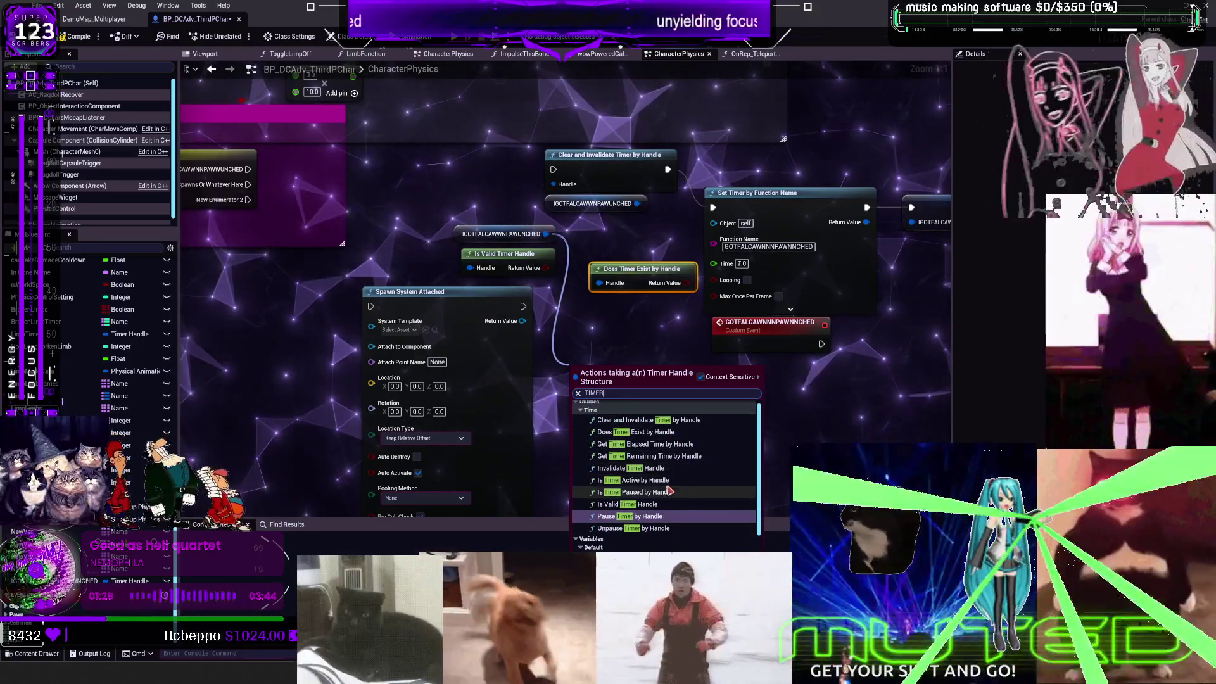
{"action": "scroll", "coordinate": [672, 531], "scroll_direction": "up", "scroll_amount": 2}
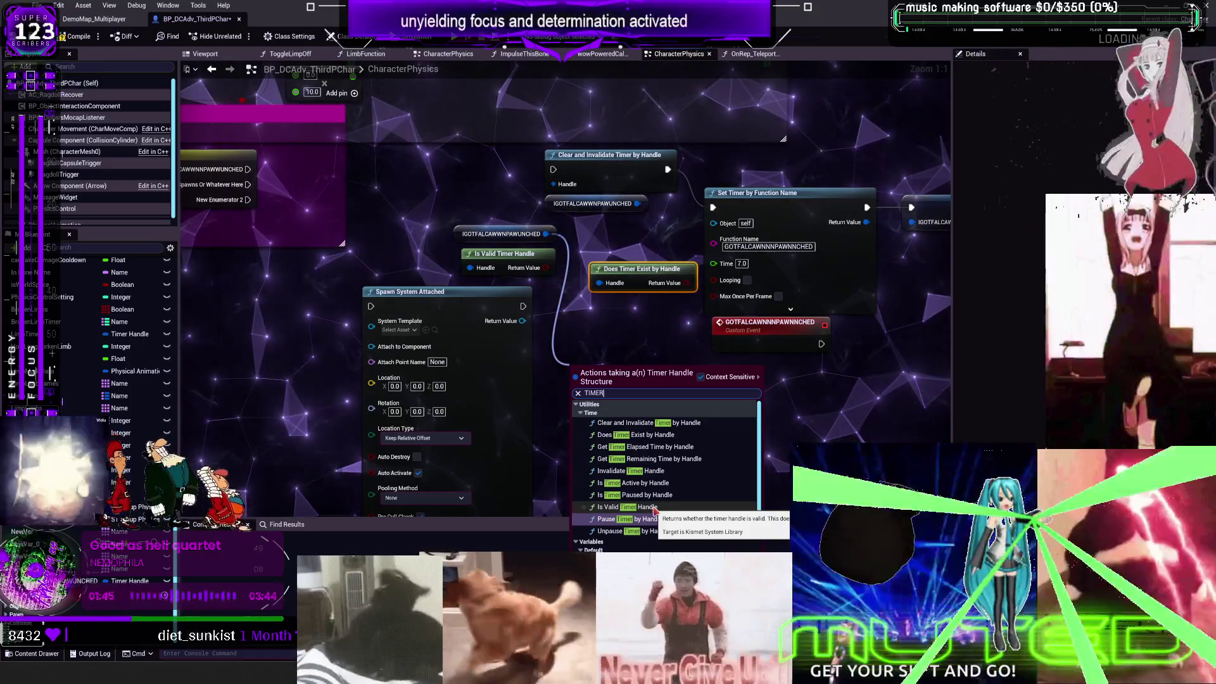
{"action": "left_click", "coordinate": [654, 510]}
{"action": "mouse_move", "coordinate": [452, 241]}
{"action": "left_mouse_down"}
{"action": "mouse_move", "coordinate": [703, 295]}
{"action": "mouse_move", "coordinate": [372, 208]}
{"action": "left_mouse_up"}
{"action": "key", "text": "Delete"}
Step: Add a Branch after the custom event, with True running into Clear and Invalidate Timer
{"action": "left_click", "coordinate": [603, 300]}
{"action": "left_click_drag", "start_coordinate": [252, 168], "coordinate": [347, 188]}
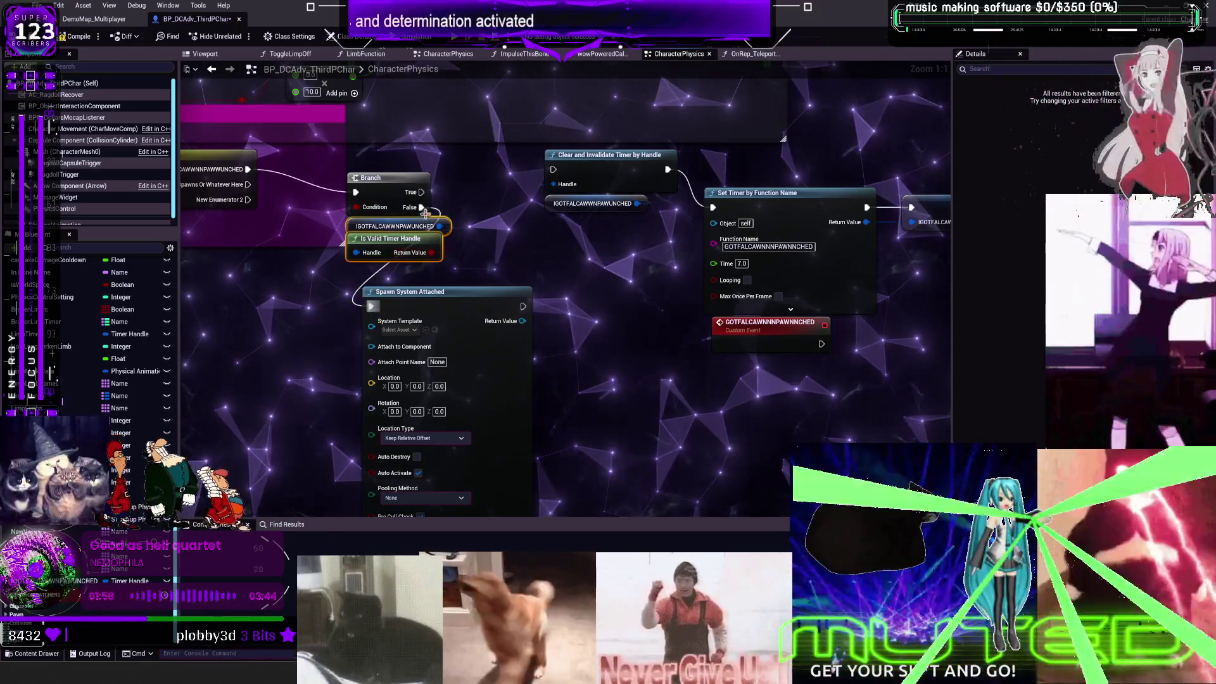
{"action": "mouse_move", "coordinate": [507, 192]}
{"action": "left_mouse_down"}
{"action": "mouse_move", "coordinate": [554, 170]}
{"action": "mouse_move", "coordinate": [658, 215]}
{"action": "left_mouse_up"}
{"action": "left_click_drag", "start_coordinate": [608, 159], "coordinate": [608, 181]}
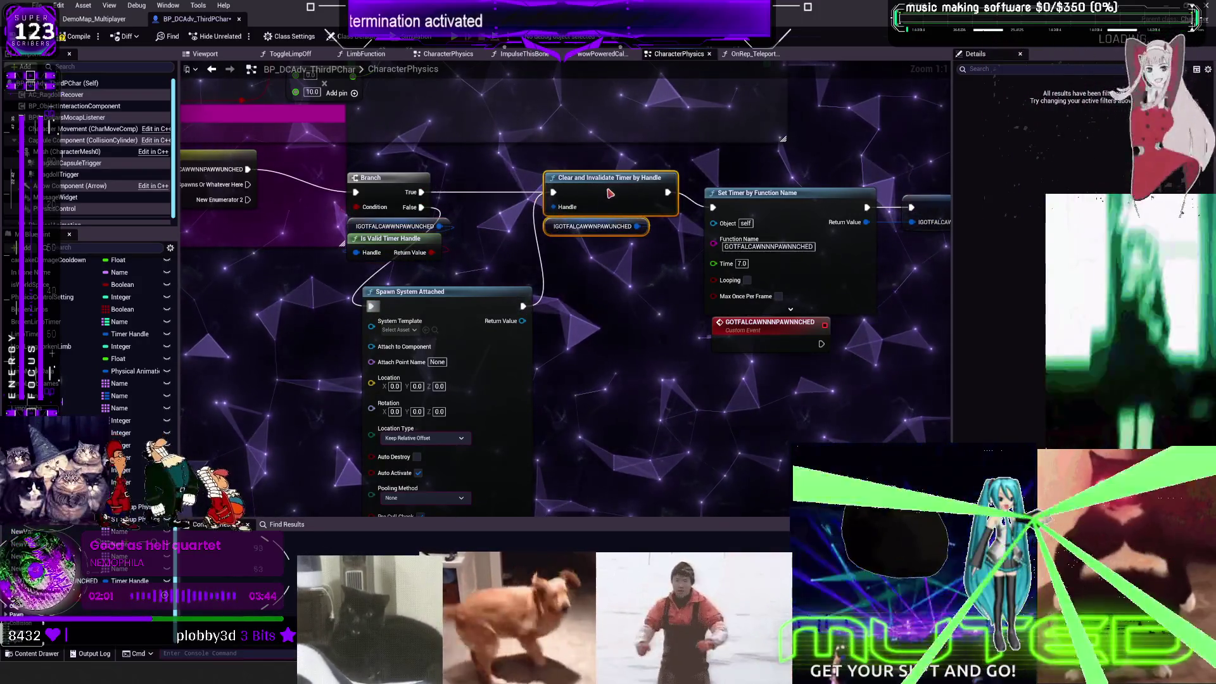
{"action": "left_click_drag", "start_coordinate": [601, 321], "coordinate": [587, 254]}
{"action": "left_click", "coordinate": [384, 260]}
Step: Set the spawn node's System Template to NS_Body_Fire
{"action": "type", "text": "FIURE"}
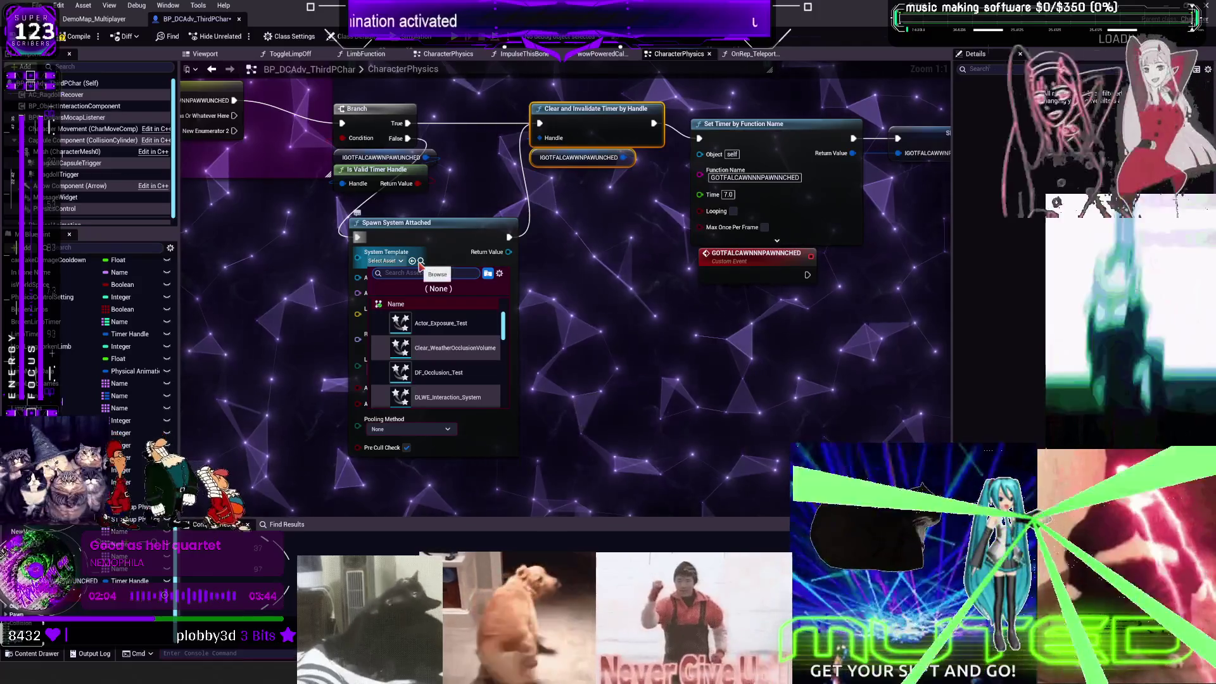
{"action": "key", "text": "BackSpace"}
{"action": "key", "text": "BackSpace"}
{"action": "key", "text": "BackSpace"}
{"action": "type", "text": "RE"}
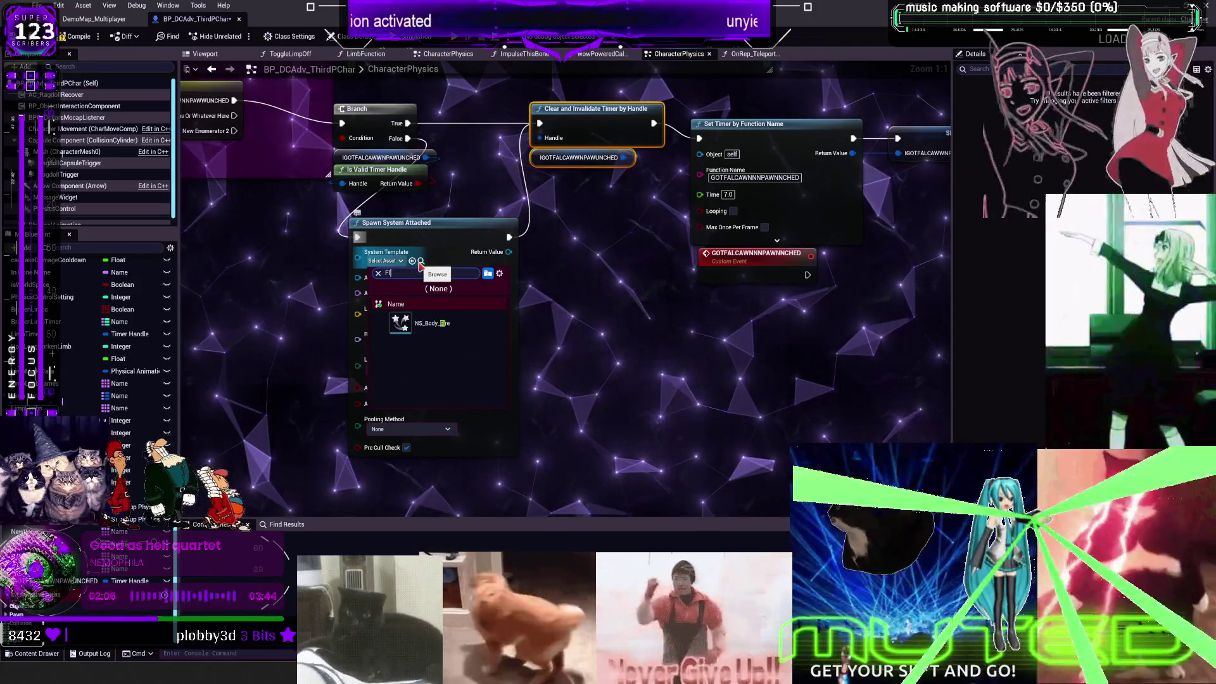
{"action": "left_click", "coordinate": [400, 323]}
{"action": "left_click_drag", "start_coordinate": [541, 260], "coordinate": [449, 262]}
Step: Store the spawned effect in a new ONFIREvfx variable, chain the spawn into it, and compile
{"action": "right_click", "coordinate": [417, 254]}
{"action": "left_click", "coordinate": [453, 276]}
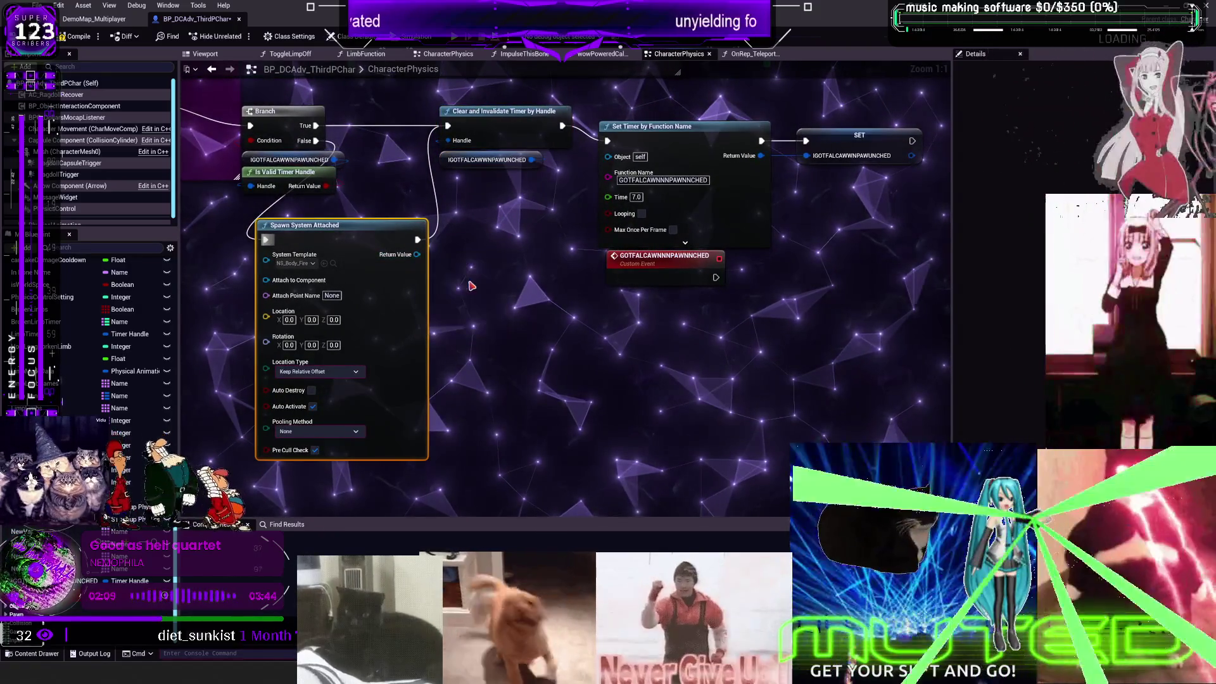
{"action": "left_click_drag", "start_coordinate": [510, 251], "coordinate": [518, 259]}
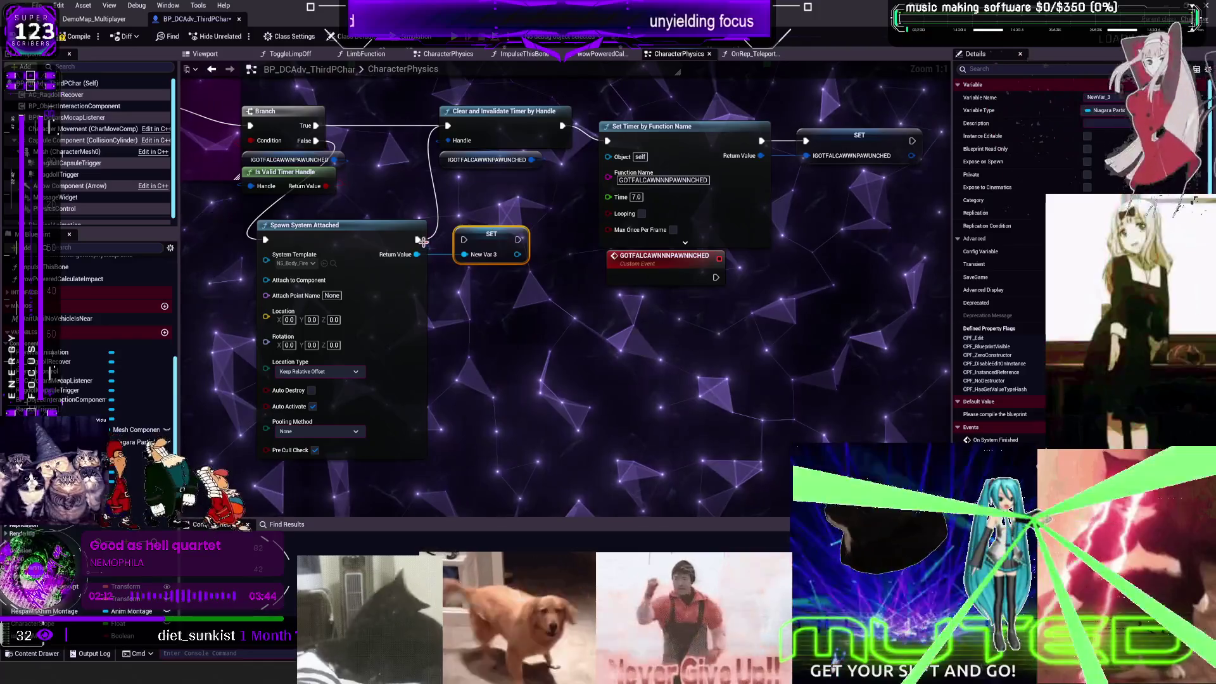
{"action": "mouse_move", "coordinate": [417, 240]}
{"action": "left_mouse_down"}
{"action": "mouse_move", "coordinate": [464, 240]}
{"action": "mouse_move", "coordinate": [448, 126]}
{"action": "left_mouse_up"}
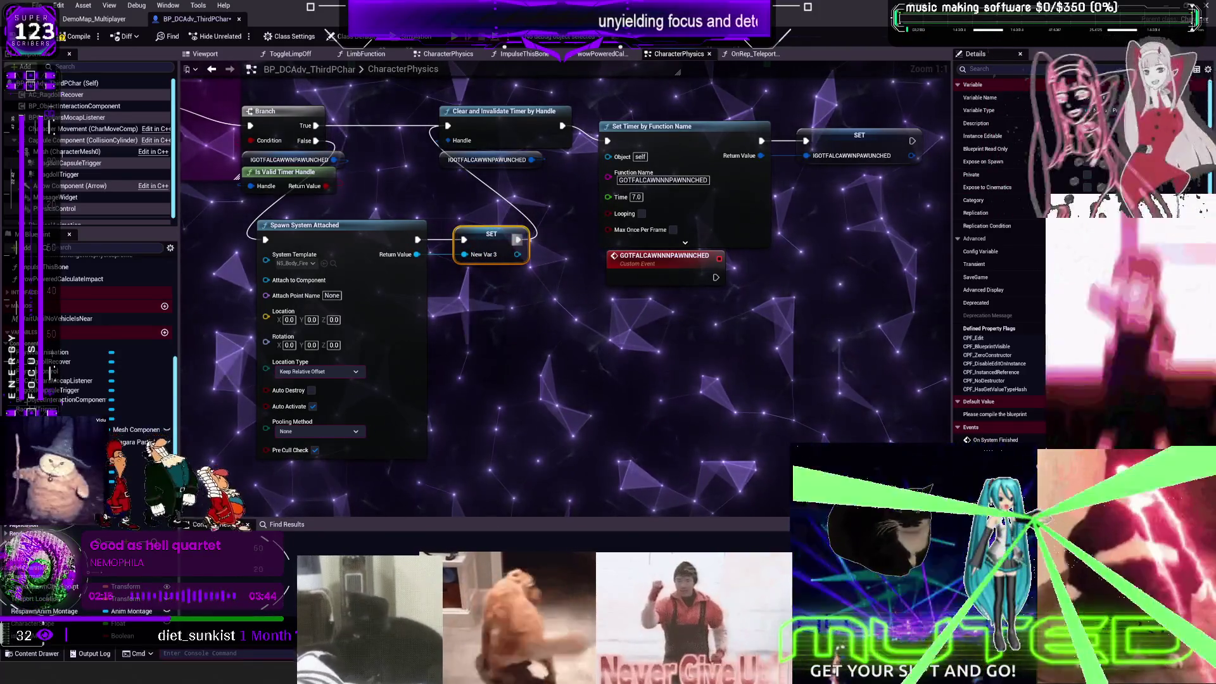
{"action": "left_click_drag", "start_coordinate": [678, 72], "coordinate": [611, 86]}
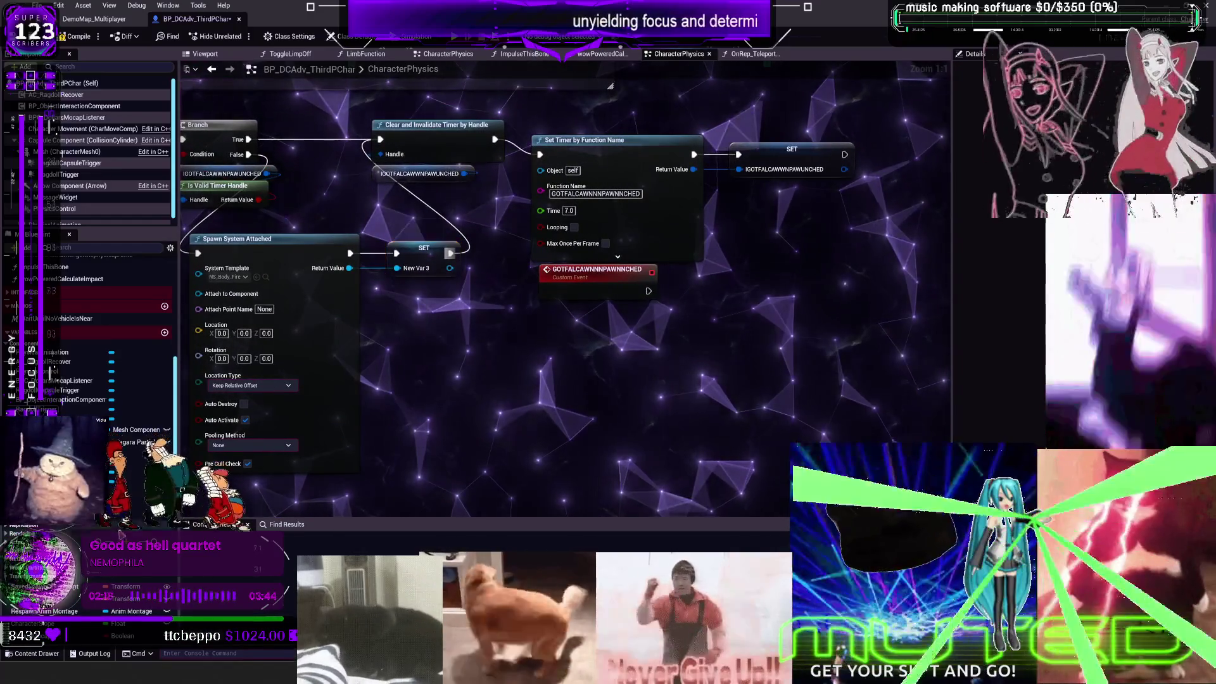
{"action": "scroll", "coordinate": [88, 342], "scroll_direction": "down", "scroll_amount": 5}
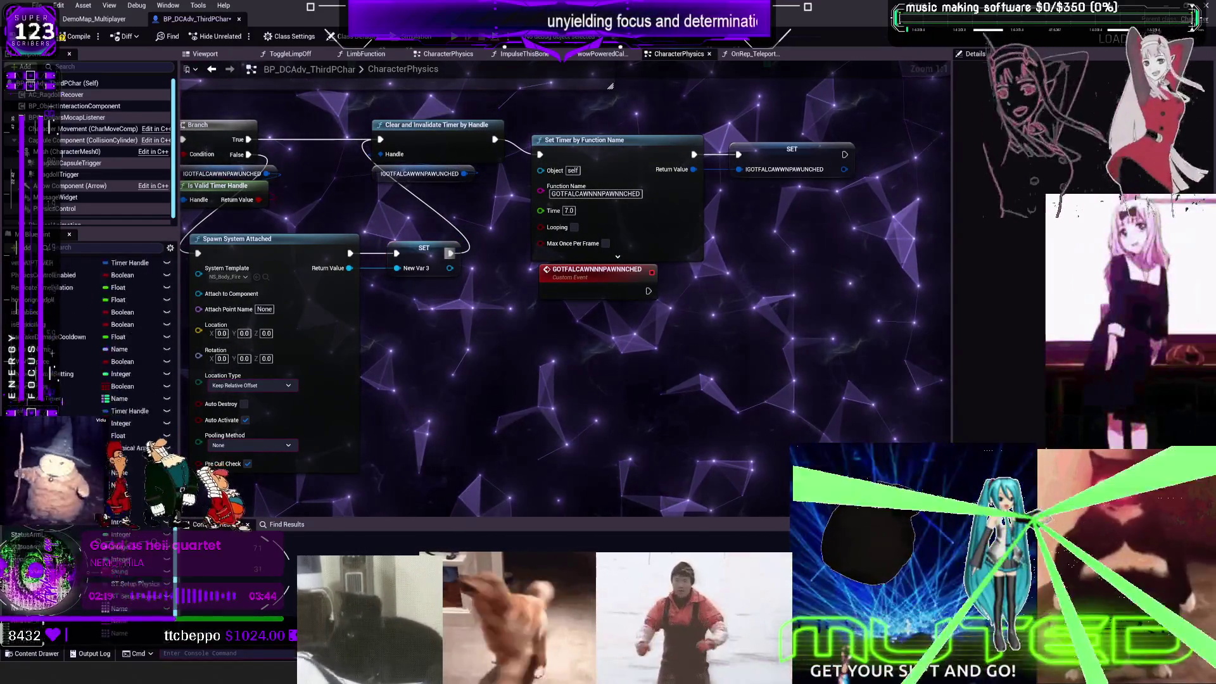
{"action": "right_click", "coordinate": [544, 337]}
{"action": "left_click", "coordinate": [651, 328]}
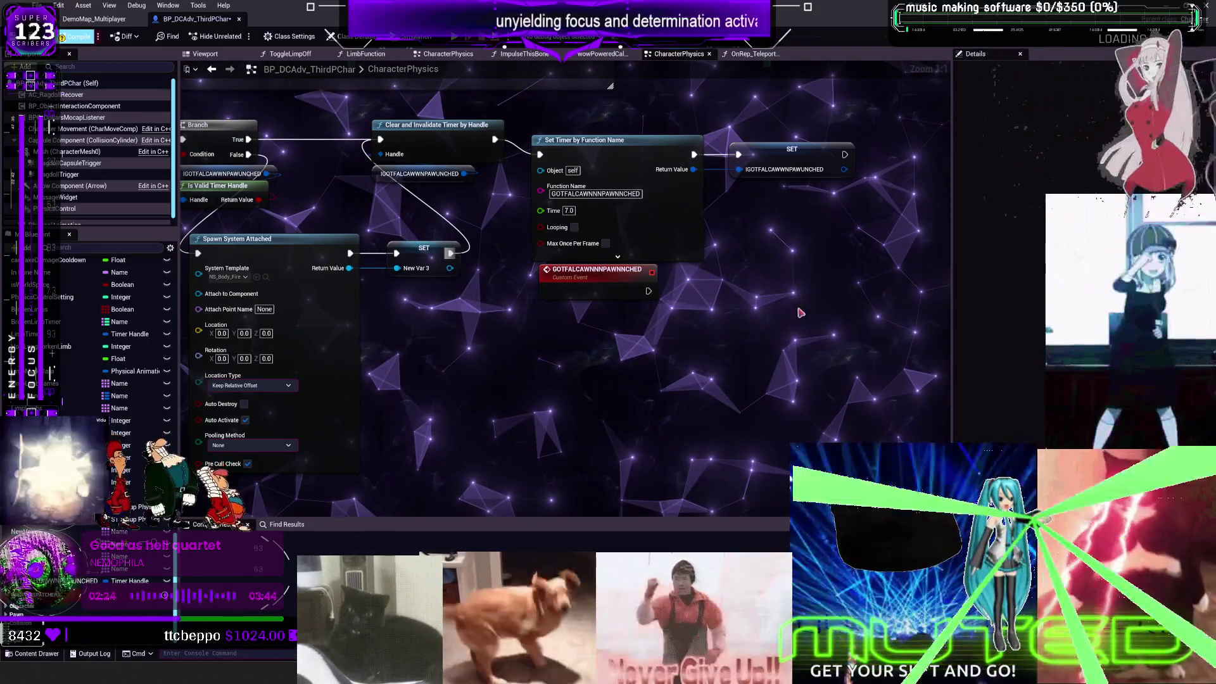
{"action": "key", "text": "F7"}
{"action": "right_click", "coordinate": [558, 337]}
{"action": "left_click_drag", "start_coordinate": [436, 331], "coordinate": [421, 269]}
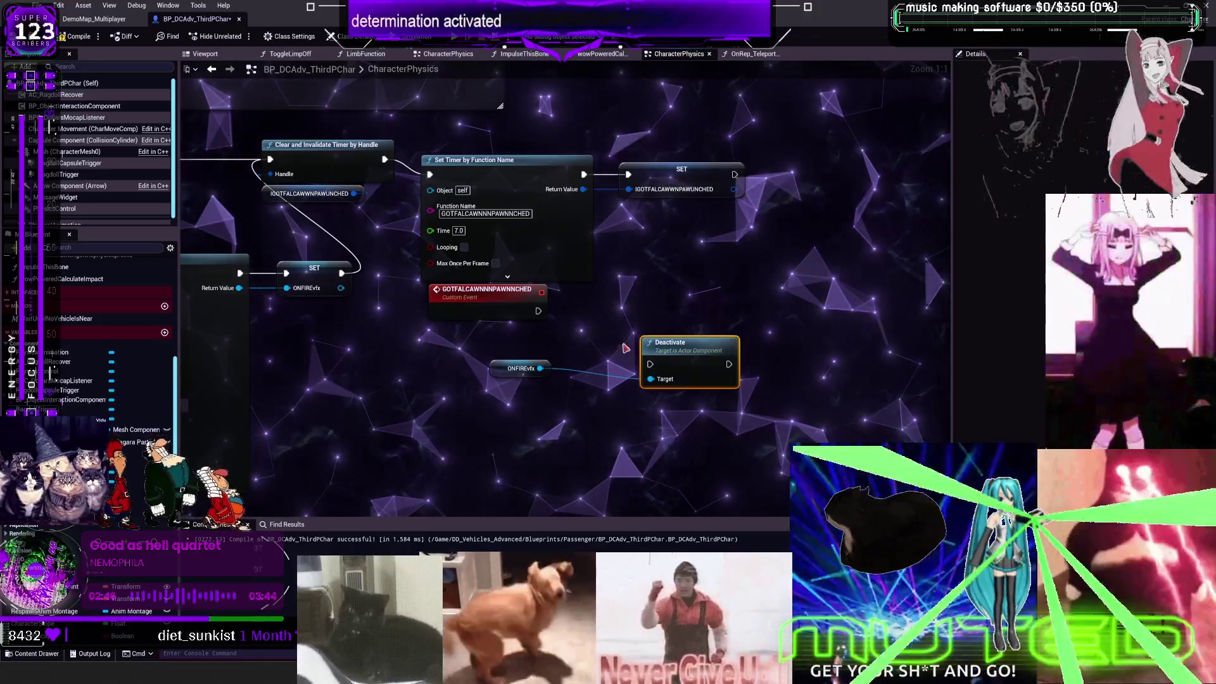
Step: Duplicate the Clear and Invalidate Timer node together with its timer handle
{"action": "left_click_drag", "start_coordinate": [253, 133], "coordinate": [399, 203]}
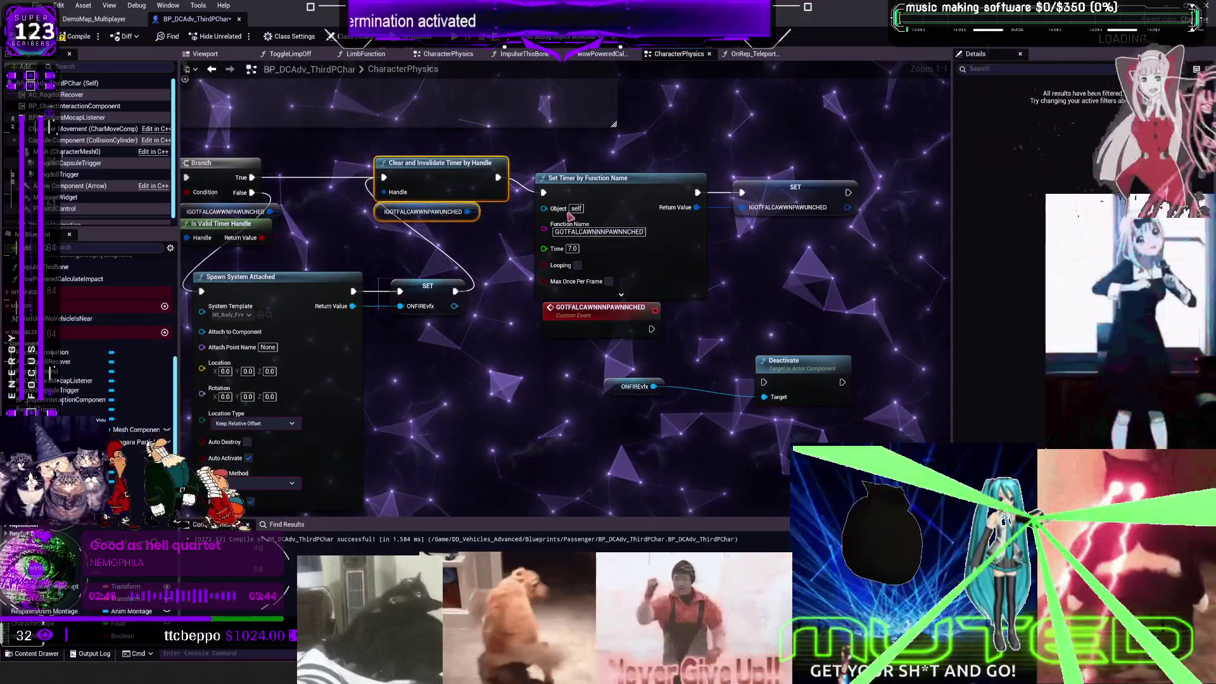
{"action": "key", "text": "ctrl+c"}
{"action": "key", "text": "ctrl+v"}
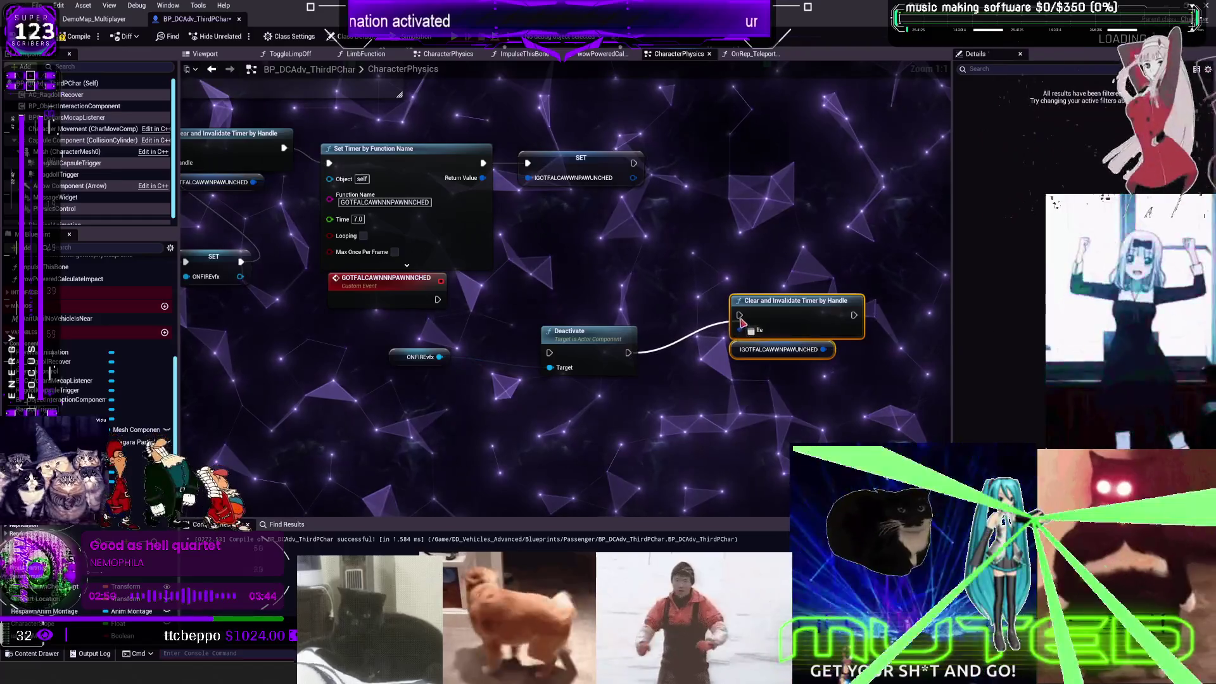
Step: Wire the custom event into the copied timer clear, then into Deactivate targeting ONFIREvfx
{"action": "left_click_drag", "start_coordinate": [628, 353], "coordinate": [695, 358]}
{"action": "mouse_move", "coordinate": [438, 300]}
{"action": "left_mouse_down"}
{"action": "mouse_move", "coordinate": [740, 315]}
{"action": "mouse_move", "coordinate": [551, 353]}
{"action": "left_mouse_up"}
{"action": "left_click", "coordinate": [622, 367]}
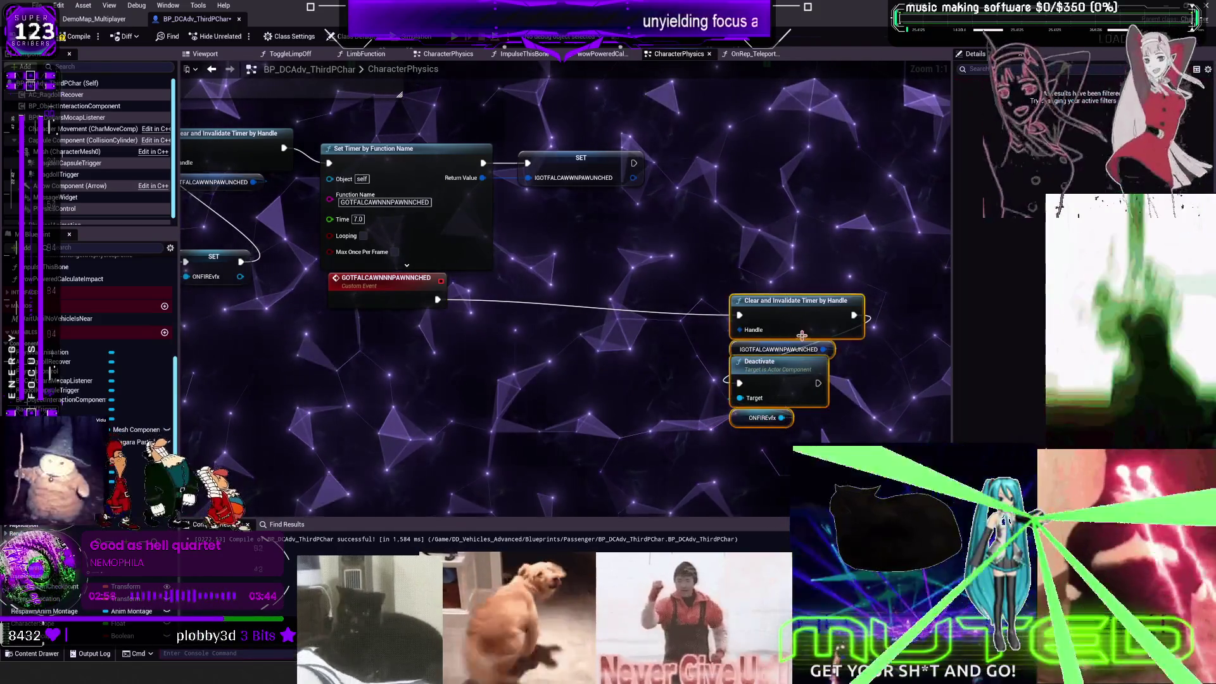
{"action": "left_click_drag", "start_coordinate": [446, 222], "coordinate": [639, 234]}
{"action": "mouse_move", "coordinate": [724, 238]}
{"action": "left_mouse_down"}
{"action": "mouse_move", "coordinate": [570, 278]}
{"action": "mouse_move", "coordinate": [627, 232]}
{"action": "mouse_move", "coordinate": [612, 223]}
{"action": "mouse_move", "coordinate": [722, 209]}
{"action": "mouse_move", "coordinate": [600, 253]}
{"action": "left_mouse_up"}
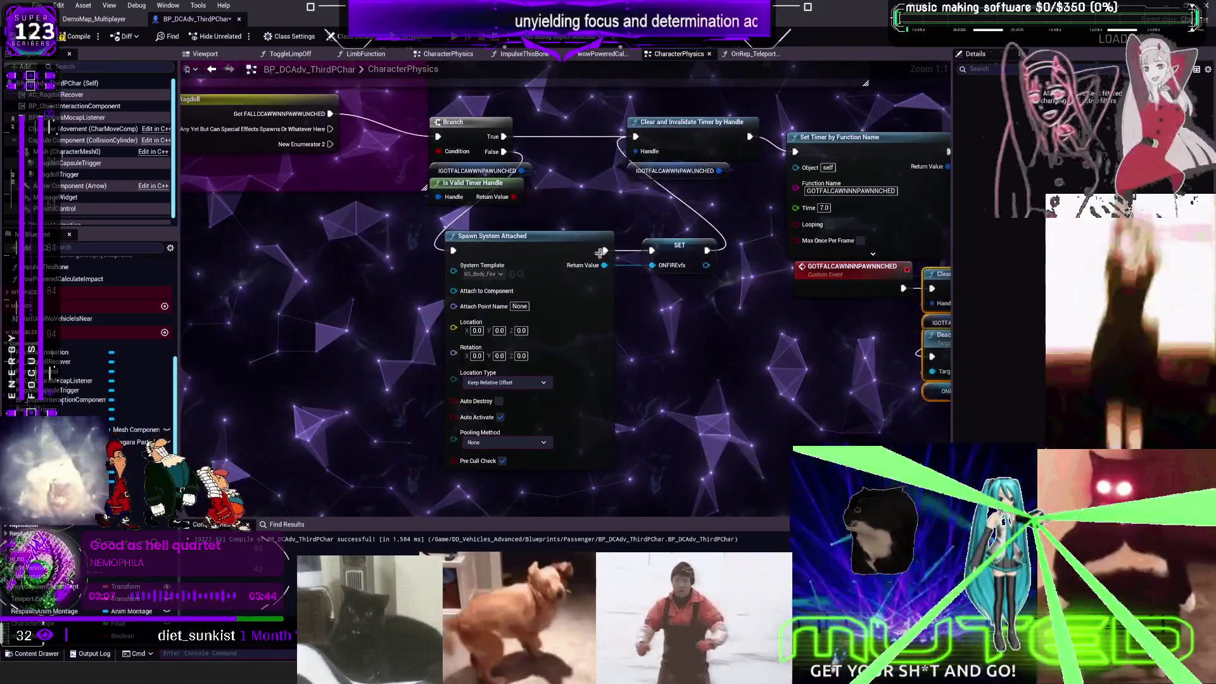
Step: Attach the body-fire effect to the character mesh with Auto Destroy enabled
{"action": "mouse_move", "coordinate": [66, 152]}
{"action": "left_mouse_down"}
{"action": "mouse_move", "coordinate": [54, 155]}
{"action": "mouse_move", "coordinate": [456, 293]}
{"action": "left_mouse_up"}
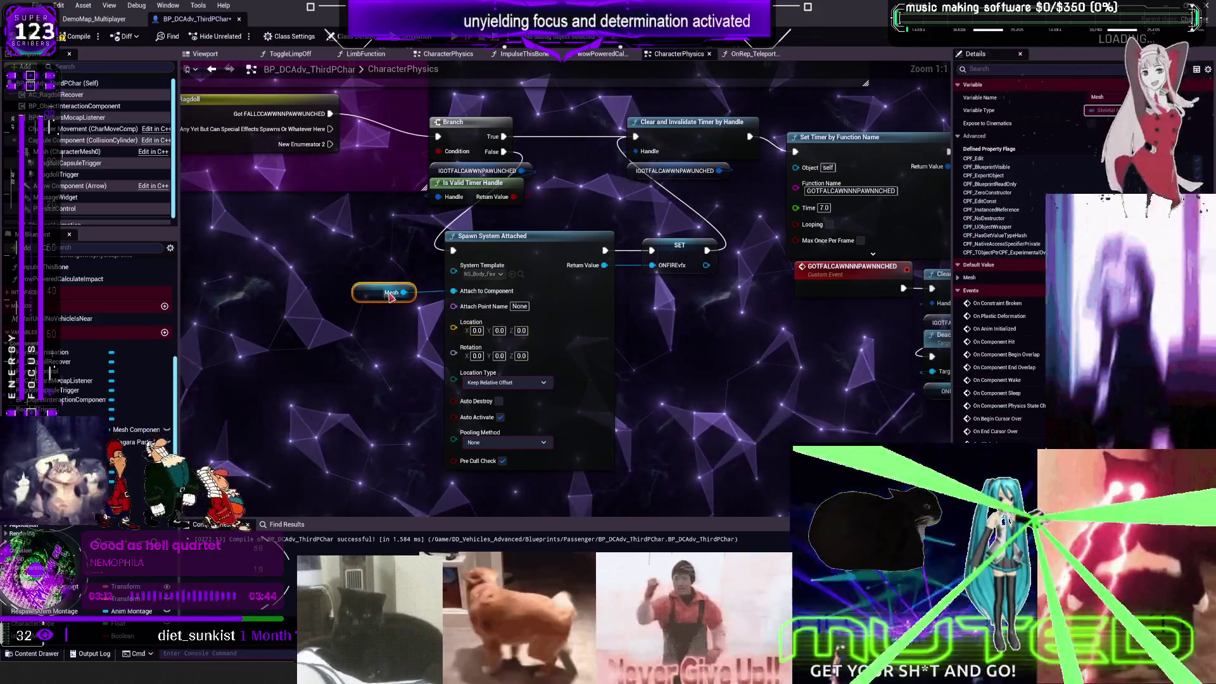
{"action": "left_click", "coordinate": [499, 401]}
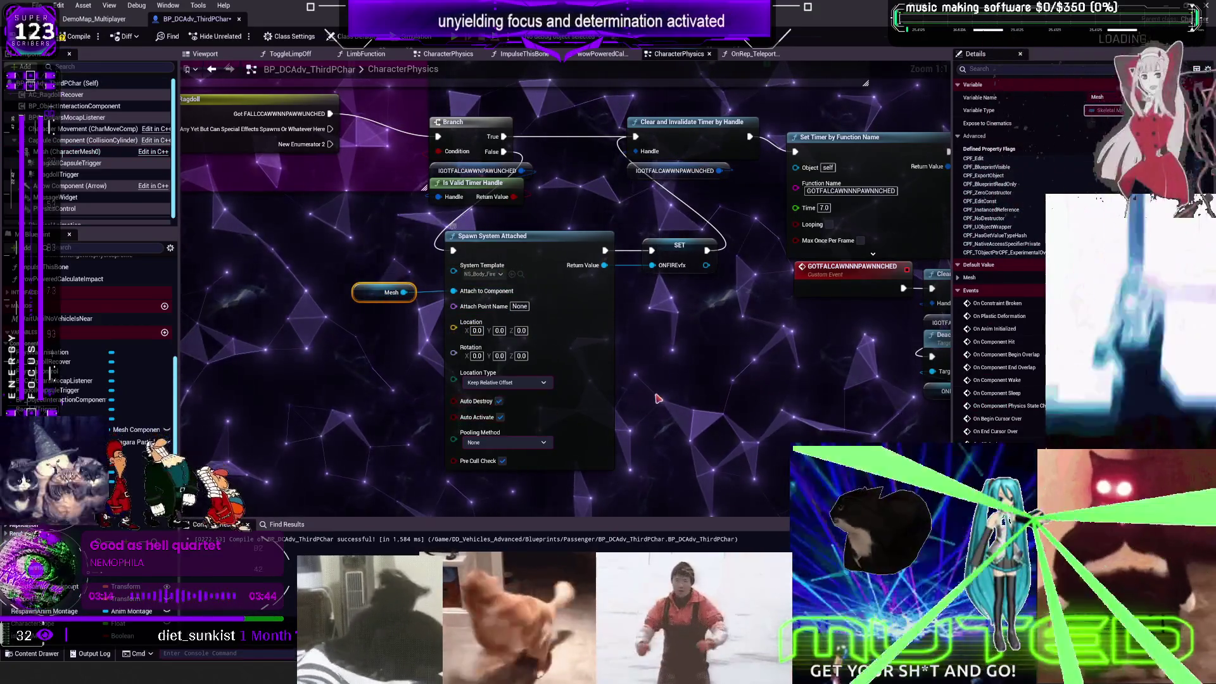
{"action": "scroll", "coordinate": [330, 348], "scroll_direction": "down", "scroll_amount": 2}
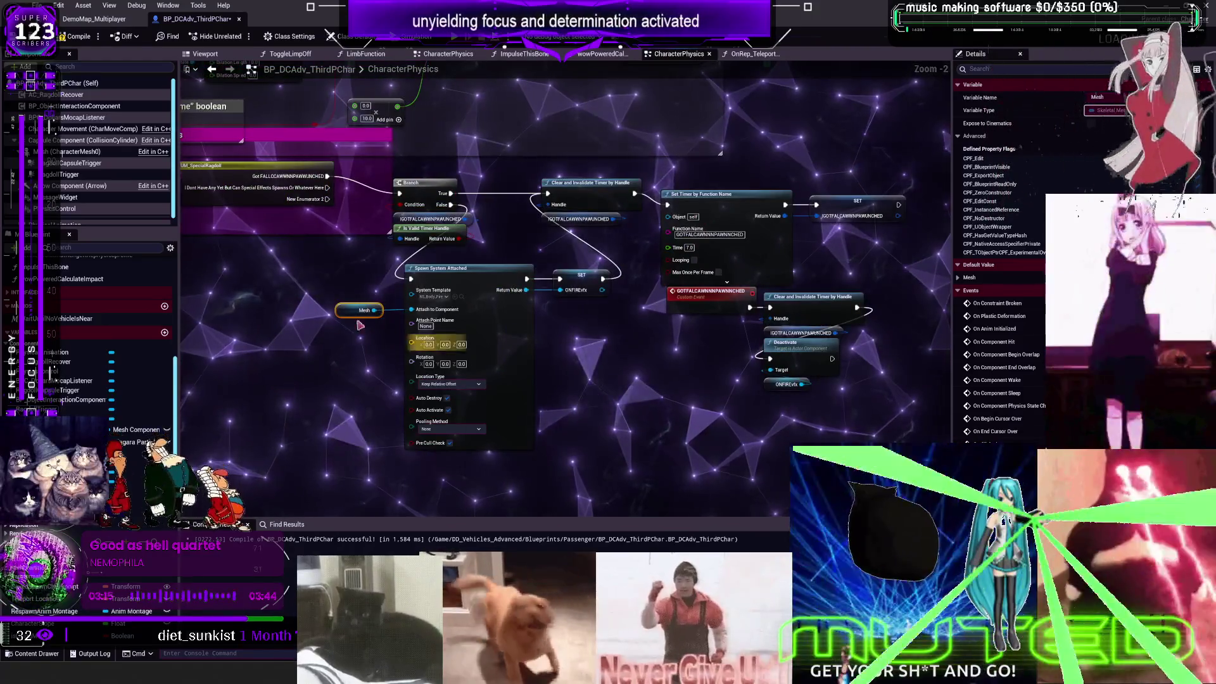
{"action": "mouse_move", "coordinate": [597, 279]}
{"action": "left_mouse_down"}
{"action": "mouse_move", "coordinate": [536, 242]}
{"action": "mouse_move", "coordinate": [642, 221]}
{"action": "left_mouse_up"}
{"action": "scroll", "coordinate": [641, 222], "scroll_direction": "down", "scroll_amount": 2}
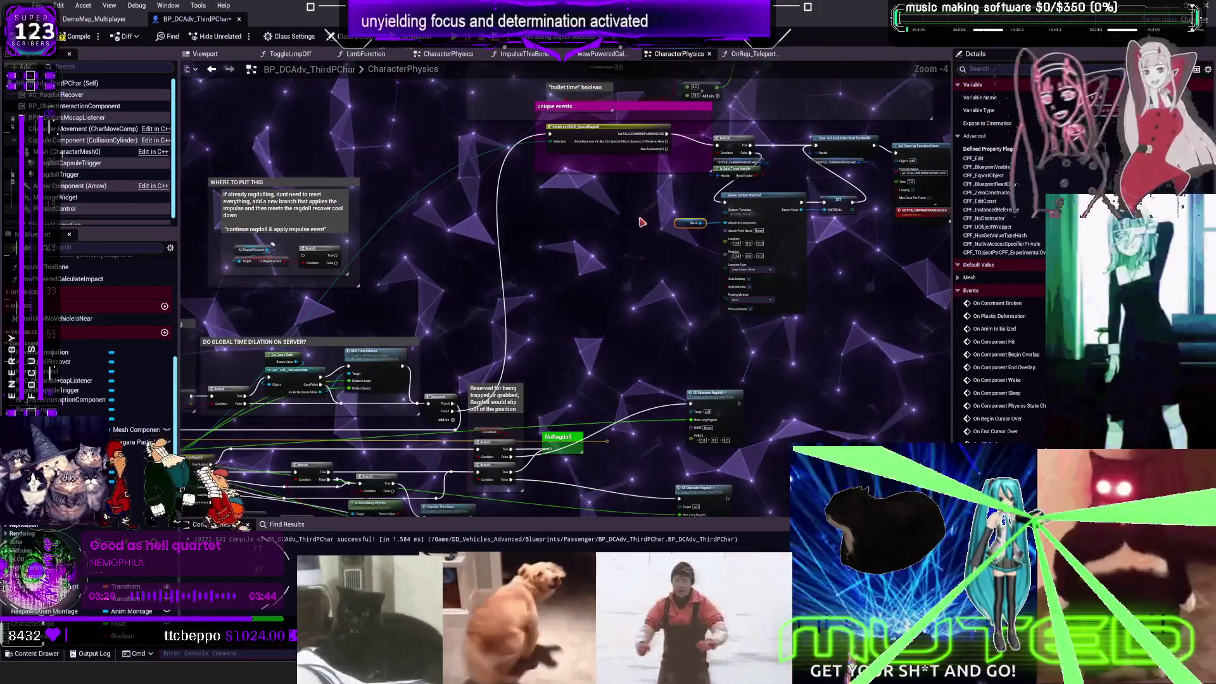
{"action": "scroll", "coordinate": [641, 221], "scroll_direction": "up", "scroll_amount": 2}
Step: Shift the fire-spawn and timer node group right and recompile BP_DCAdv_ThirdPChar
{"action": "mouse_move", "coordinate": [911, 470]}
{"action": "left_mouse_down"}
{"action": "mouse_move", "coordinate": [494, 225]}
{"action": "mouse_move", "coordinate": [364, 200]}
{"action": "left_mouse_up"}
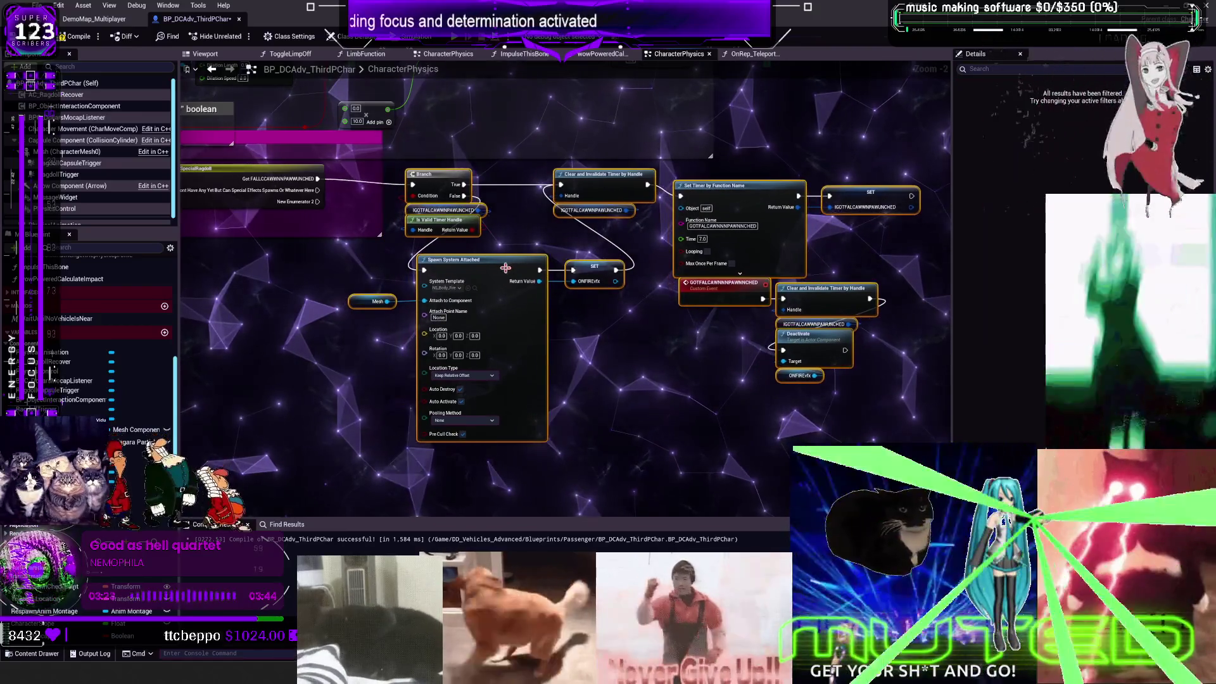
{"action": "left_click_drag", "start_coordinate": [505, 268], "coordinate": [541, 261]}
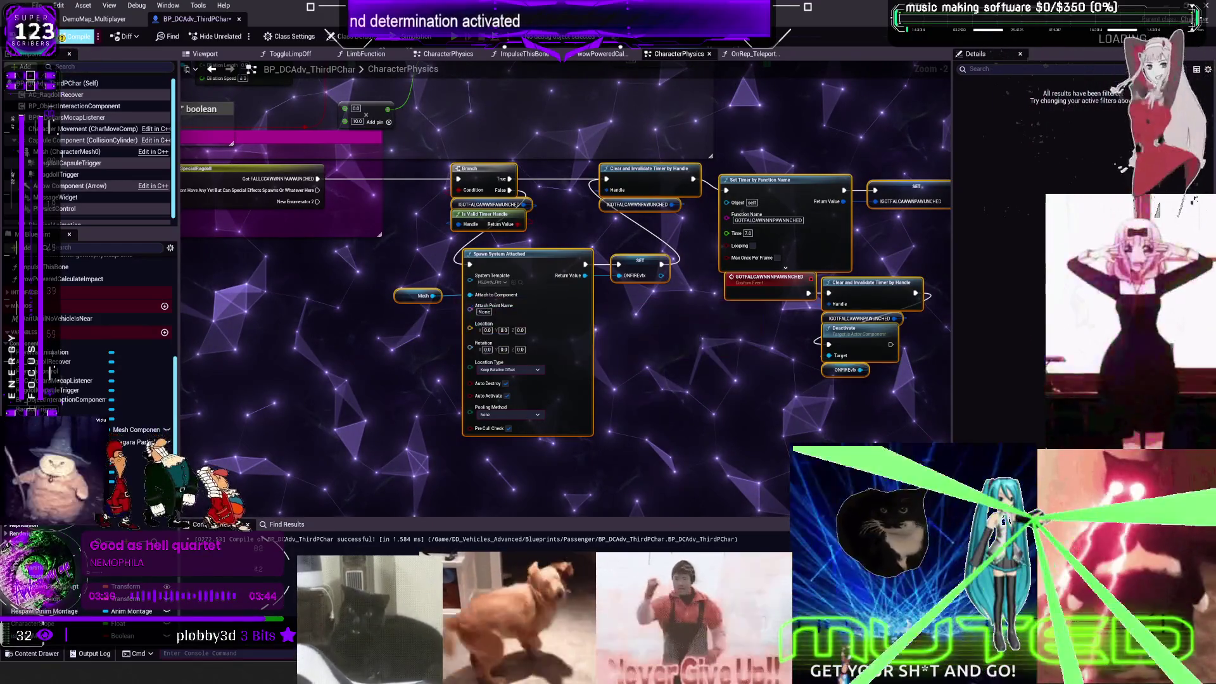
{"action": "left_click", "coordinate": [75, 36]}
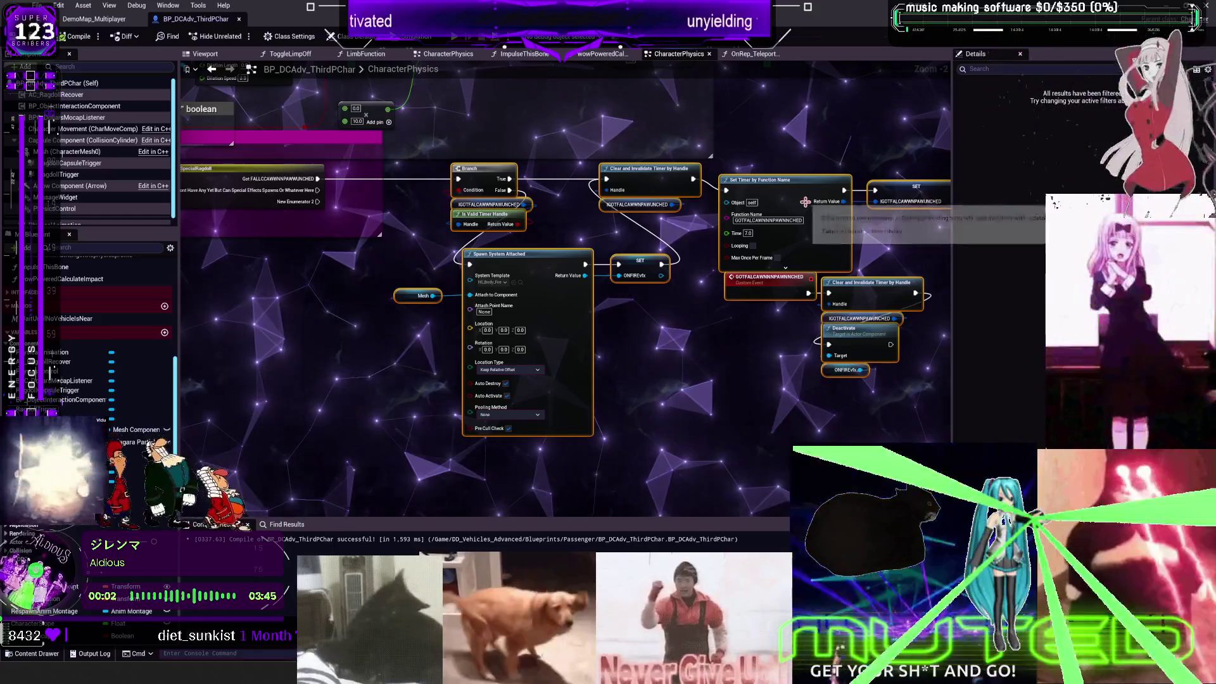
{"action": "left_click_drag", "start_coordinate": [686, 268], "coordinate": [496, 263]}
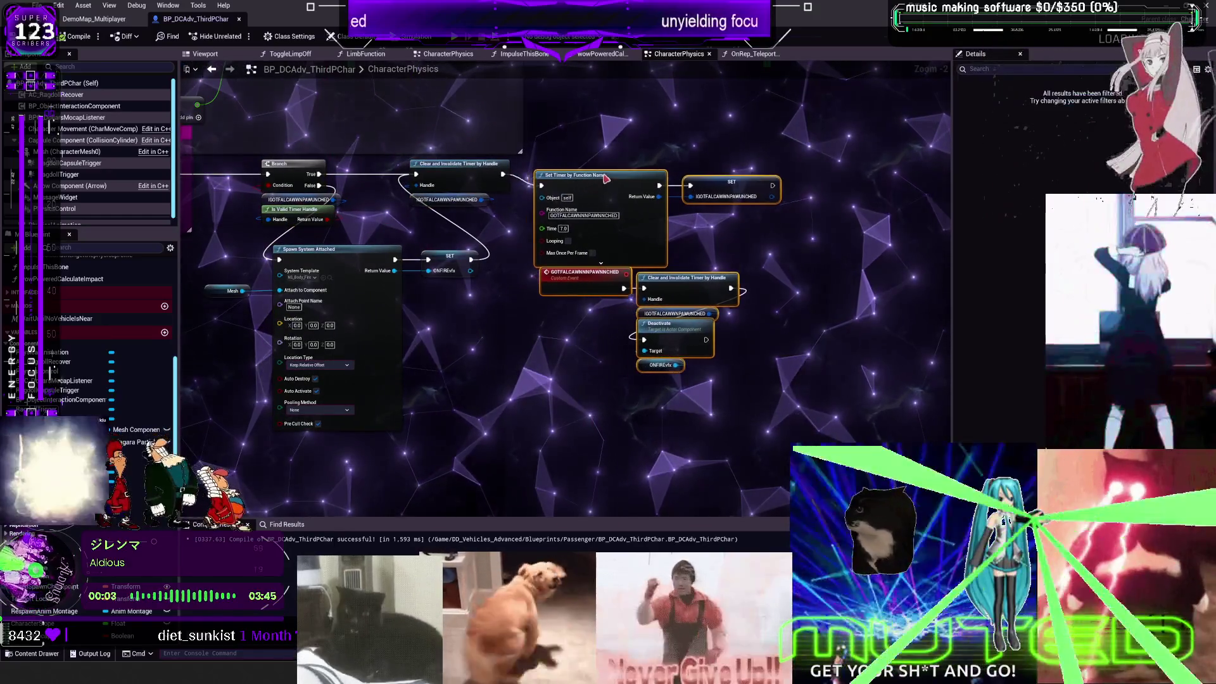
Step: Nudge Set Timer, GOTFALCAWNN, Clear and Invalidate and Deactivate nodes up-right, then review the graph
{"action": "left_click_drag", "start_coordinate": [615, 265], "coordinate": [621, 253]}
{"action": "scroll", "coordinate": [513, 285], "scroll_direction": "down", "scroll_amount": 3}
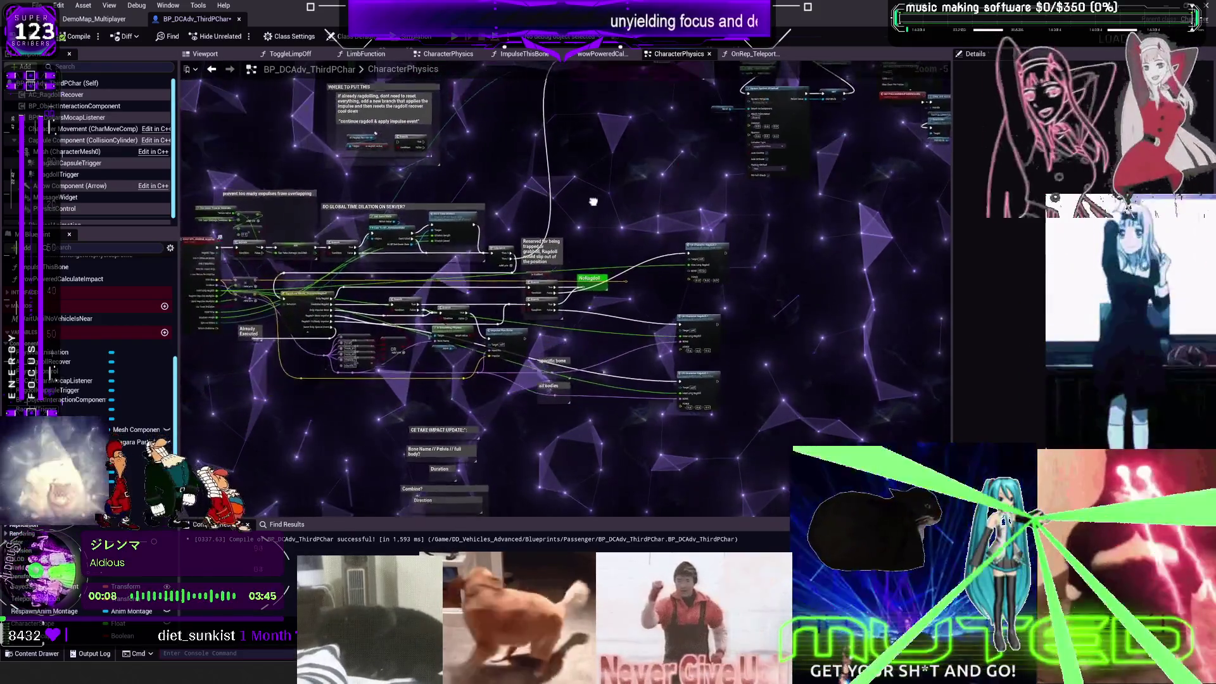
{"action": "scroll", "coordinate": [594, 195], "scroll_direction": "up", "scroll_amount": 3}
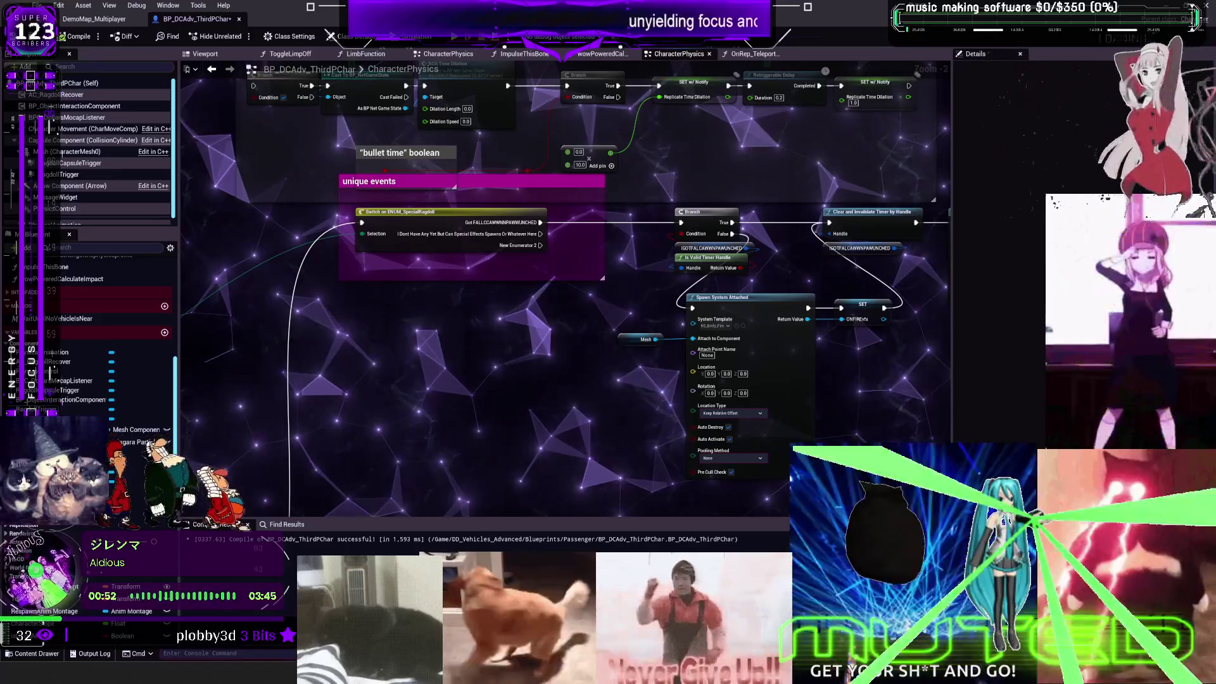
{"action": "scroll", "coordinate": [456, 365], "scroll_direction": "down", "scroll_amount": 1}
{"action": "left_click_drag", "start_coordinate": [456, 364], "coordinate": [621, 225]}
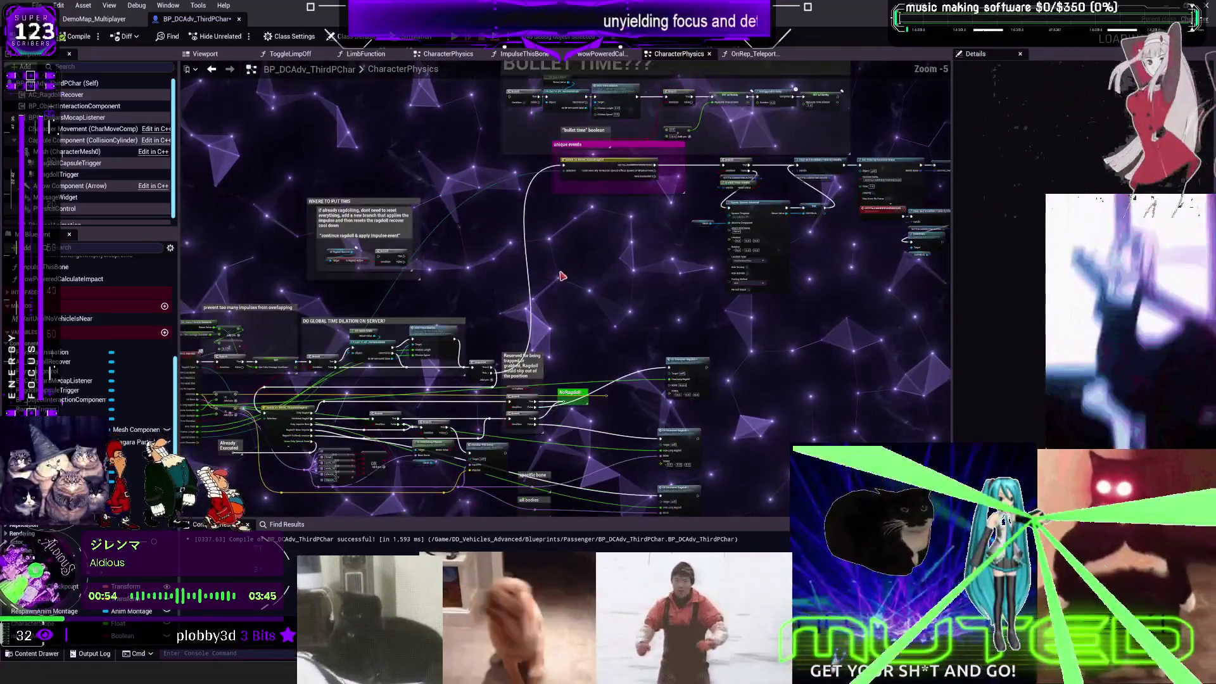
{"action": "scroll", "coordinate": [481, 298], "scroll_direction": "down", "scroll_amount": 2}
{"action": "scroll", "coordinate": [481, 298], "scroll_direction": "up", "scroll_amount": 2}
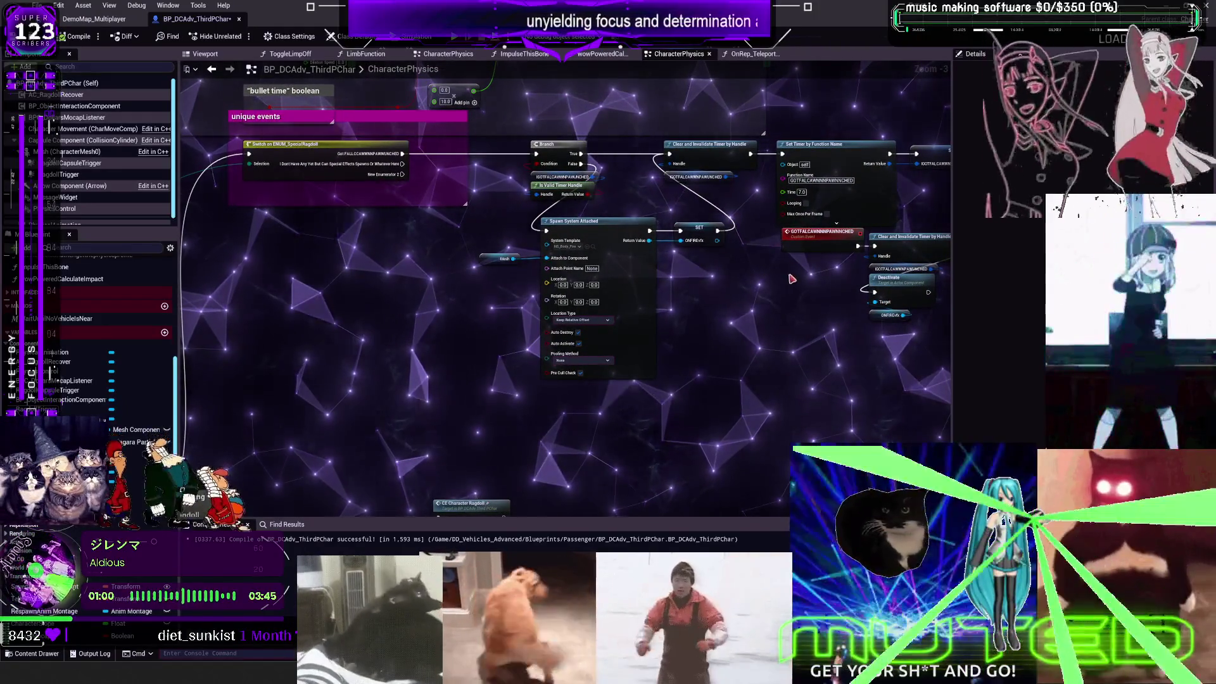
Step: Add a Debug Key 4 event that triggers the fire-timer Branch
{"action": "right_click", "coordinate": [404, 281]}
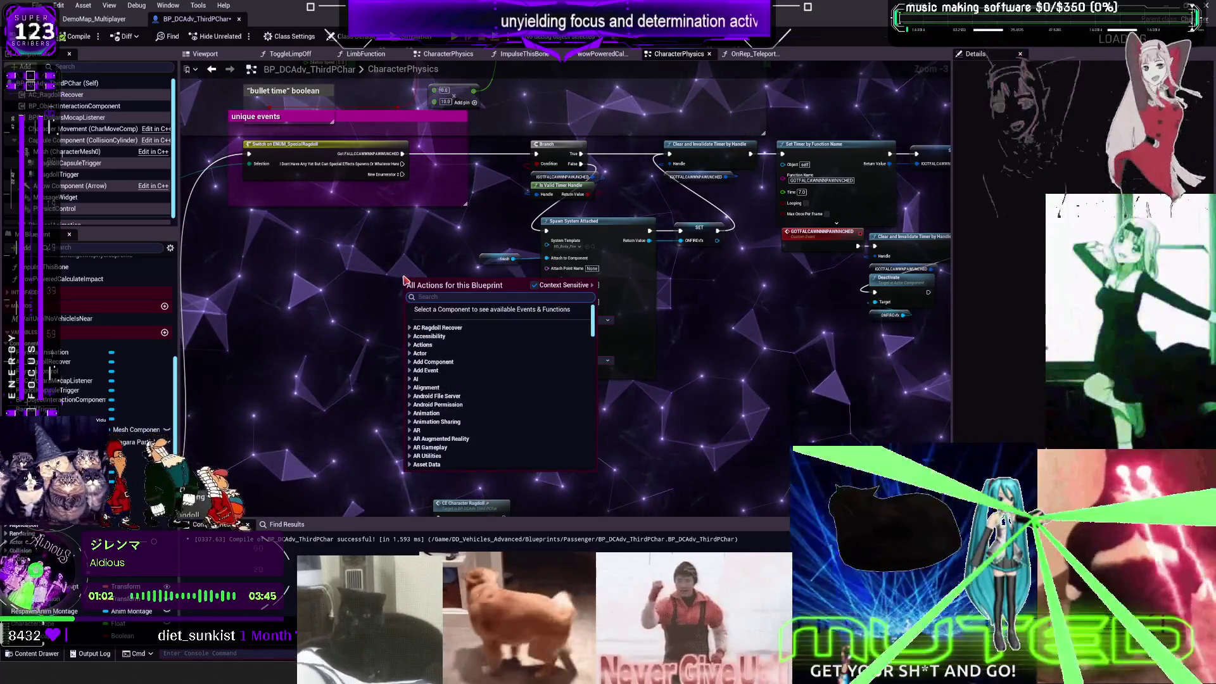
{"action": "type", "text": "debug 4"}
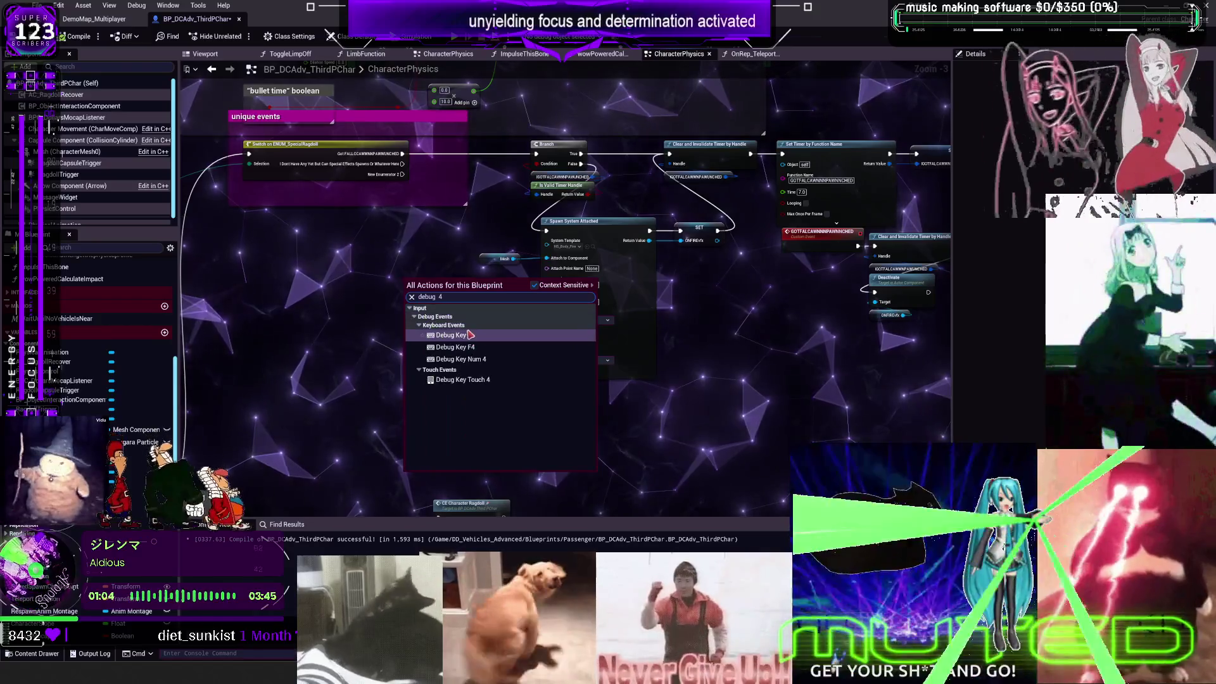
{"action": "left_click", "coordinate": [470, 335]}
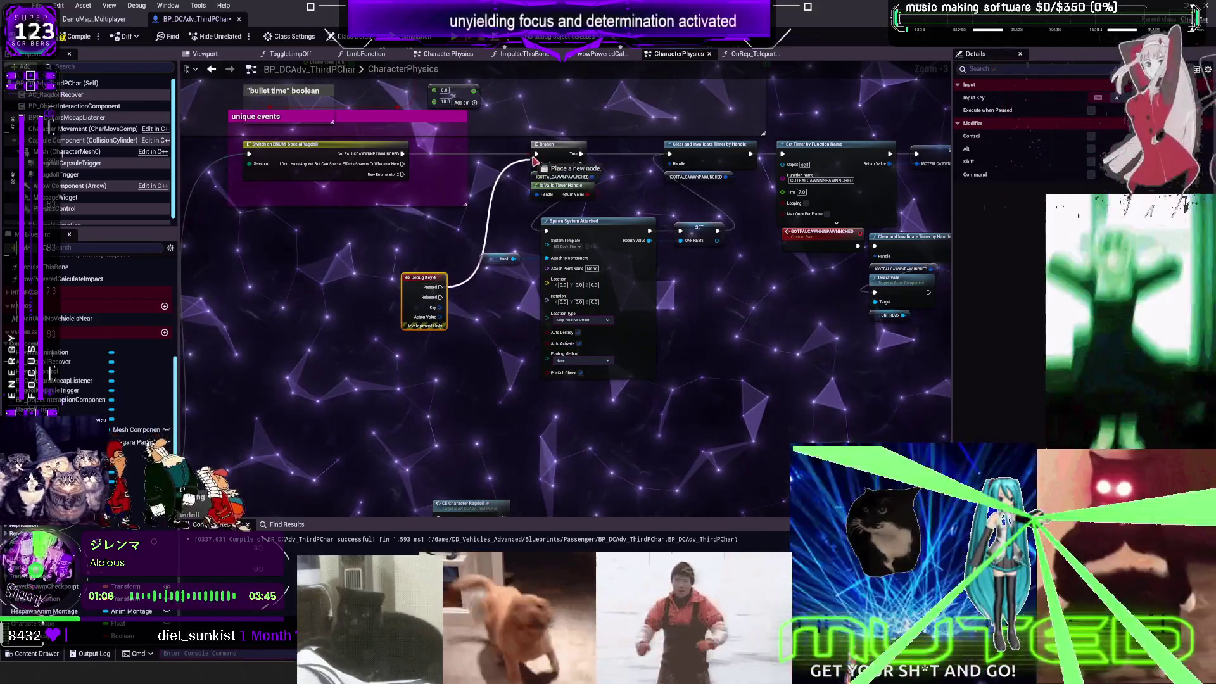
Step: Recompile the character blueprint, save all, and start a Play in Editor test
{"action": "left_click", "coordinate": [109, 32]}
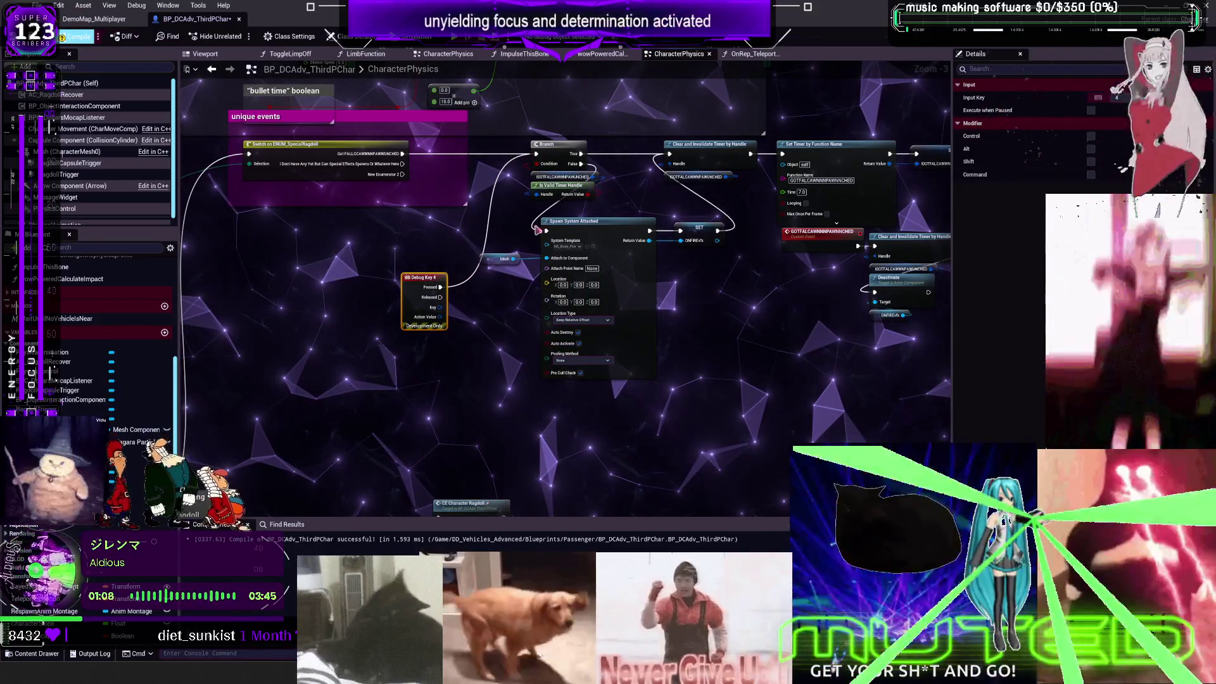
{"action": "left_click", "coordinate": [38, 5]}
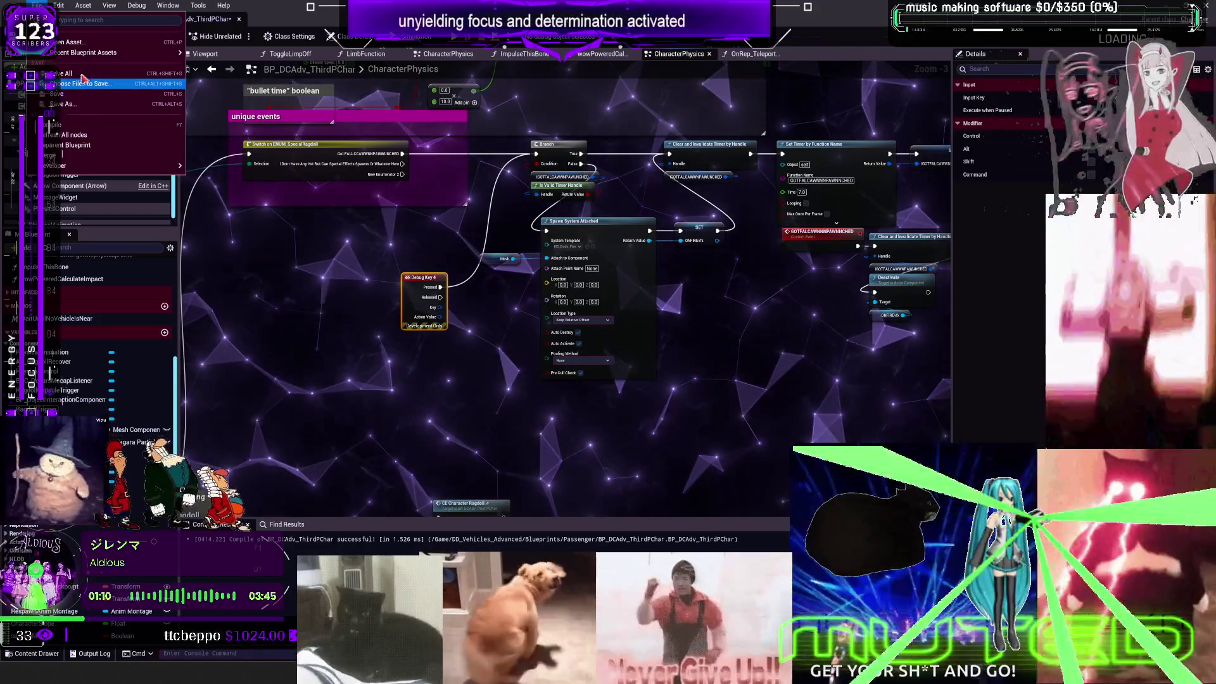
{"action": "key", "text": "Escape"}
{"action": "key", "text": "alt+p"}
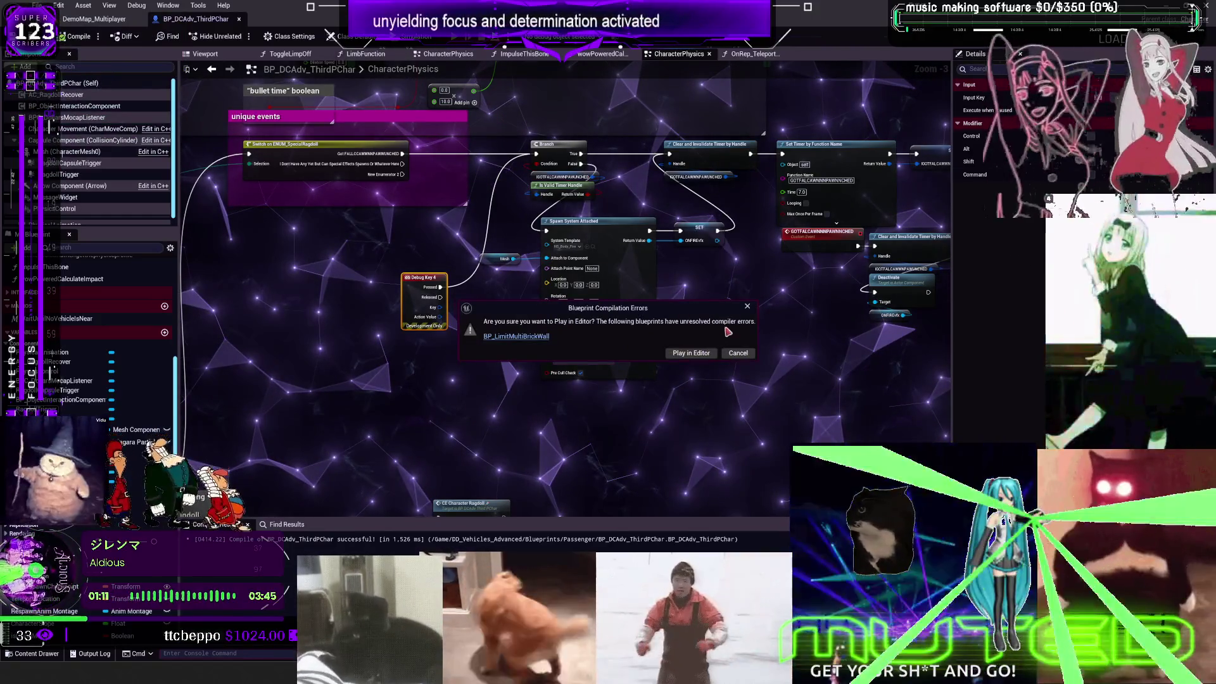
Step: Open the erroring BP_LimitMultiBrickWall, close the Message Log, and recompile it
{"action": "left_click", "coordinate": [543, 342]}
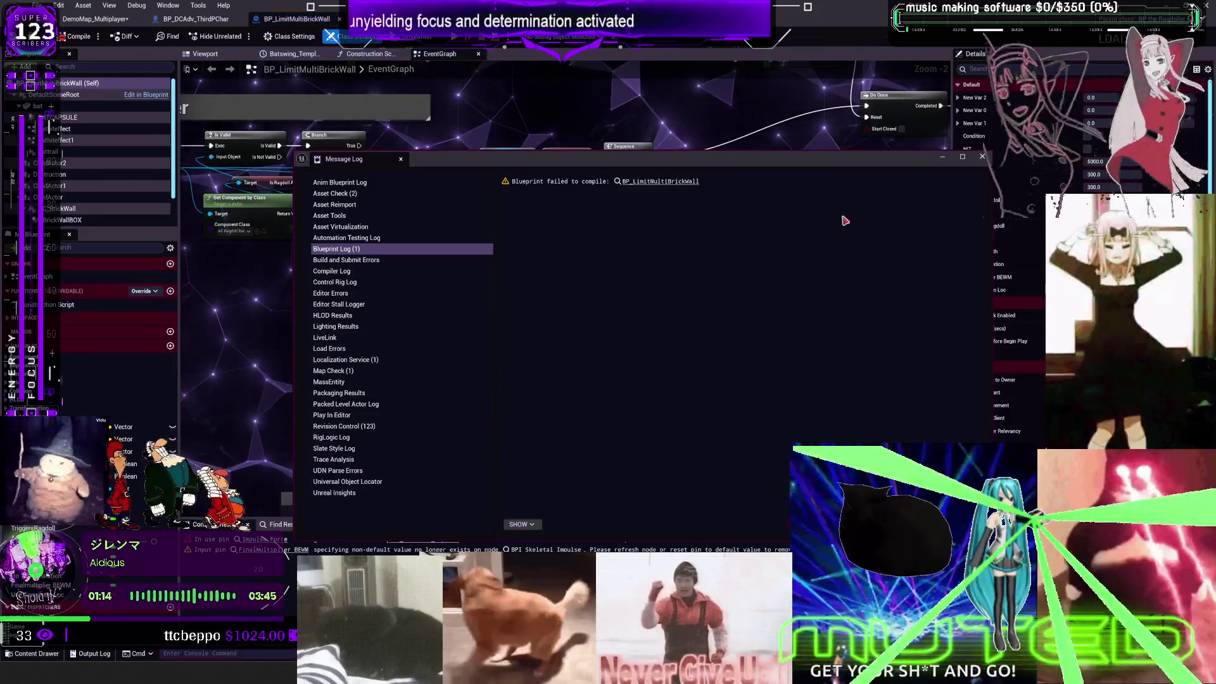
{"action": "left_click", "coordinate": [980, 160]}
{"action": "scroll", "coordinate": [485, 292], "scroll_direction": "down", "scroll_amount": 2}
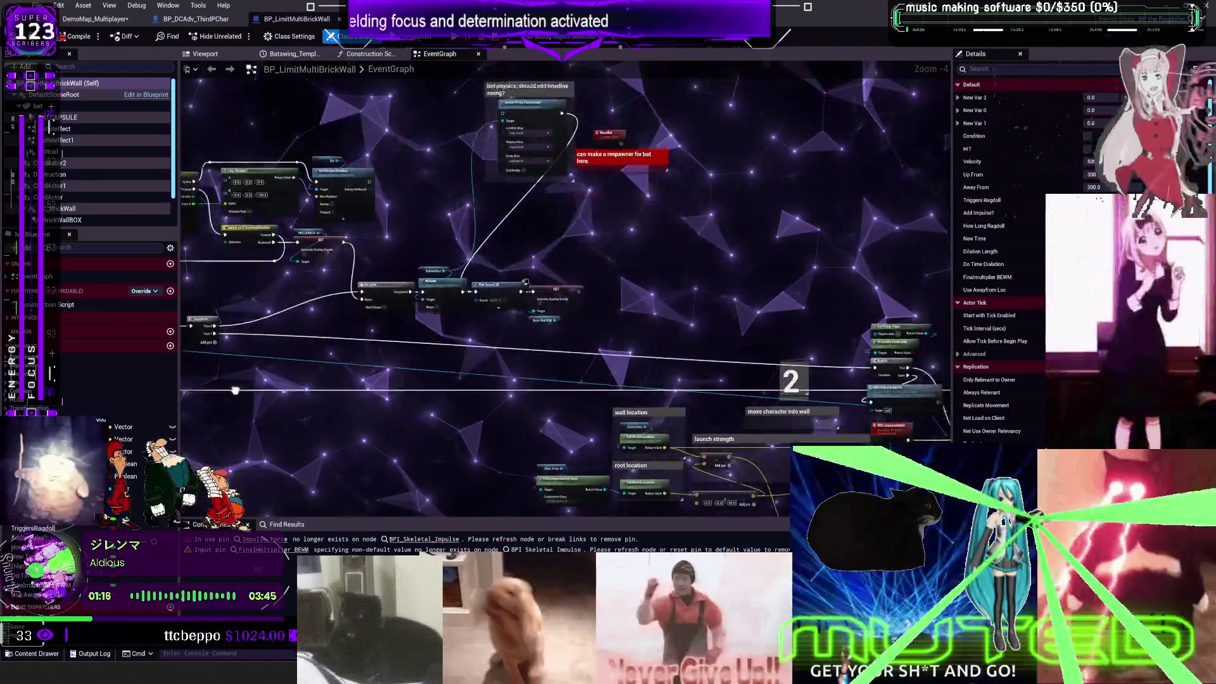
{"action": "scroll", "coordinate": [533, 339], "scroll_direction": "up", "scroll_amount": 4}
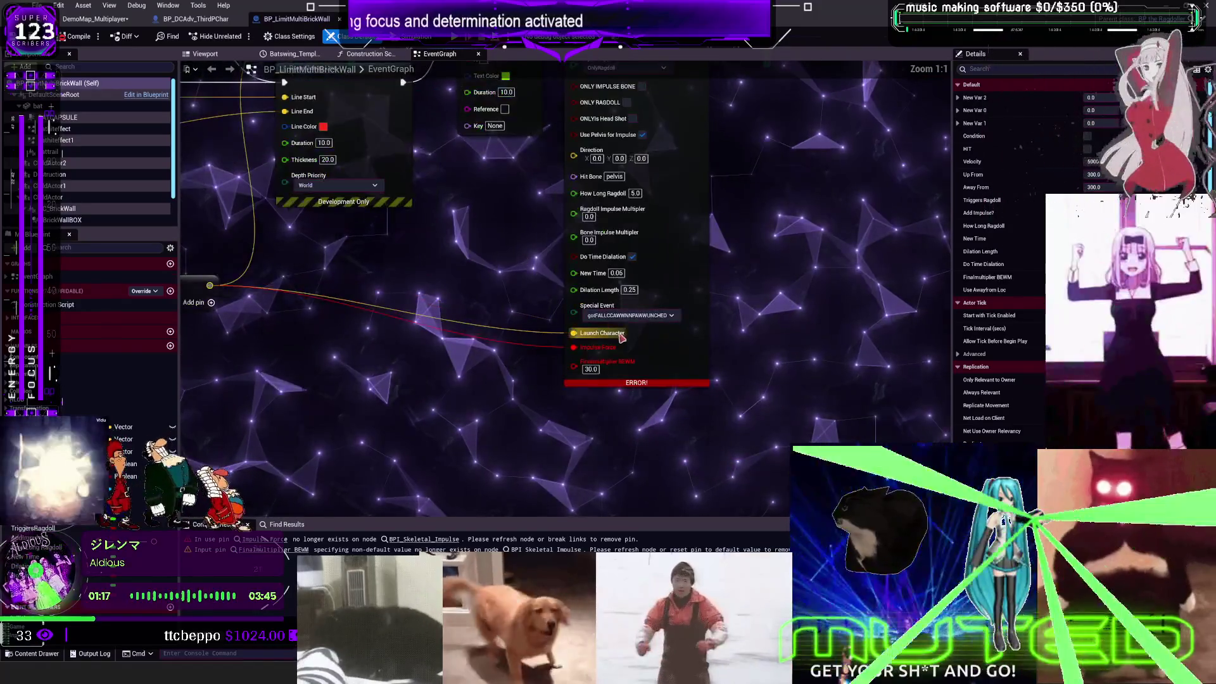
{"action": "left_click_drag", "start_coordinate": [599, 338], "coordinate": [657, 352]}
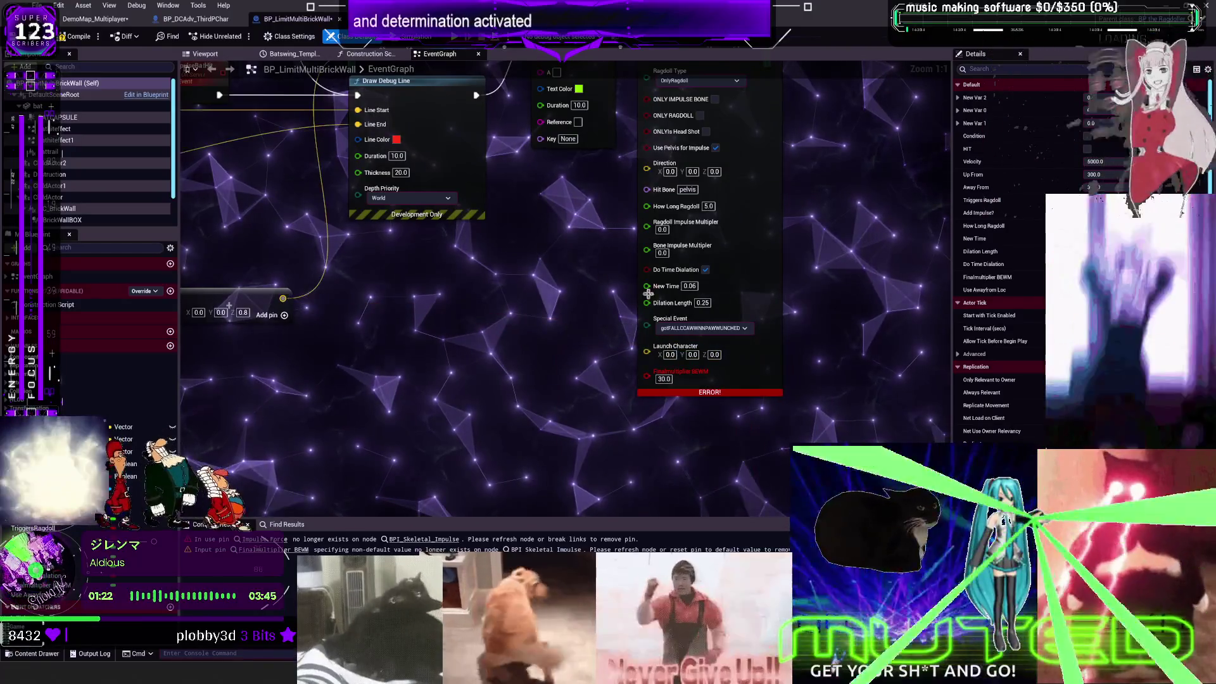
{"action": "scroll", "coordinate": [768, 311], "scroll_direction": "down", "scroll_amount": 2}
{"action": "scroll", "coordinate": [768, 311], "scroll_direction": "down", "scroll_amount": 1}
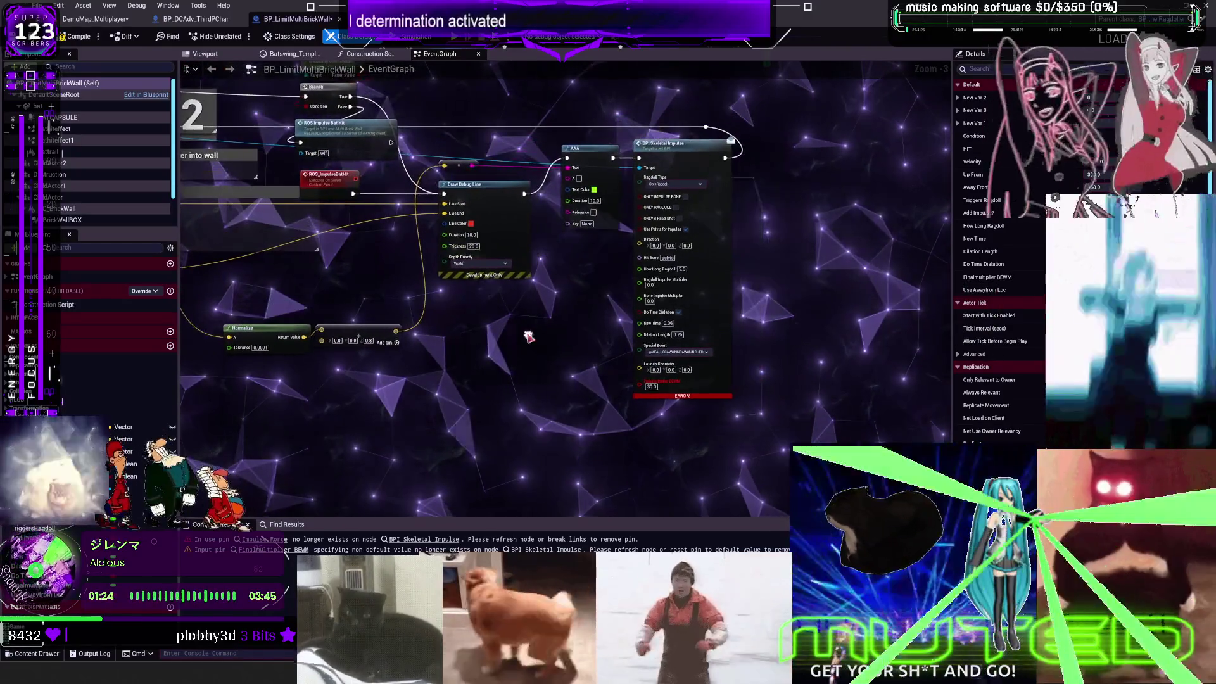
{"action": "left_click", "coordinate": [78, 36]}
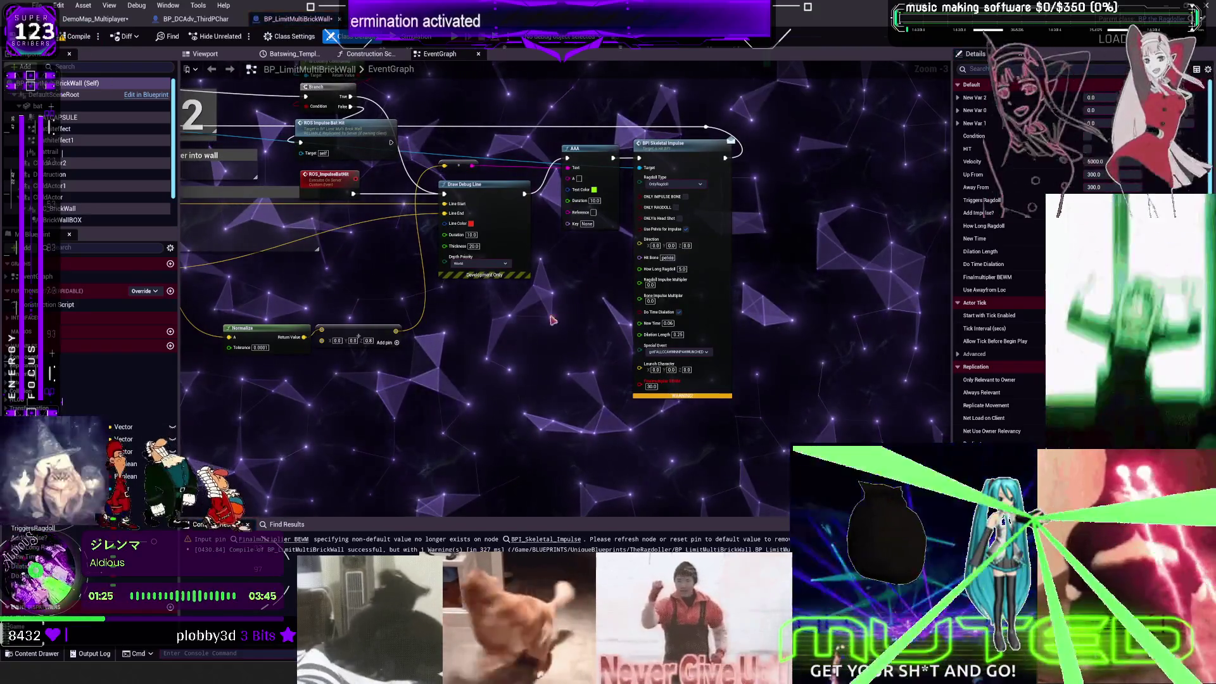
Step: Refresh the BPI Skeletal Impulse node and return to the DemoMap_Multiplayer level
{"action": "right_click", "coordinate": [698, 369]}
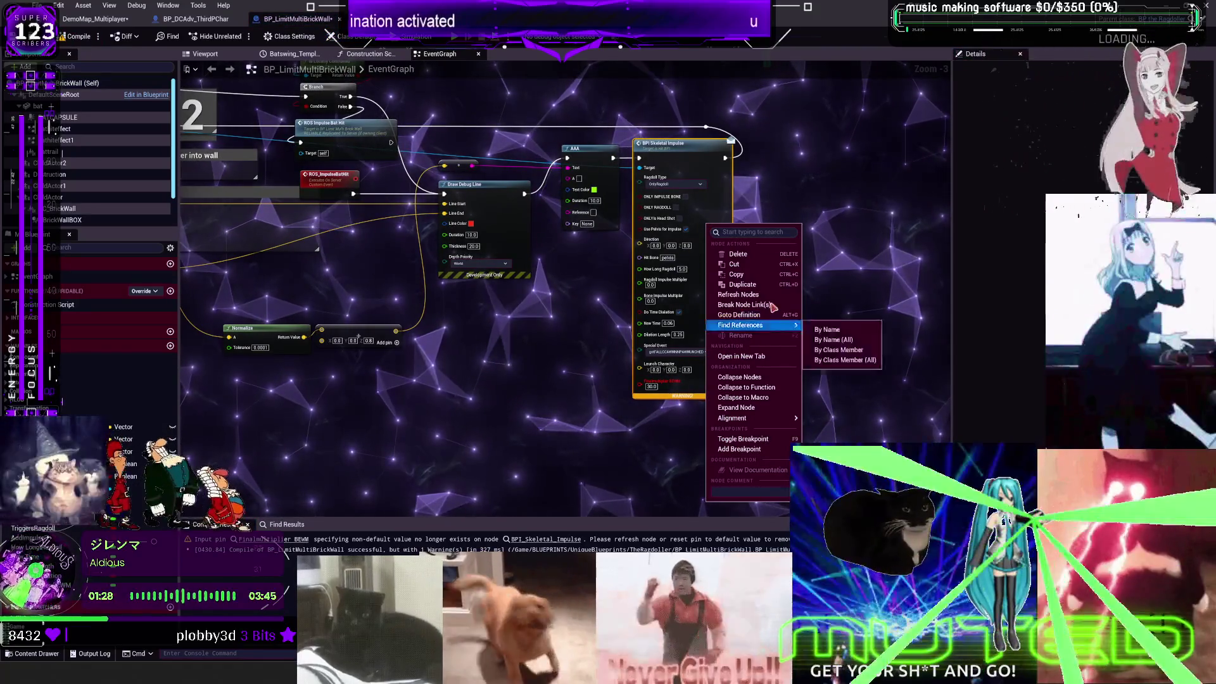
{"action": "left_click", "coordinate": [76, 37]}
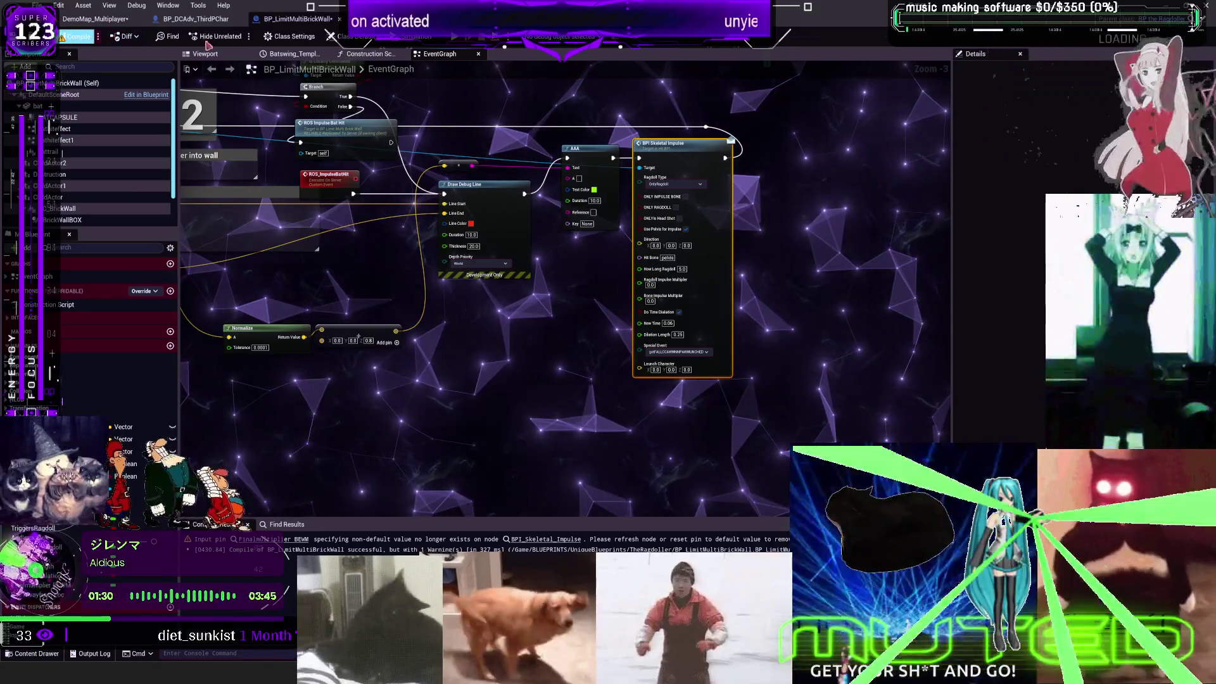
{"action": "left_click", "coordinate": [95, 18]}
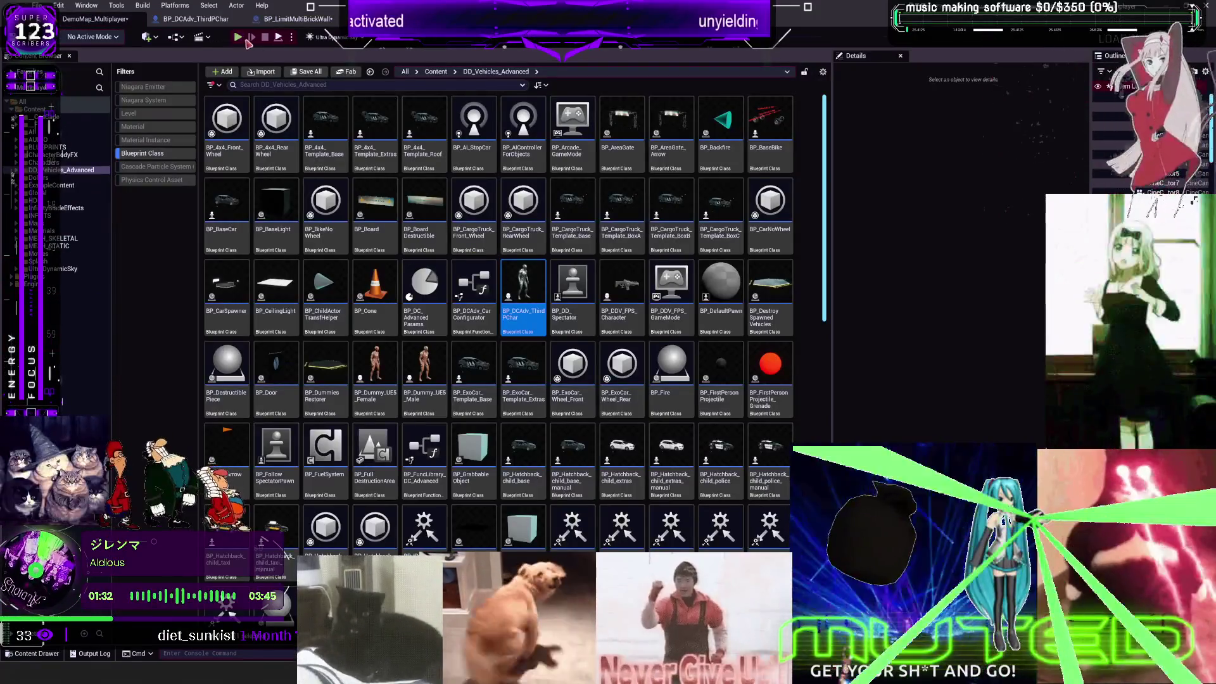
{"action": "key", "text": "alt+p"}
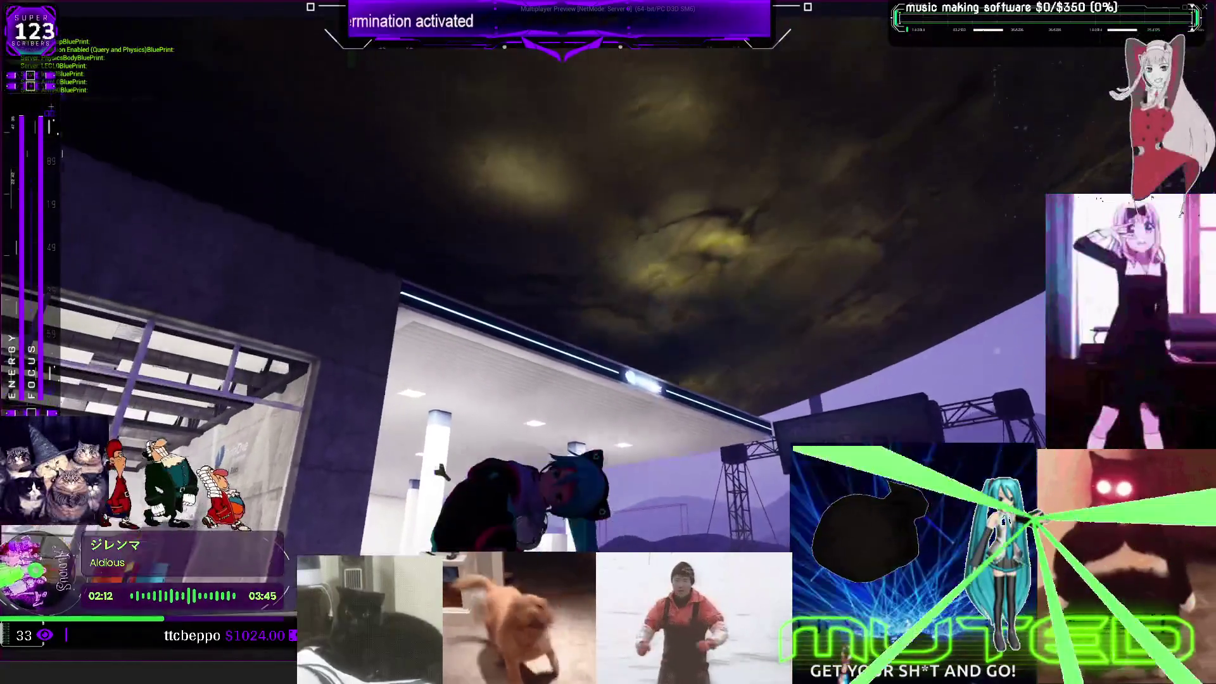
{"action": "key", "text": "Escape"}
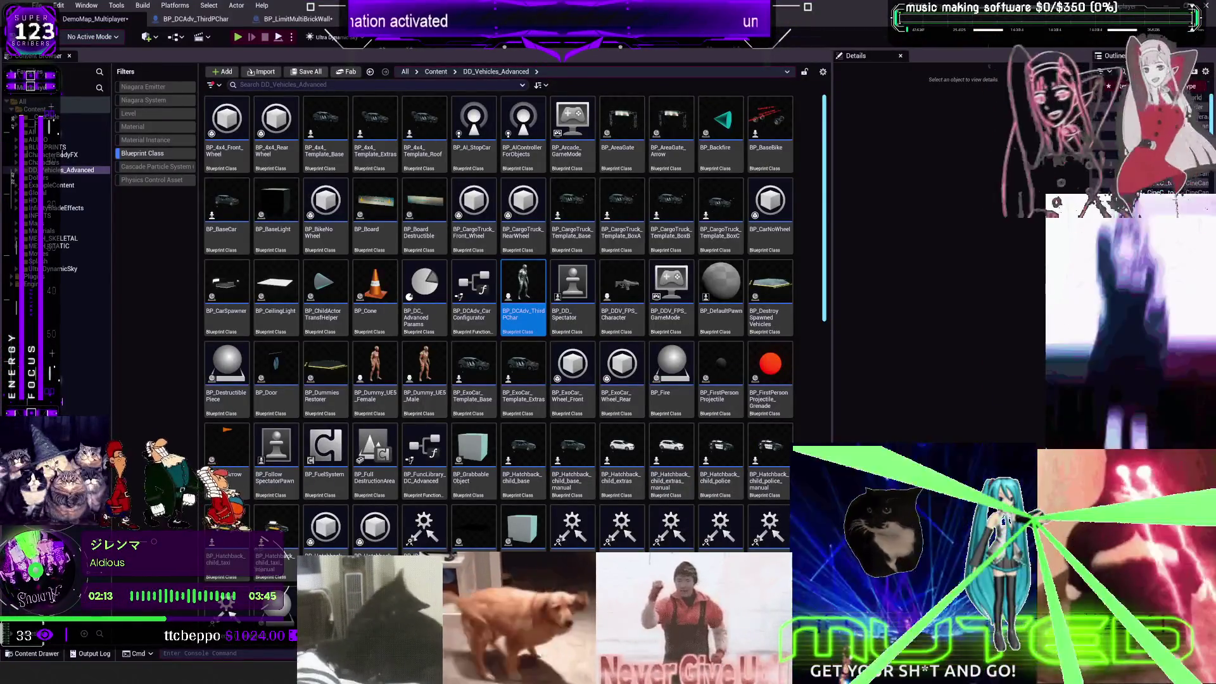
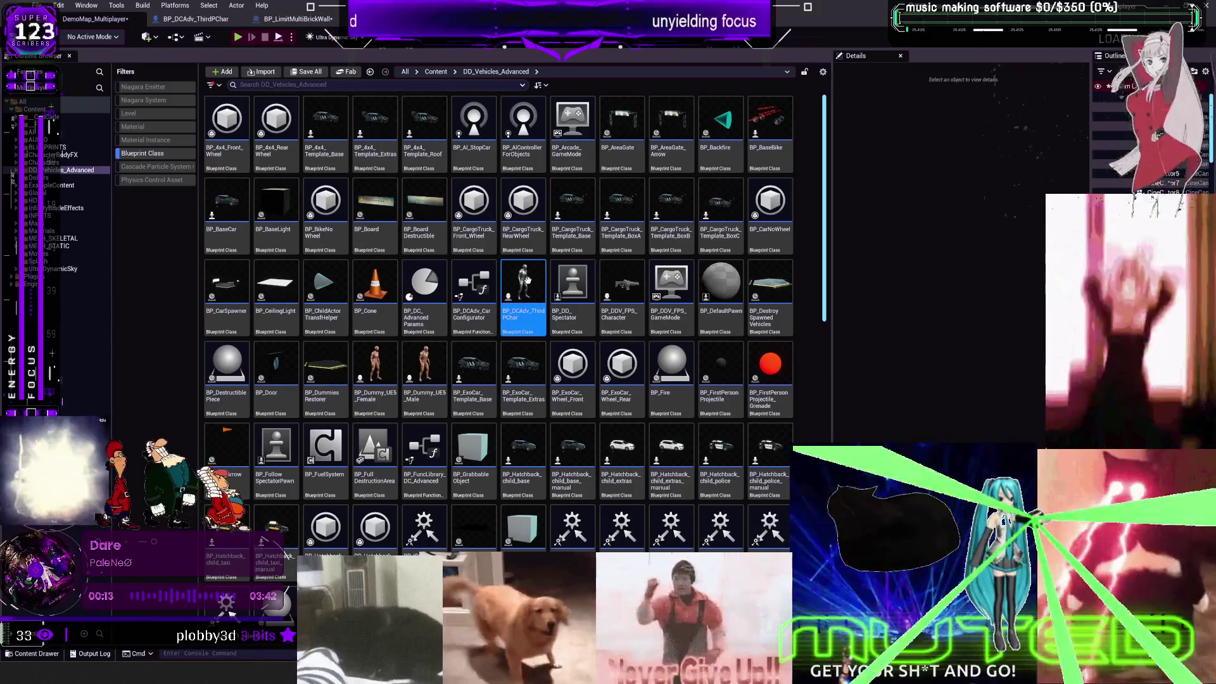
Step: Open the BP_DCAdv_ThirdPChar blueprint from the DD_Vehicles_Advanced folder
{"action": "double_click", "coordinate": [527, 281]}
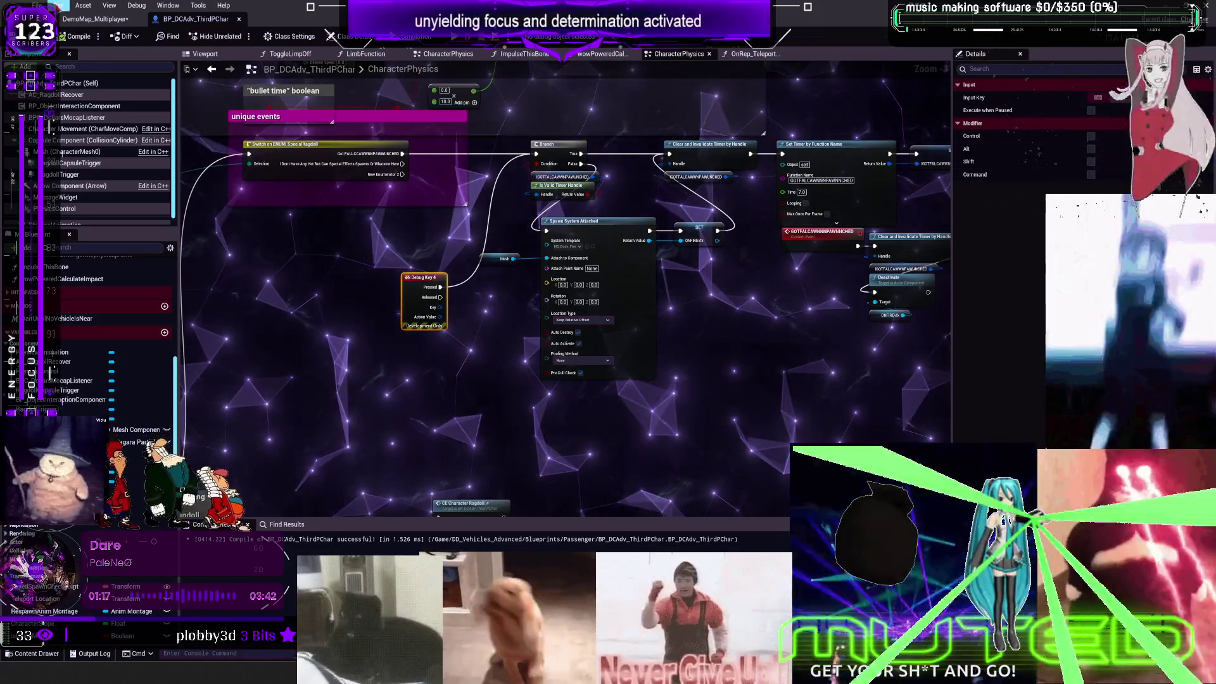
Step: Save all project changes and go back to the level editor's Content Browser
{"action": "left_click", "coordinate": [37, 5]}
{"action": "left_click", "coordinate": [70, 74]}
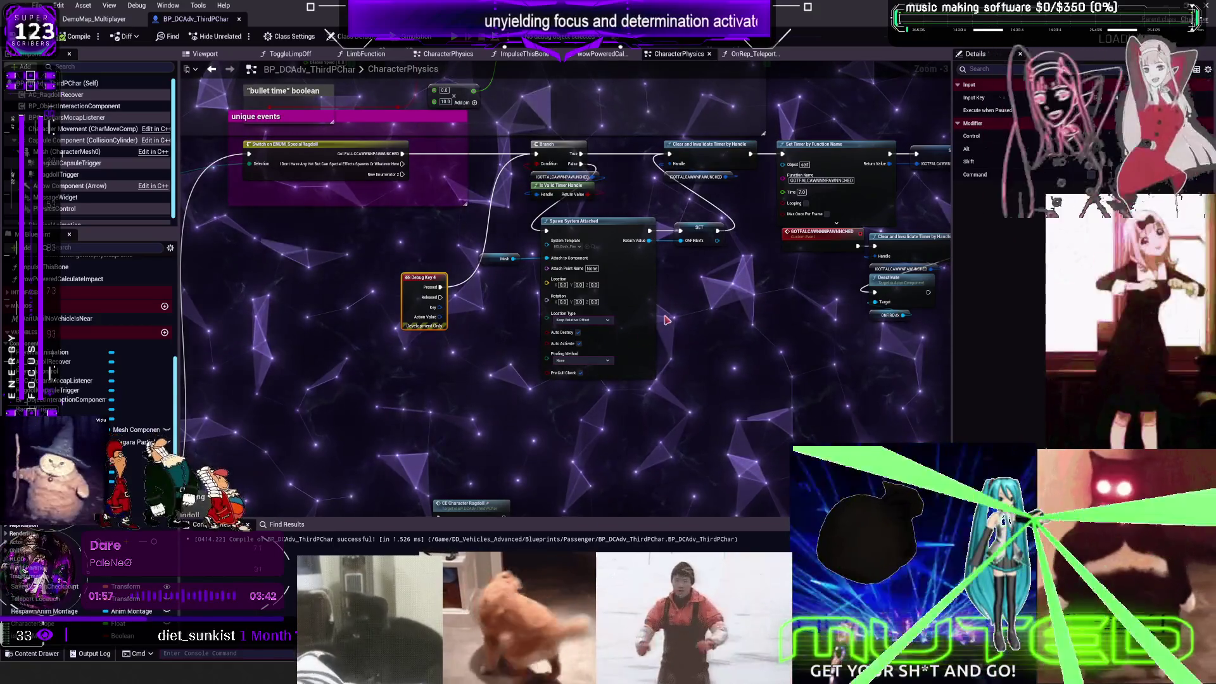
{"action": "left_click_drag", "start_coordinate": [667, 320], "coordinate": [696, 302]}
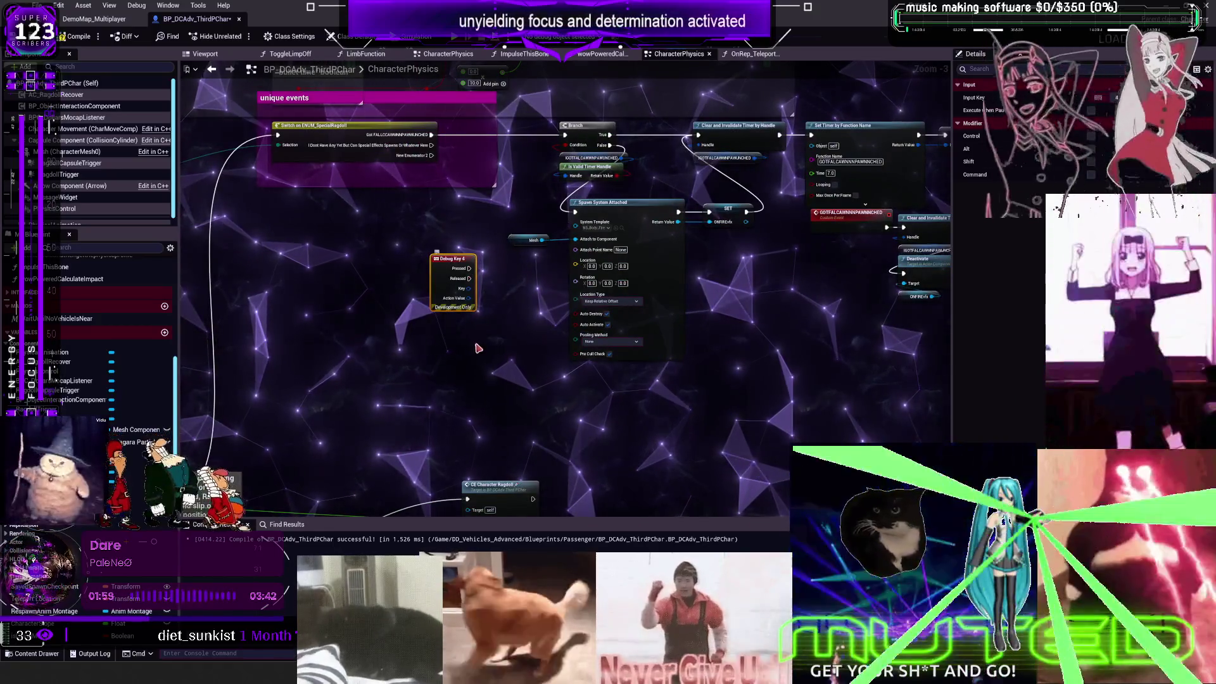
{"action": "scroll", "coordinate": [479, 348], "scroll_direction": "down", "scroll_amount": 6}
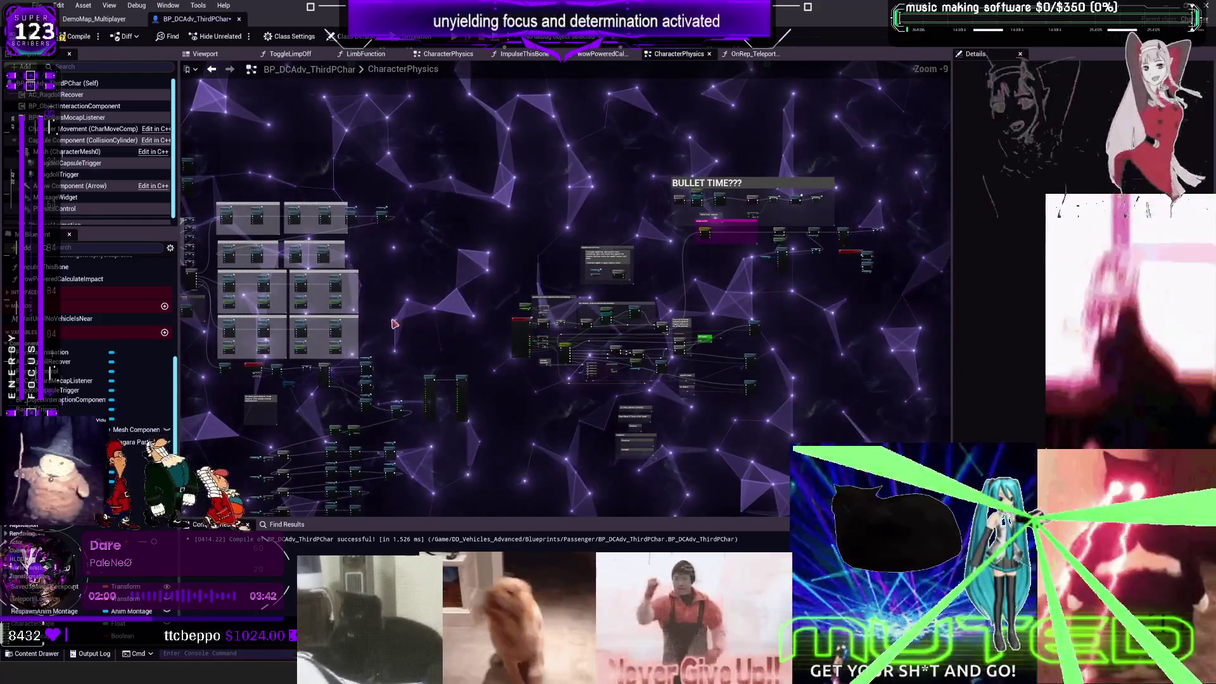
{"action": "scroll", "coordinate": [394, 324], "scroll_direction": "up", "scroll_amount": 3}
{"action": "key", "text": "ctrl+b"}
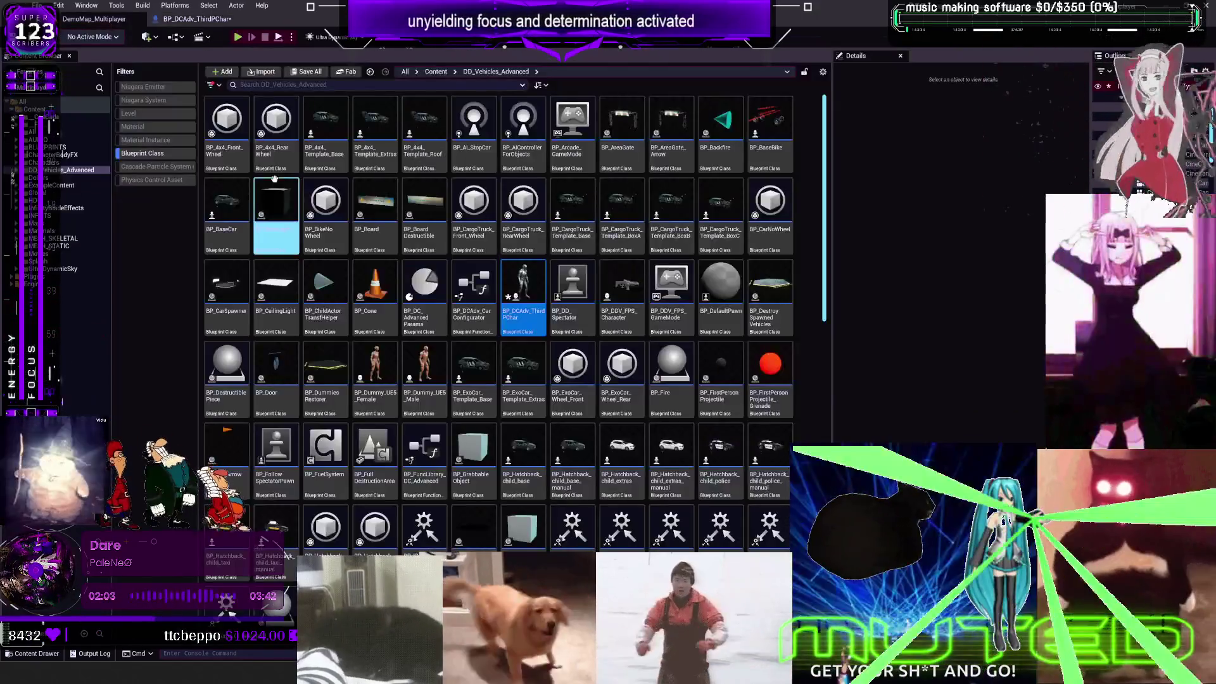
Step: Clear the Blueprint Class filter and open BP_ThirdPersonMikuRacer from MESH_SKELETAL > MikuRacer
{"action": "left_click", "coordinate": [146, 154]}
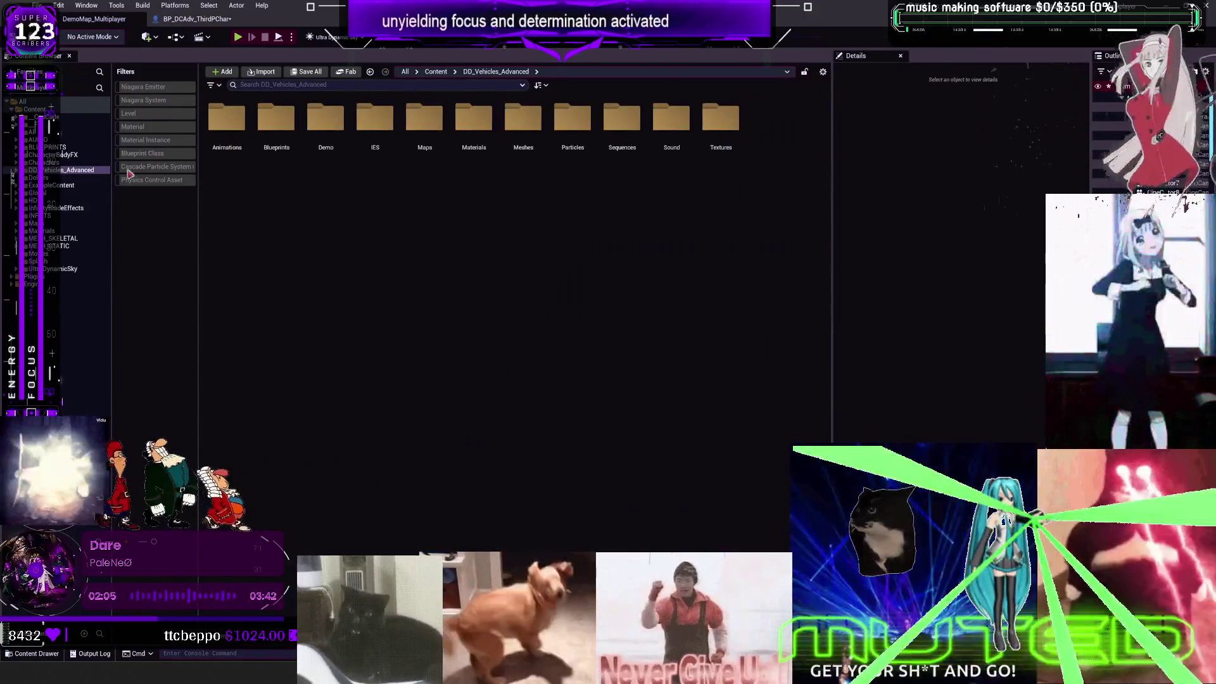
{"action": "left_click", "coordinate": [66, 239]}
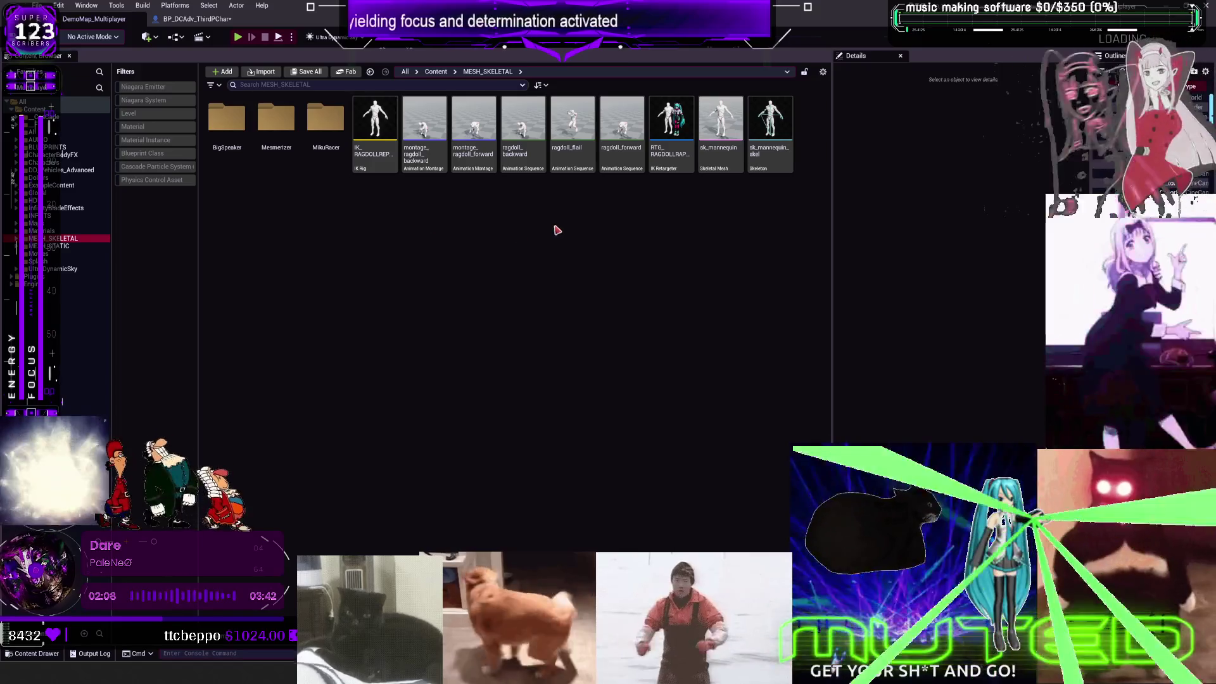
{"action": "double_click", "coordinate": [325, 117]}
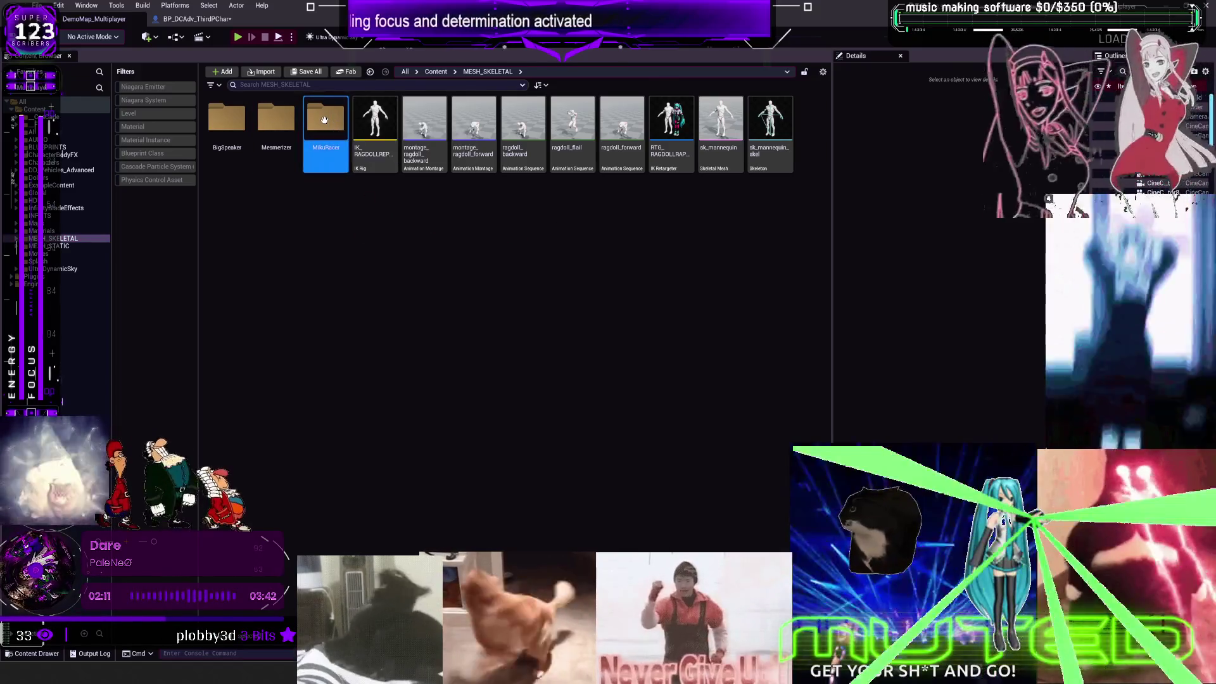
{"action": "double_click", "coordinate": [572, 127]}
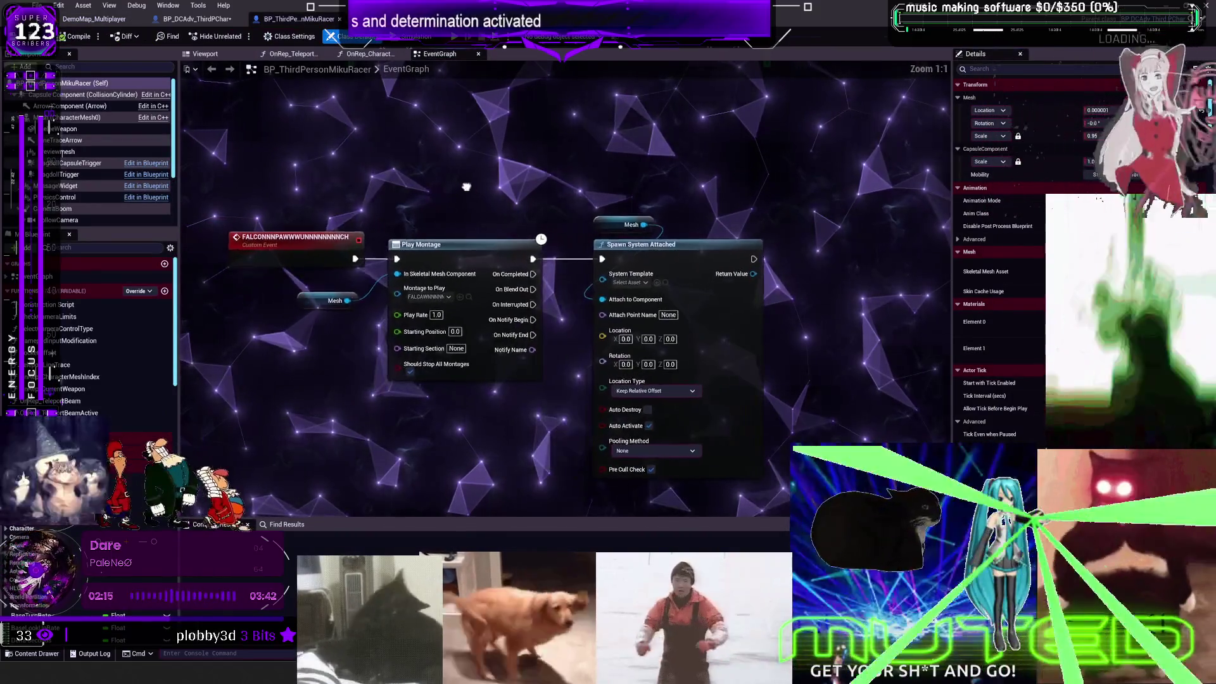
Step: Delete the Spawn System Attached node and its Mesh input from the event graph
{"action": "left_click", "coordinate": [302, 237]}
{"action": "left_click_drag", "start_coordinate": [779, 478], "coordinate": [589, 209]}
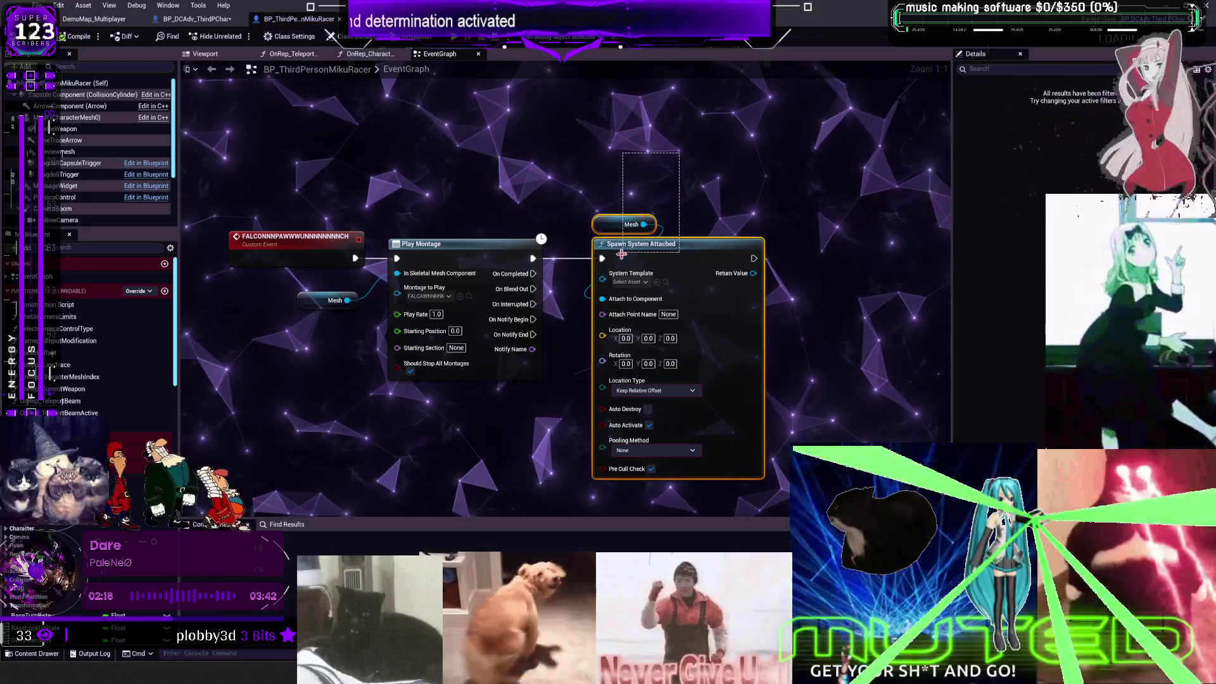
{"action": "key", "text": "Delete"}
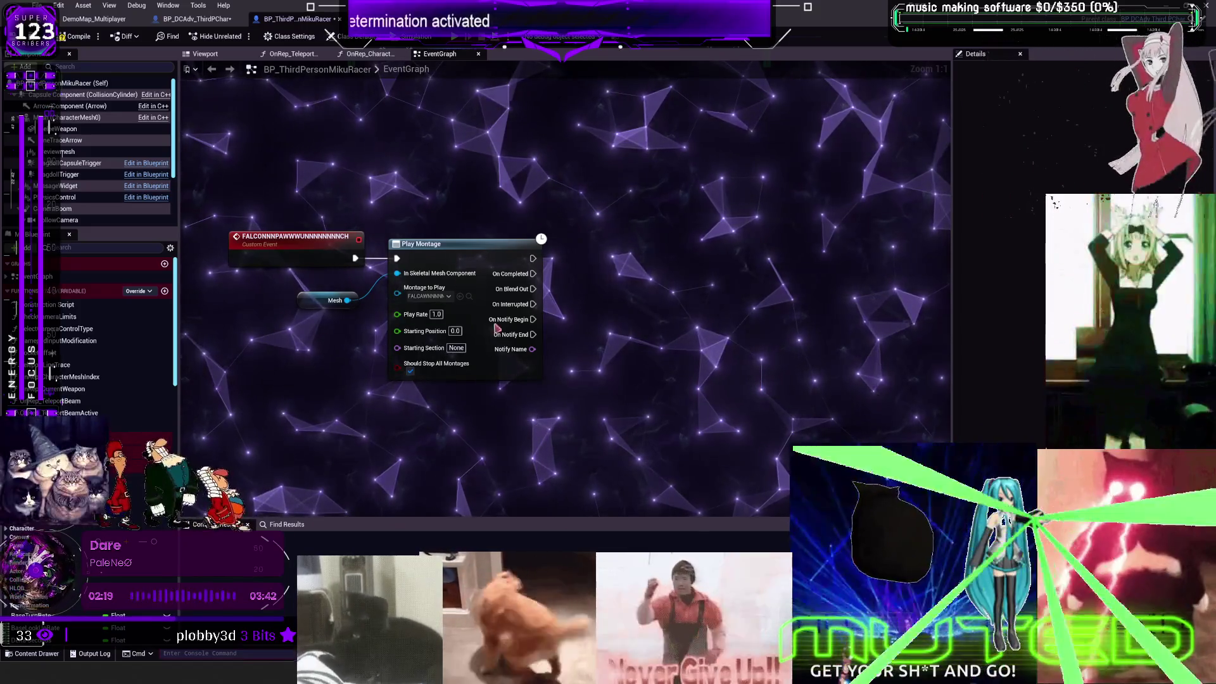
{"action": "left_click_drag", "start_coordinate": [116, 230], "coordinate": [116, 357]}
Step: Show the character in the Viewport and select its Mesh component
{"action": "left_click", "coordinate": [206, 54]}
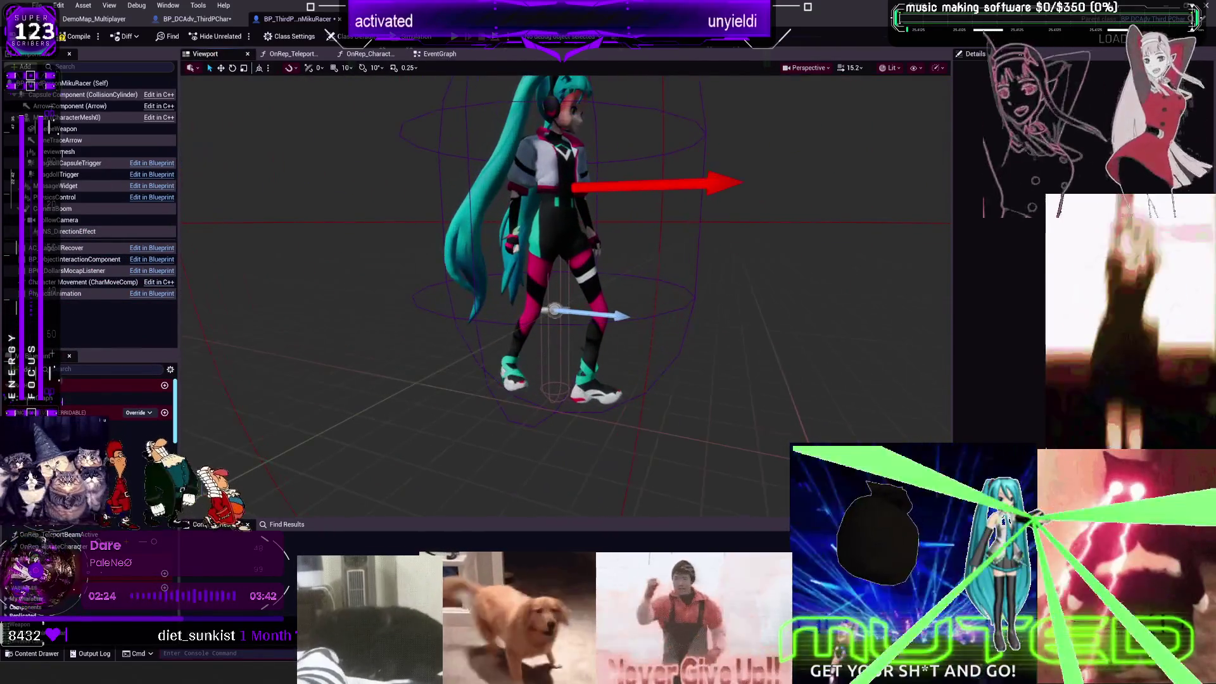
{"action": "left_click", "coordinate": [69, 118]}
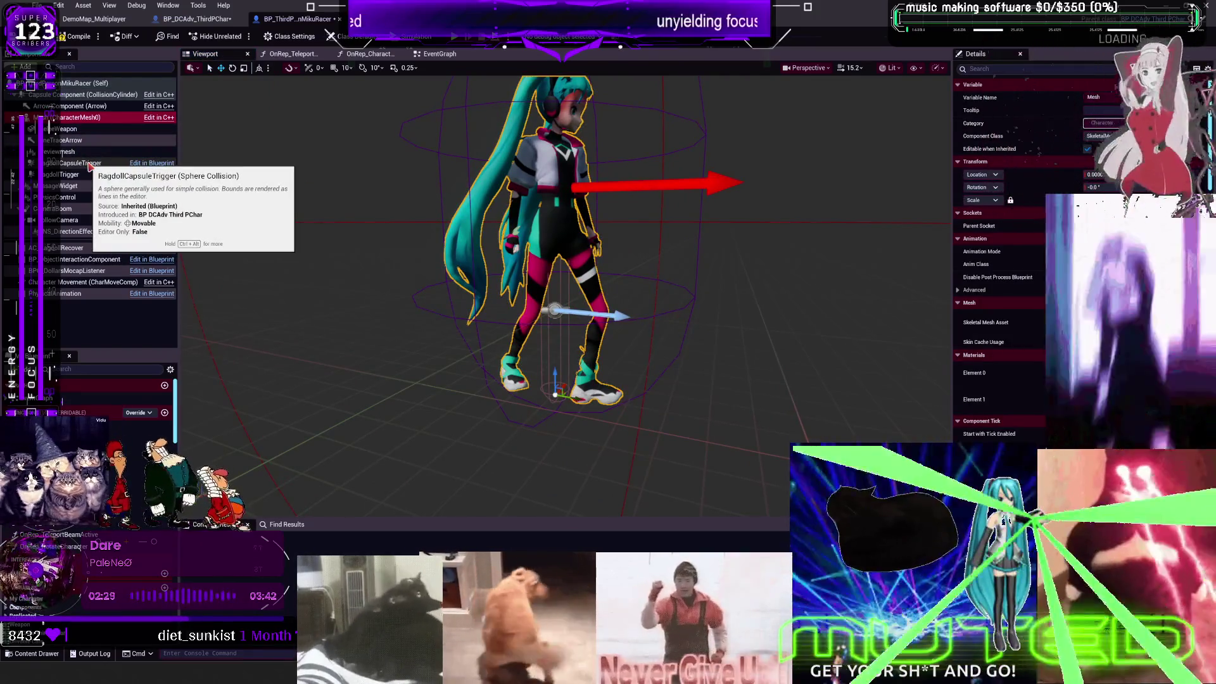
{"action": "left_click", "coordinate": [75, 130]}
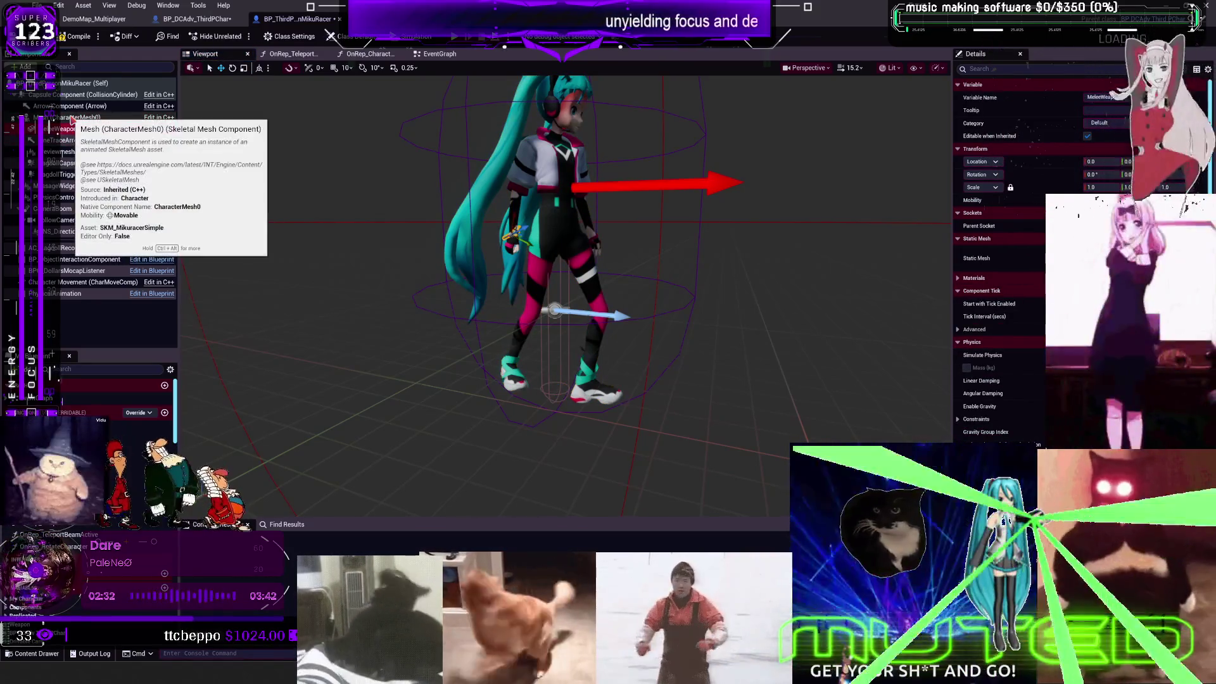
{"action": "left_click", "coordinate": [72, 118]}
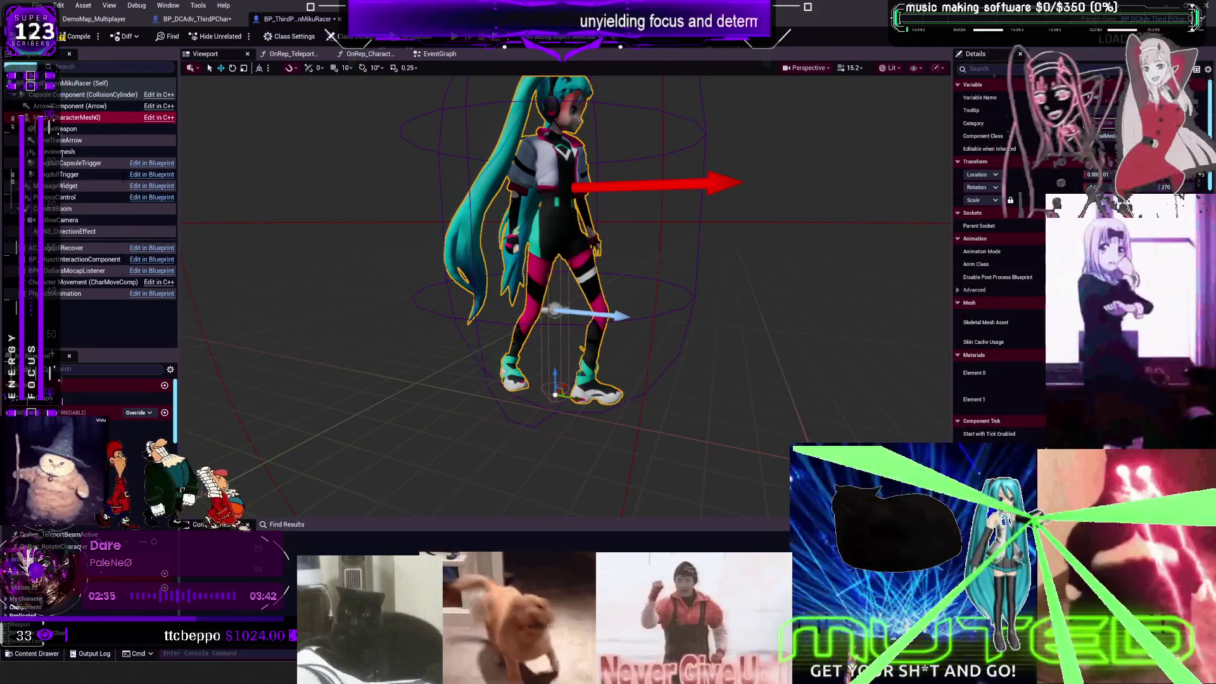
Step: Add a Sphere Collision named RightHandCollision under the Mesh, then delete it
{"action": "left_click", "coordinate": [24, 66]}
{"action": "type", "text": "sphere"}
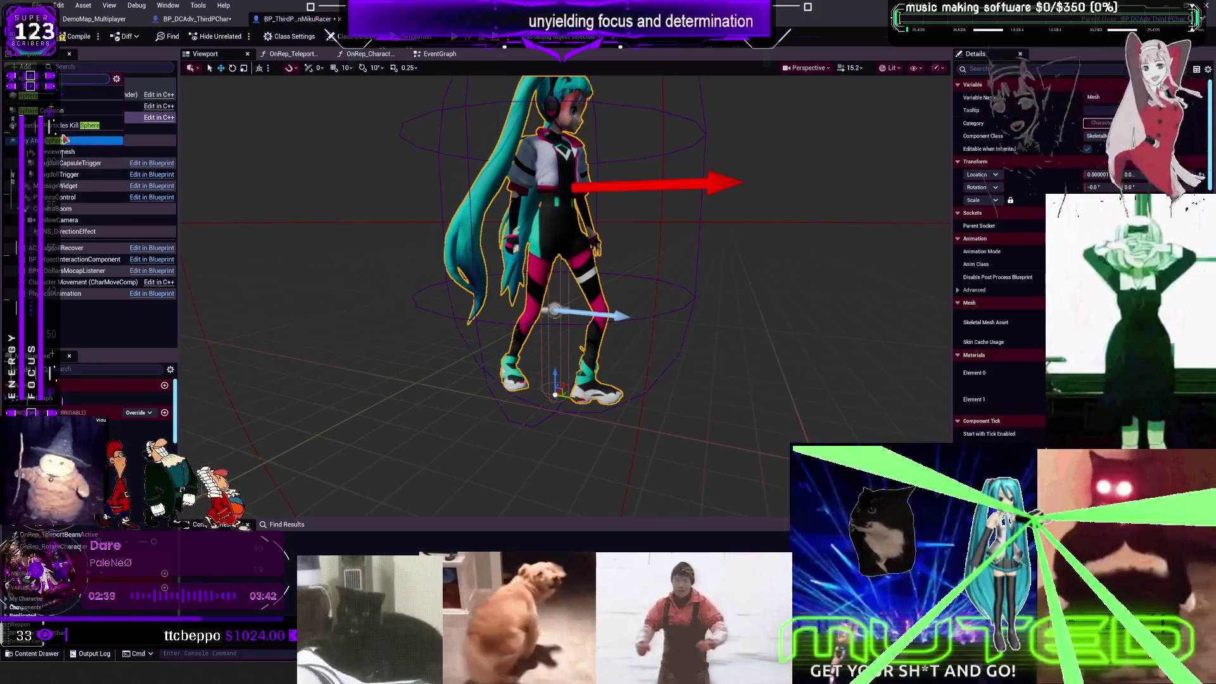
{"action": "left_click", "coordinate": [54, 110]}
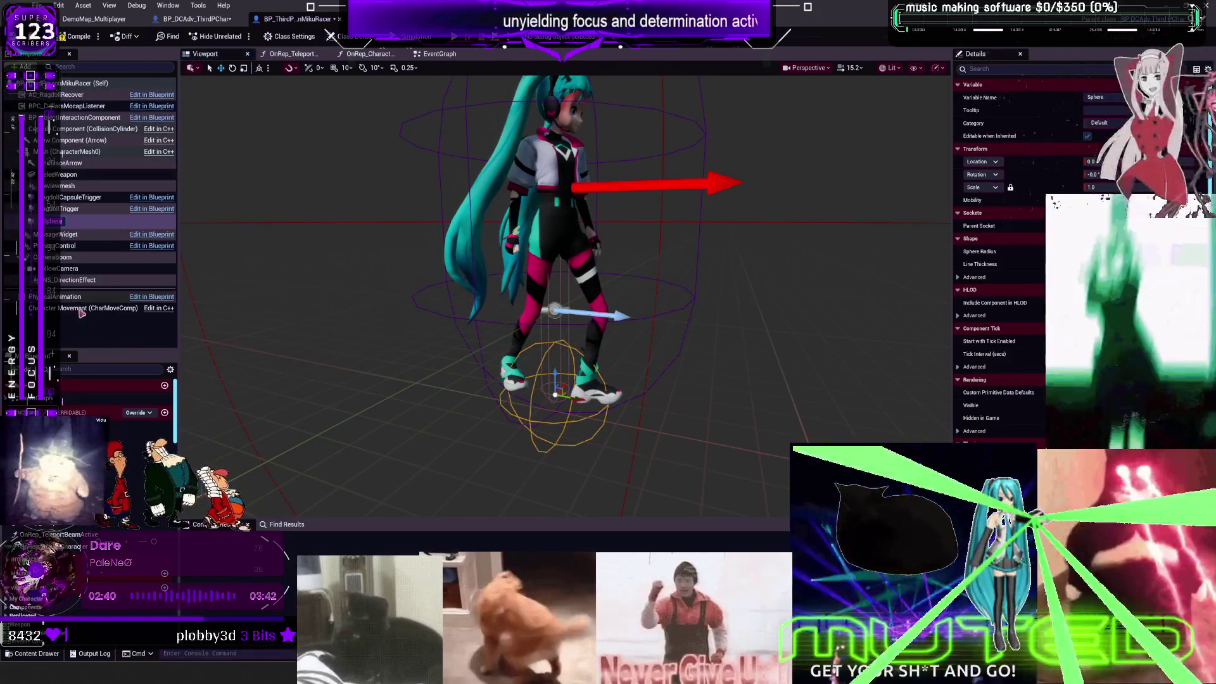
{"action": "type", "text": "RightHandColl"}
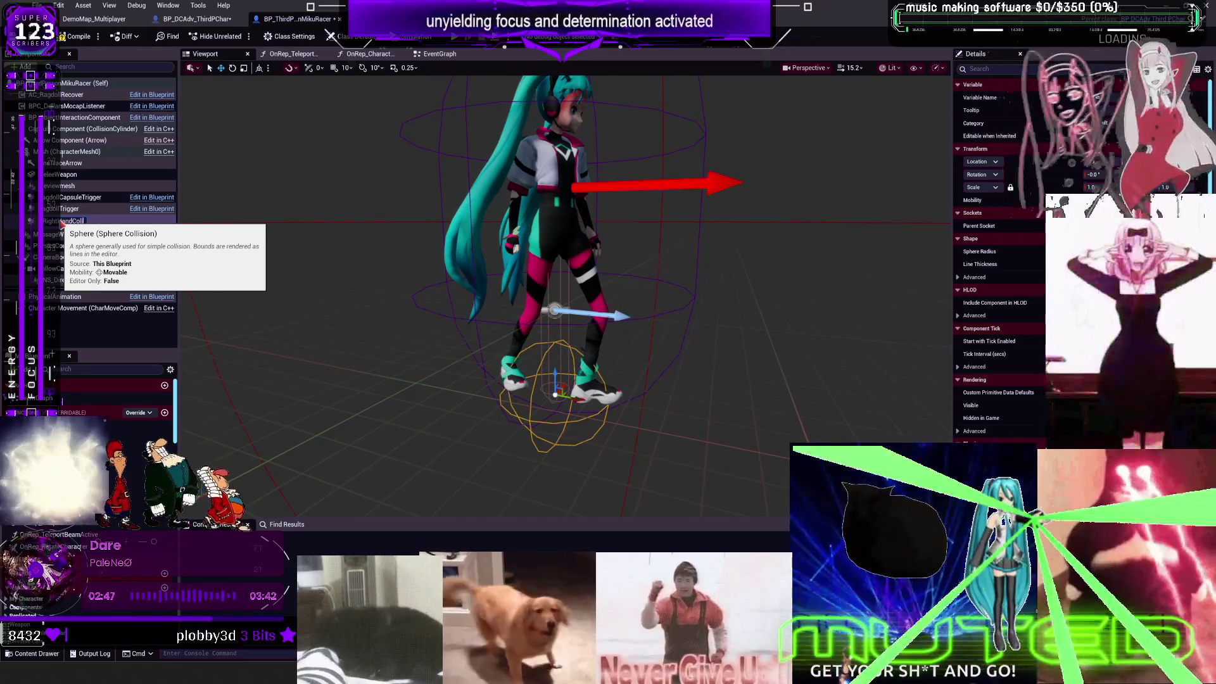
{"action": "type", "text": "ision"}
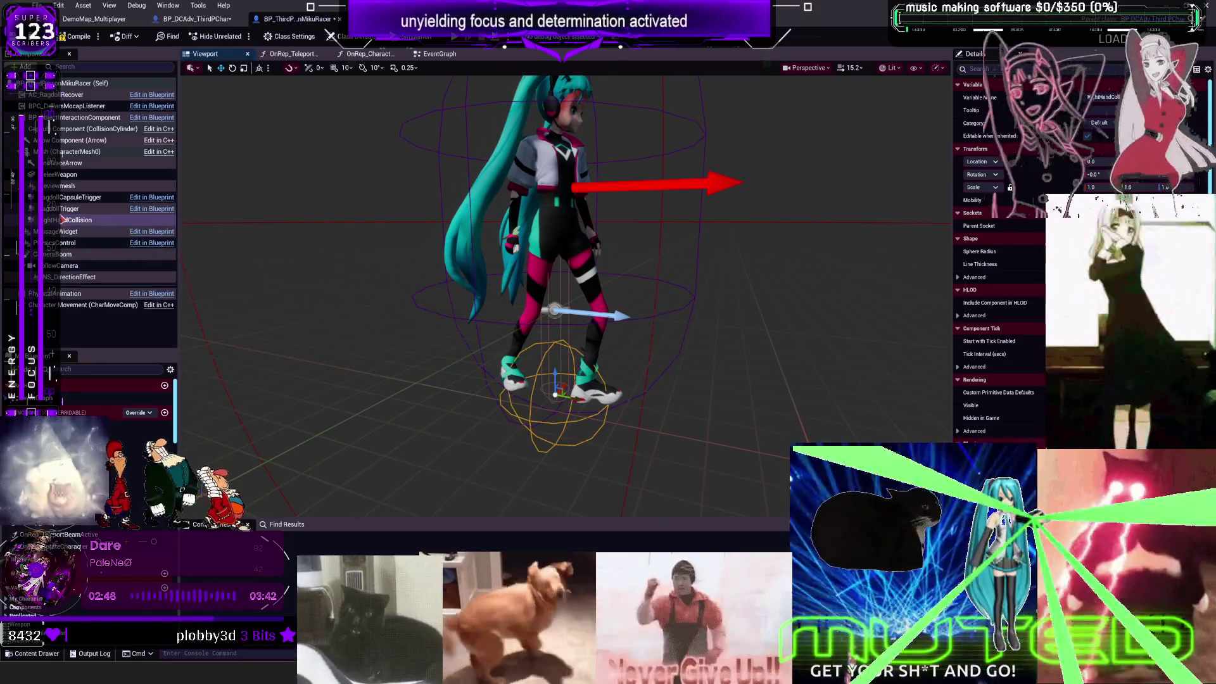
{"action": "key", "text": "Return"}
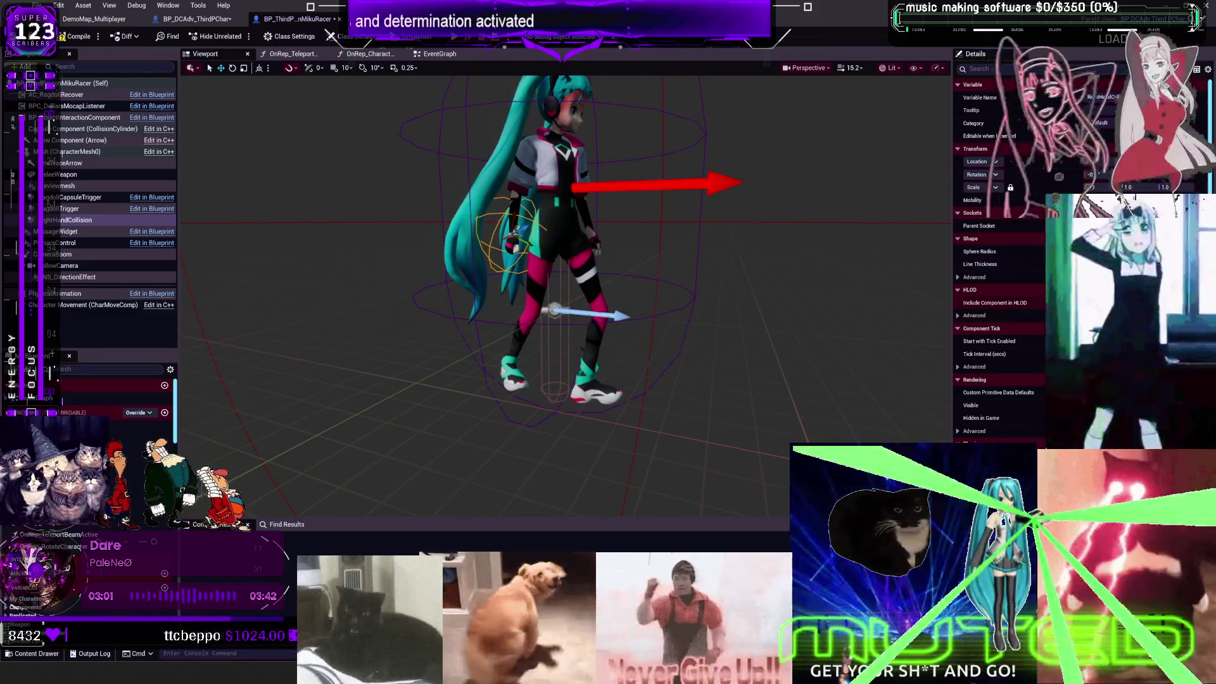
{"action": "mouse_move", "coordinate": [878, 288]}
{"action": "left_mouse_down"}
{"action": "mouse_move", "coordinate": [823, 298]}
{"action": "mouse_move", "coordinate": [843, 291]}
{"action": "left_mouse_up"}
{"action": "key", "text": "Delete"}
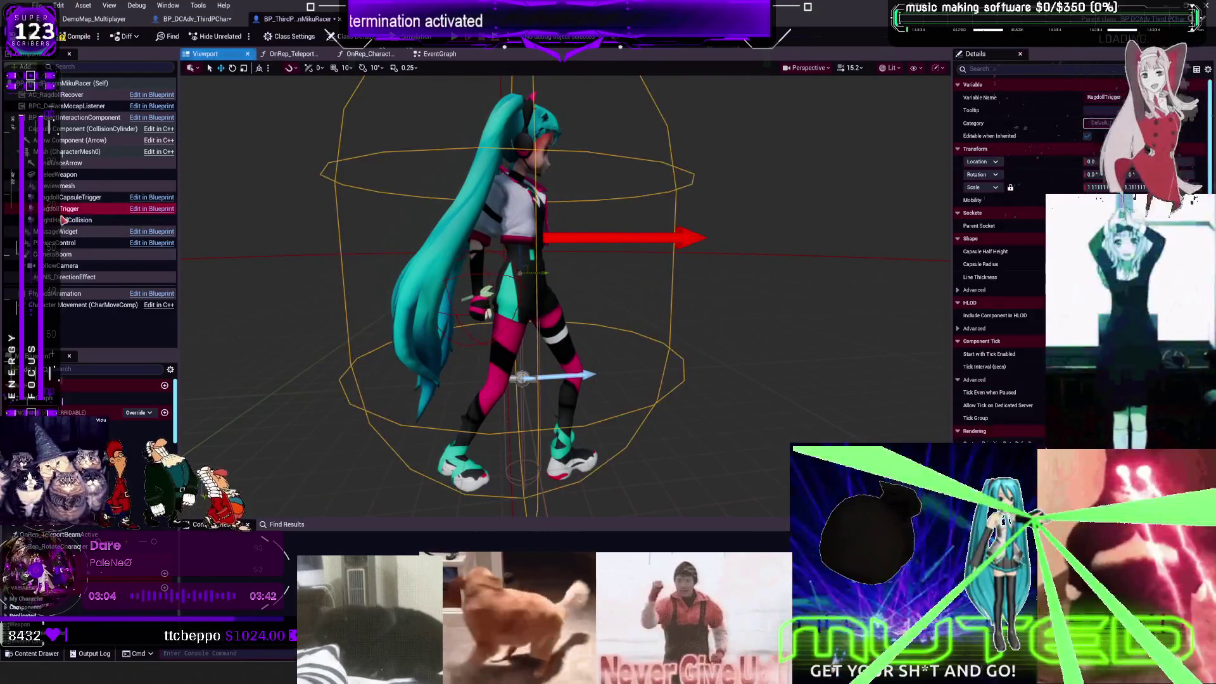
Step: Bring the Line Trace Arrow into the EventGraph and pull a wire from it
{"action": "left_click", "coordinate": [441, 55]}
{"action": "mouse_move", "coordinate": [156, 153]}
{"action": "left_mouse_down"}
{"action": "mouse_move", "coordinate": [501, 181]}
{"action": "mouse_move", "coordinate": [673, 178]}
{"action": "left_mouse_up"}
{"action": "type", "text": "s"}
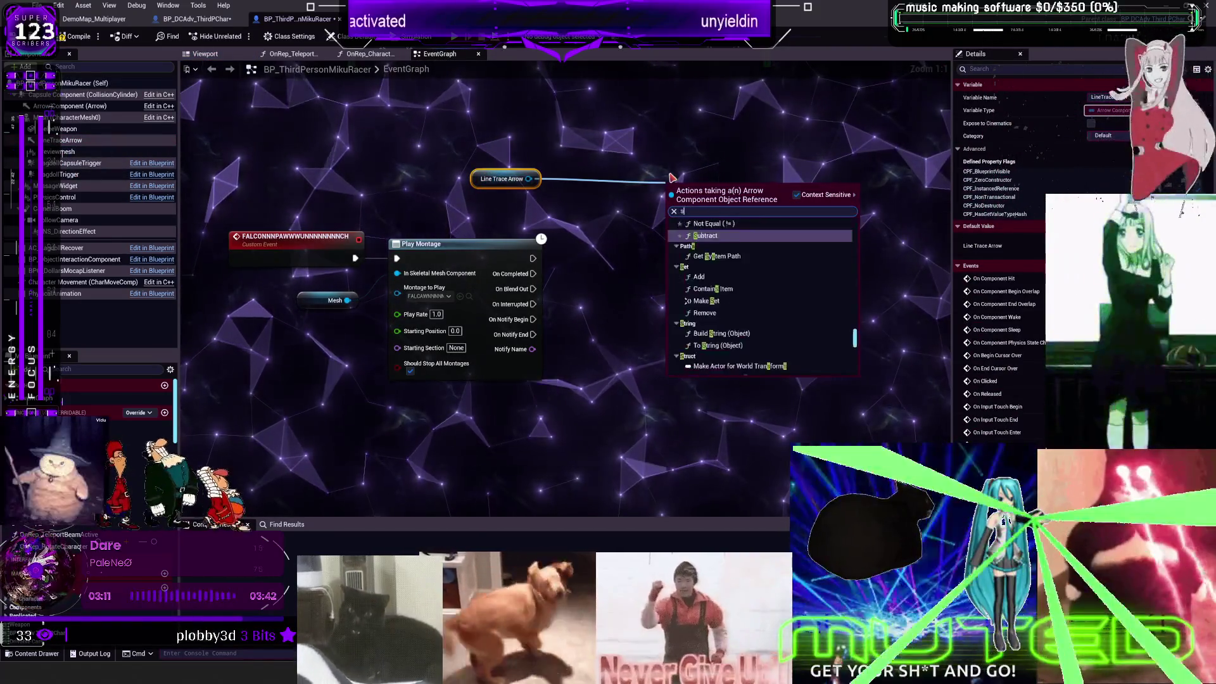
{"action": "type", "text": "phere"}
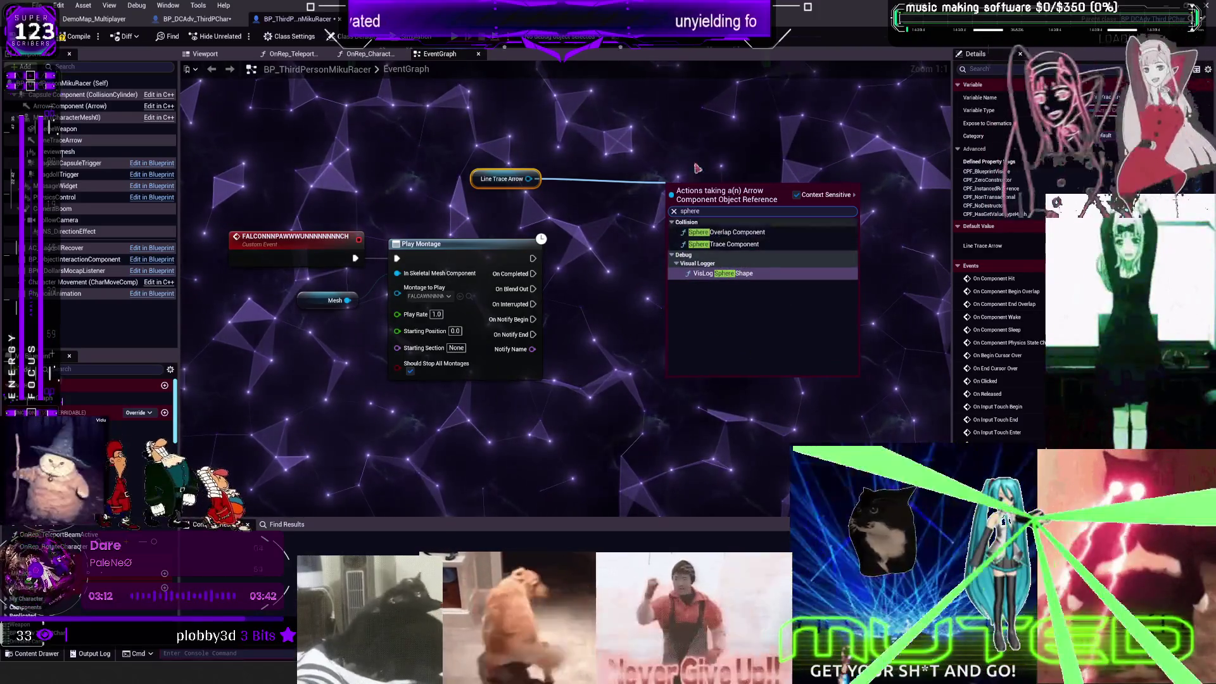
{"action": "key", "text": "Escape"}
Step: Add a Multi Sphere Trace By Profile node, replacing a mistaken By Channel trace
{"action": "right_click", "coordinate": [596, 189]}
{"action": "type", "text": "sphere t"}
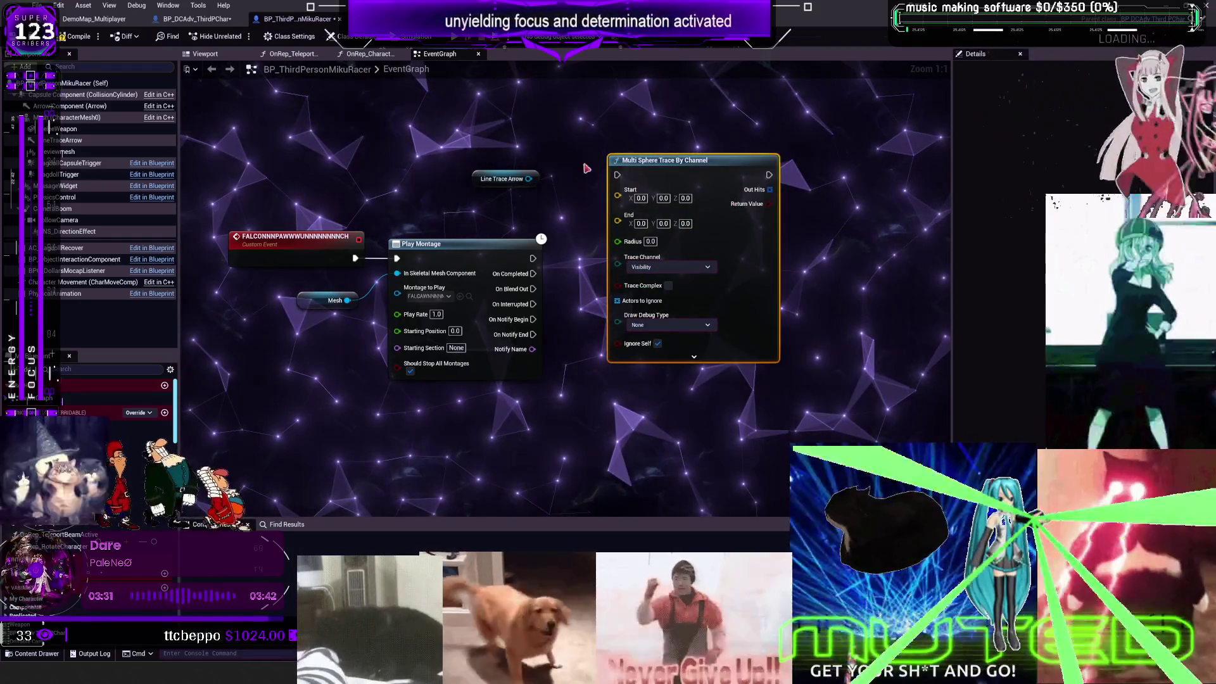
{"action": "key", "text": "Delete"}
{"action": "right_click", "coordinate": [641, 189]}
{"action": "type", "text": "sph"}
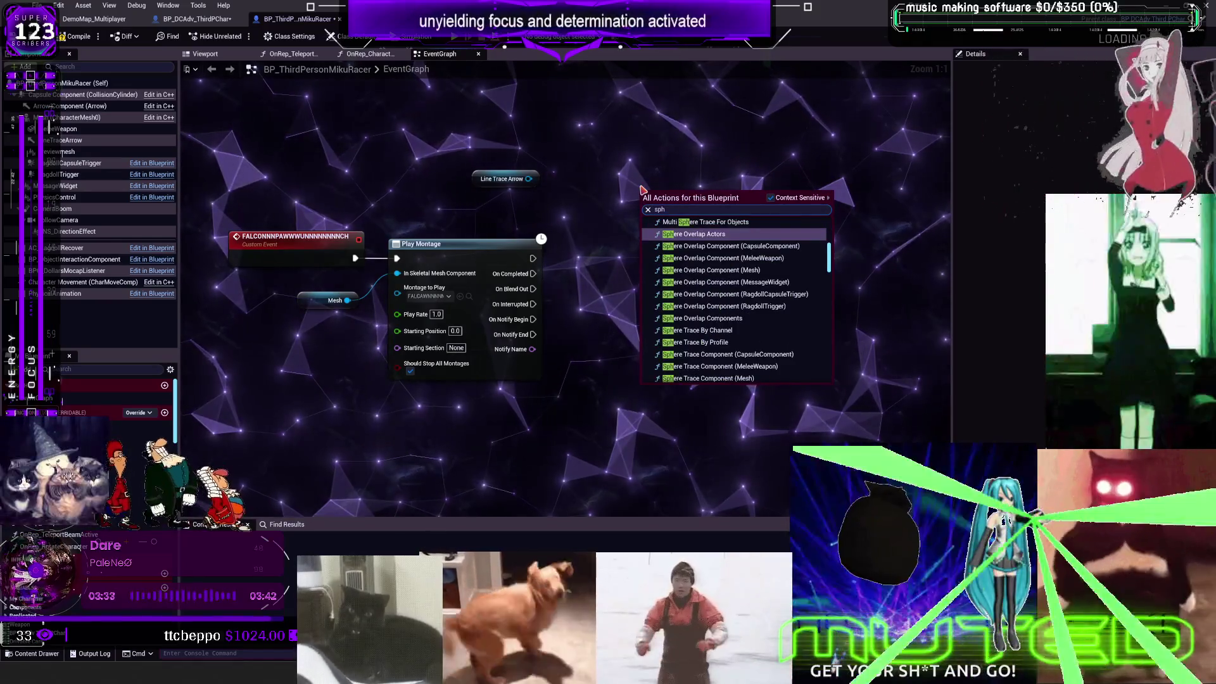
{"action": "type", "text": "ere trace"}
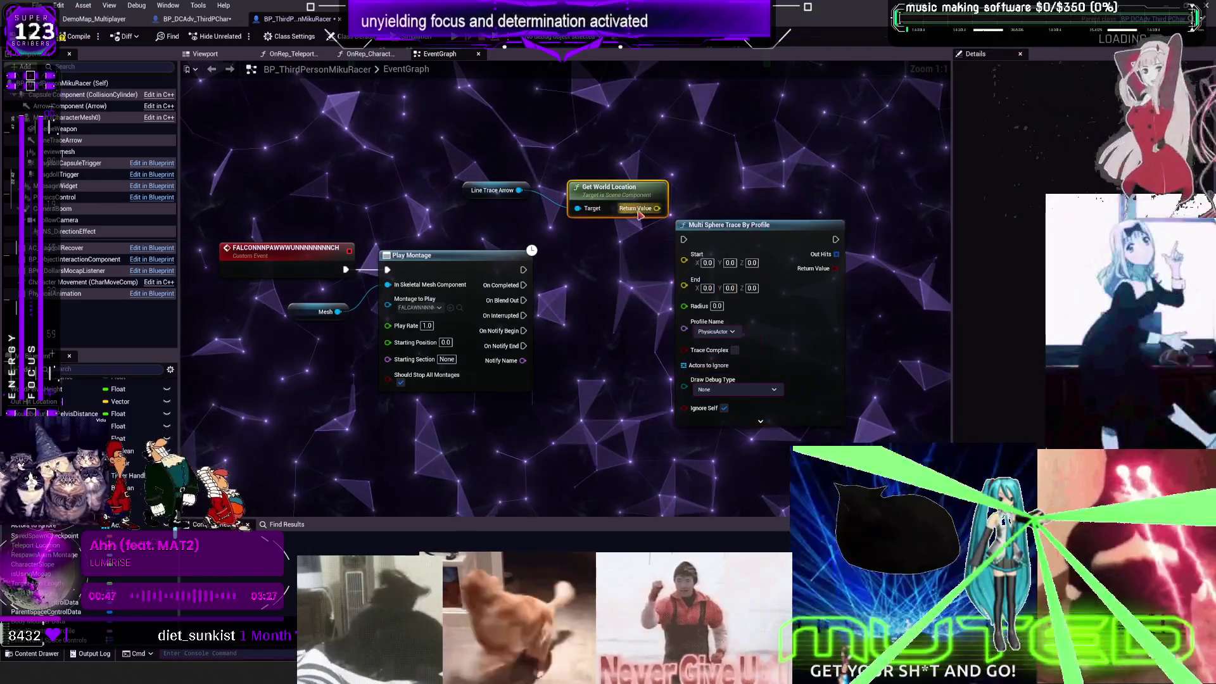
Step: Get the Line Trace Arrow's forward vector and feed it into a Multiply node
{"action": "left_click_drag", "start_coordinate": [729, 225], "coordinate": [841, 202]}
{"action": "left_click_drag", "start_coordinate": [547, 207], "coordinate": [532, 261]}
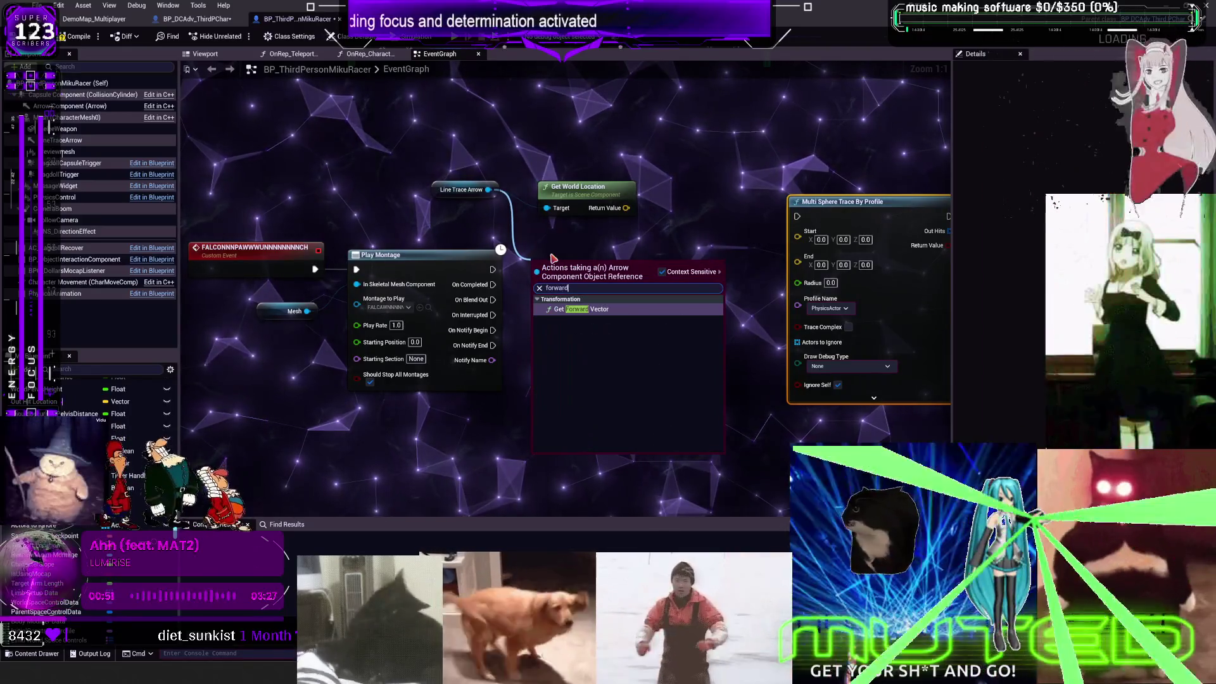
{"action": "key", "text": "Escape"}
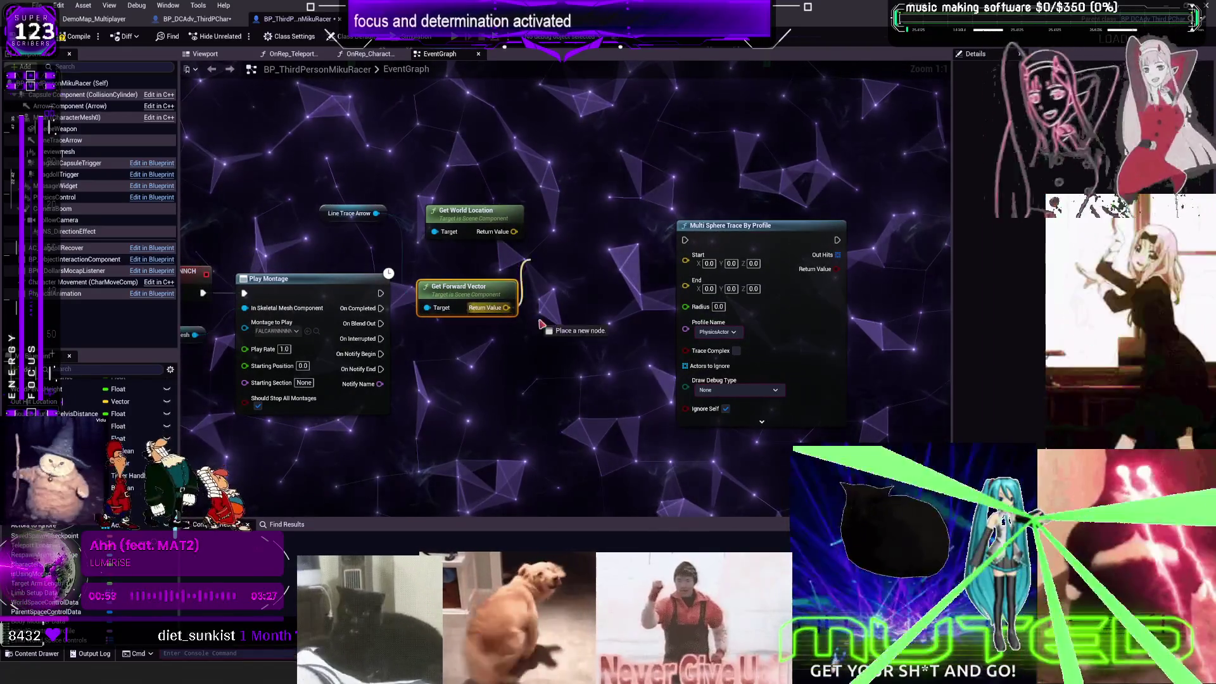
{"action": "left_click_drag", "start_coordinate": [506, 307], "coordinate": [546, 331]}
{"action": "type", "text": "mu"}
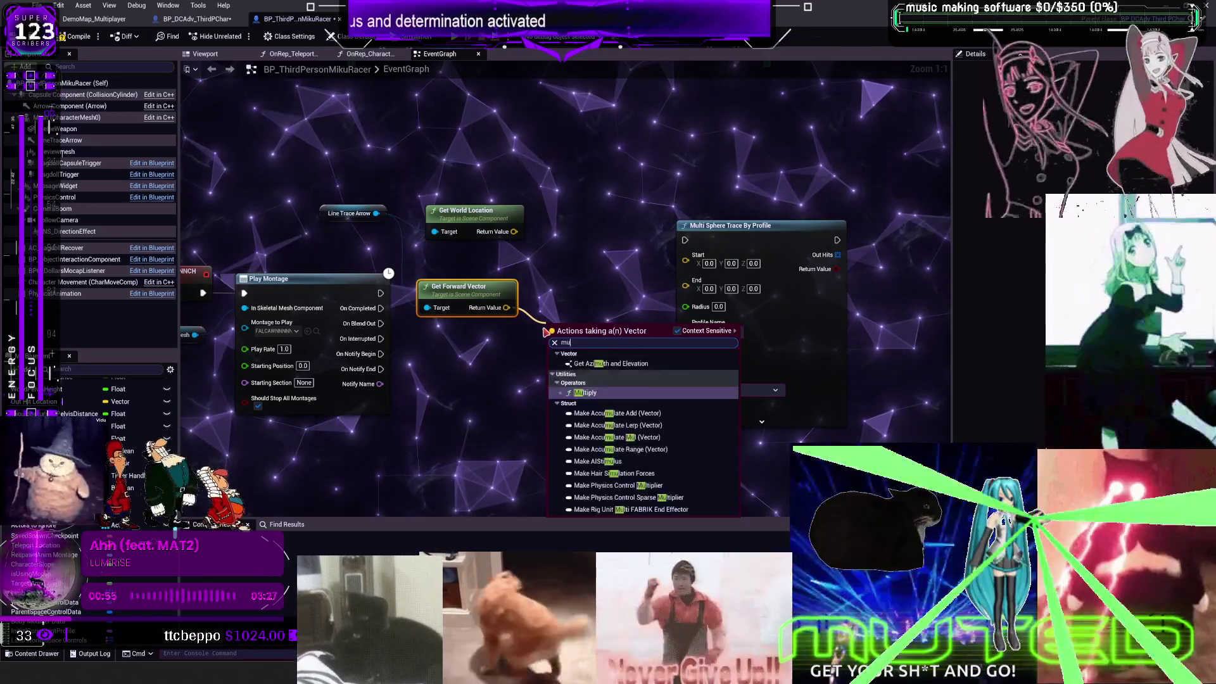
{"action": "type", "text": "lt"}
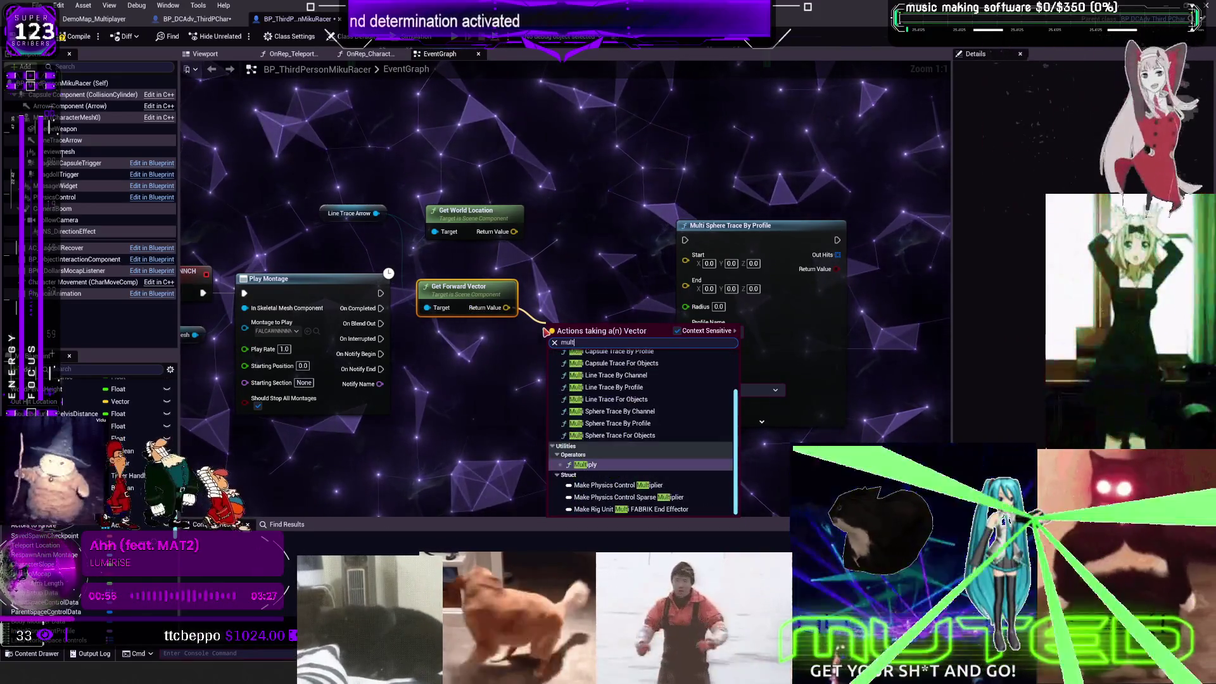
{"action": "key", "text": "Return"}
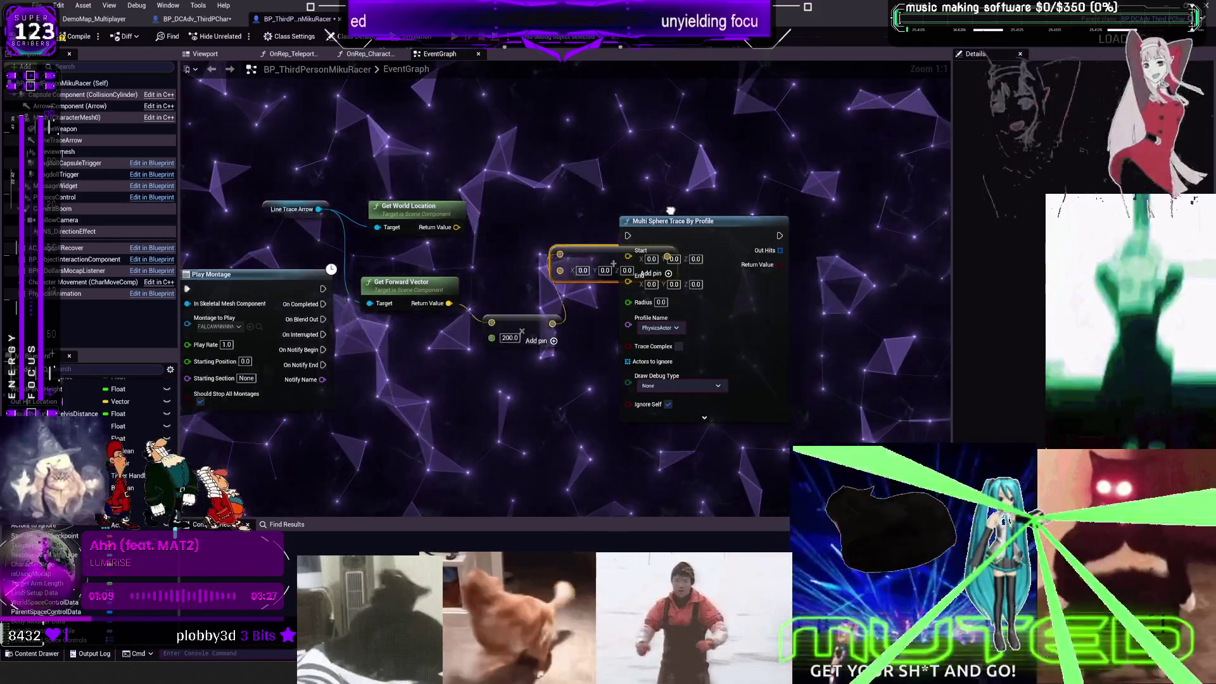
Step: Wire the arrow's world location into the trace Start and set Radius to 30
{"action": "left_click_drag", "start_coordinate": [665, 223], "coordinate": [739, 228]}
{"action": "mouse_move", "coordinate": [406, 245]}
{"action": "left_mouse_down"}
{"action": "mouse_move", "coordinate": [545, 279]}
{"action": "mouse_move", "coordinate": [695, 270]}
{"action": "left_mouse_up"}
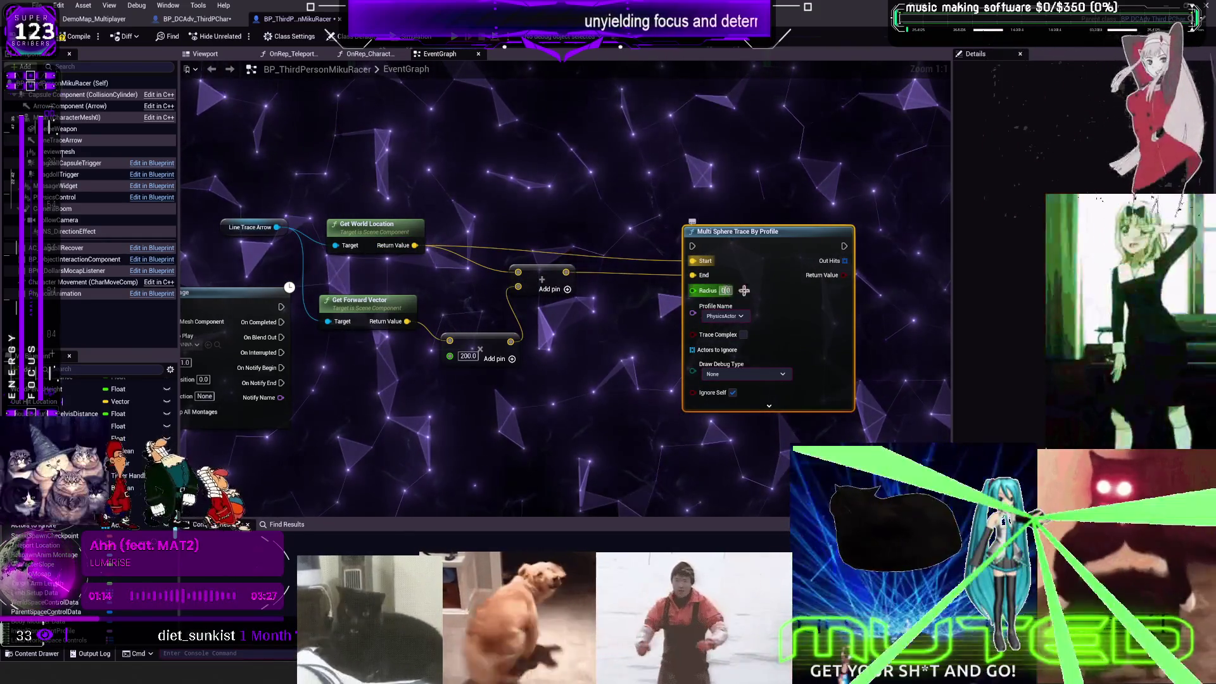
{"action": "type", "text": "30"}
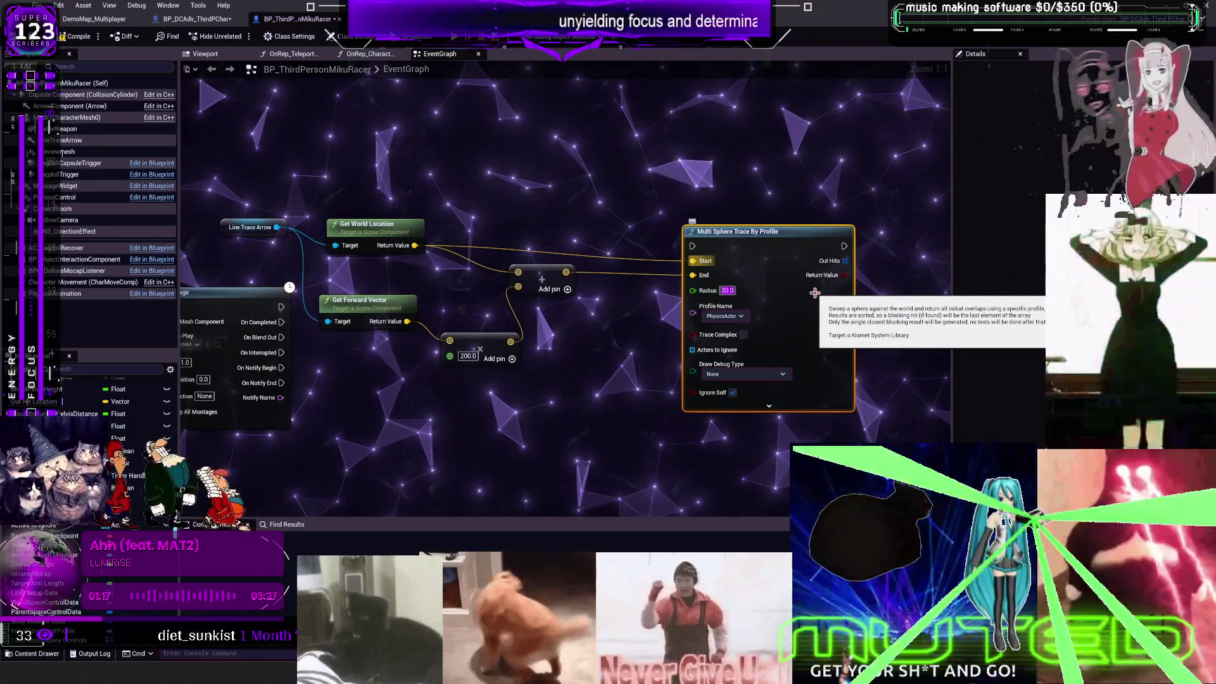
{"action": "left_click", "coordinate": [556, 401]}
Step: Fire the sphere trace from On Notify Begin and search 'for each' from Out Hits
{"action": "mouse_move", "coordinate": [242, 357]}
{"action": "left_mouse_down"}
{"action": "mouse_move", "coordinate": [423, 302]}
{"action": "mouse_move", "coordinate": [457, 336]}
{"action": "mouse_move", "coordinate": [391, 330]}
{"action": "mouse_move", "coordinate": [340, 277]}
{"action": "mouse_move", "coordinate": [481, 241]}
{"action": "mouse_move", "coordinate": [749, 210]}
{"action": "mouse_move", "coordinate": [421, 307]}
{"action": "mouse_move", "coordinate": [386, 403]}
{"action": "left_mouse_up"}
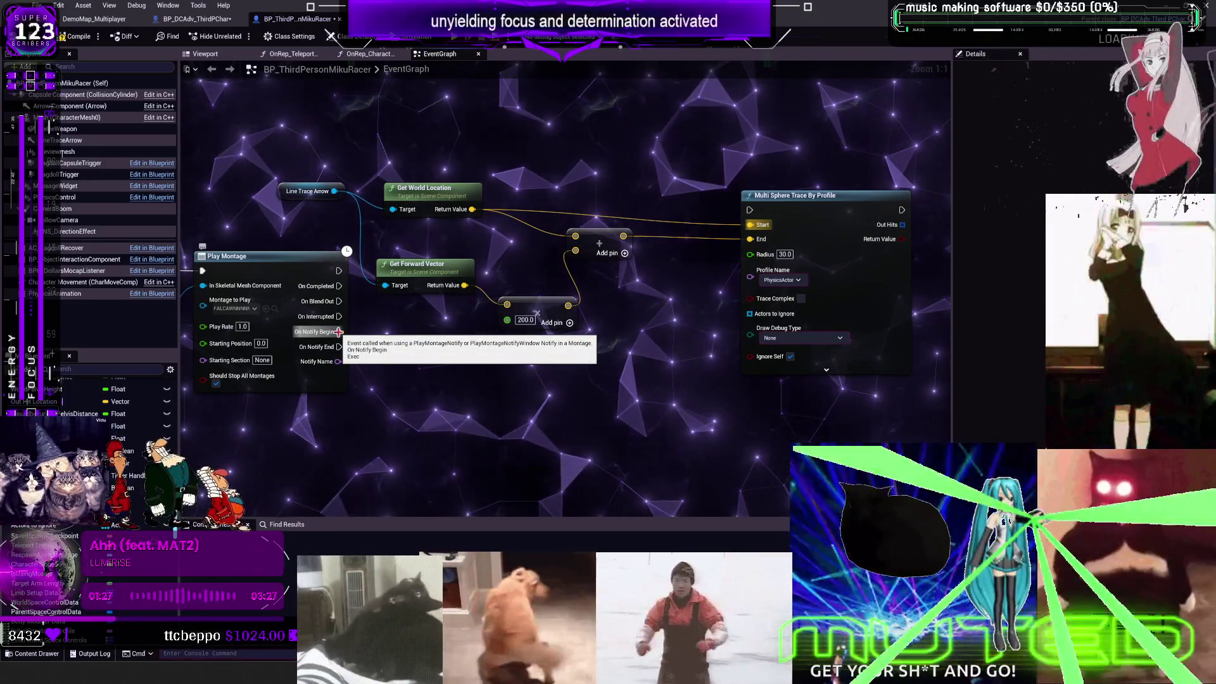
{"action": "left_click_drag", "start_coordinate": [339, 332], "coordinate": [739, 215]}
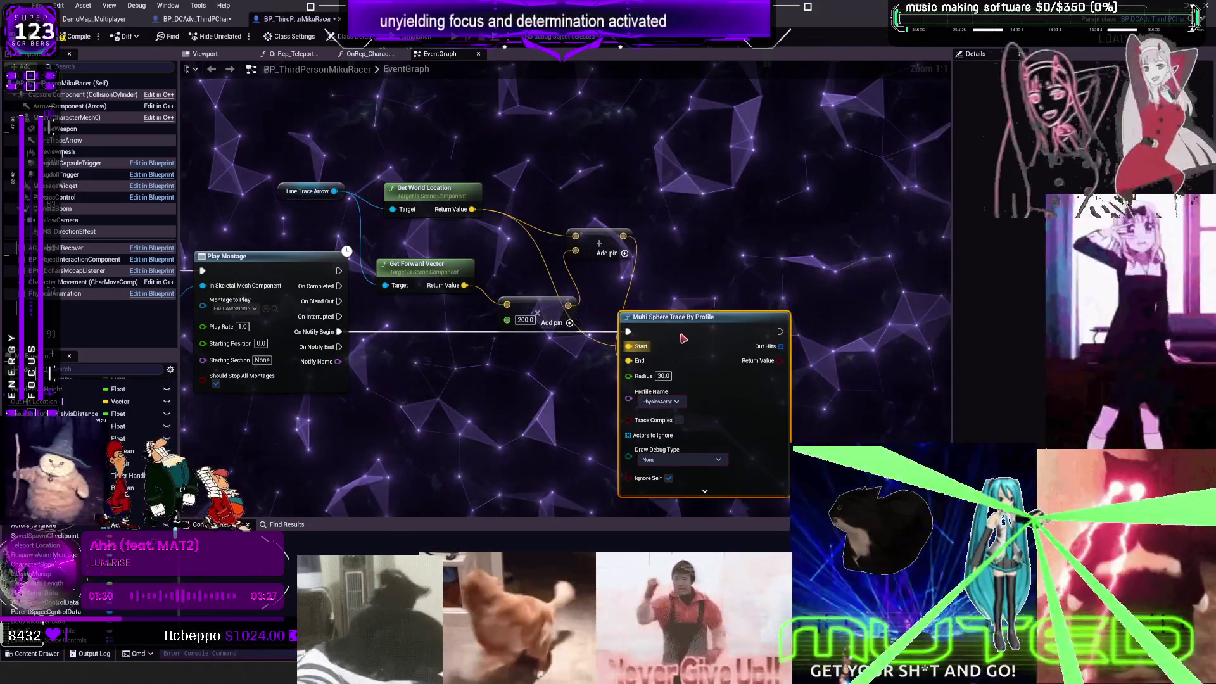
{"action": "left_click_drag", "start_coordinate": [728, 272], "coordinate": [531, 233]}
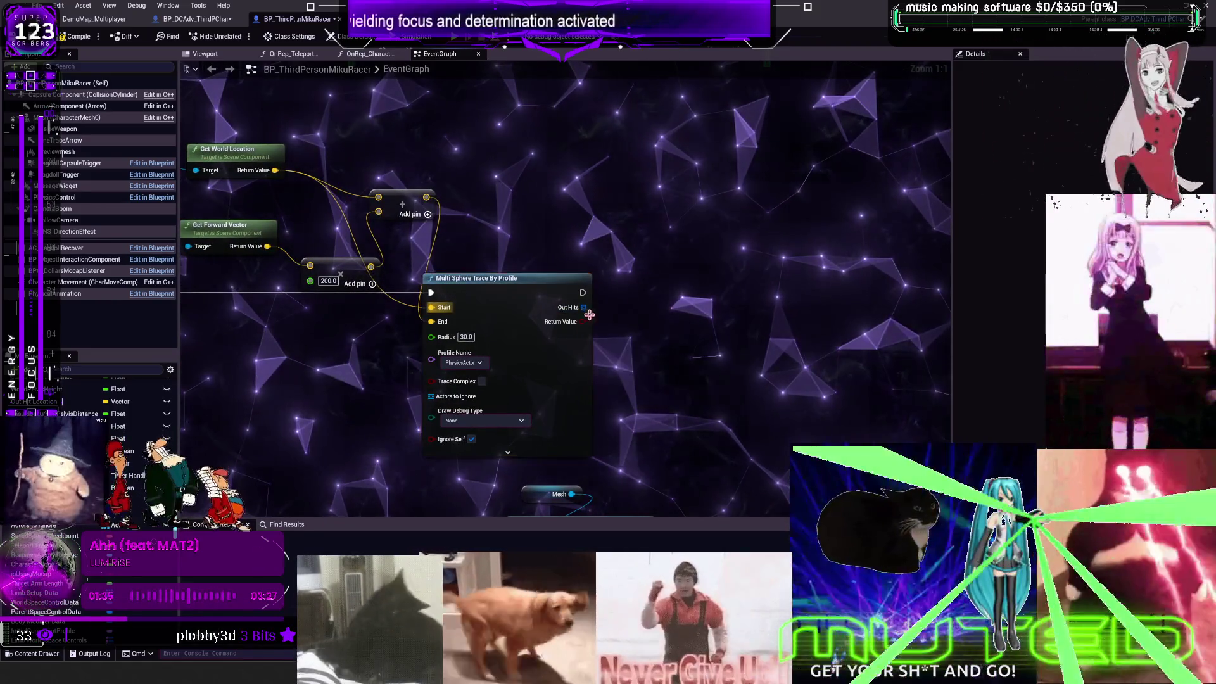
{"action": "left_click_drag", "start_coordinate": [584, 308], "coordinate": [633, 321]}
{"action": "type", "text": "for"}
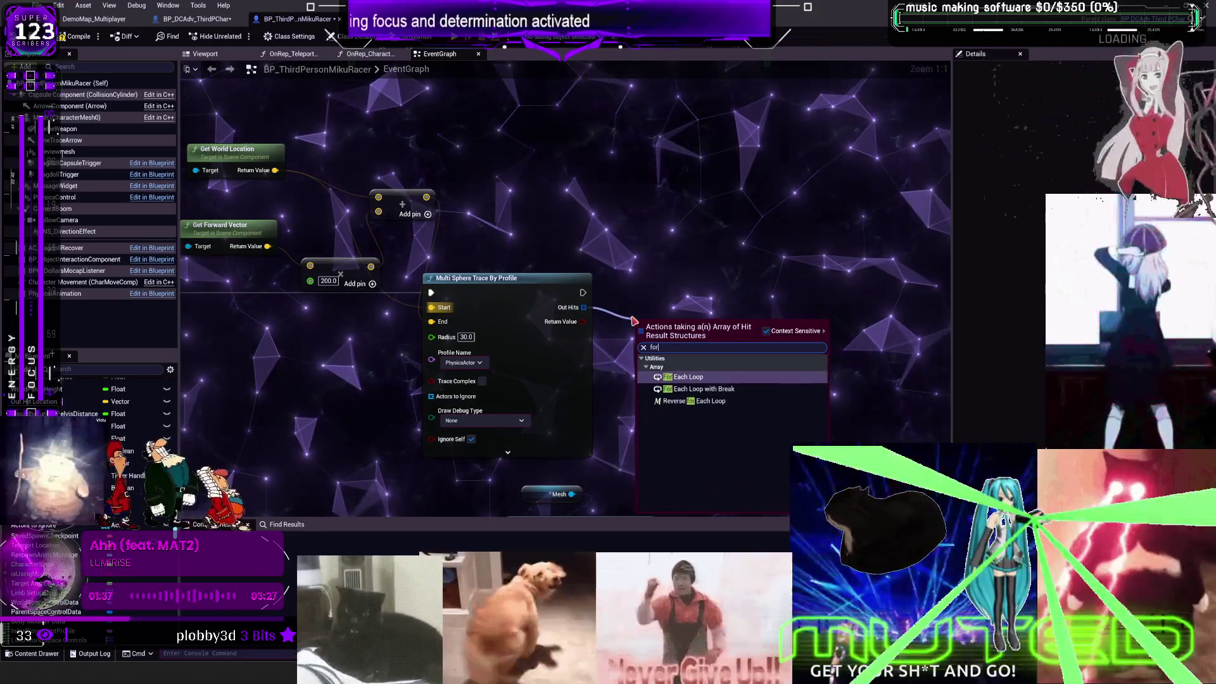
{"action": "type", "text": " each"}
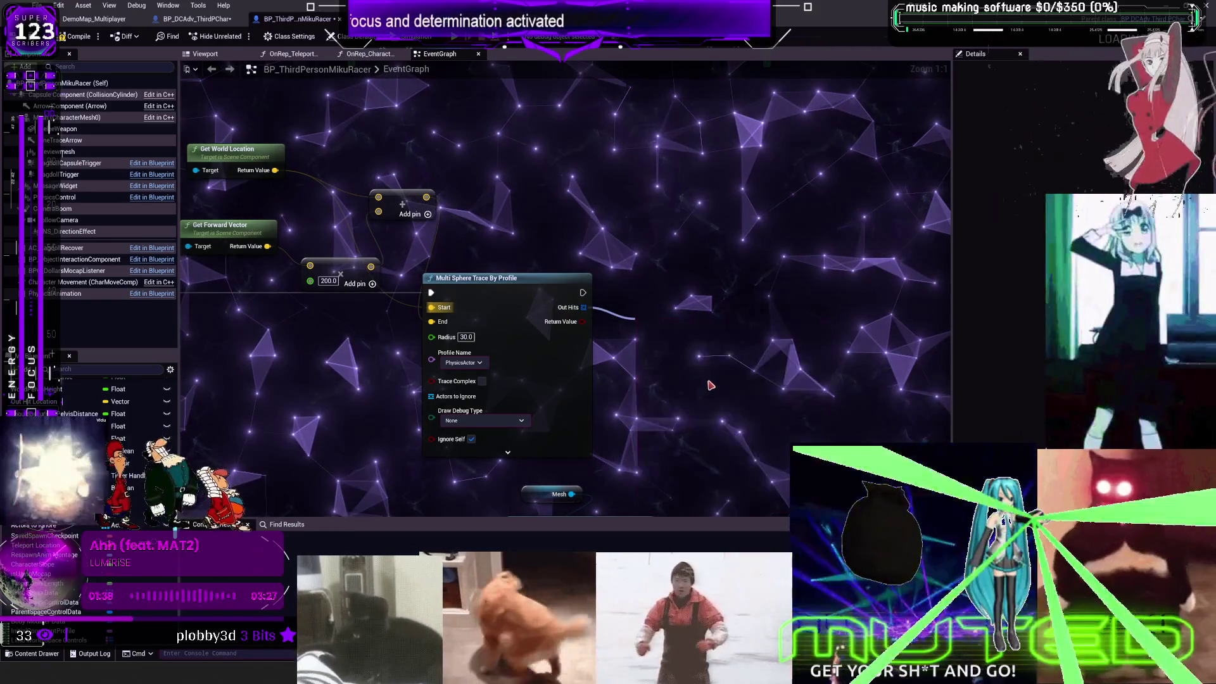
Step: Split the For Each Loop's Array Element pin into hit fields such as Hit Actor
{"action": "right_click", "coordinate": [710, 315]}
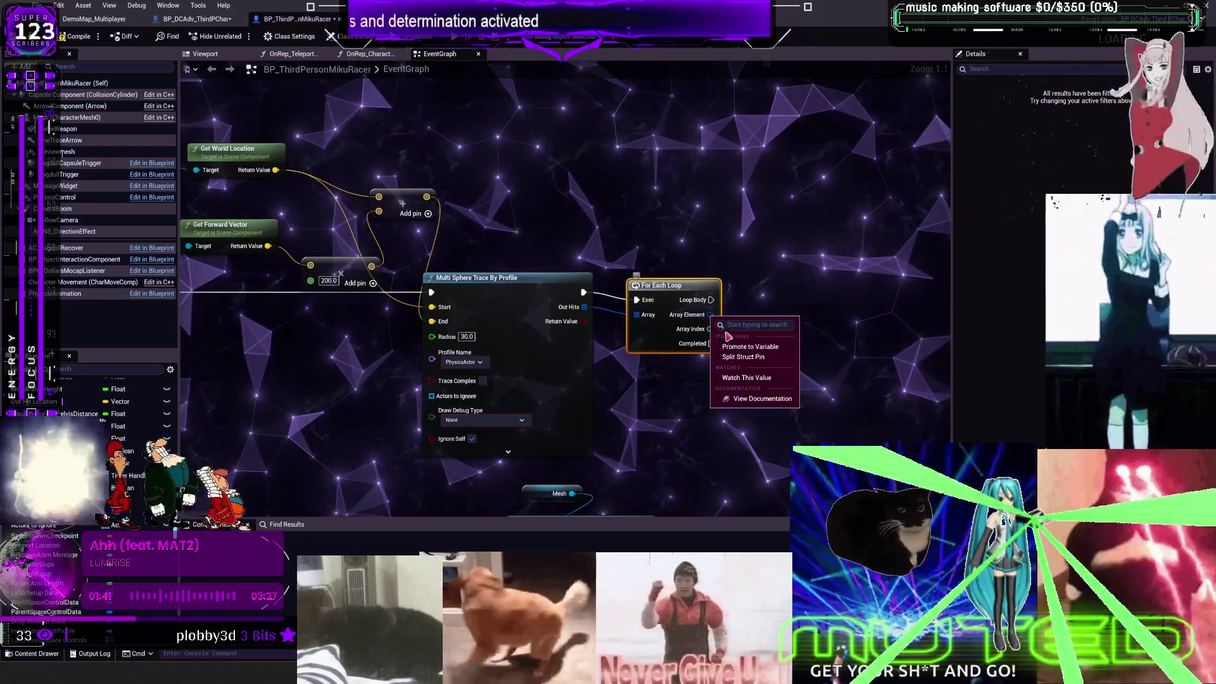
{"action": "left_click_drag", "start_coordinate": [798, 323], "coordinate": [657, 258]}
{"action": "scroll", "coordinate": [822, 402], "scroll_direction": "down", "scroll_amount": 4}
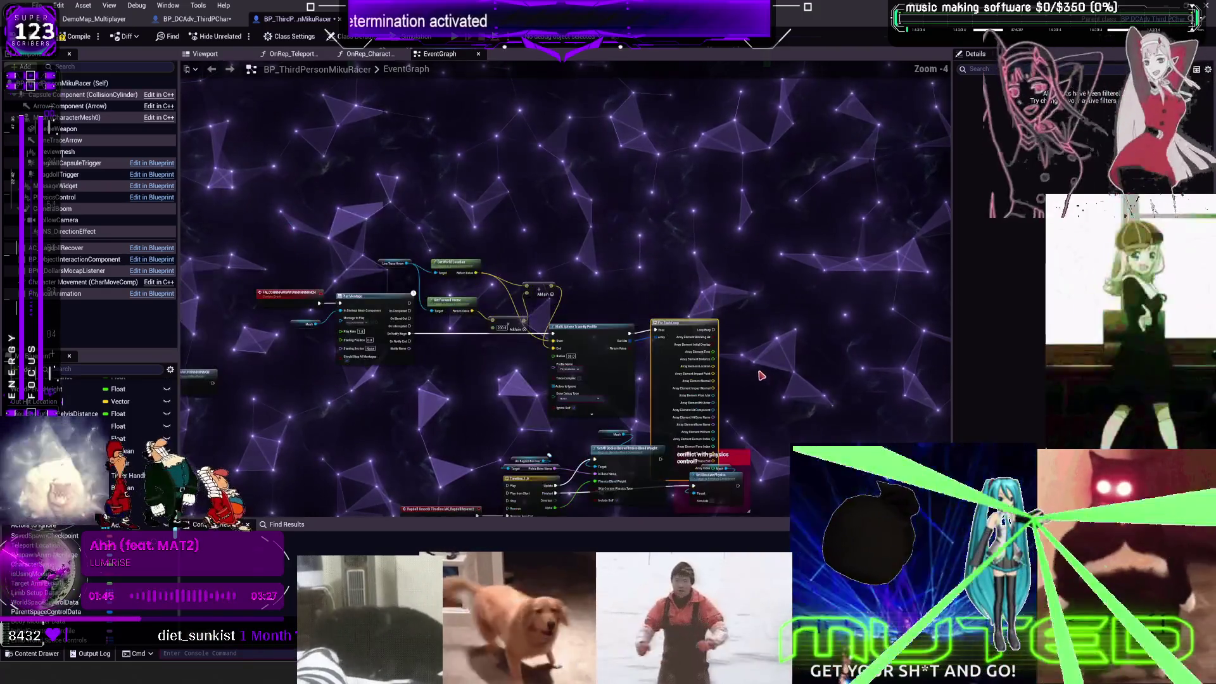
{"action": "mouse_move", "coordinate": [200, 363]}
{"action": "left_mouse_down"}
{"action": "mouse_move", "coordinate": [203, 267]}
{"action": "mouse_move", "coordinate": [209, 330]}
{"action": "mouse_move", "coordinate": [399, 366]}
{"action": "left_mouse_up"}
{"action": "scroll", "coordinate": [451, 352], "scroll_direction": "up", "scroll_amount": 4}
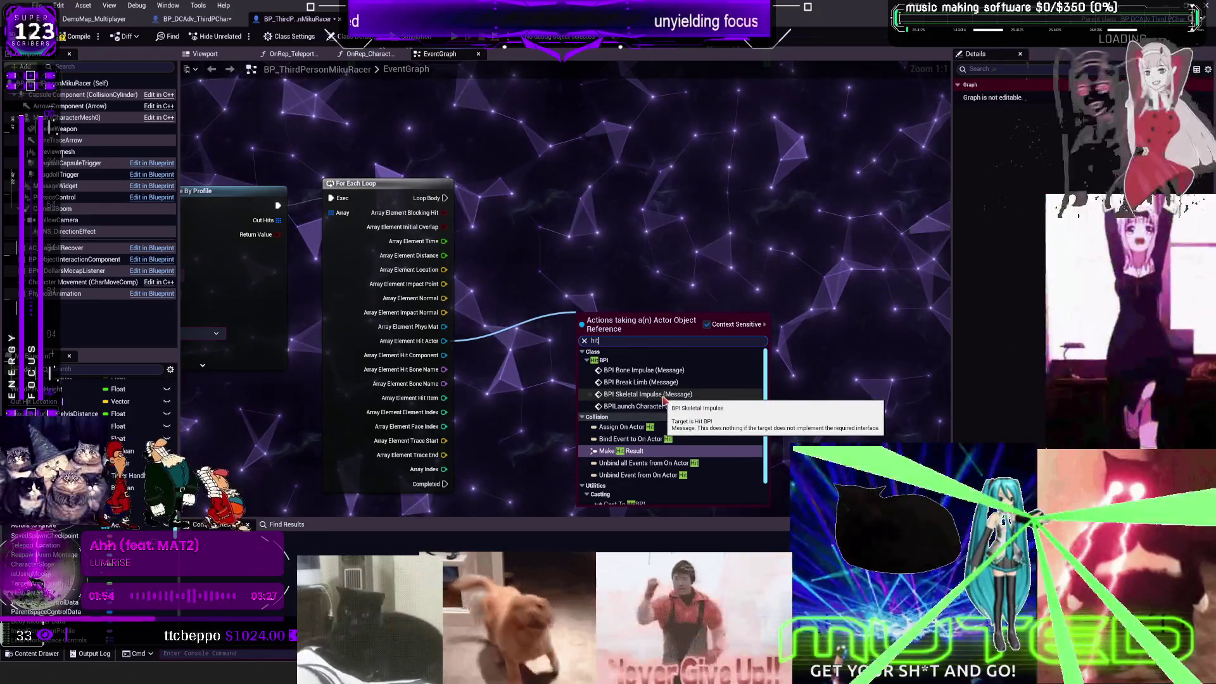
Step: Add a BPI Skeletal Impulse message targeting Hit Actor, then pull another wire from Hit Actor
{"action": "left_click", "coordinate": [646, 394]}
{"action": "mouse_move", "coordinate": [659, 309]}
{"action": "left_mouse_down"}
{"action": "mouse_move", "coordinate": [678, 209]}
{"action": "mouse_move", "coordinate": [574, 130]}
{"action": "mouse_move", "coordinate": [609, 111]}
{"action": "left_mouse_up"}
{"action": "left_click_drag", "start_coordinate": [478, 167], "coordinate": [444, 206]}
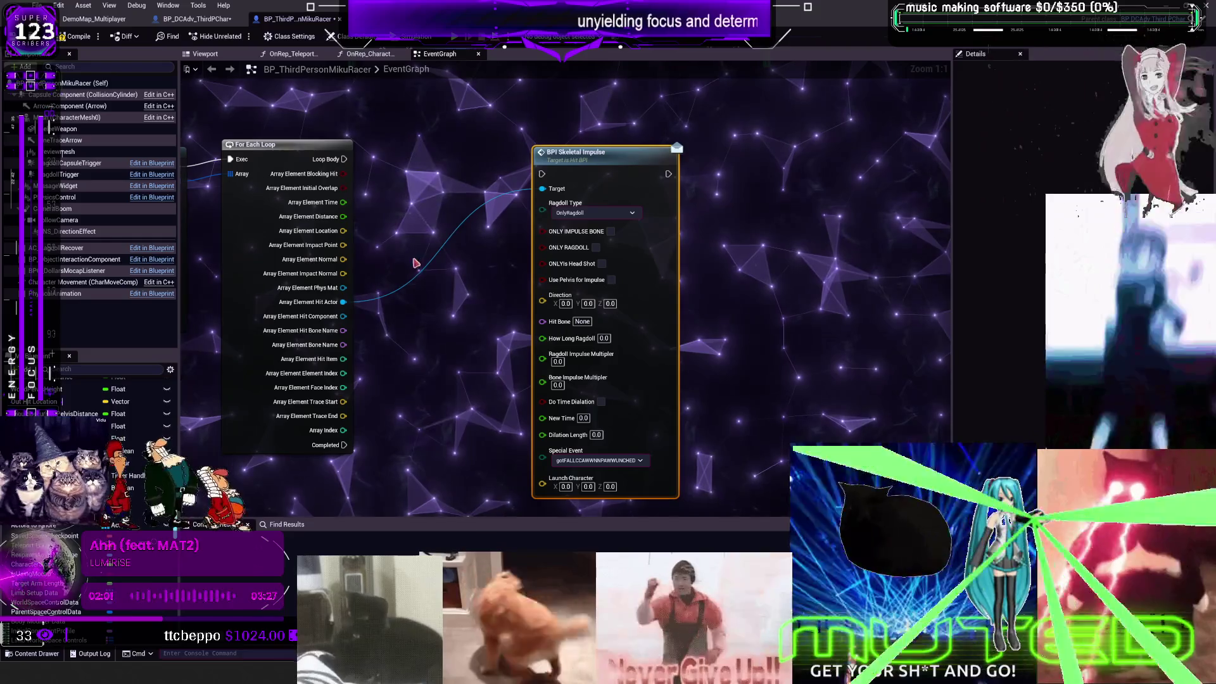
{"action": "left_click_drag", "start_coordinate": [345, 308], "coordinate": [353, 364]}
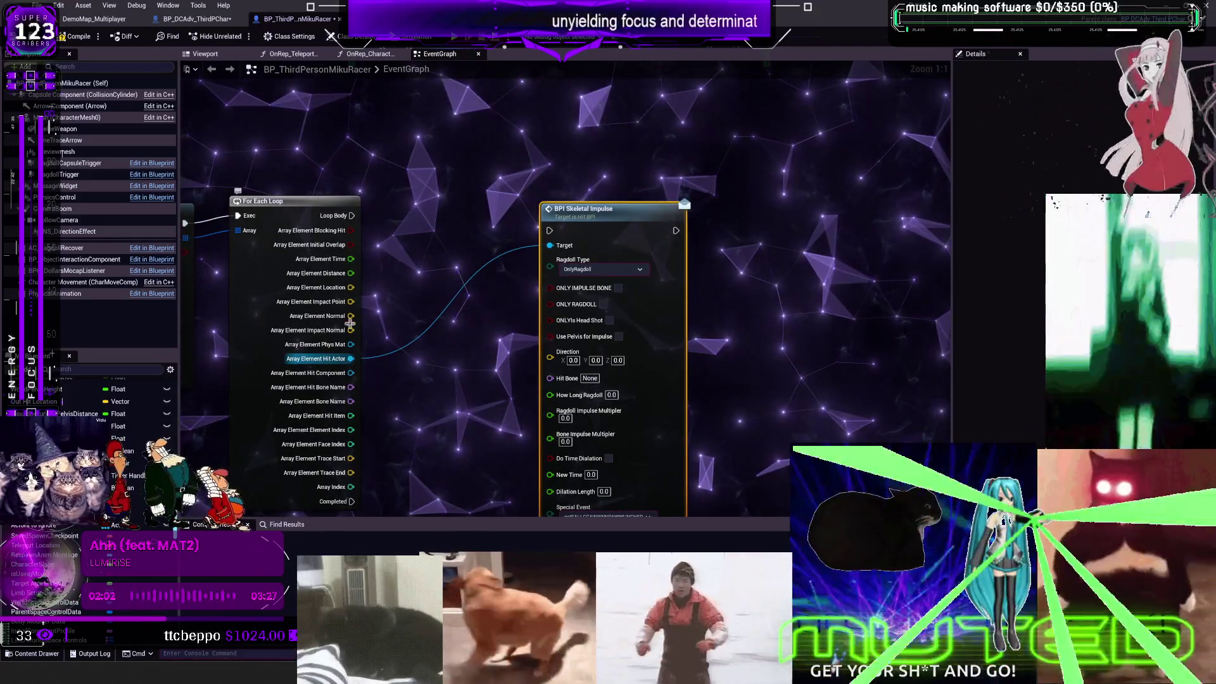
{"action": "mouse_move", "coordinate": [350, 356]}
{"action": "left_mouse_down"}
{"action": "mouse_move", "coordinate": [444, 392]}
{"action": "mouse_move", "coordinate": [400, 308]}
{"action": "left_mouse_up"}
Step: Add an Actor Has Tag check on the hit actor with tag 'Miku'
{"action": "type", "text": "has tag"}
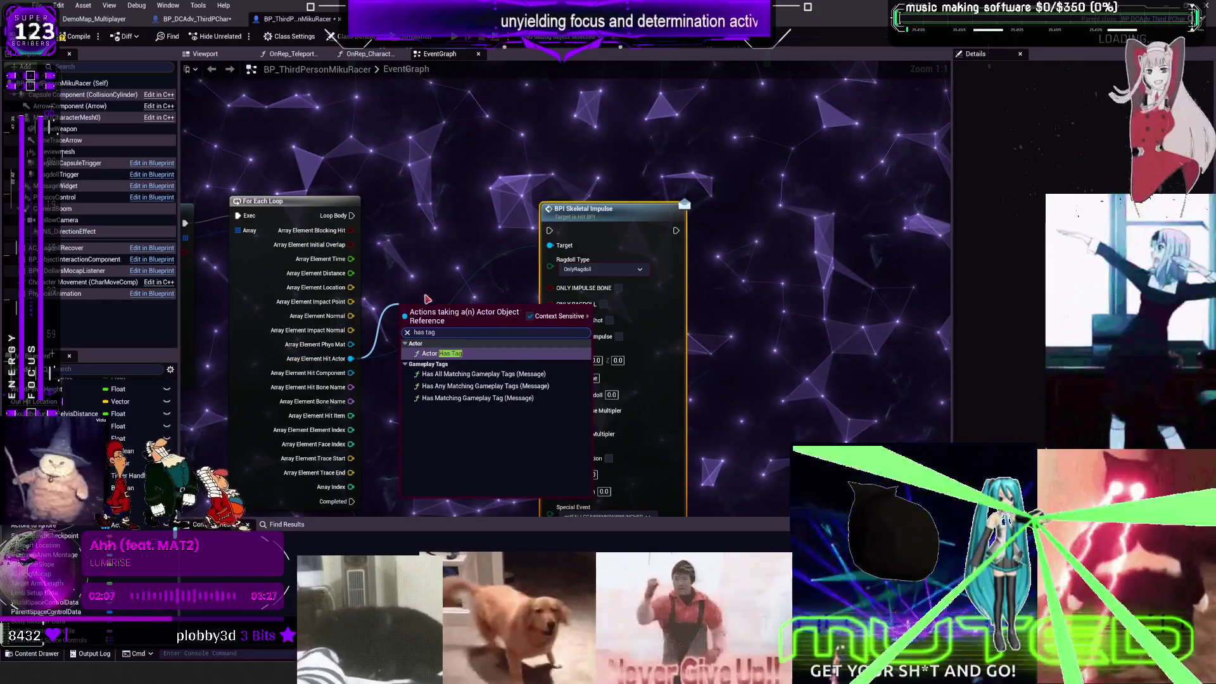
{"action": "left_click", "coordinate": [466, 353]}
{"action": "left_click", "coordinate": [434, 344]}
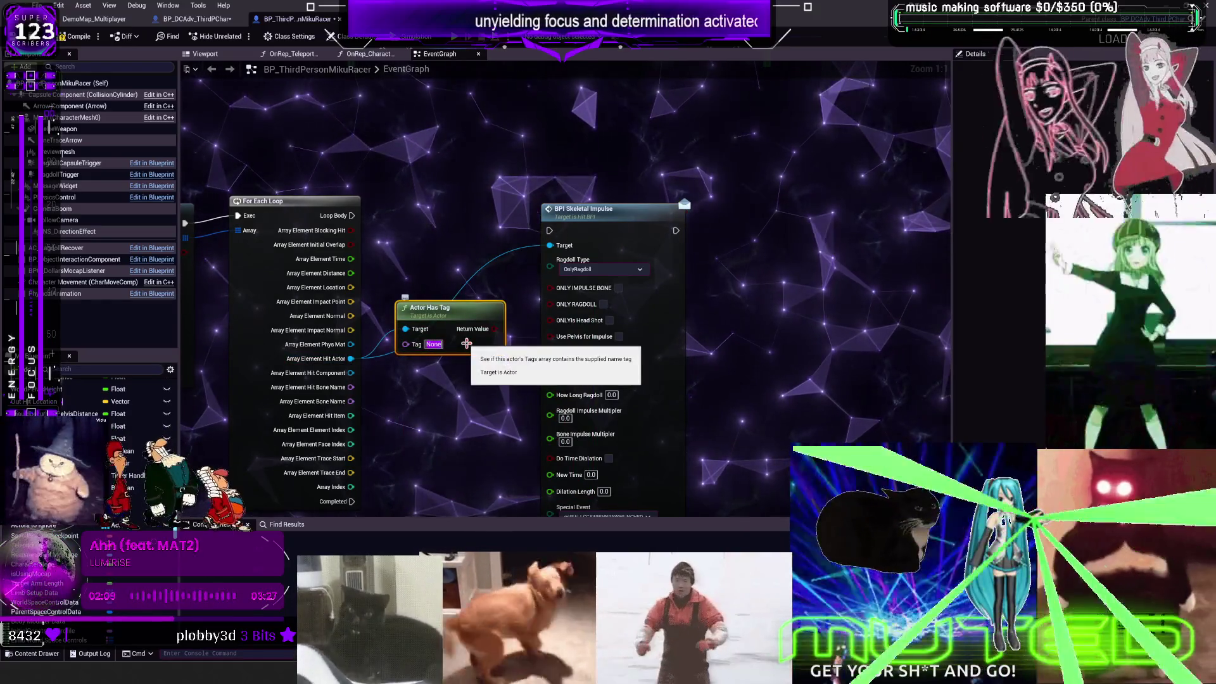
{"action": "type", "text": "Miku"}
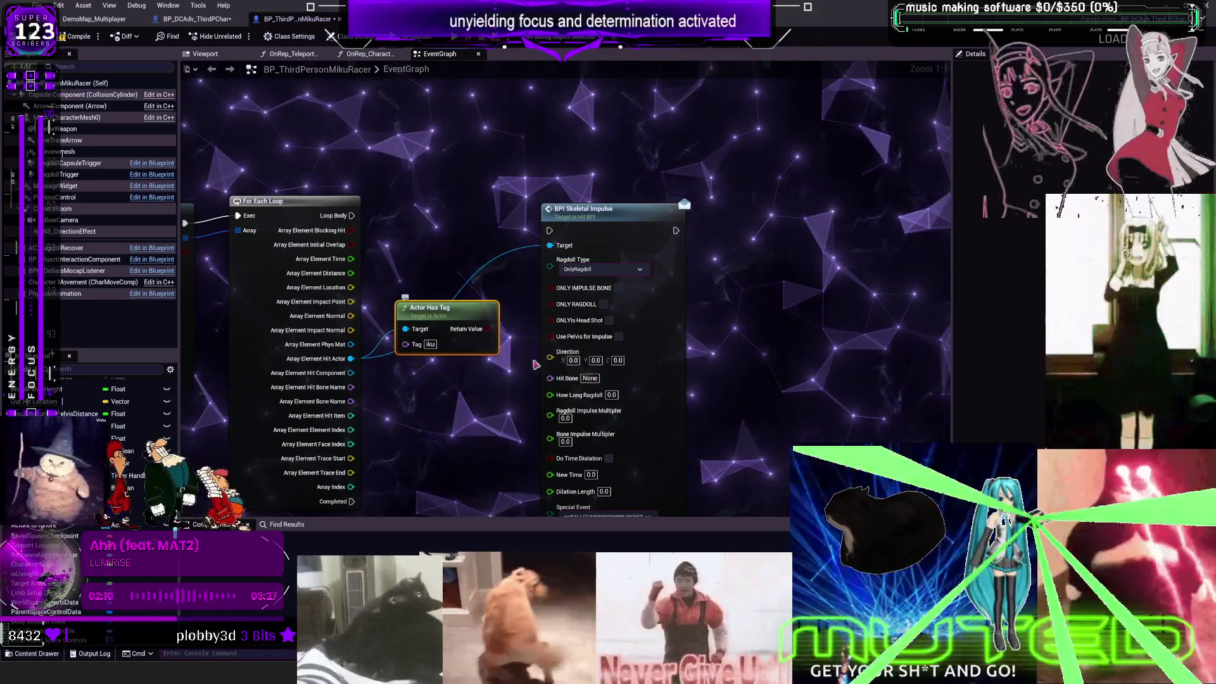
{"action": "left_click", "coordinate": [546, 443]}
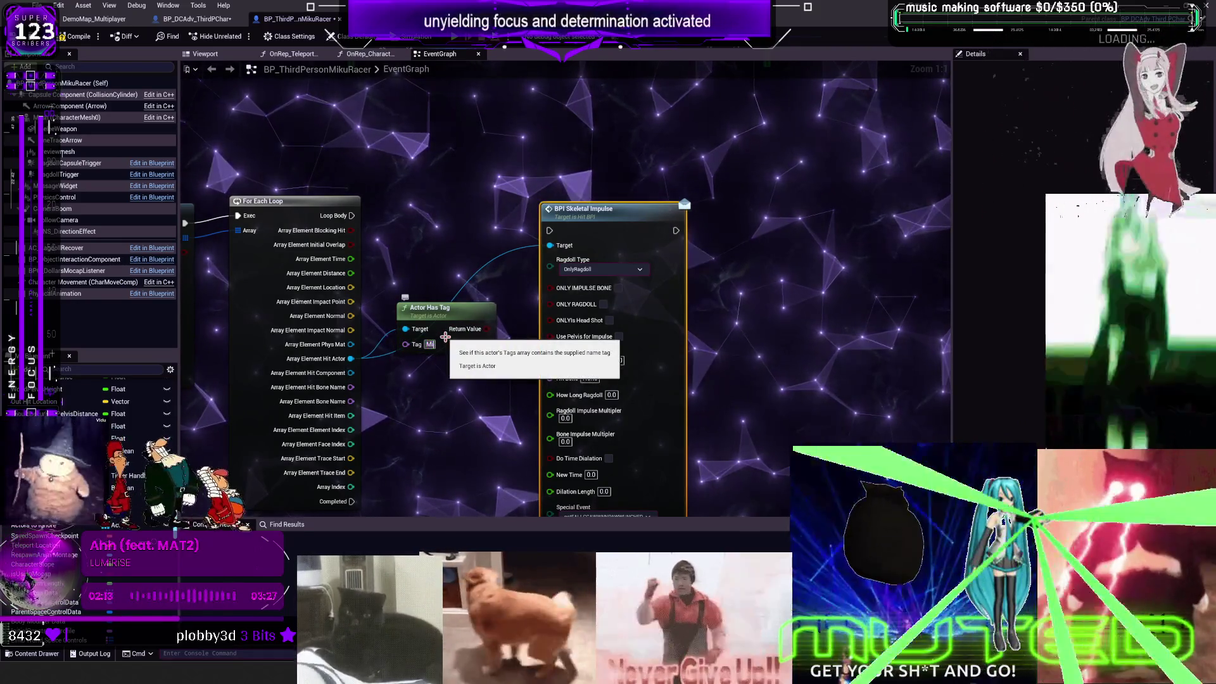
{"action": "left_click", "coordinate": [526, 272]}
Step: Branch on the tag result so BPI Skeletal Impulse runs only on True
{"action": "left_click_drag", "start_coordinate": [598, 239], "coordinate": [674, 216]}
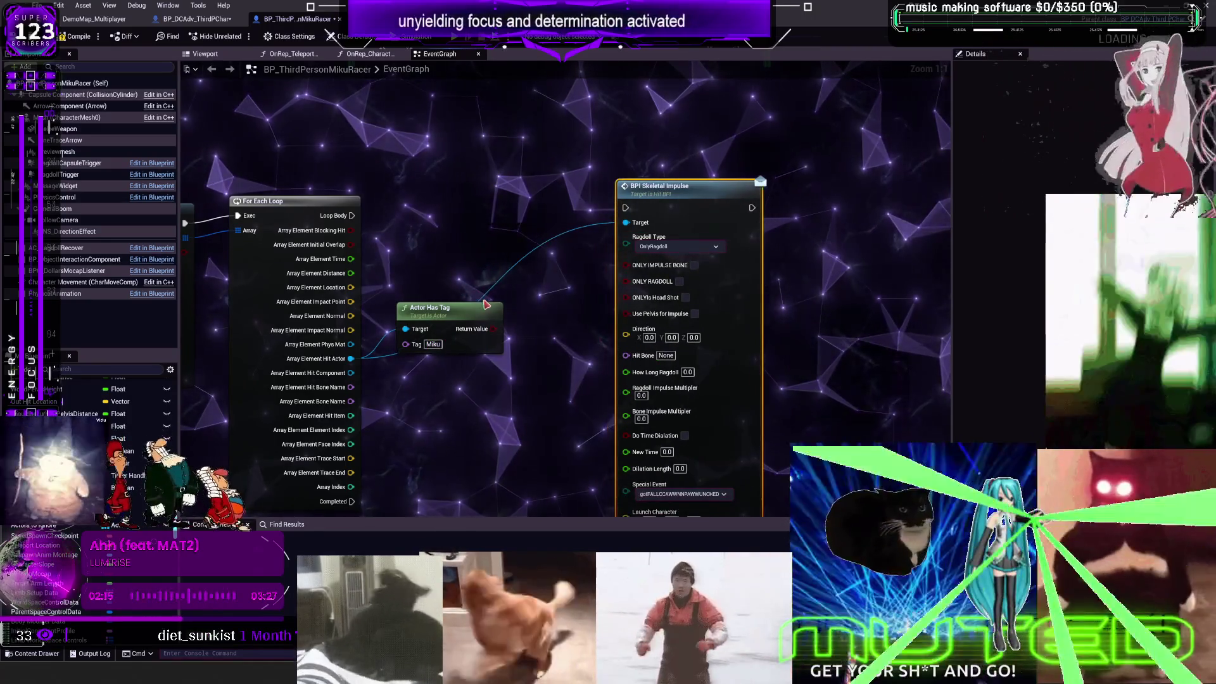
{"action": "left_click", "coordinate": [465, 258]}
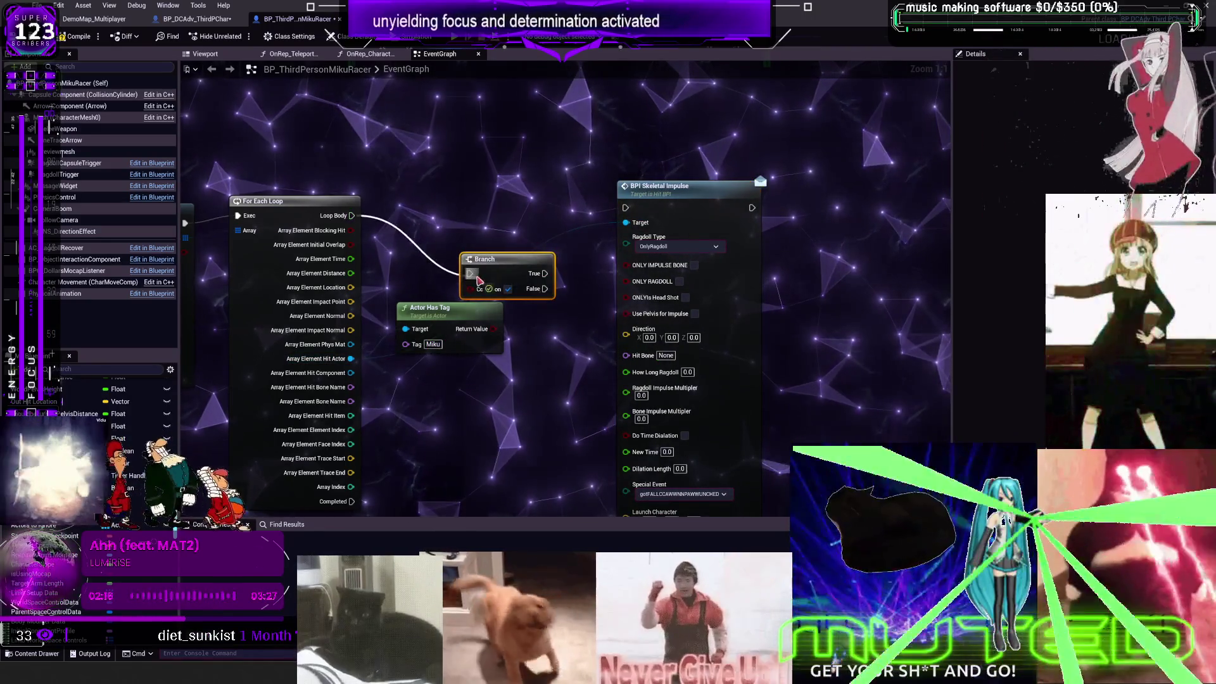
{"action": "left_click_drag", "start_coordinate": [484, 259], "coordinate": [466, 208]}
{"action": "left_click_drag", "start_coordinate": [493, 329], "coordinate": [451, 239]}
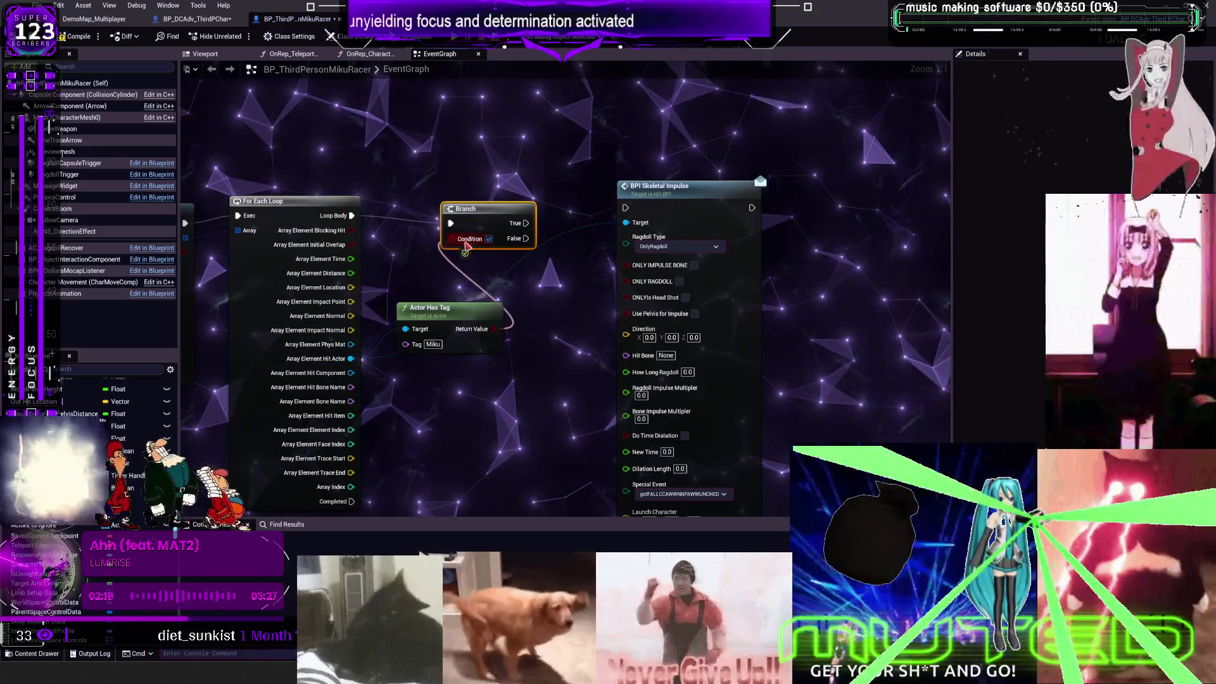
{"action": "mouse_move", "coordinate": [526, 223]}
{"action": "left_mouse_down"}
{"action": "mouse_move", "coordinate": [625, 209]}
{"action": "mouse_move", "coordinate": [666, 117]}
{"action": "left_mouse_up"}
{"action": "mouse_move", "coordinate": [515, 302]}
{"action": "left_mouse_down"}
{"action": "mouse_move", "coordinate": [564, 276]}
{"action": "mouse_move", "coordinate": [548, 152]}
{"action": "left_mouse_up"}
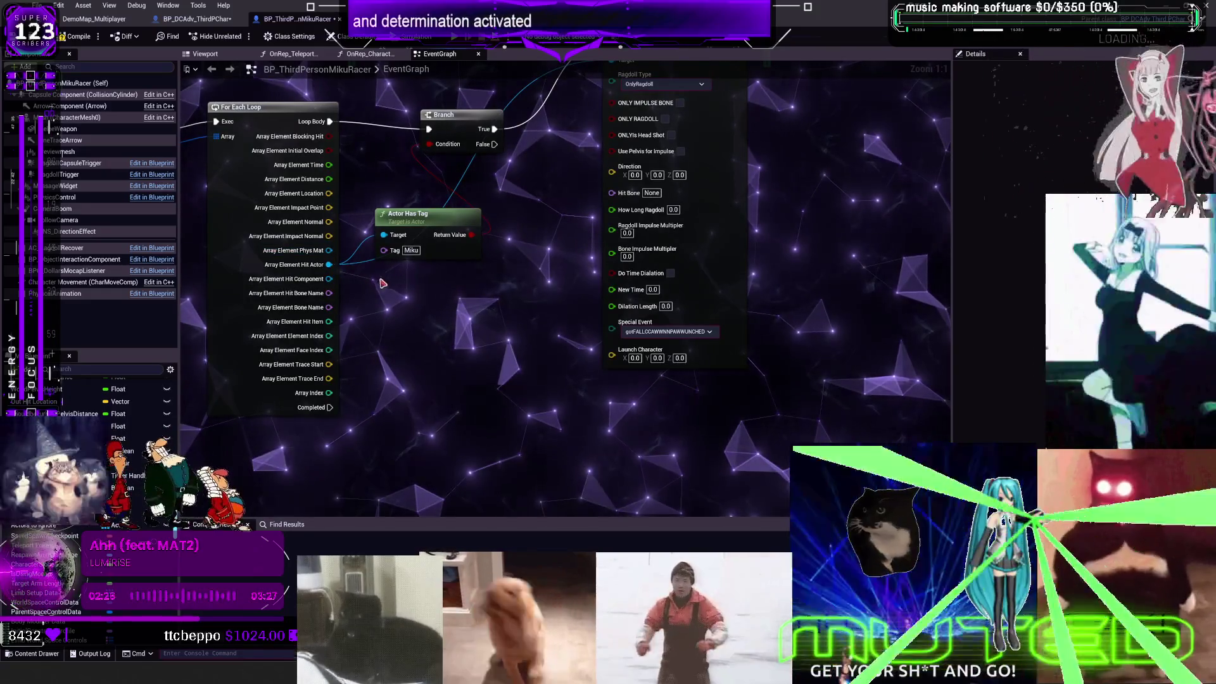
{"action": "mouse_move", "coordinate": [328, 264]}
{"action": "left_mouse_down"}
{"action": "mouse_move", "coordinate": [503, 293]}
{"action": "mouse_move", "coordinate": [410, 335]}
{"action": "left_mouse_up"}
Step: Add an Add Impulse at Location node from an 'impulse' search without context filtering
{"action": "type", "text": "impulse"}
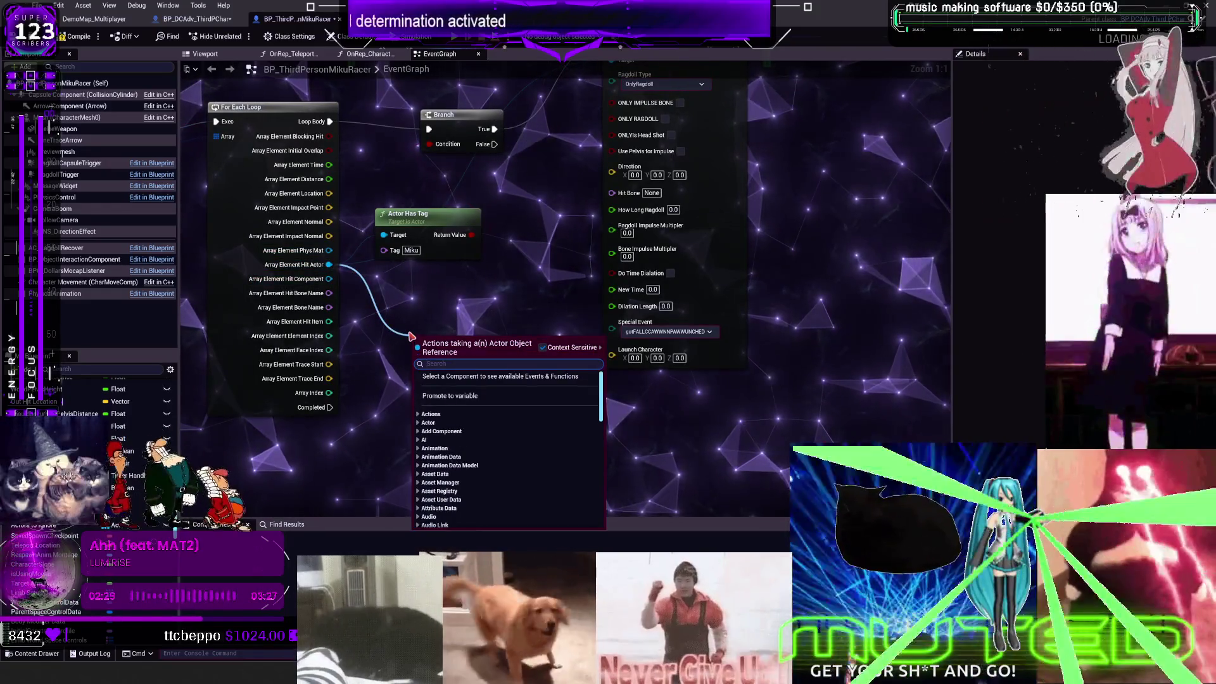
{"action": "left_click", "coordinate": [545, 348]}
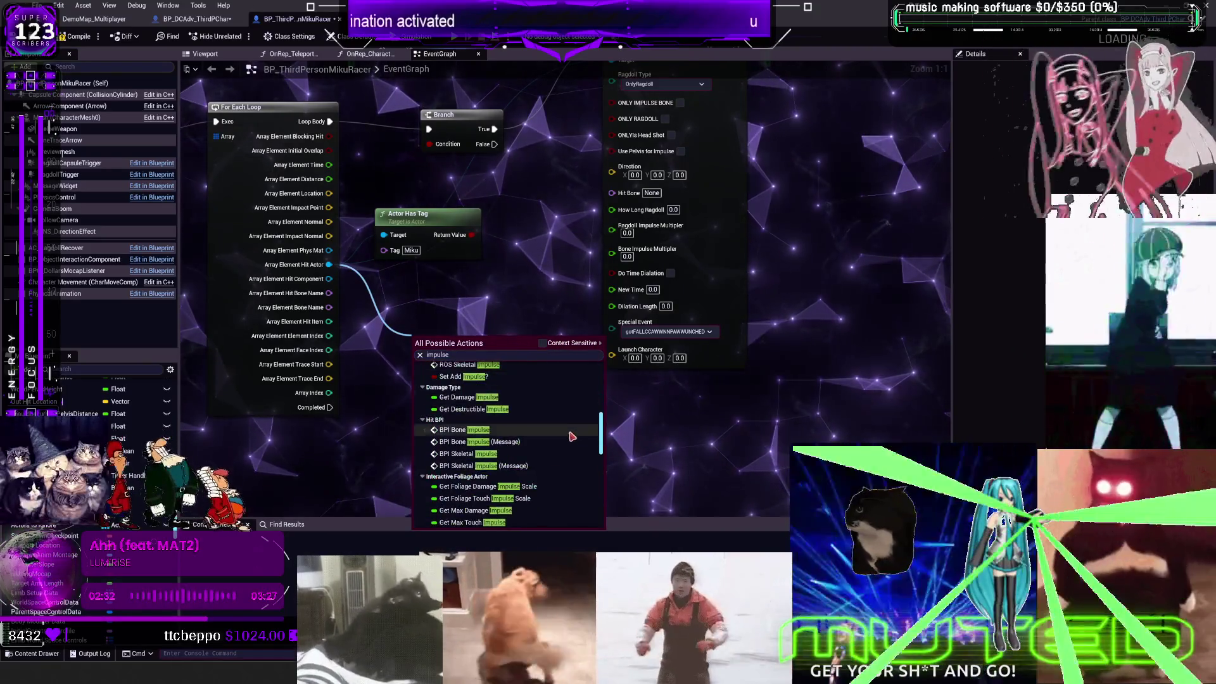
{"action": "scroll", "coordinate": [573, 431], "scroll_direction": "down", "scroll_amount": 5}
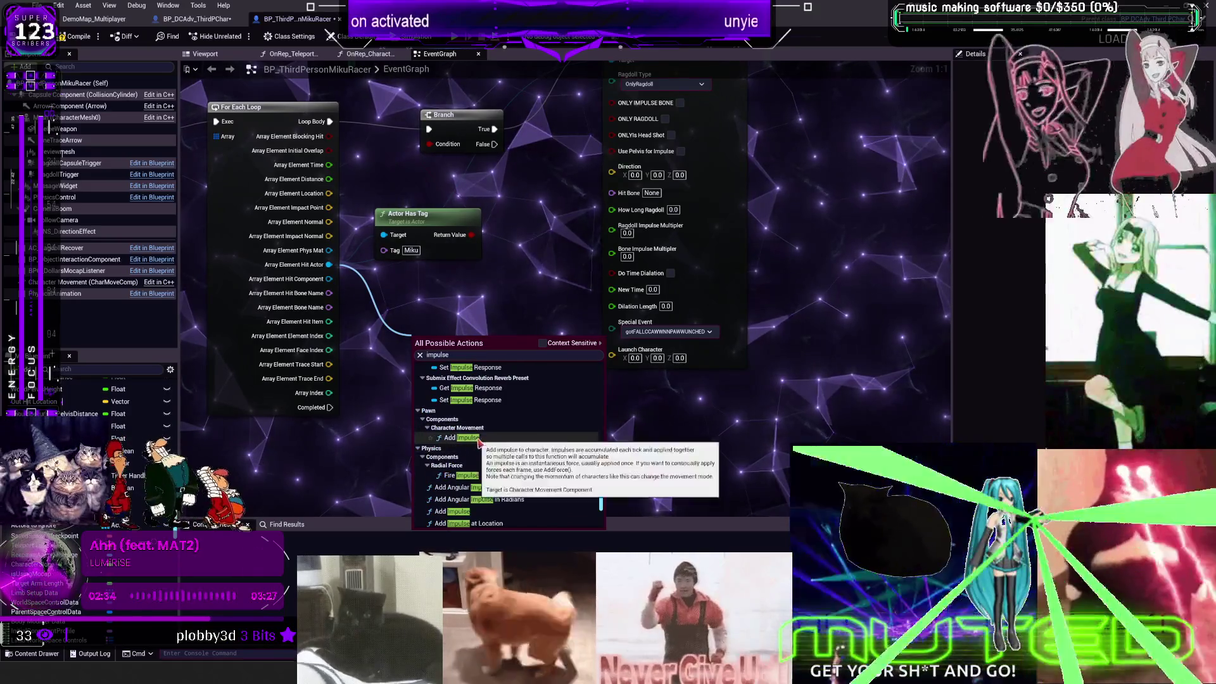
{"action": "scroll", "coordinate": [493, 456], "scroll_direction": "down", "scroll_amount": 3}
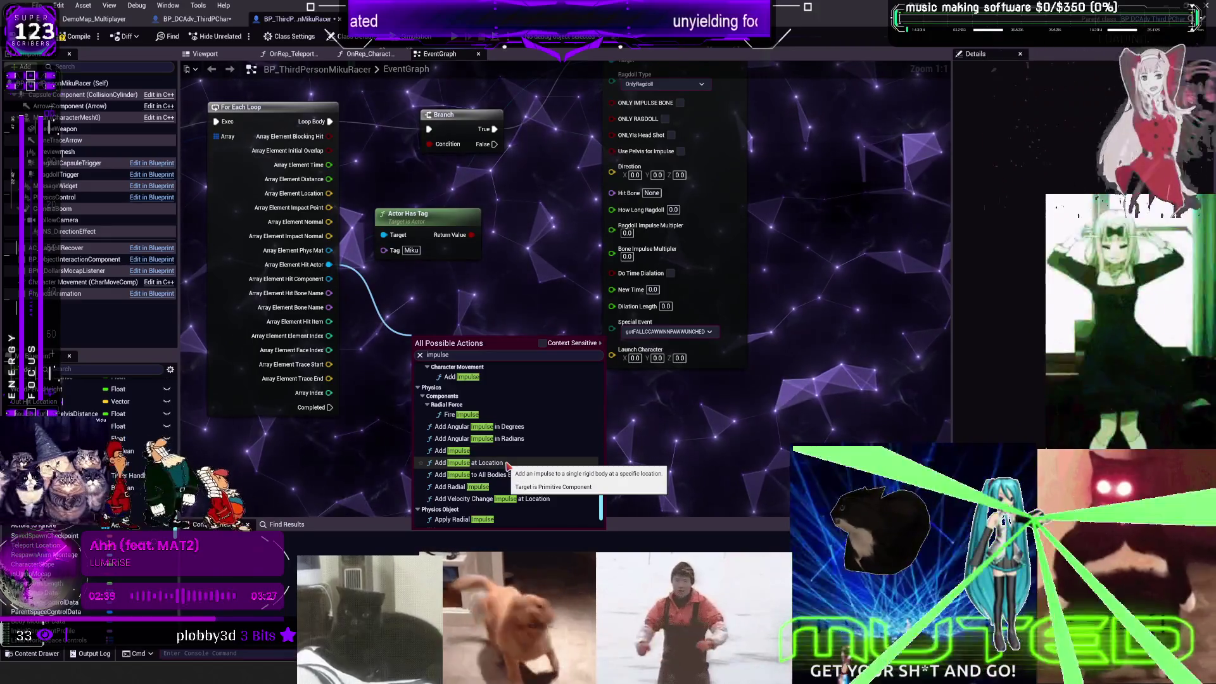
{"action": "left_click", "coordinate": [482, 463]}
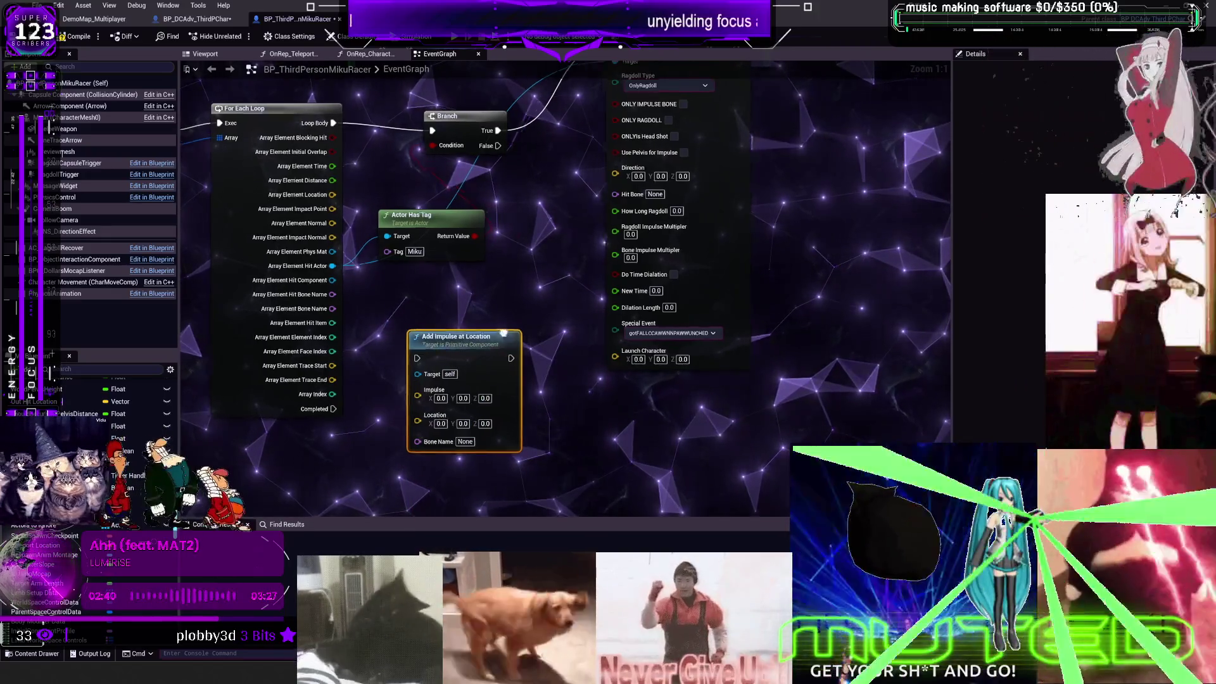
{"action": "left_click_drag", "start_coordinate": [630, 374], "coordinate": [290, 354]}
{"action": "mouse_move", "coordinate": [205, 108]}
{"action": "left_mouse_down"}
{"action": "mouse_move", "coordinate": [377, 235]}
{"action": "mouse_move", "coordinate": [488, 280]}
{"action": "left_mouse_up"}
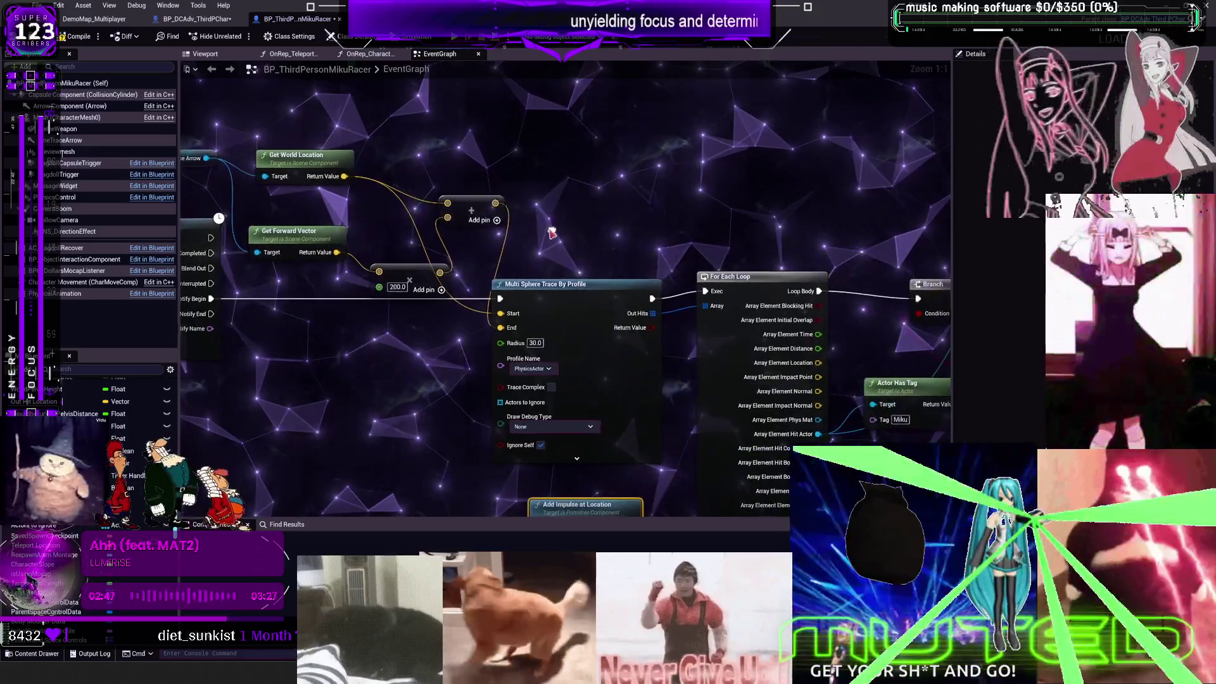
Step: Add a Sphere Trace For Objects node with a Pawn object-type array and world location as Start
{"action": "right_click", "coordinate": [562, 215]}
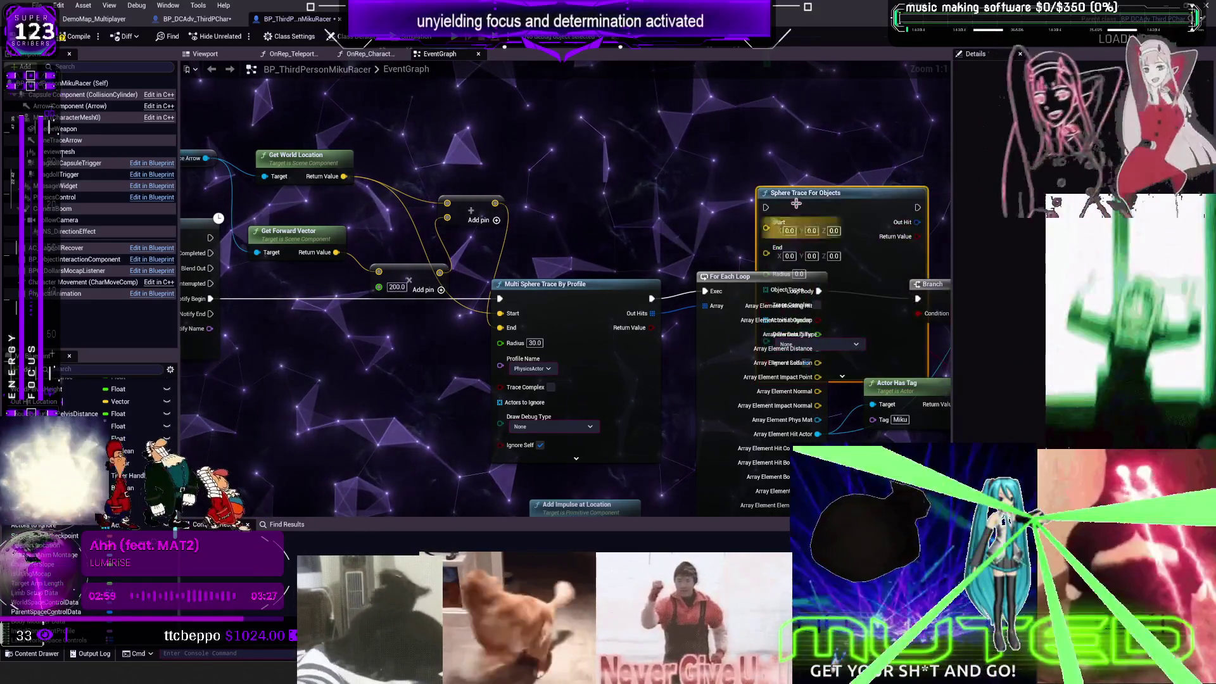
{"action": "left_click_drag", "start_coordinate": [646, 57], "coordinate": [705, 178]}
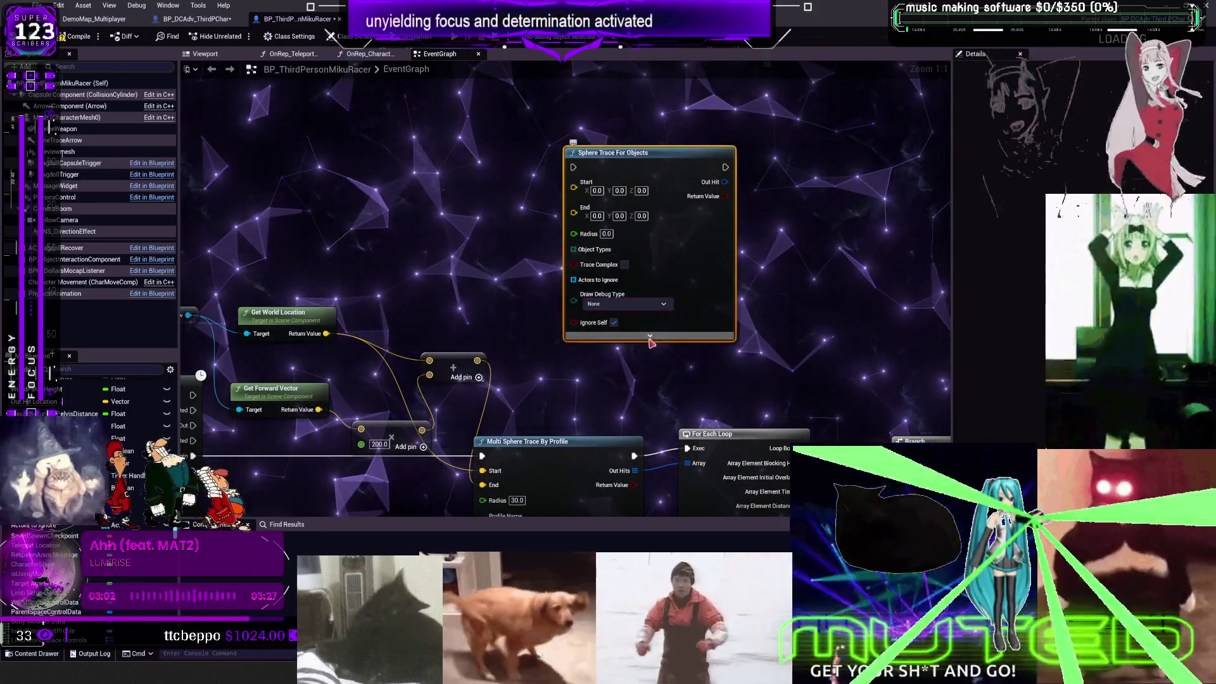
{"action": "left_click", "coordinate": [650, 329]}
{"action": "left_click_drag", "start_coordinate": [574, 250], "coordinate": [496, 260]}
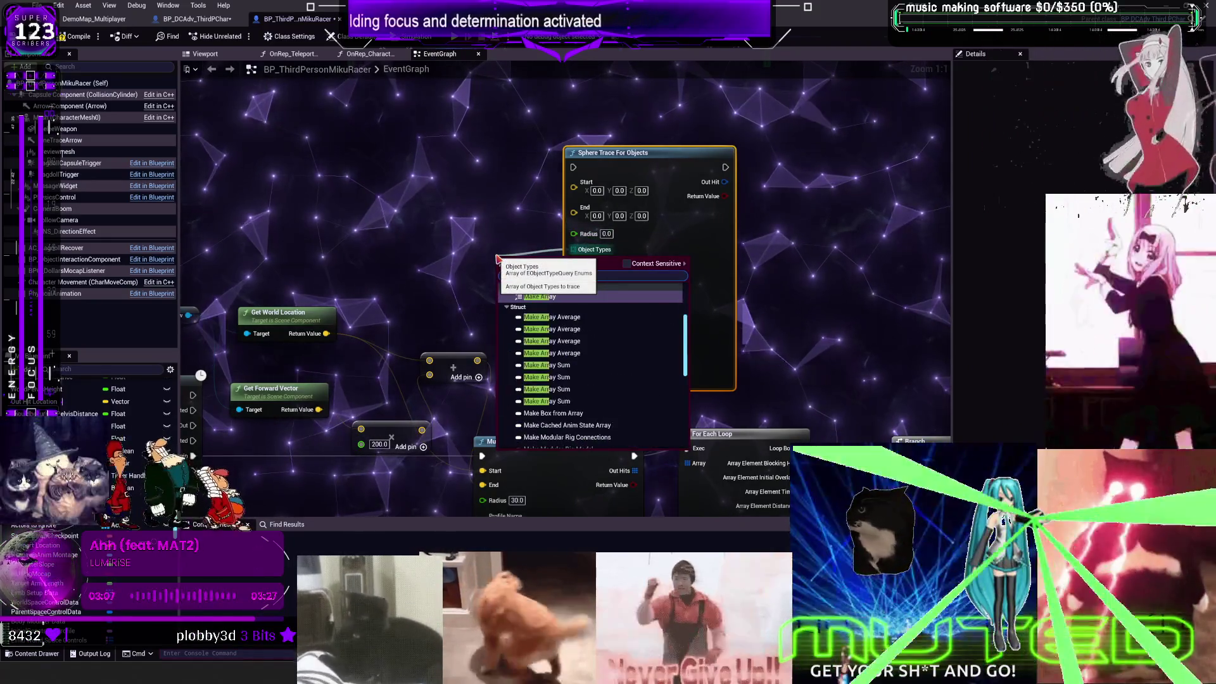
{"action": "key", "text": "Escape"}
{"action": "left_click", "coordinate": [405, 253]}
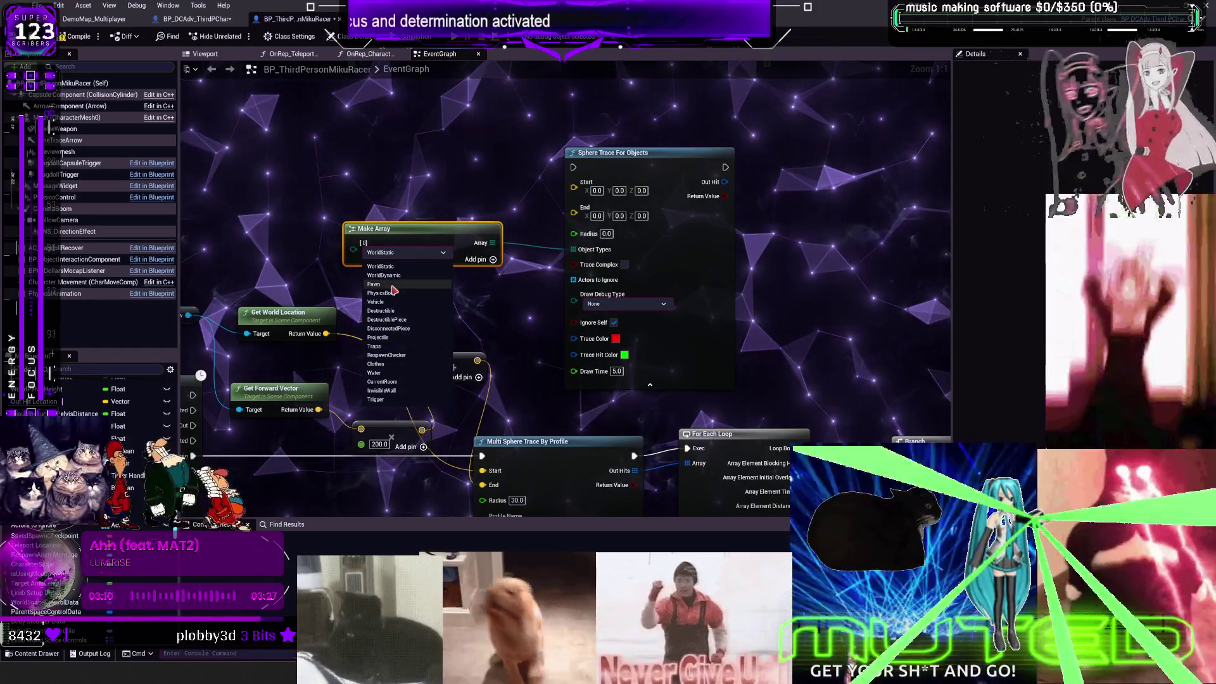
{"action": "left_click", "coordinate": [373, 284]}
{"action": "left_click_drag", "start_coordinate": [456, 259], "coordinate": [517, 259]}
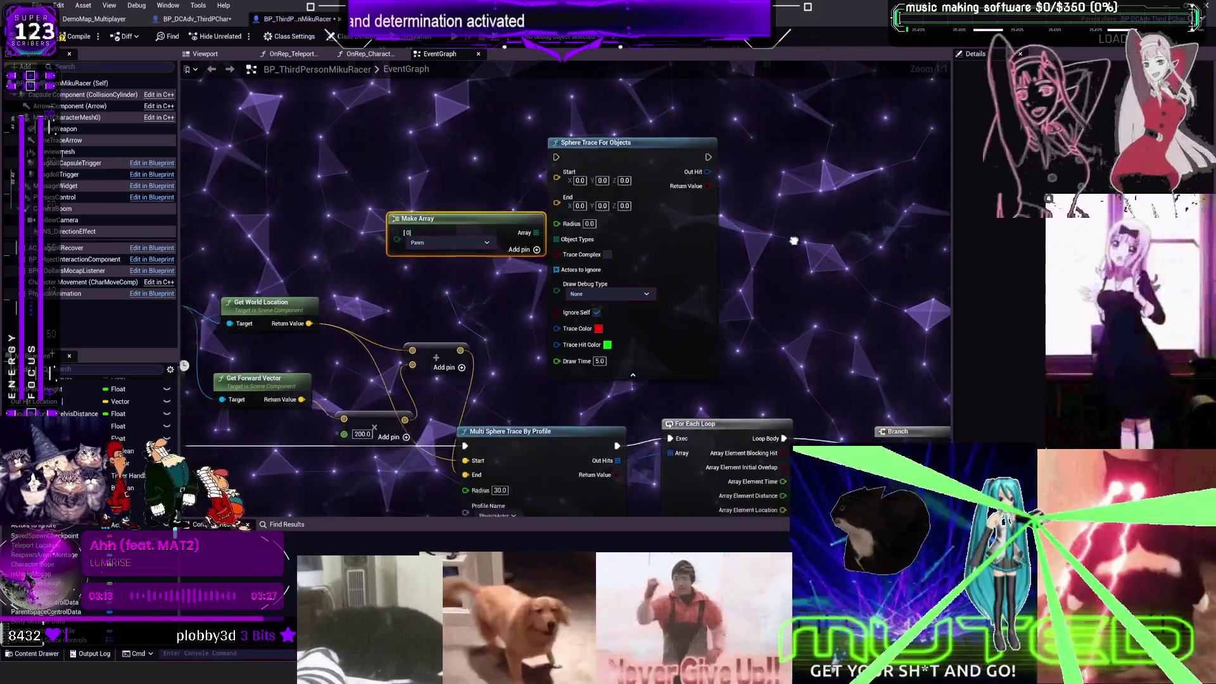
{"action": "mouse_move", "coordinate": [417, 412]}
{"action": "left_mouse_down"}
{"action": "mouse_move", "coordinate": [518, 150]}
{"action": "mouse_move", "coordinate": [509, 125]}
{"action": "left_mouse_up"}
{"action": "left_click_drag", "start_coordinate": [418, 438], "coordinate": [510, 144]}
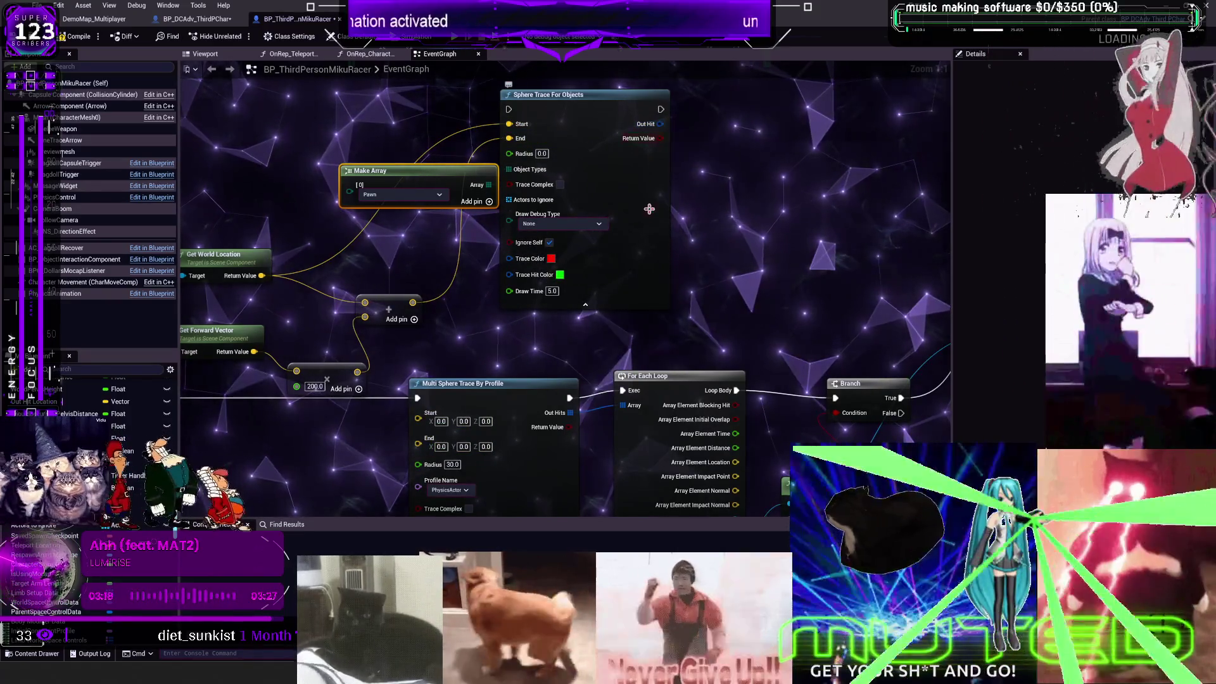
{"action": "left_click_drag", "start_coordinate": [446, 186], "coordinate": [438, 179]}
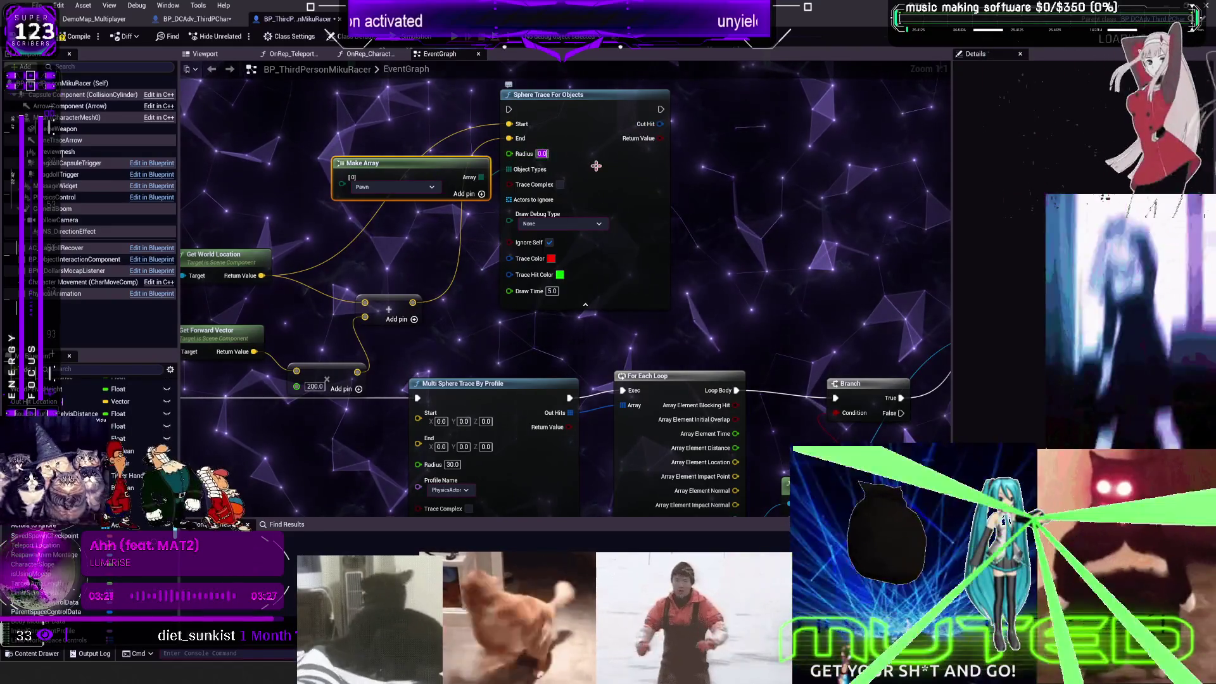
Step: Set the trace radius to 30.0 and split its Out Hit pin into separate fields
{"action": "type", "text": "30.0"}
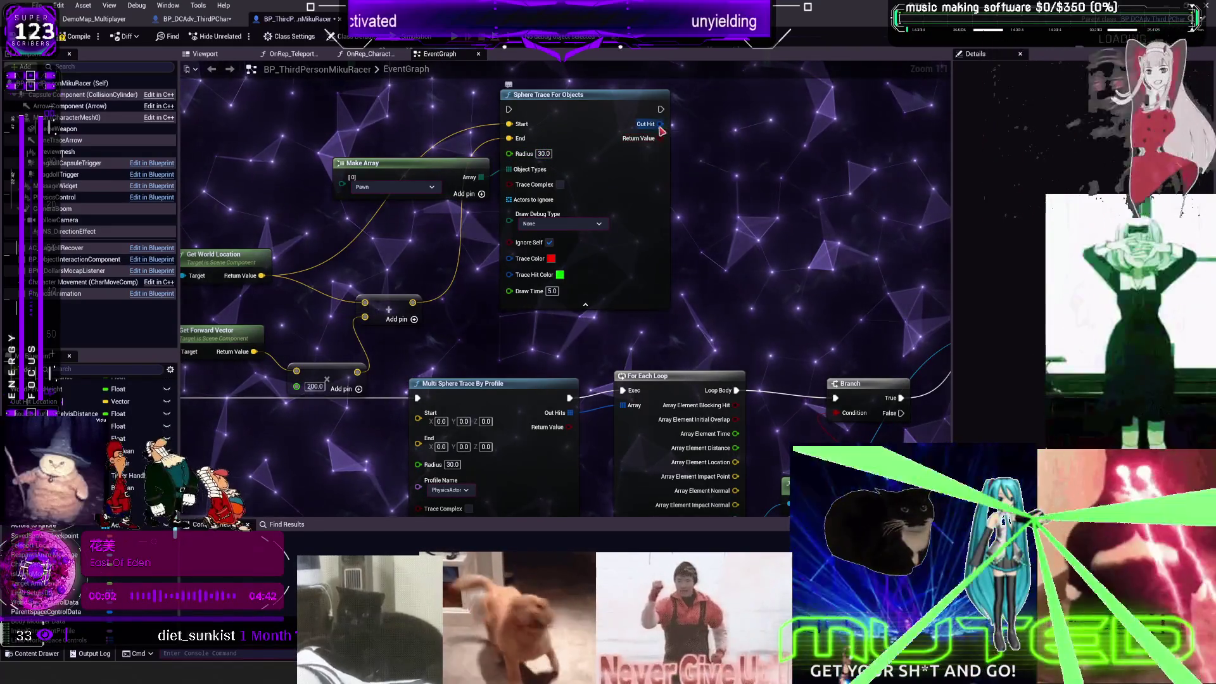
{"action": "right_click", "coordinate": [648, 139]}
{"action": "left_click", "coordinate": [717, 228]}
{"action": "key", "text": "ctrl+y"}
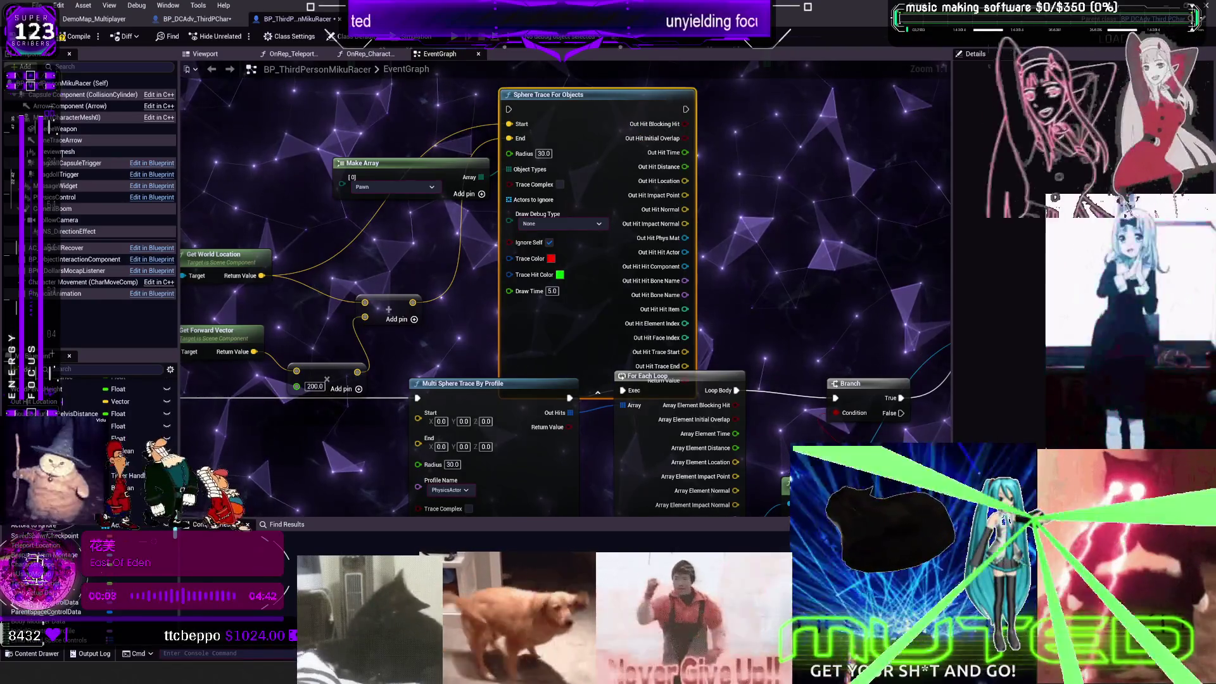
{"action": "scroll", "coordinate": [572, 389], "scroll_direction": "down", "scroll_amount": 2}
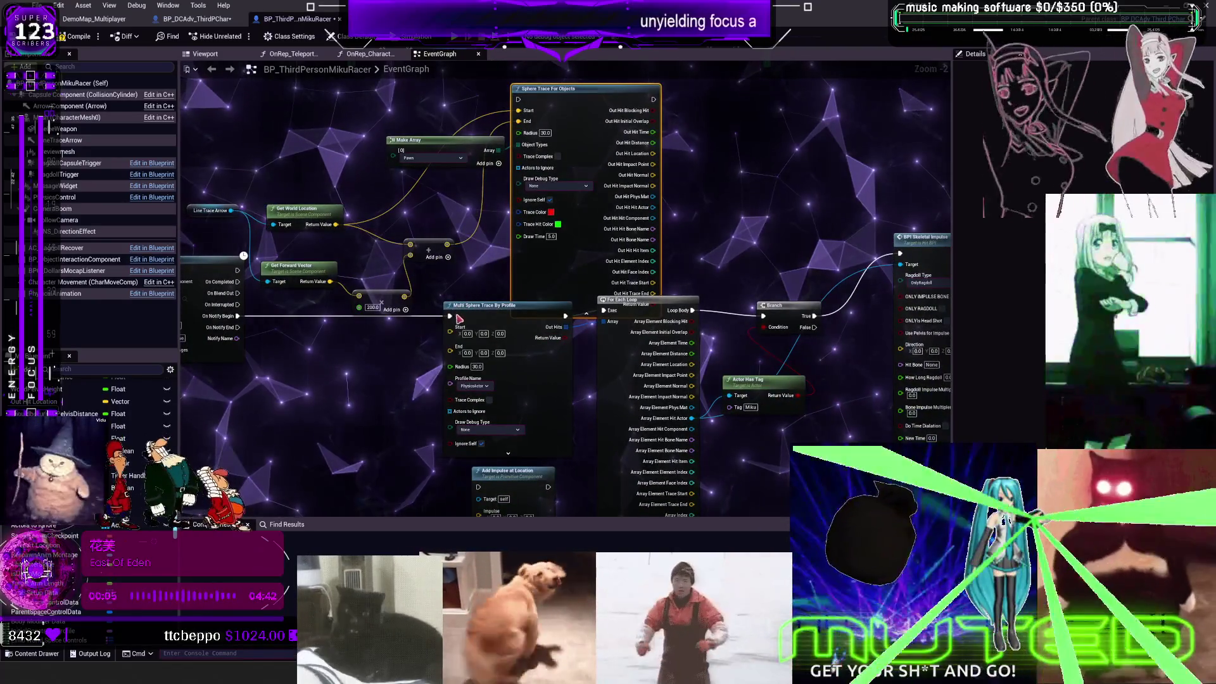
{"action": "left_click_drag", "start_coordinate": [518, 111], "coordinate": [525, 109]}
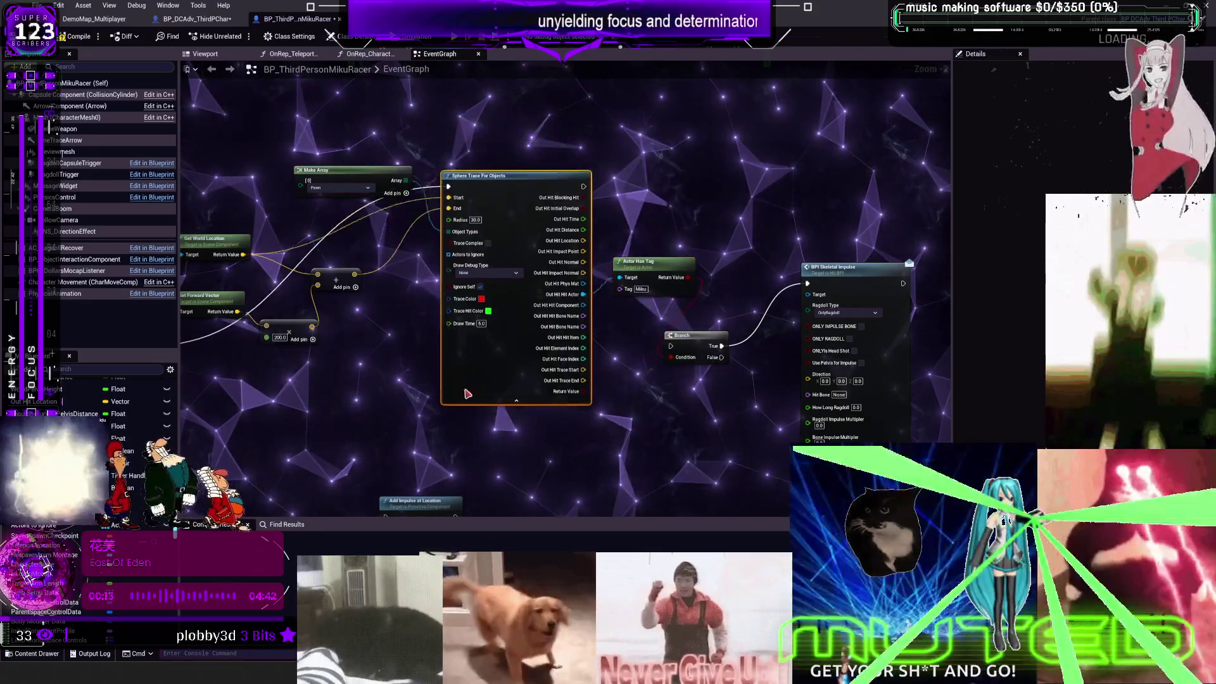
Step: Fire Add Impulse at Location from On Notify Begin, then run the sphere trace after it
{"action": "scroll", "coordinate": [564, 285], "scroll_direction": "up", "scroll_amount": 1}
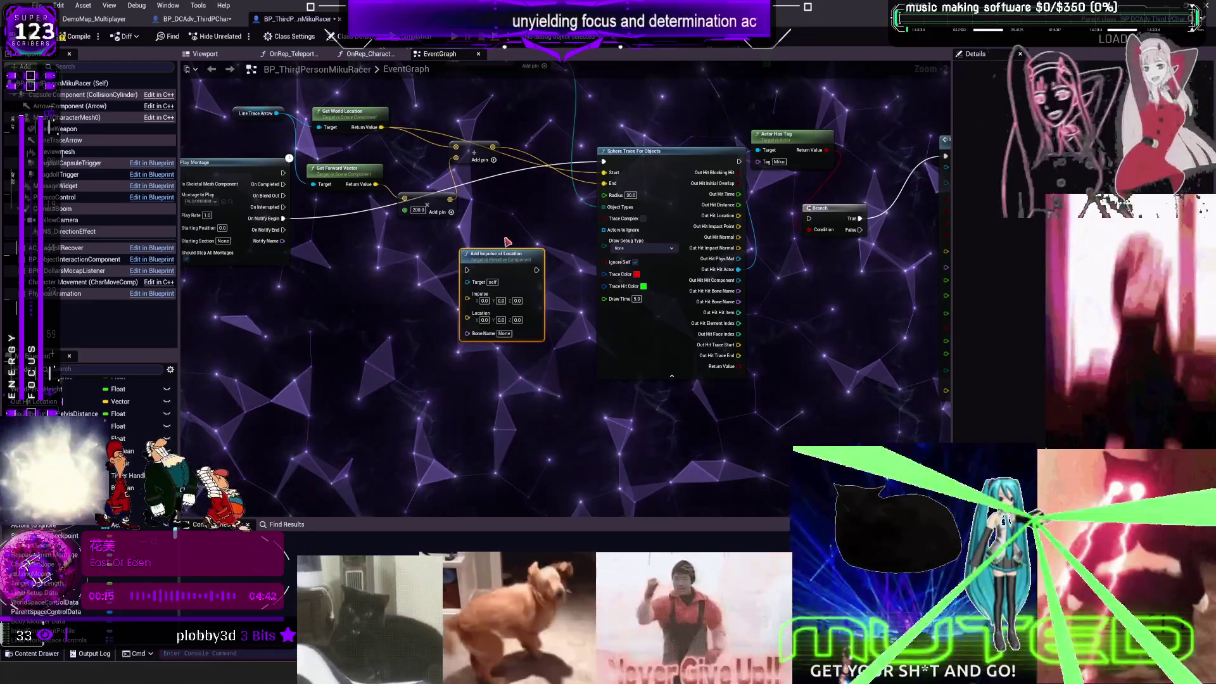
{"action": "left_click_drag", "start_coordinate": [296, 226], "coordinate": [420, 249]}
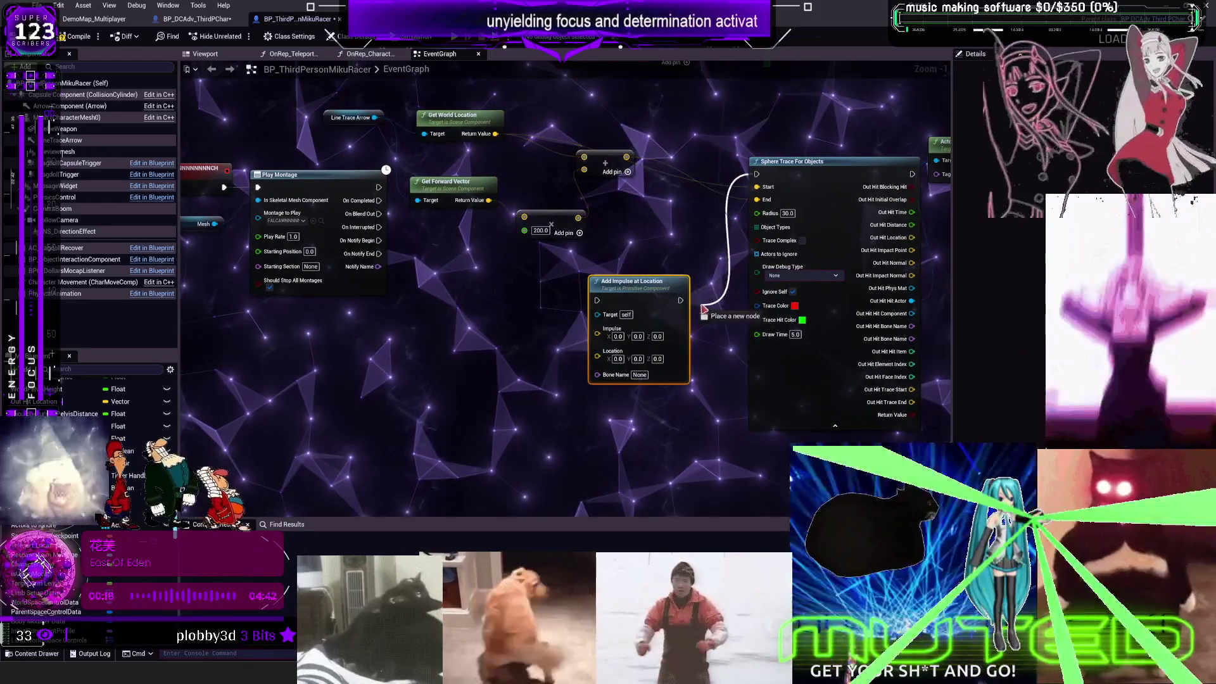
{"action": "left_click_drag", "start_coordinate": [705, 308], "coordinate": [680, 300]}
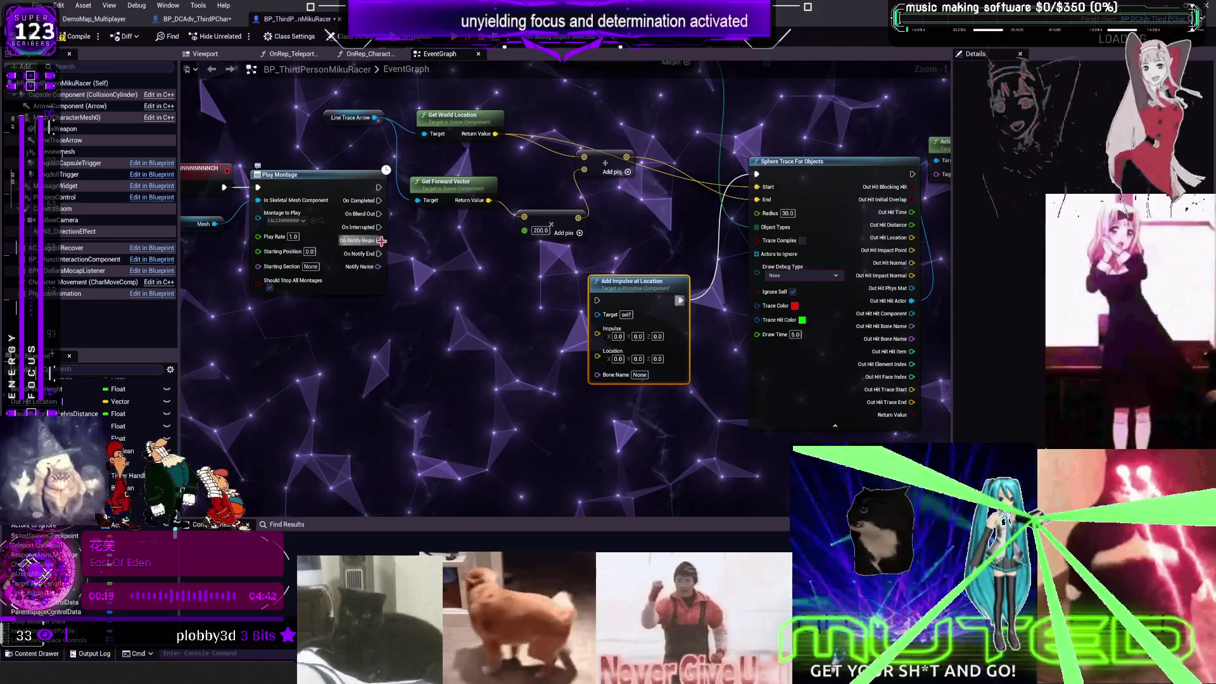
{"action": "left_click_drag", "start_coordinate": [601, 309], "coordinate": [599, 288]}
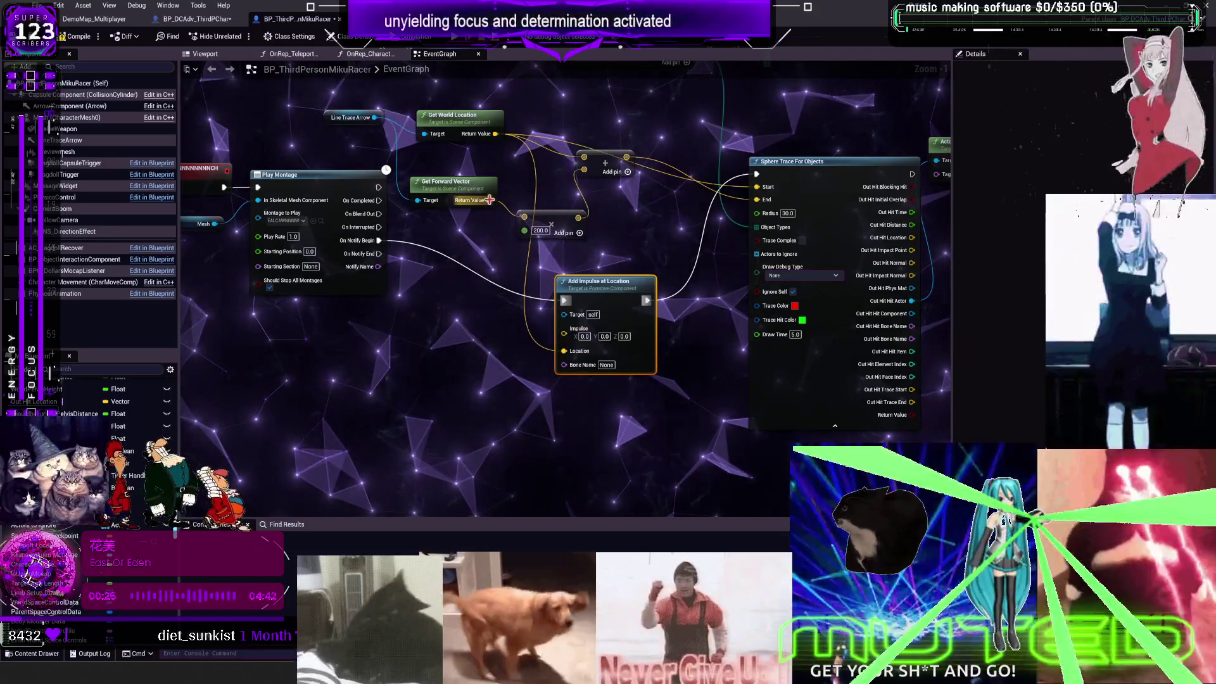
{"action": "left_click_drag", "start_coordinate": [554, 324], "coordinate": [456, 366]}
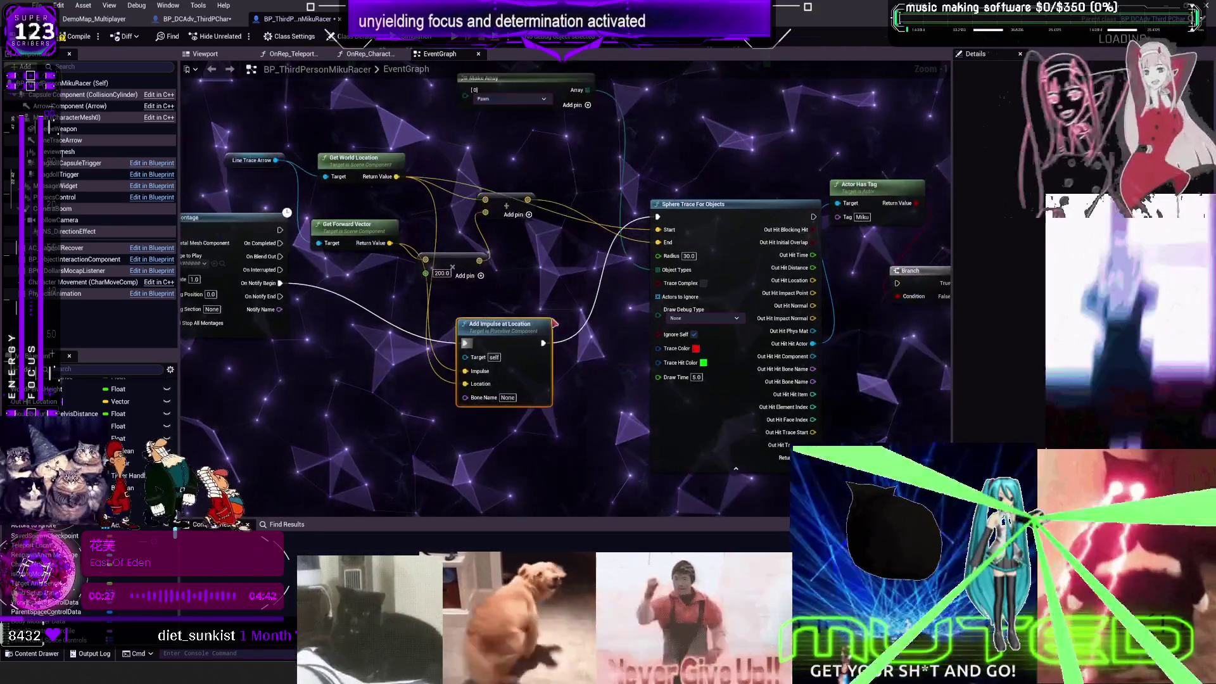
{"action": "mouse_move", "coordinate": [464, 313]}
{"action": "left_mouse_down"}
{"action": "mouse_move", "coordinate": [486, 311]}
{"action": "mouse_move", "coordinate": [478, 303]}
{"action": "left_mouse_up"}
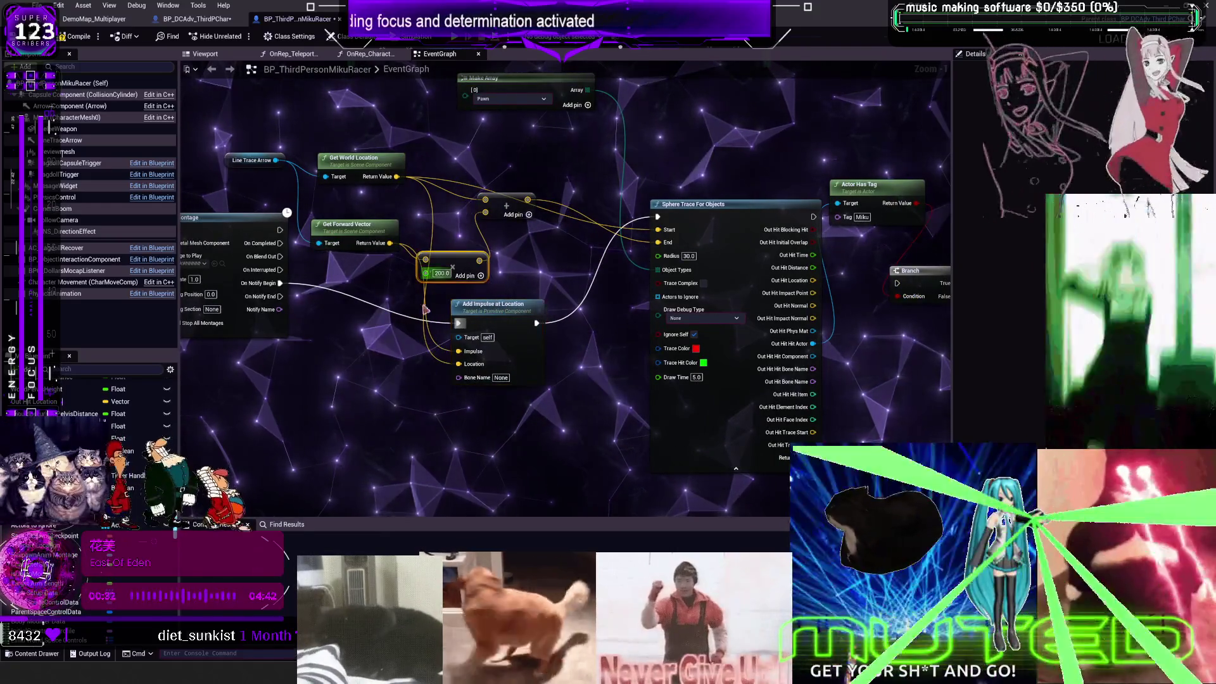
Step: Duplicate the ×200 vector multiply beside Add Impulse as a 500.0 forward-vector multiply
{"action": "key", "text": "ctrl+c"}
{"action": "key", "text": "ctrl+v"}
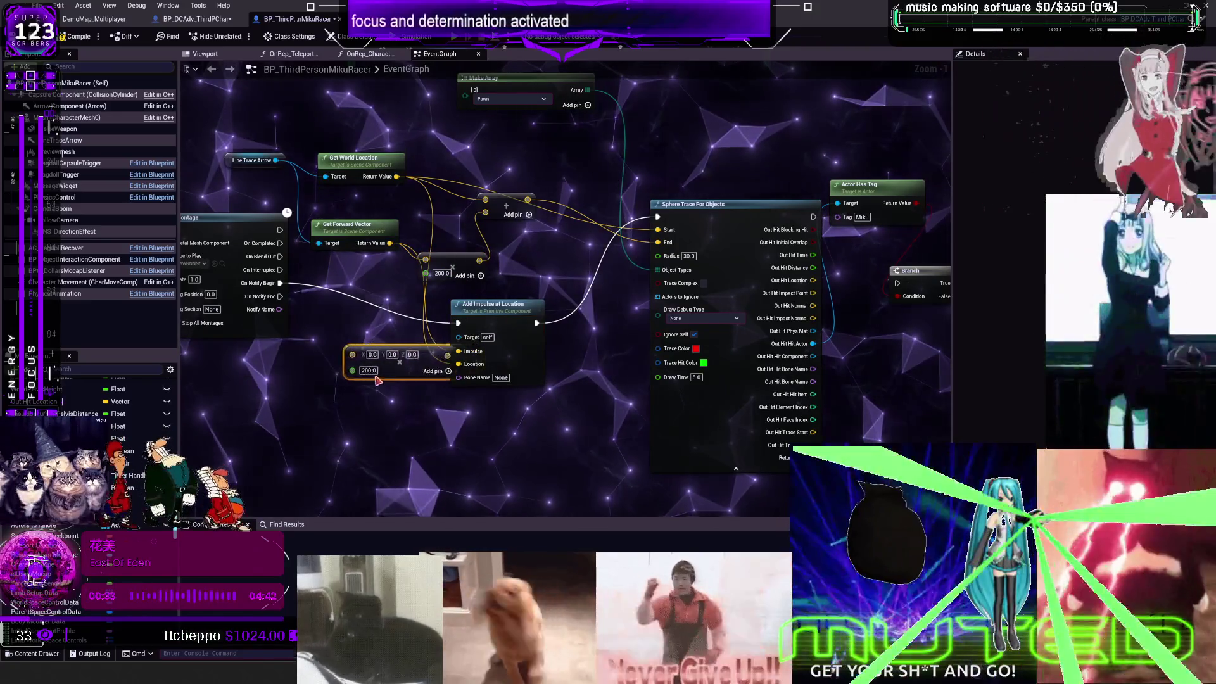
{"action": "left_click_drag", "start_coordinate": [378, 379], "coordinate": [358, 385]}
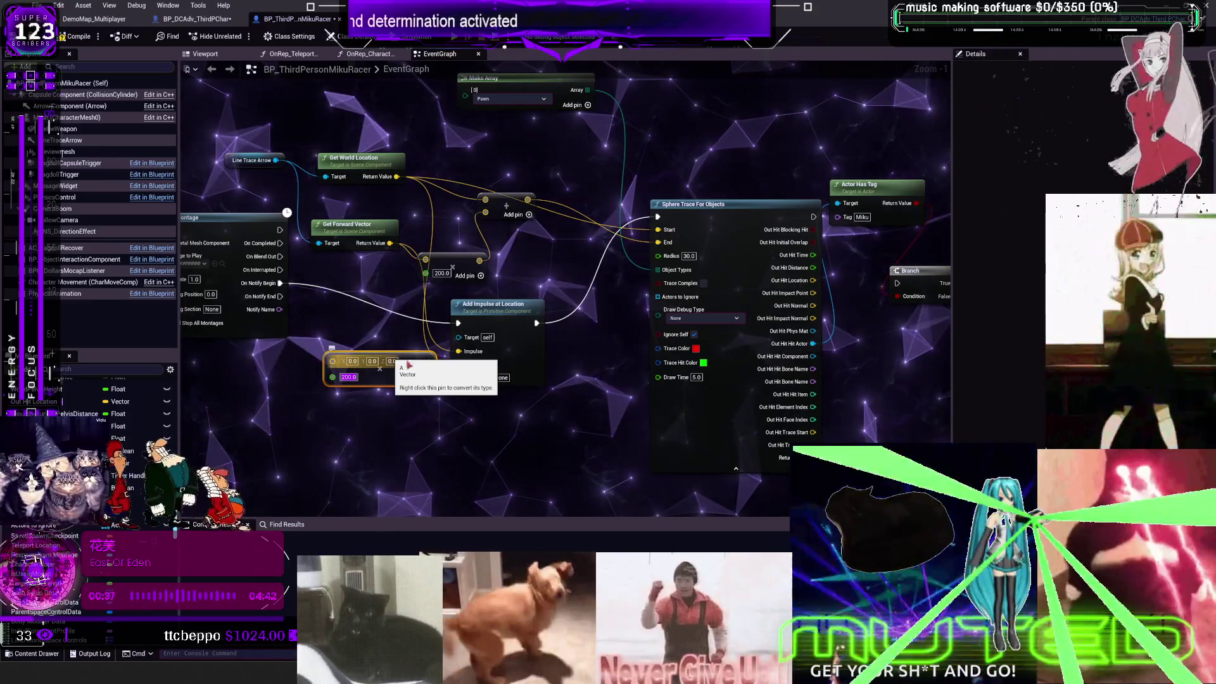
{"action": "right_click", "coordinate": [445, 399]}
{"action": "type", "text": "radia"}
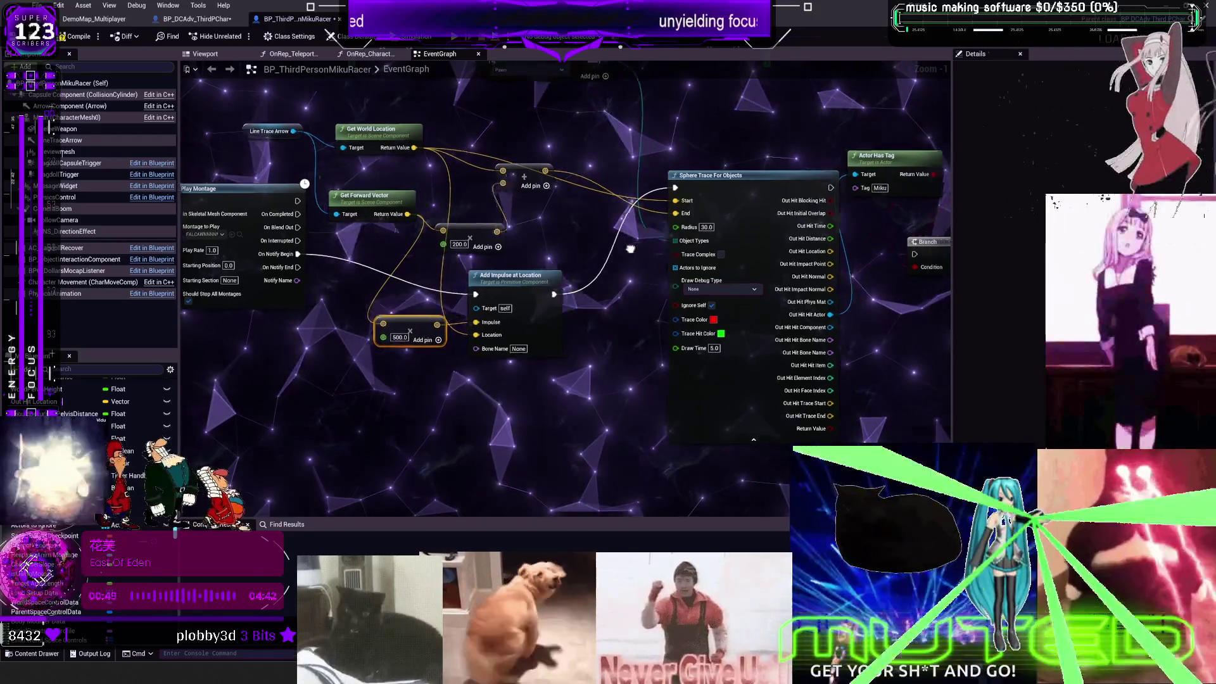
{"action": "scroll", "coordinate": [661, 124], "scroll_direction": "up", "scroll_amount": 2}
{"action": "scroll", "coordinate": [821, 209], "scroll_direction": "down", "scroll_amount": 2}
Step: Rearrange Get Forward Vector, Line Trace Arrow, Make Array and the 500.0 multiply around the trace
{"action": "left_click_drag", "start_coordinate": [459, 181], "coordinate": [500, 304]}
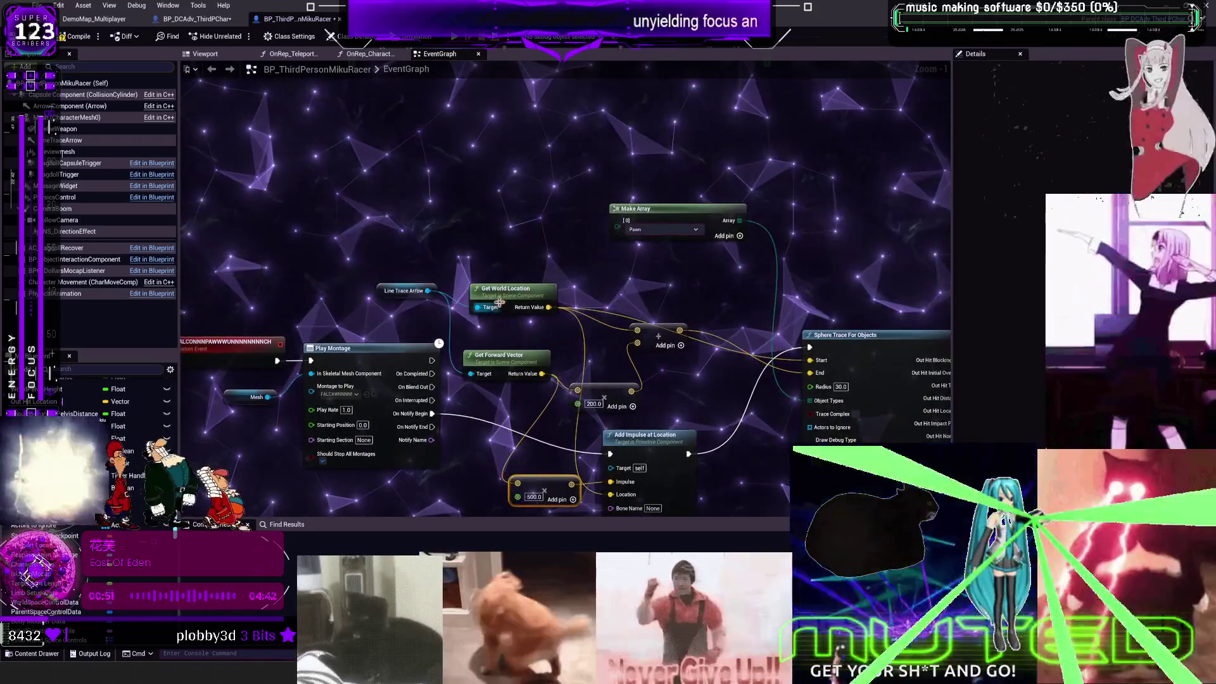
{"action": "left_click_drag", "start_coordinate": [511, 357], "coordinate": [512, 257]}
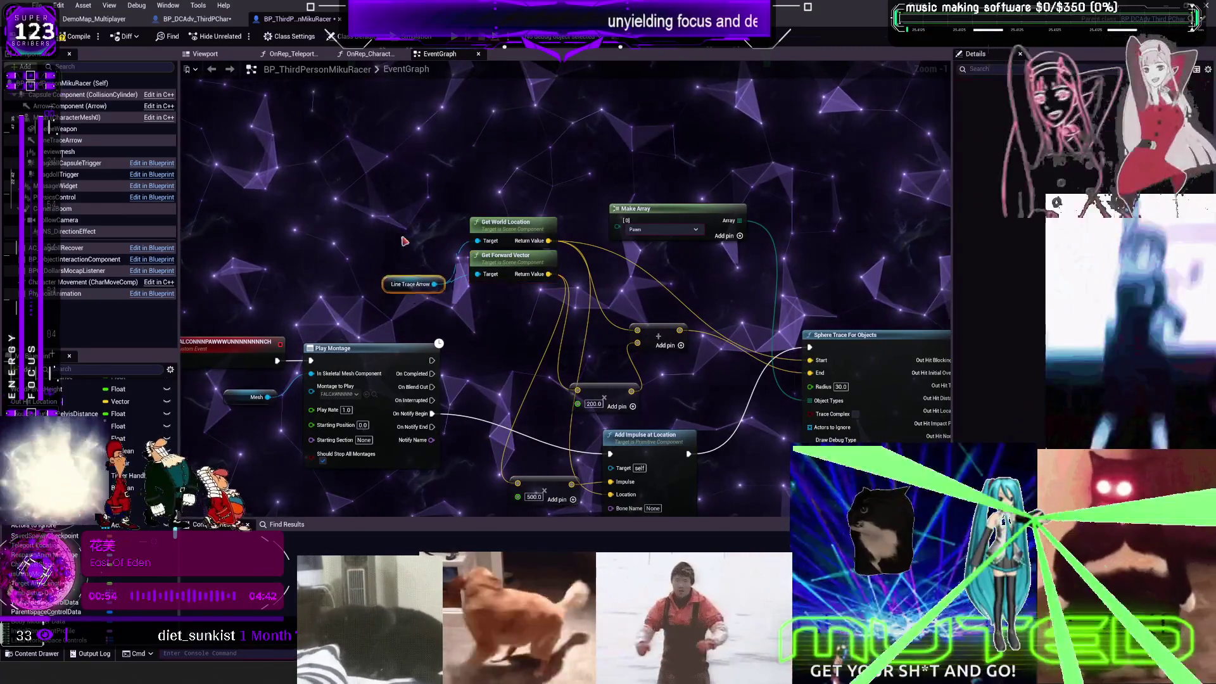
{"action": "left_click_drag", "start_coordinate": [387, 287], "coordinate": [478, 207]}
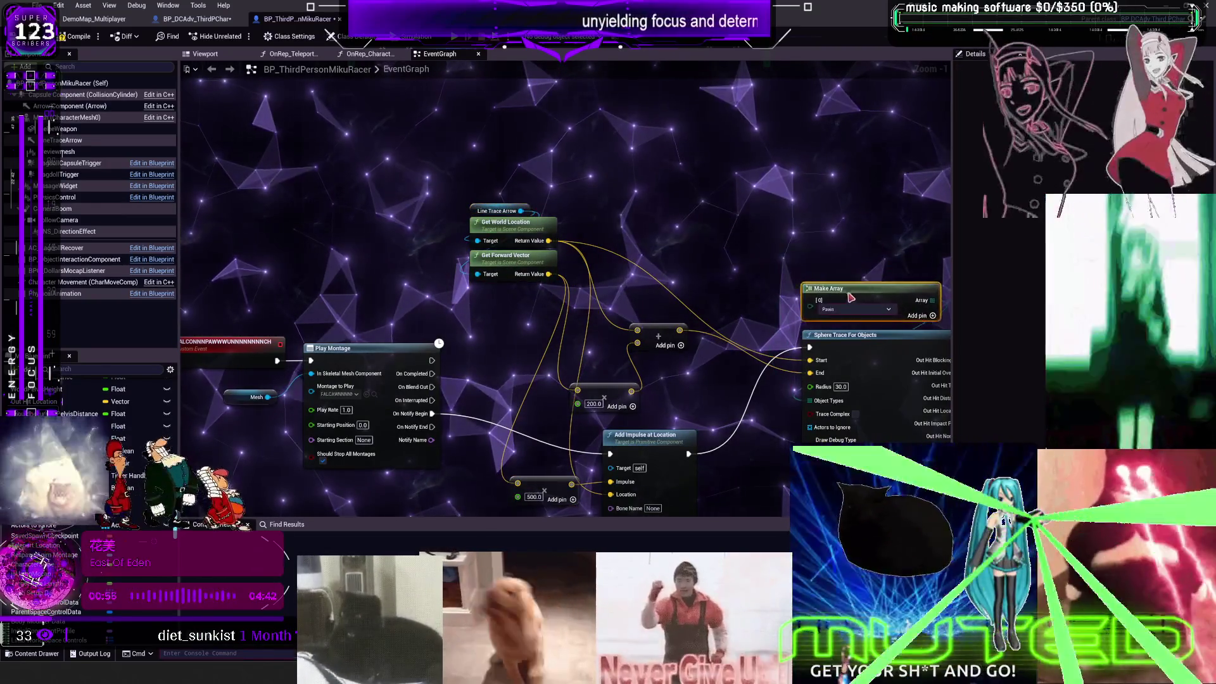
{"action": "left_click_drag", "start_coordinate": [635, 208], "coordinate": [827, 295]}
{"action": "left_click_drag", "start_coordinate": [637, 338], "coordinate": [542, 247]}
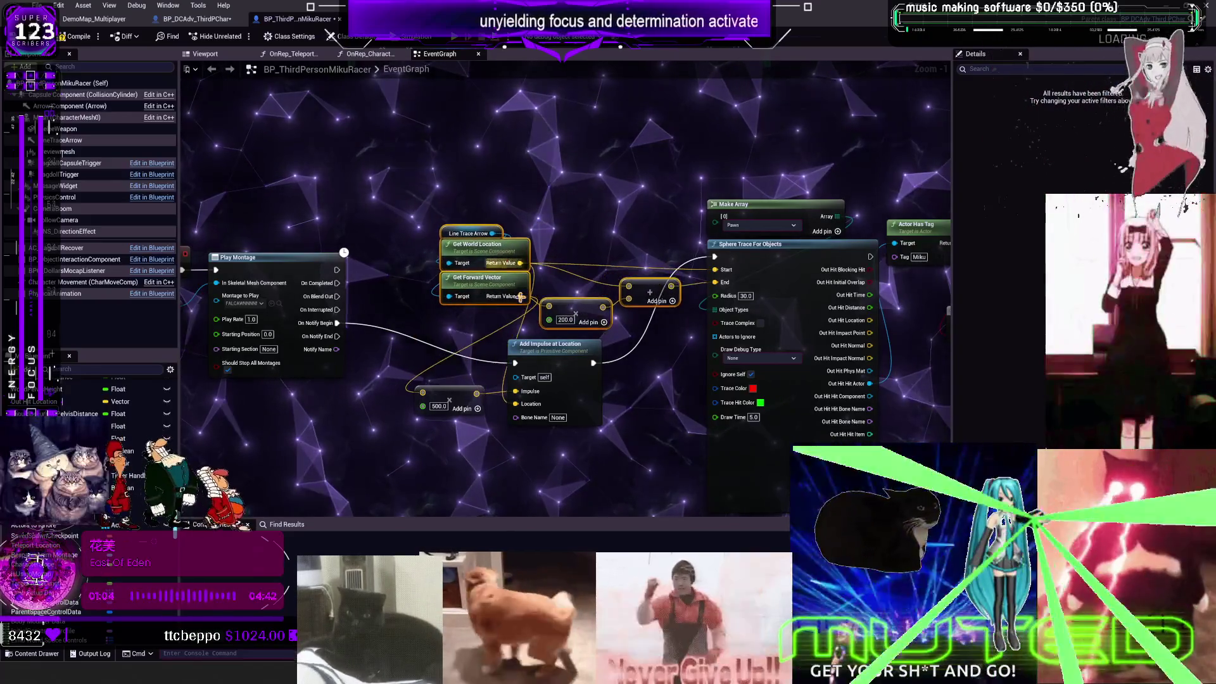
{"action": "mouse_move", "coordinate": [500, 337]}
{"action": "left_mouse_down"}
{"action": "mouse_move", "coordinate": [613, 328]}
{"action": "mouse_move", "coordinate": [713, 379]}
{"action": "left_mouse_up"}
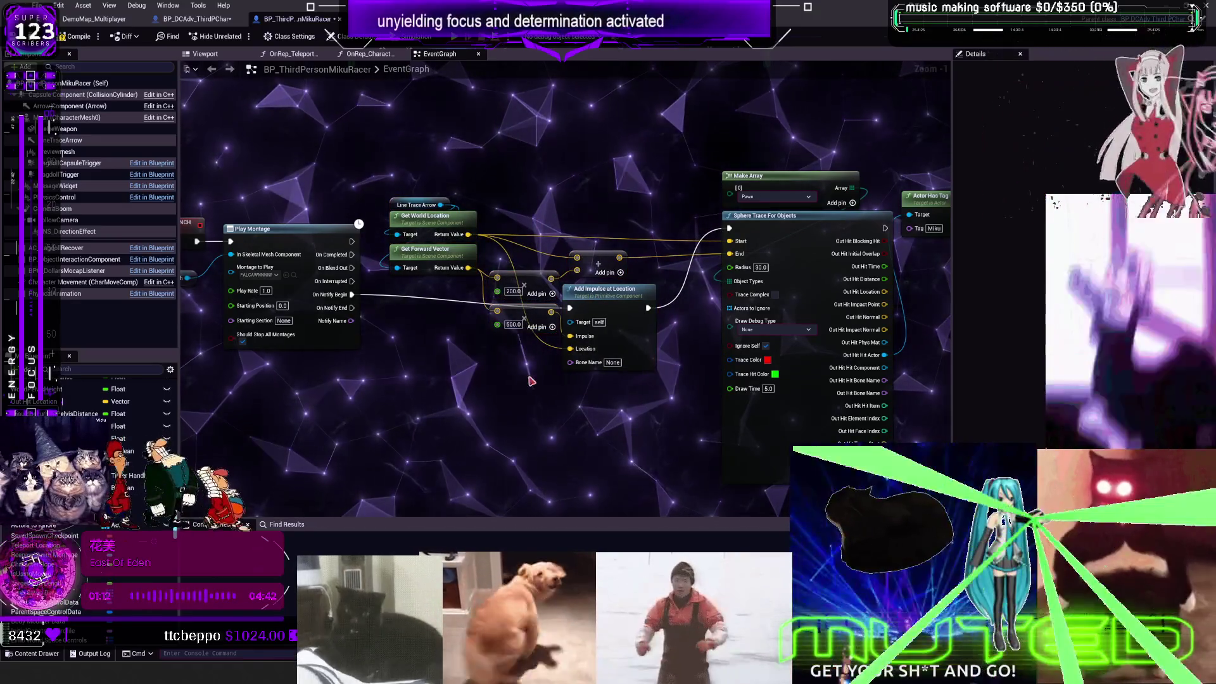
Step: Delete the Branch and Actor Has Tag nodes and wire the sphere trace straight into BPI Skeletal Impulse
{"action": "mouse_move", "coordinate": [678, 418]}
{"action": "left_mouse_down"}
{"action": "mouse_move", "coordinate": [636, 422]}
{"action": "mouse_move", "coordinate": [502, 360]}
{"action": "mouse_move", "coordinate": [502, 420]}
{"action": "left_mouse_up"}
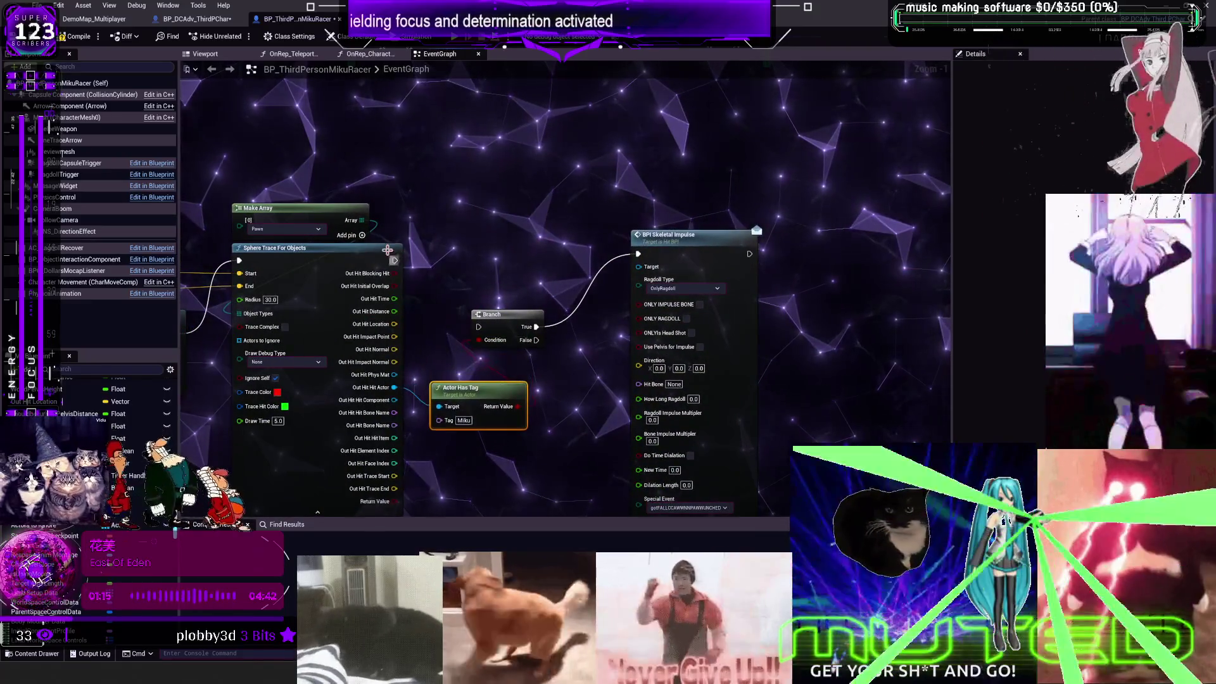
{"action": "scroll", "coordinate": [509, 286], "scroll_direction": "up", "scroll_amount": 1}
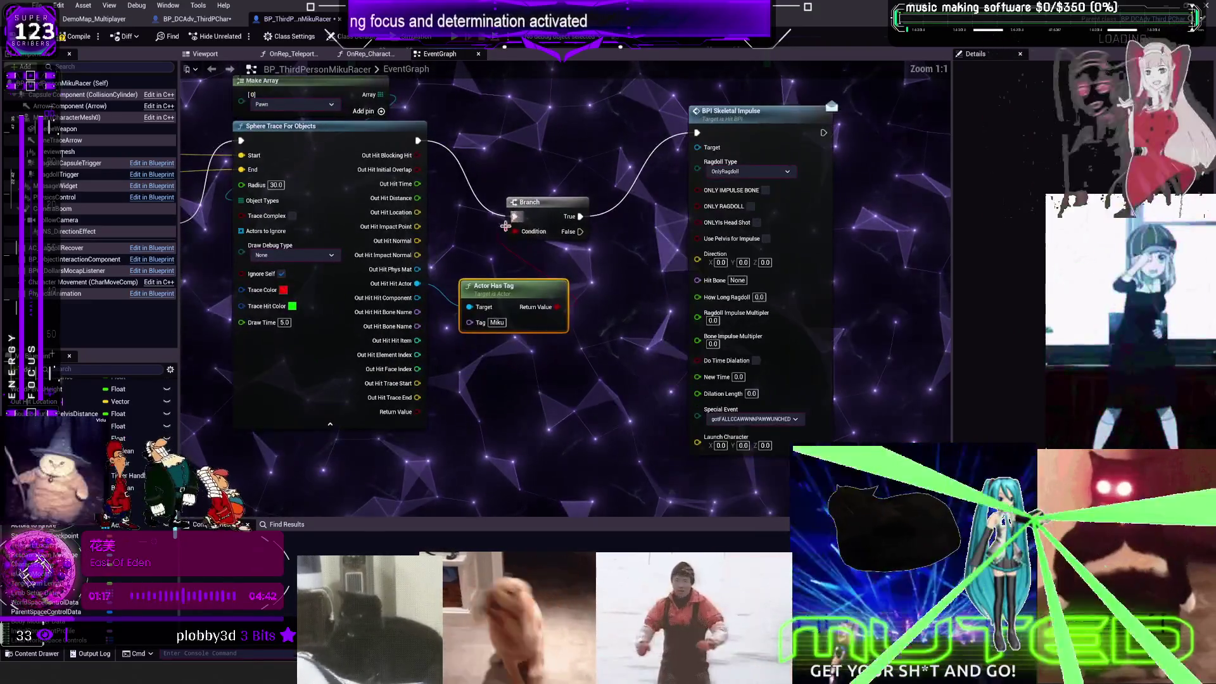
{"action": "left_click_drag", "start_coordinate": [509, 286], "coordinate": [499, 346]}
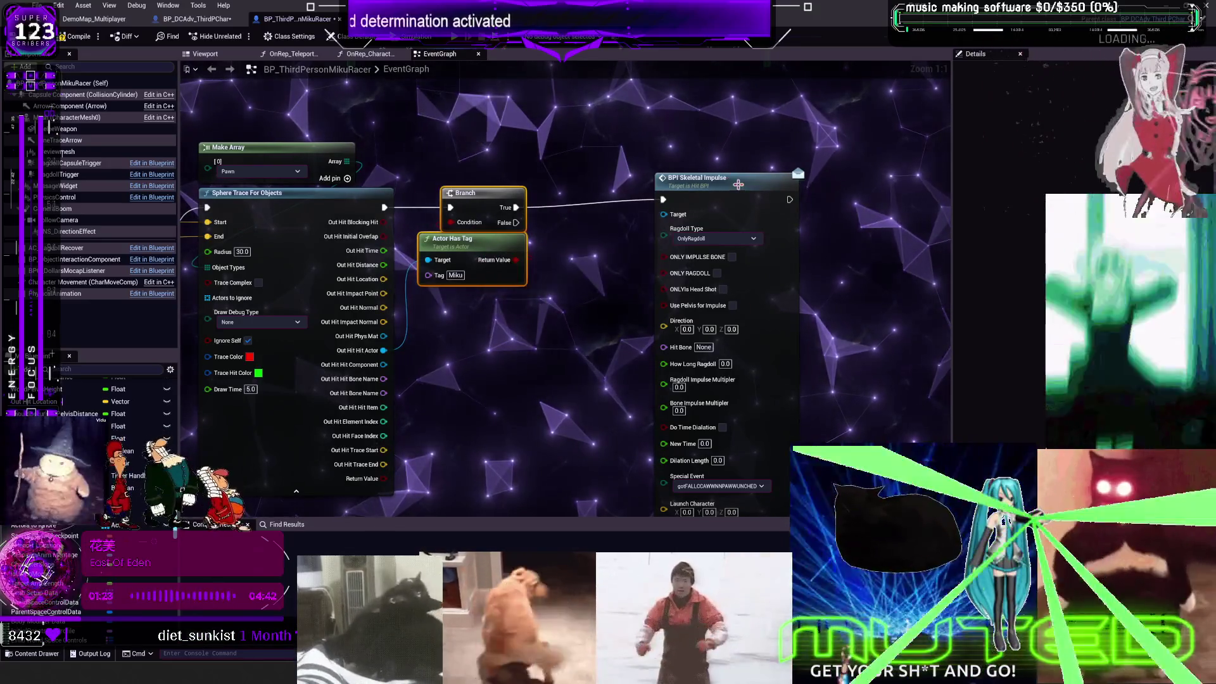
{"action": "key", "text": "Delete"}
{"action": "mouse_move", "coordinate": [384, 350]}
{"action": "left_mouse_down"}
{"action": "mouse_move", "coordinate": [595, 240]}
{"action": "mouse_move", "coordinate": [587, 209]}
{"action": "left_mouse_up"}
{"action": "left_click", "coordinate": [628, 247]}
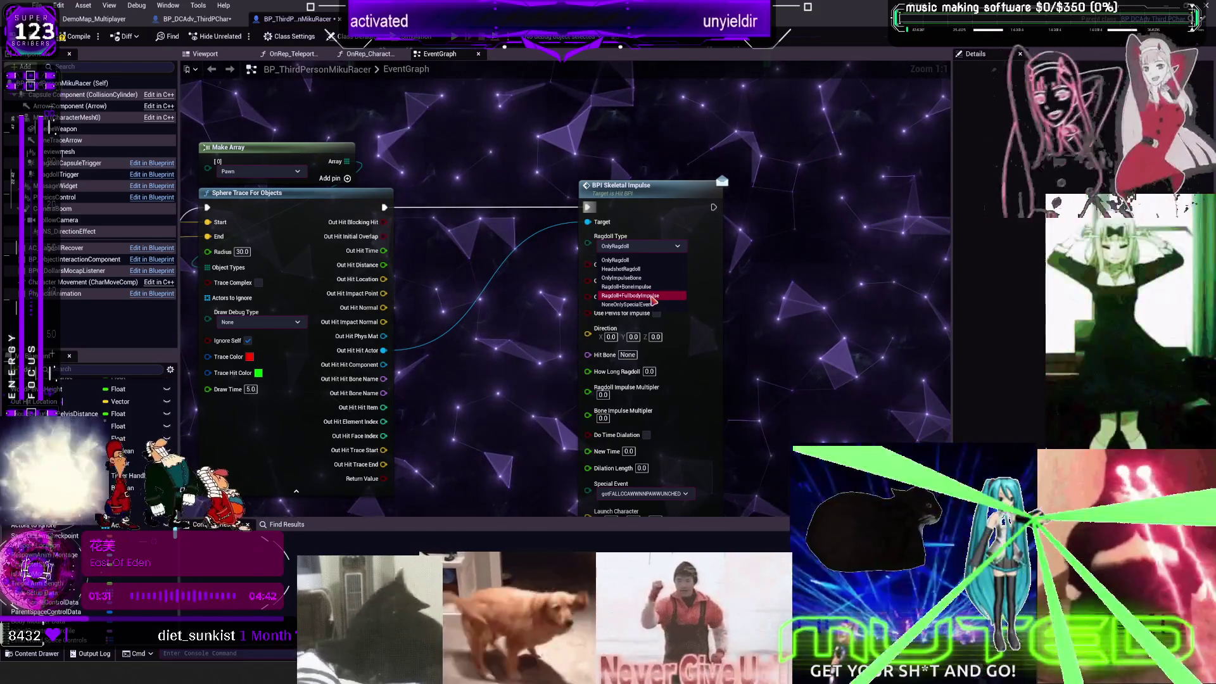
Step: Set Ragdoll Type to Ragdoll+FullbodyImpulse and wire the trace hit result into the impulse Direction
{"action": "left_click", "coordinate": [653, 295]}
{"action": "left_click_drag", "start_coordinate": [676, 514], "coordinate": [636, 348]}
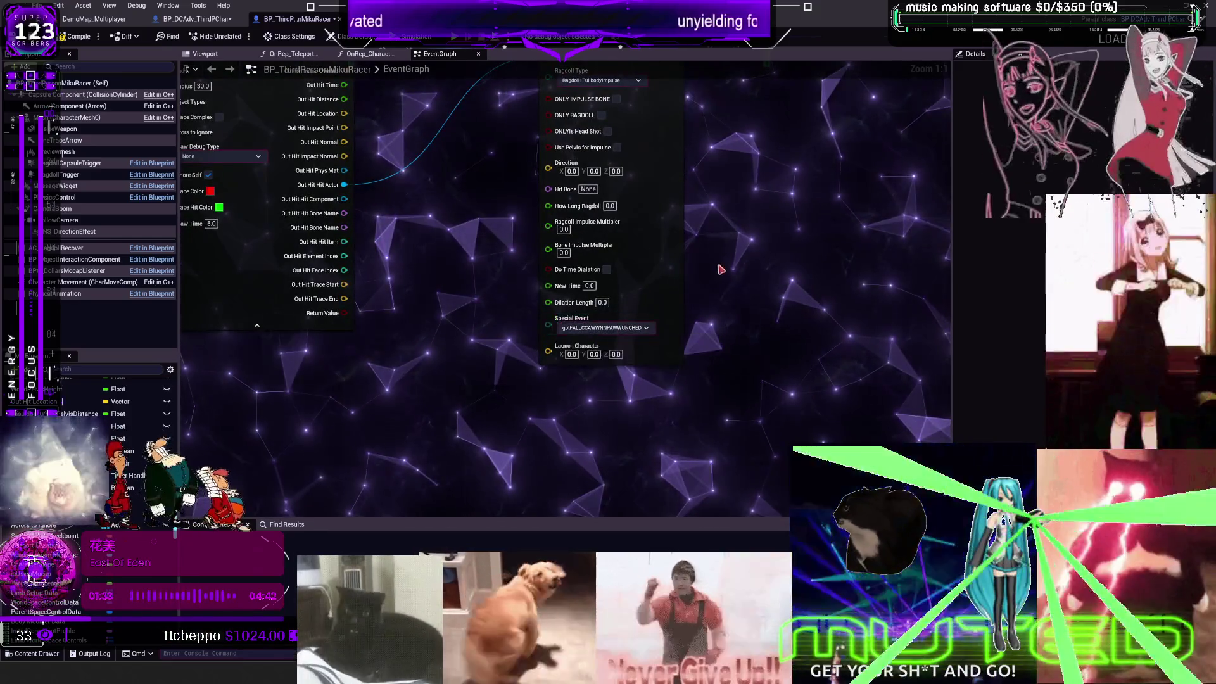
{"action": "left_click_drag", "start_coordinate": [719, 266], "coordinate": [713, 366]}
{"action": "left_click_drag", "start_coordinate": [431, 278], "coordinate": [699, 283]}
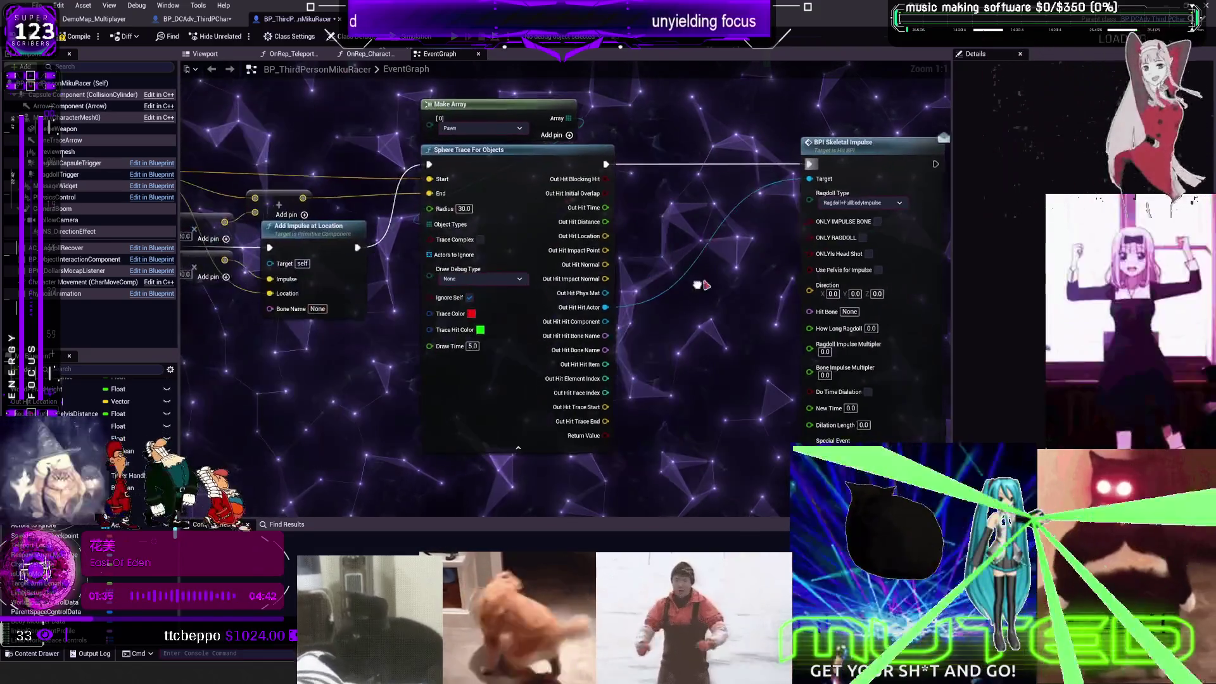
{"action": "mouse_move", "coordinate": [416, 209]}
{"action": "left_mouse_down"}
{"action": "mouse_move", "coordinate": [555, 239]}
{"action": "mouse_move", "coordinate": [1036, 264]}
{"action": "mouse_move", "coordinate": [611, 380]}
{"action": "mouse_move", "coordinate": [598, 348]}
{"action": "mouse_move", "coordinate": [671, 336]}
{"action": "left_mouse_up"}
{"action": "left_click_drag", "start_coordinate": [462, 347], "coordinate": [666, 219]}
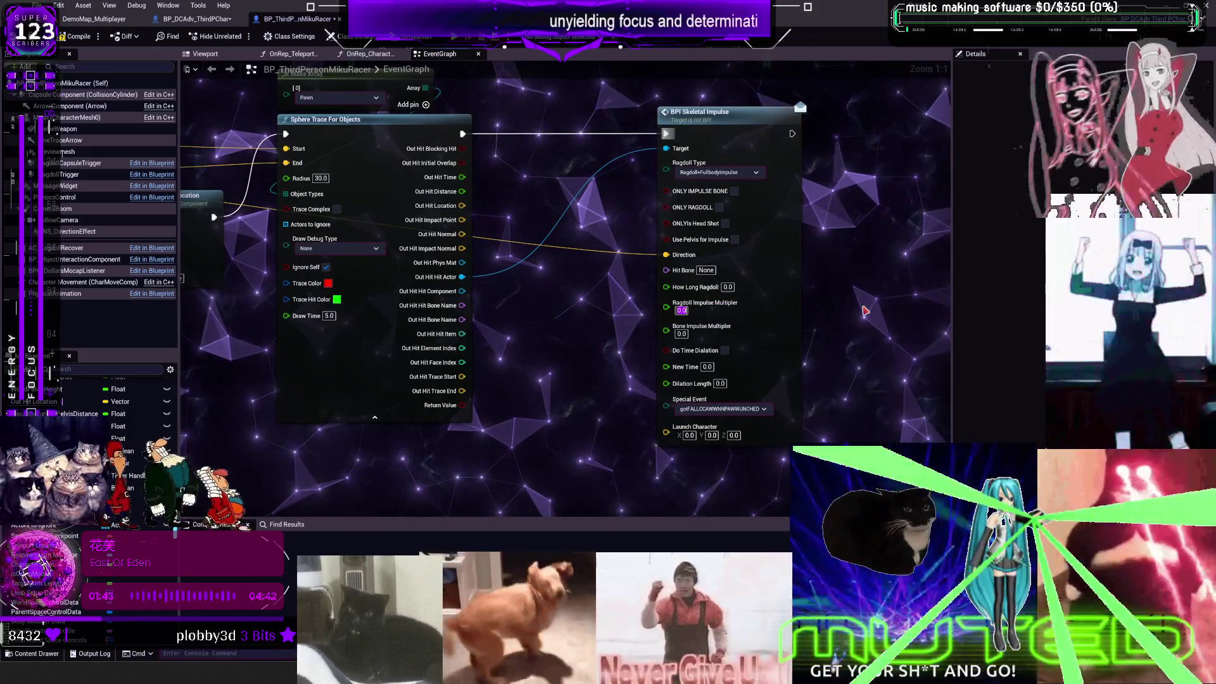
Step: Set the Ragdoll and Bone Impulse Multipliers to 1200.0, then compile the blueprint
{"action": "type", "text": "12"}
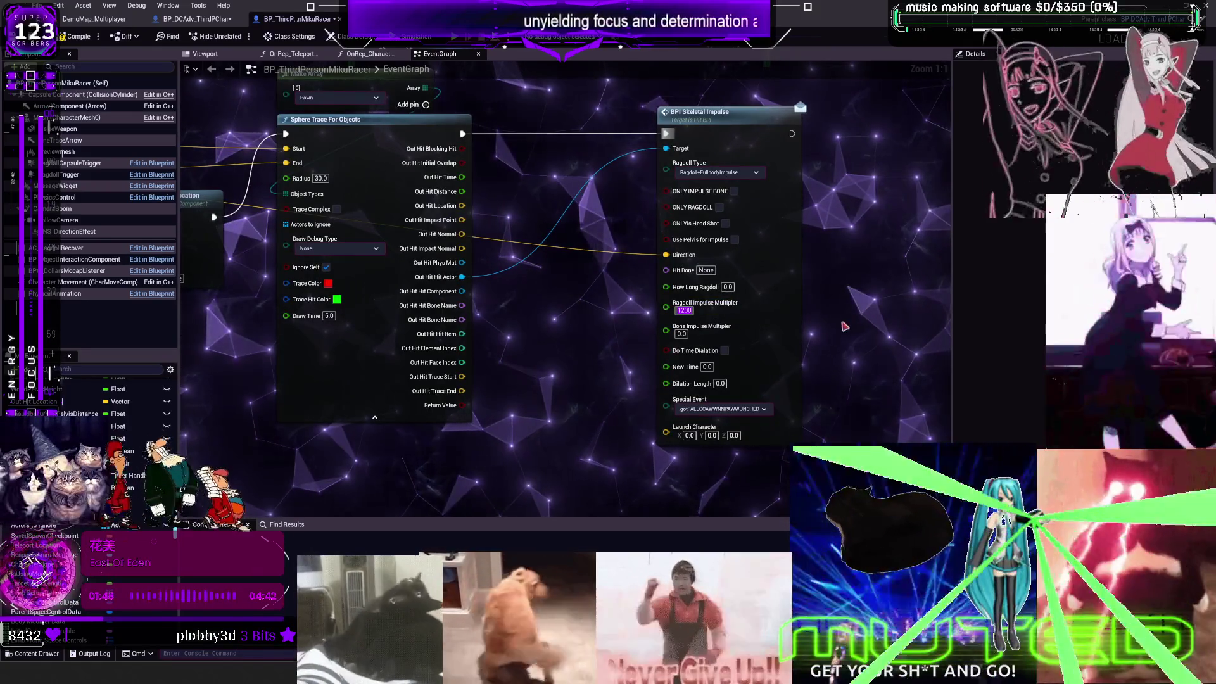
{"action": "key", "text": "Tab"}
{"action": "type", "text": "1200"}
{"action": "key", "text": "Return"}
{"action": "mouse_move", "coordinate": [847, 272]}
{"action": "left_mouse_down"}
{"action": "mouse_move", "coordinate": [810, 272]}
{"action": "mouse_move", "coordinate": [777, 314]}
{"action": "left_mouse_up"}
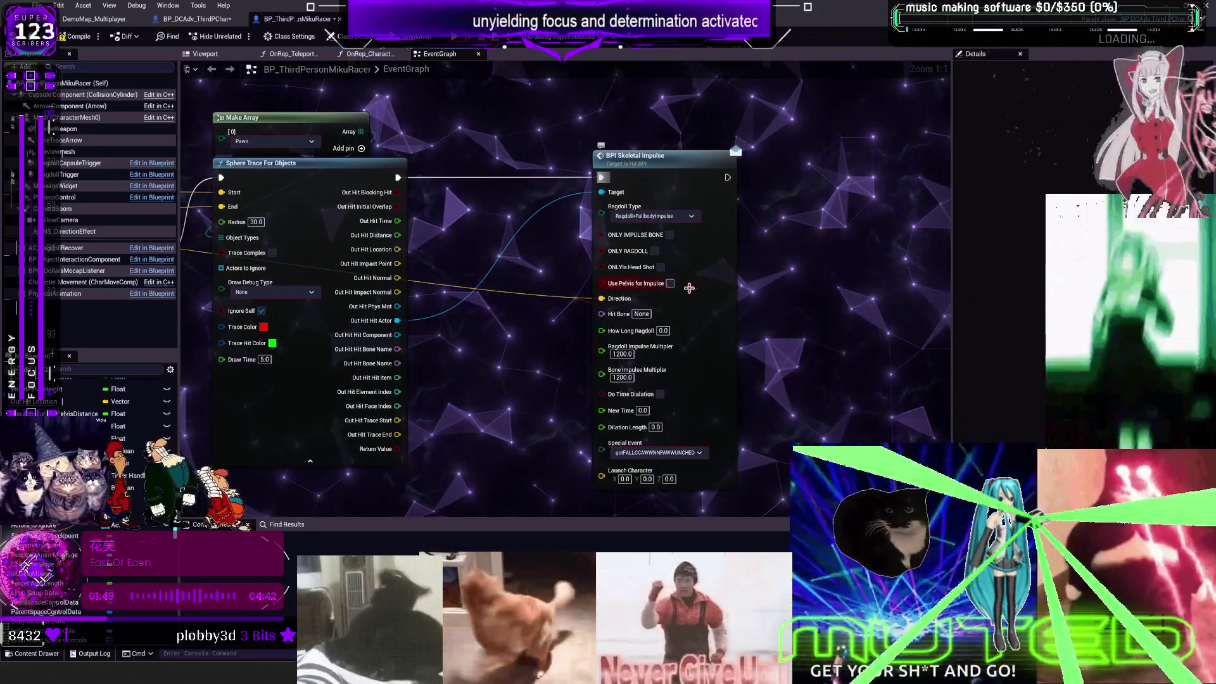
{"action": "scroll", "coordinate": [499, 279], "scroll_direction": "down", "scroll_amount": 3}
{"action": "scroll", "coordinate": [521, 299], "scroll_direction": "up", "scroll_amount": 3}
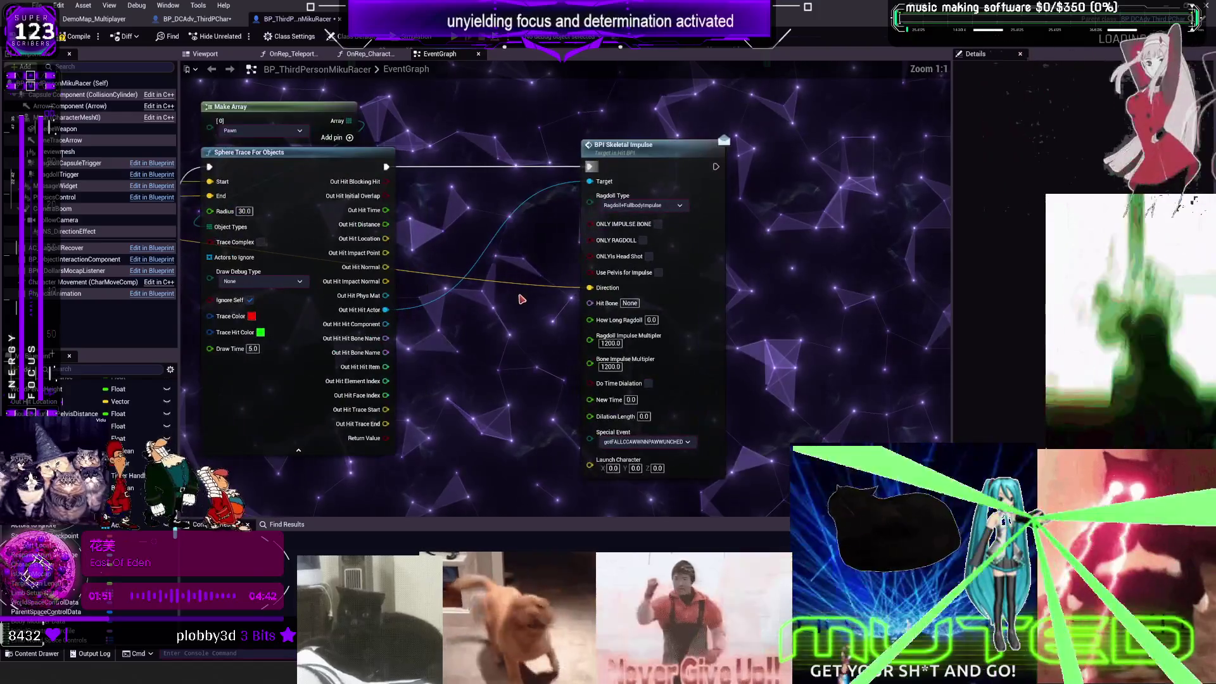
{"action": "left_click_drag", "start_coordinate": [521, 298], "coordinate": [659, 284]}
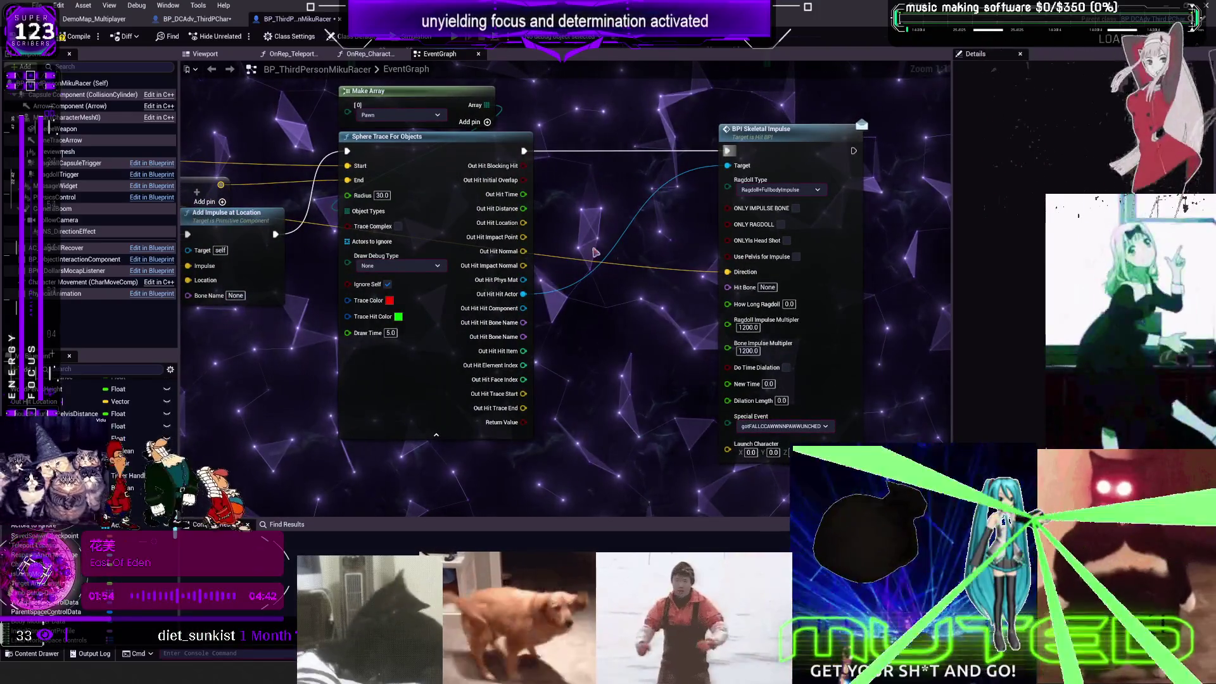
{"action": "left_click_drag", "start_coordinate": [306, 351], "coordinate": [809, 363]}
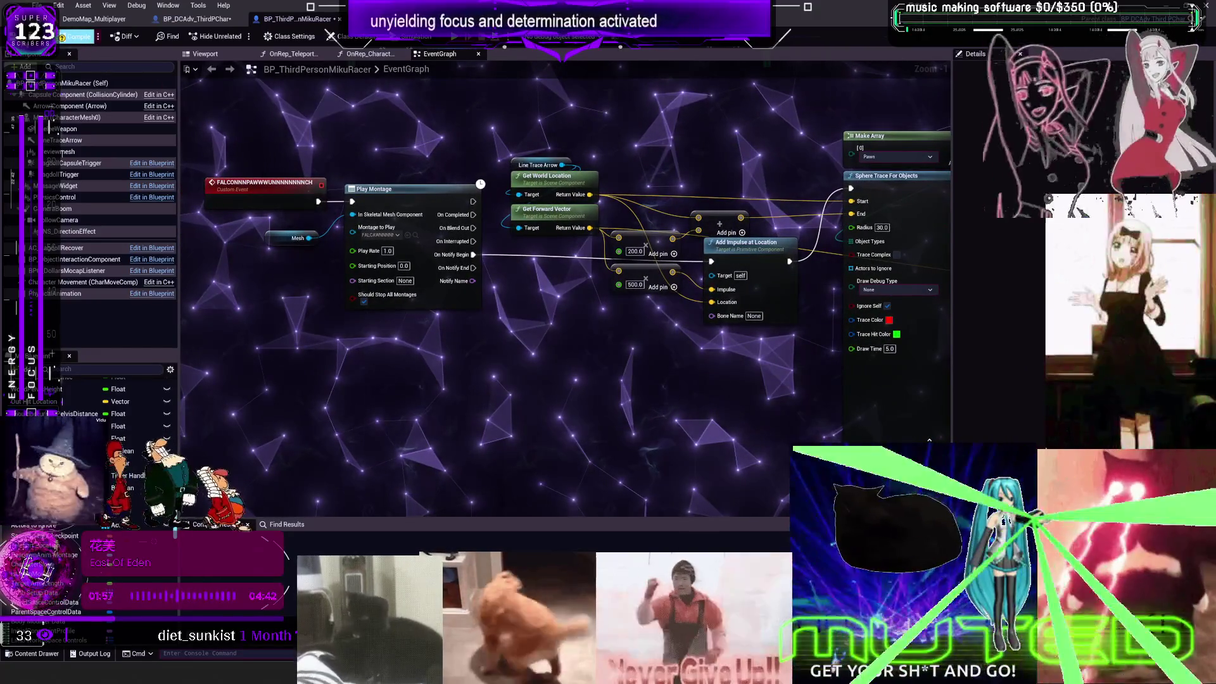
{"action": "left_click", "coordinate": [77, 36]}
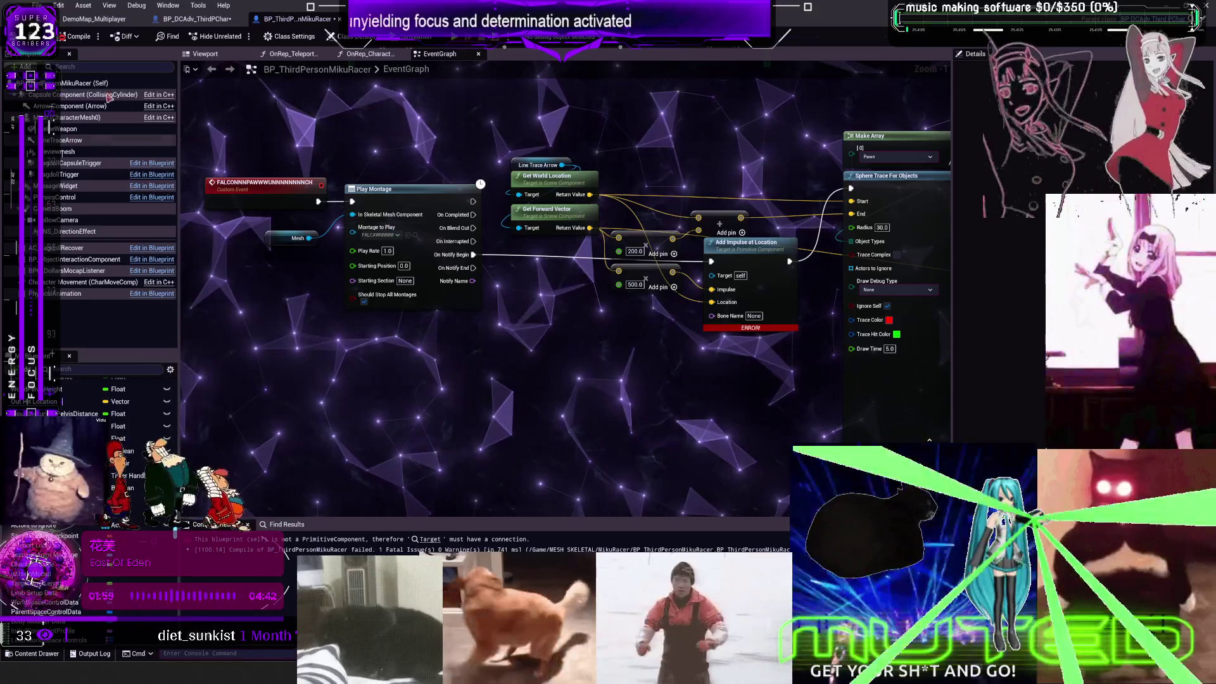
{"action": "left_click_drag", "start_coordinate": [668, 233], "coordinate": [421, 209]}
{"action": "scroll", "coordinate": [421, 209], "scroll_direction": "up", "scroll_amount": 1}
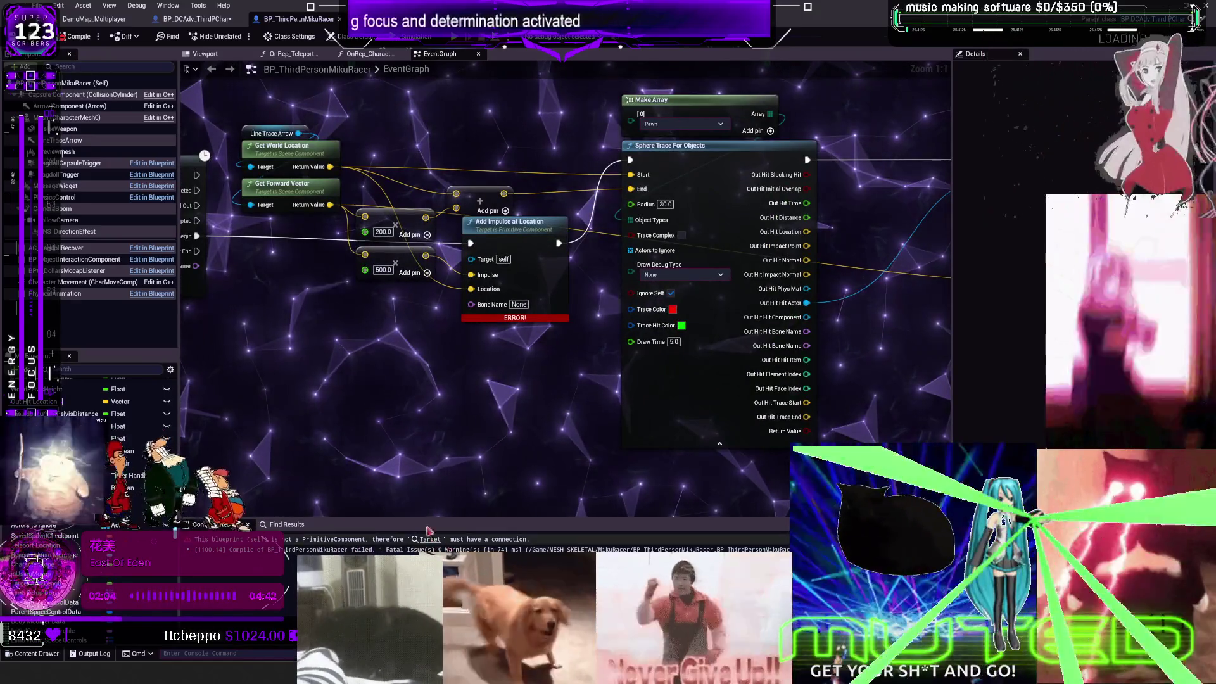
{"action": "right_click", "coordinate": [475, 351]}
{"action": "type", "text": "raid"}
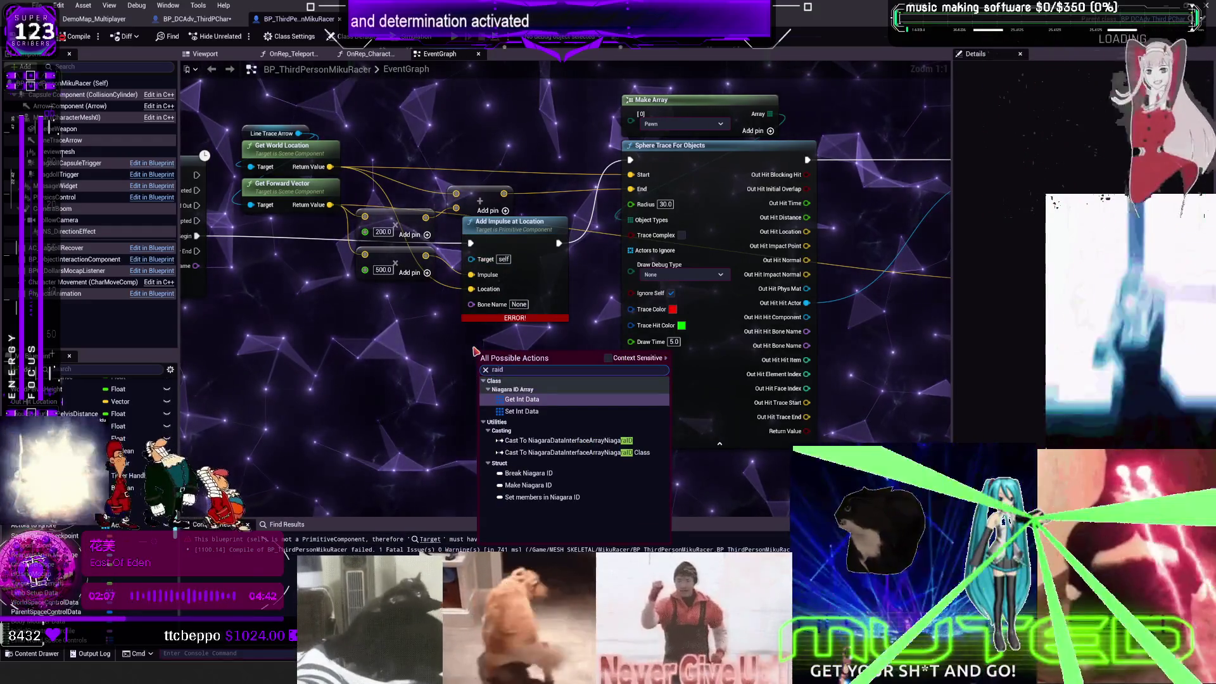
{"action": "key", "text": "BackSpace"}
{"action": "key", "text": "BackSpace"}
{"action": "key", "text": "BackSpace"}
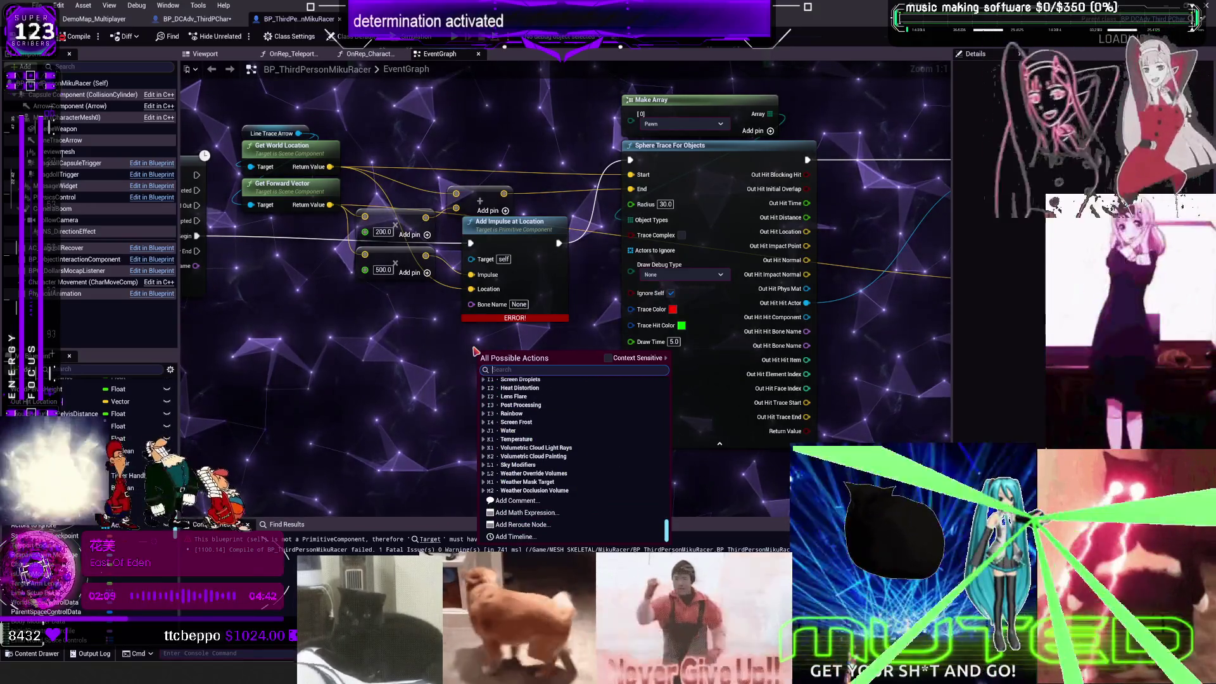
{"action": "key", "text": "Escape"}
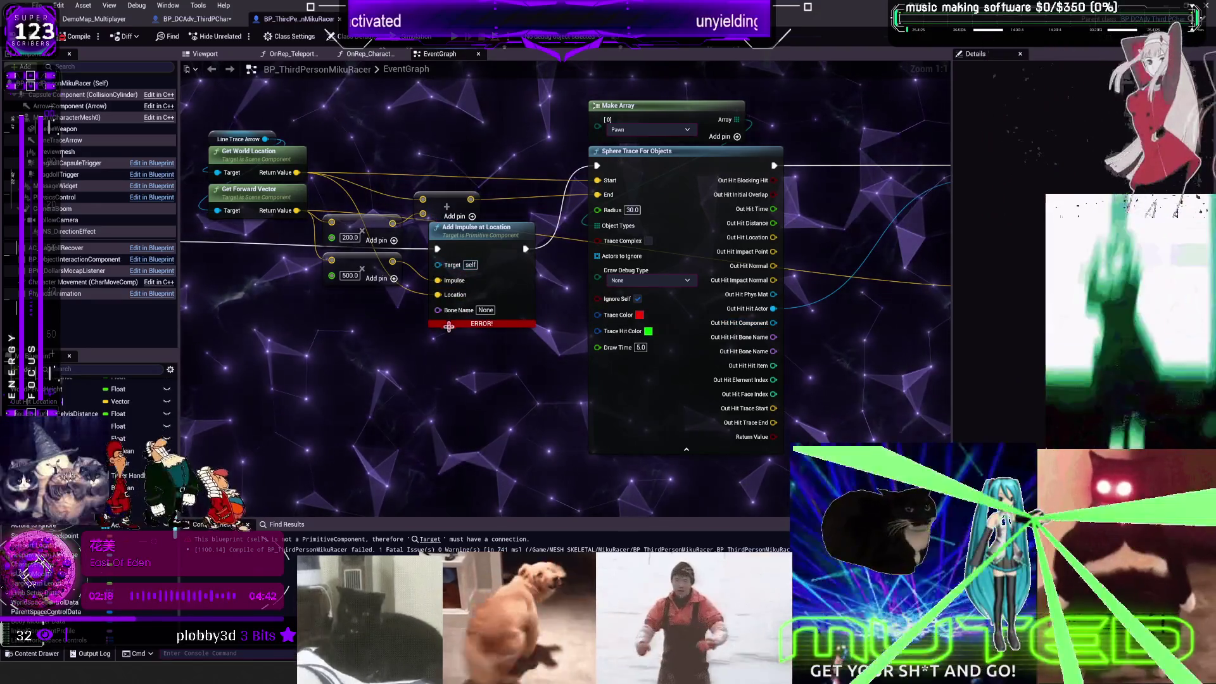
{"action": "right_click", "coordinate": [460, 373]}
Step: Add an Add Radial Impulse node at the world location, radius 150 and strength 500, wired into execution
{"action": "type", "text": "radial"}
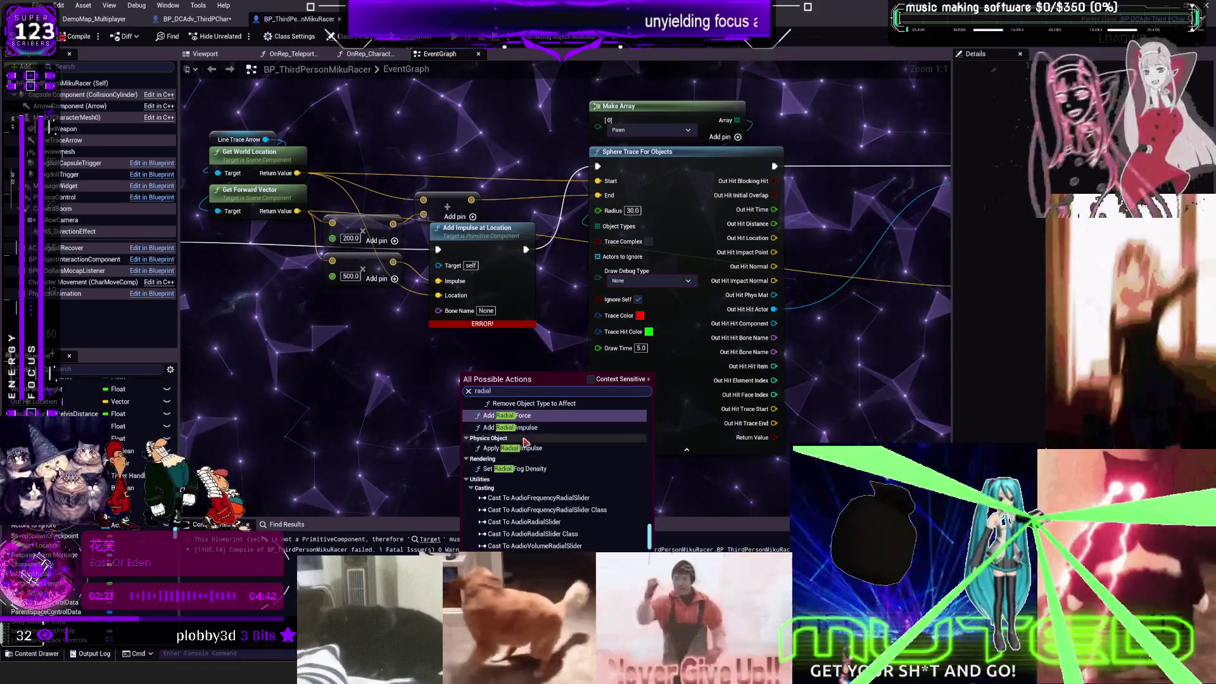
{"action": "left_click", "coordinate": [532, 428]}
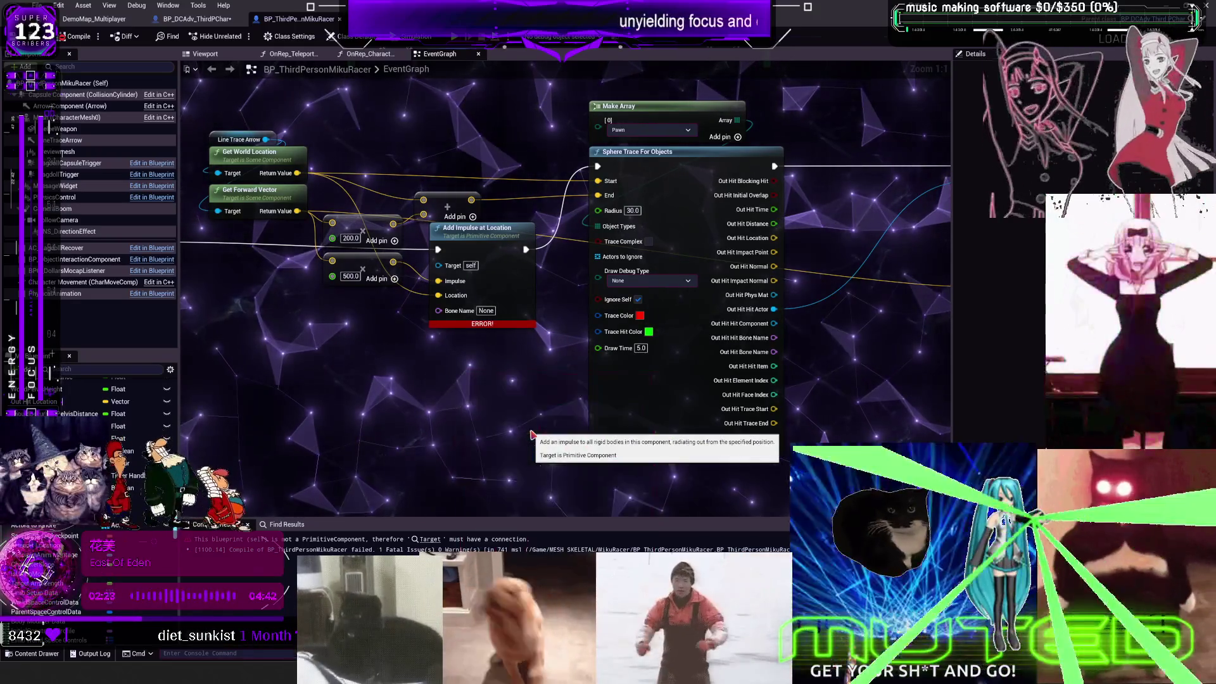
{"action": "left_click_drag", "start_coordinate": [539, 390], "coordinate": [509, 366]}
{"action": "mouse_move", "coordinate": [435, 281]}
{"action": "left_mouse_down"}
{"action": "mouse_move", "coordinate": [437, 307]}
{"action": "mouse_move", "coordinate": [437, 282]}
{"action": "left_mouse_up"}
{"action": "mouse_move", "coordinate": [297, 173]}
{"action": "left_mouse_down"}
{"action": "mouse_move", "coordinate": [355, 222]}
{"action": "mouse_move", "coordinate": [446, 409]}
{"action": "left_mouse_up"}
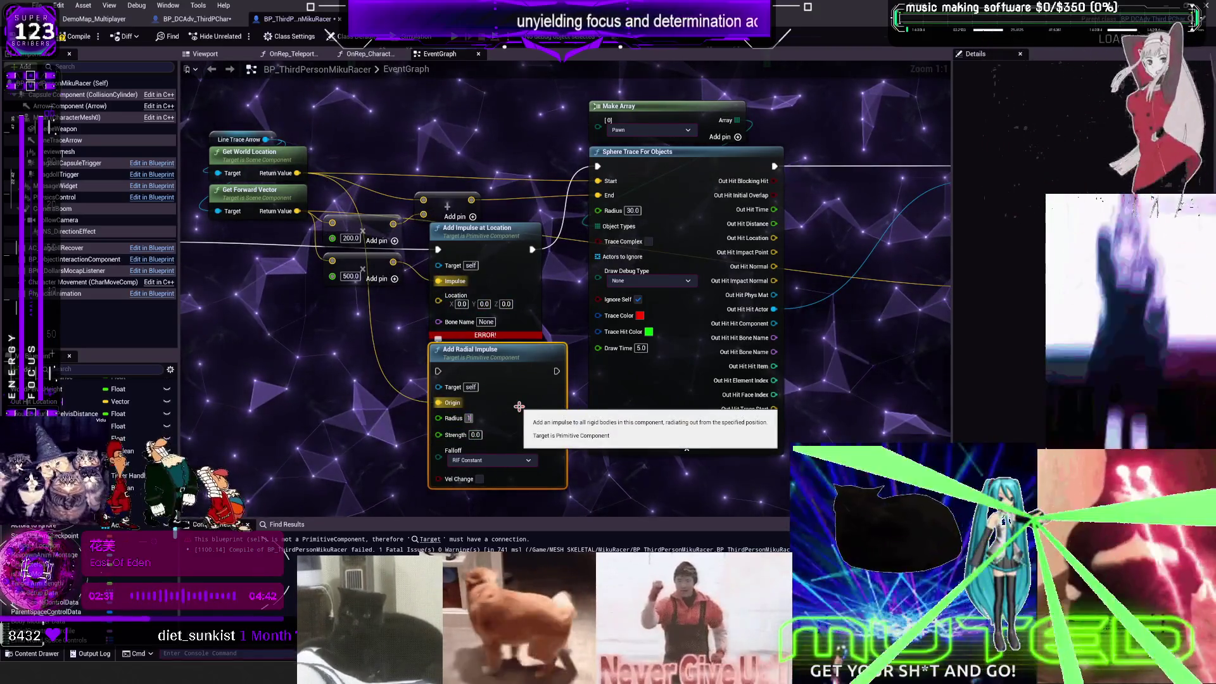
{"action": "type", "text": "50"}
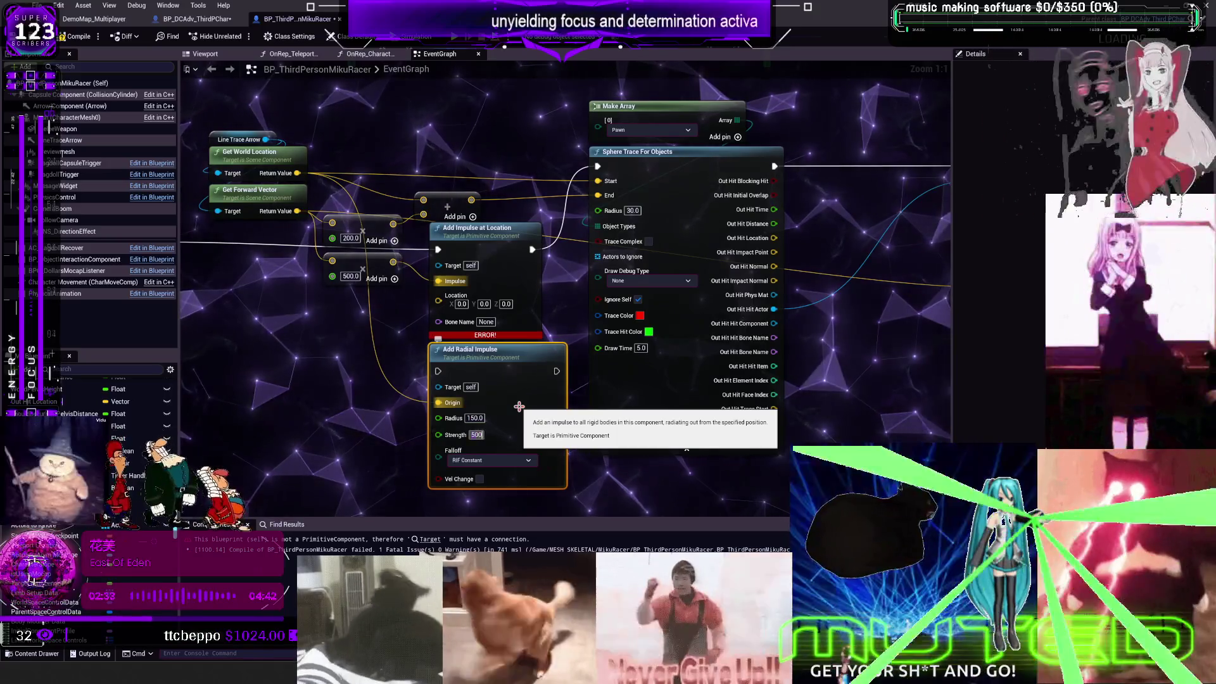
{"action": "key", "text": "Return"}
{"action": "mouse_move", "coordinate": [437, 249]}
{"action": "left_mouse_down"}
{"action": "mouse_move", "coordinate": [423, 342]}
{"action": "mouse_move", "coordinate": [439, 371]}
{"action": "left_mouse_up"}
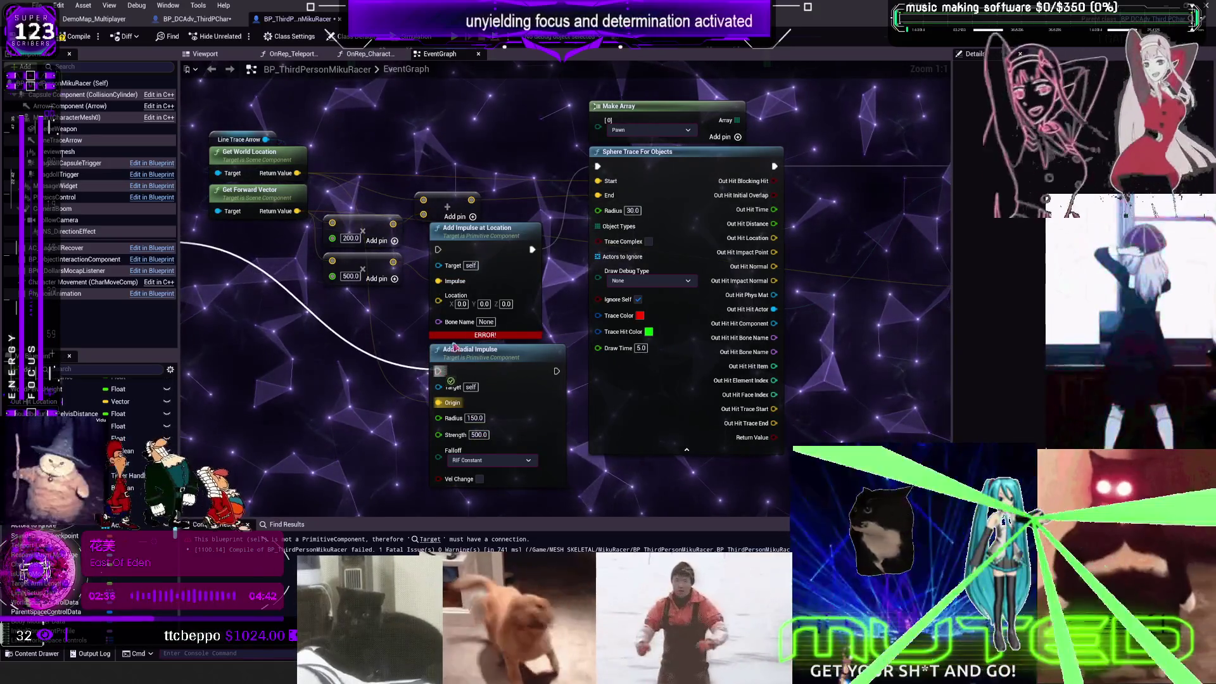
Step: Delete Add Impulse at Location and the unused 500.0 math node, then compile
{"action": "left_click", "coordinate": [520, 329]}
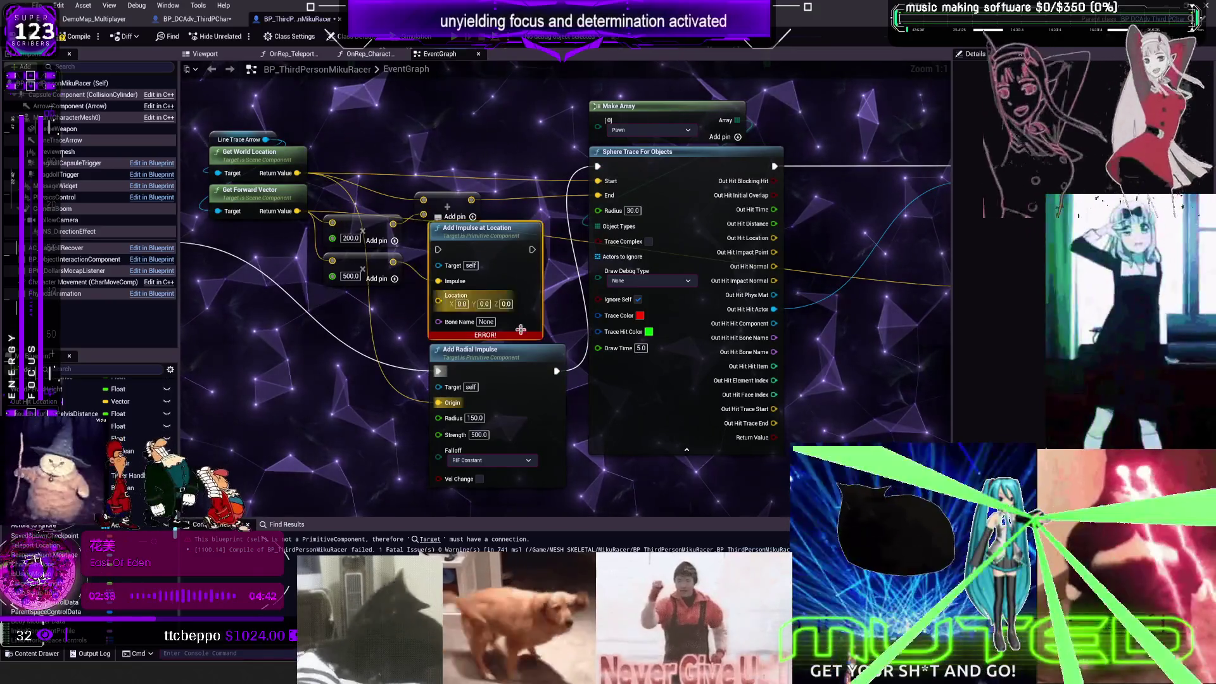
{"action": "key", "text": "Delete"}
{"action": "left_click_drag", "start_coordinate": [469, 349], "coordinate": [454, 243]}
{"action": "left_click", "coordinate": [369, 273]}
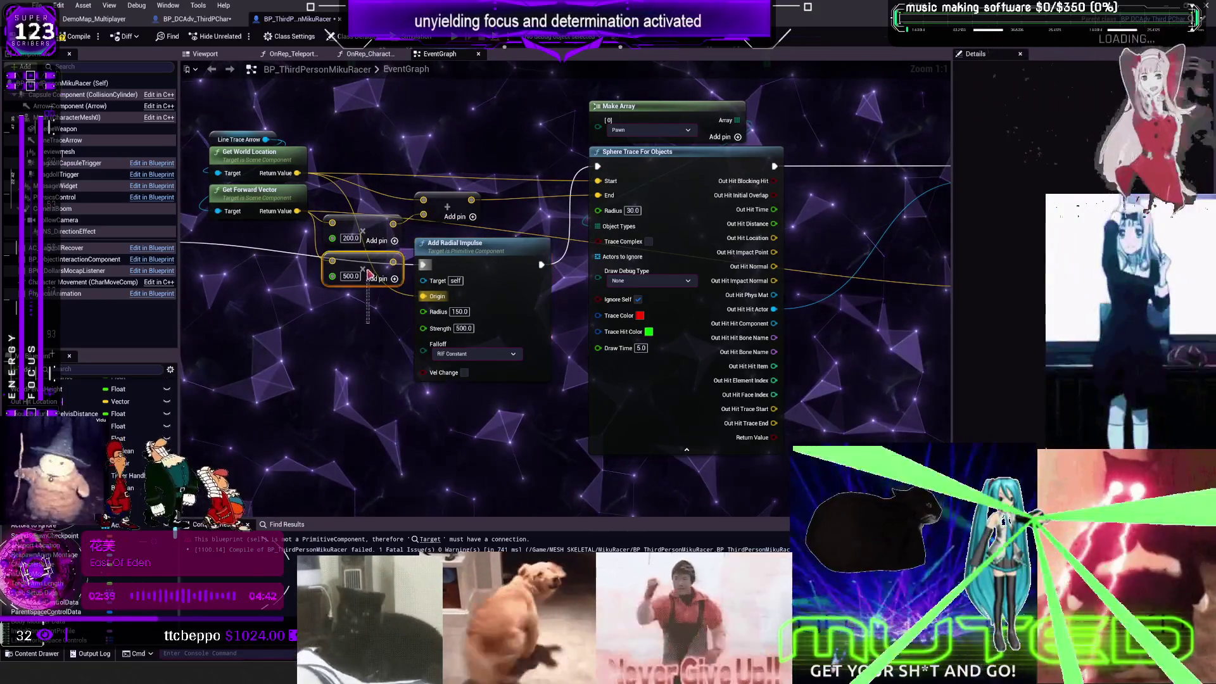
{"action": "key", "text": "Delete"}
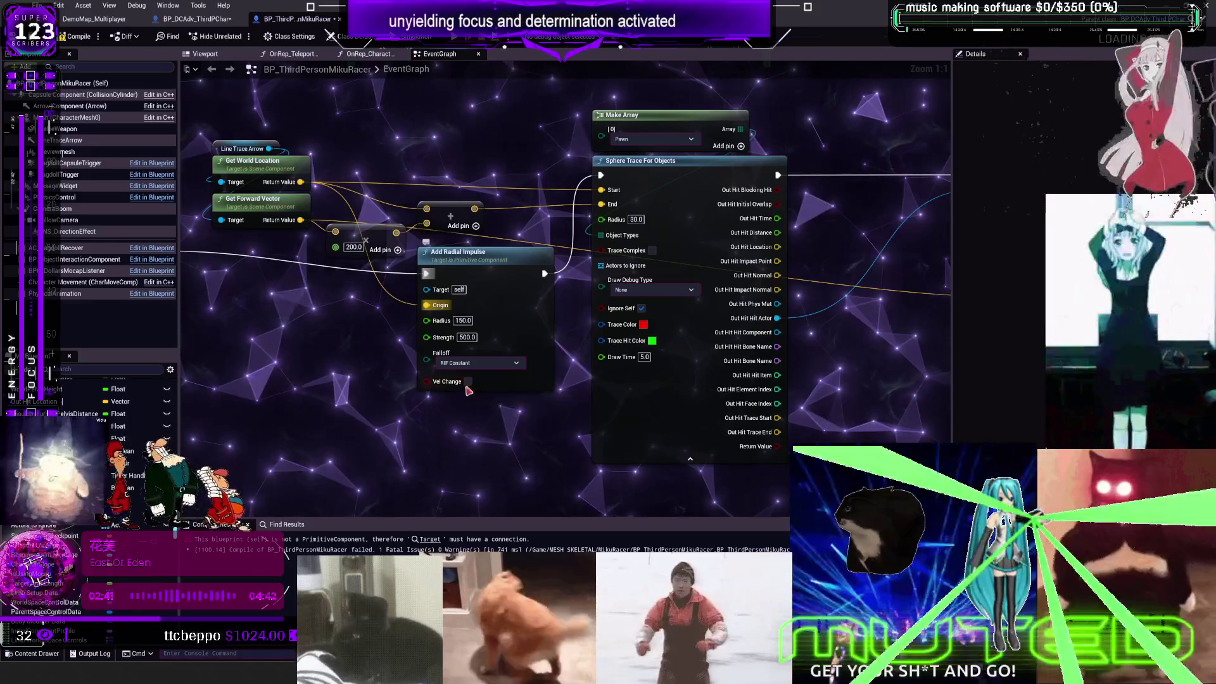
{"action": "mouse_move", "coordinate": [863, 181]}
{"action": "left_mouse_down"}
{"action": "mouse_move", "coordinate": [471, 206]}
{"action": "mouse_move", "coordinate": [642, 209]}
{"action": "left_mouse_up"}
{"action": "scroll", "coordinate": [471, 207], "scroll_direction": "down", "scroll_amount": 2}
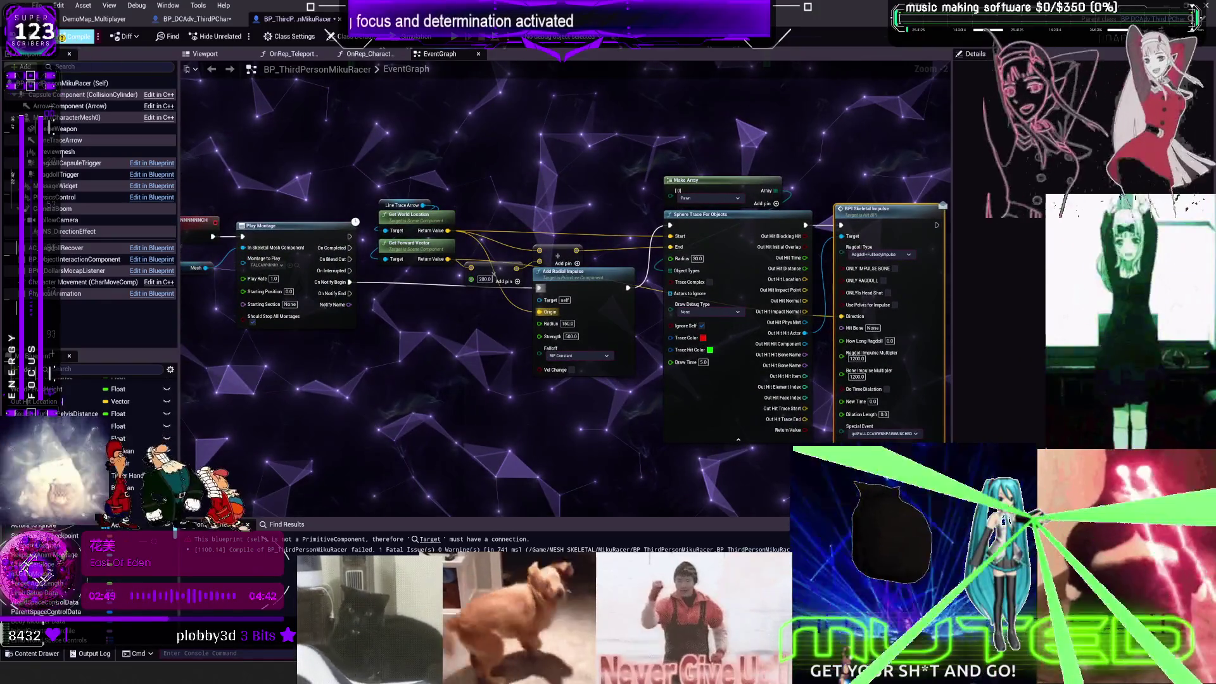
{"action": "left_click", "coordinate": [76, 36]}
{"action": "scroll", "coordinate": [569, 408], "scroll_direction": "up", "scroll_amount": 2}
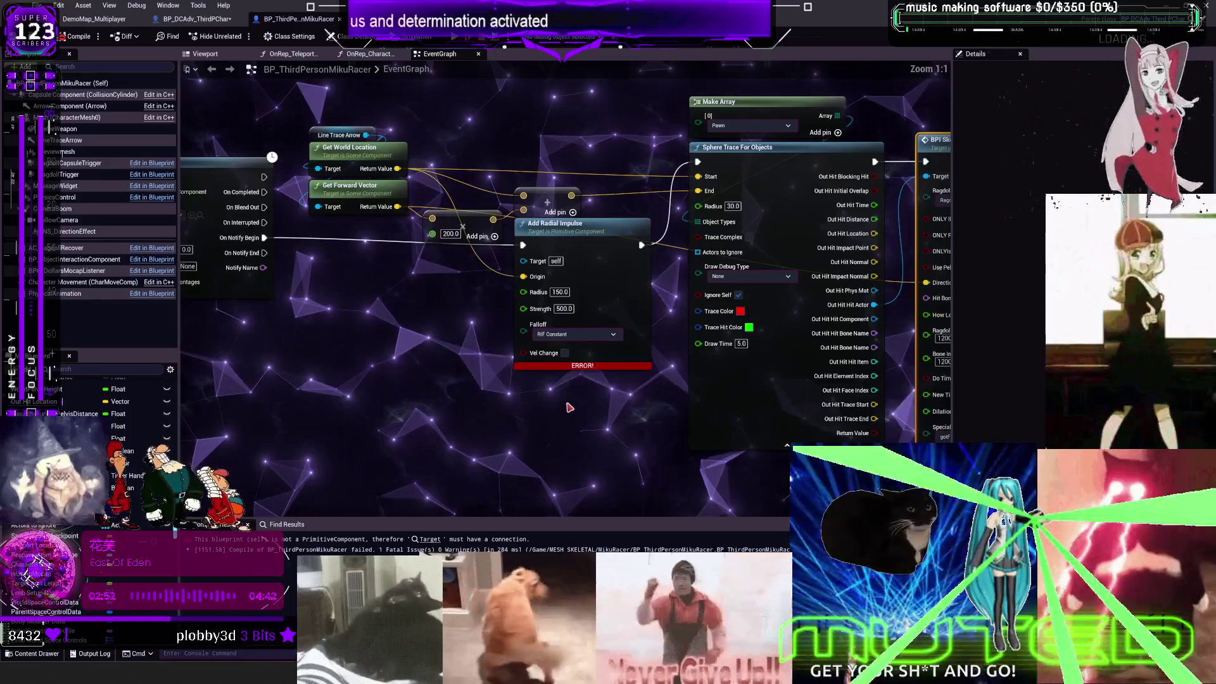
Step: Search the actions for radial, force and impulse nodes, then remove Add Radial Impulse
{"action": "left_click", "coordinate": [601, 243]}
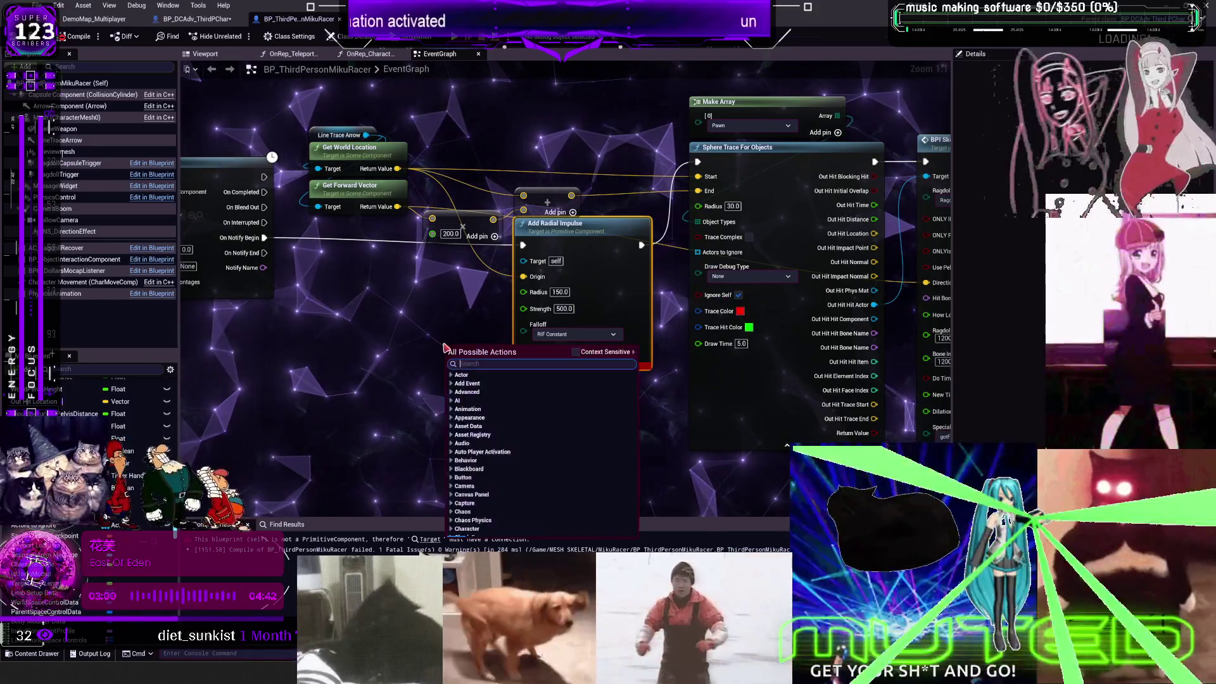
{"action": "type", "text": "spawn radia"}
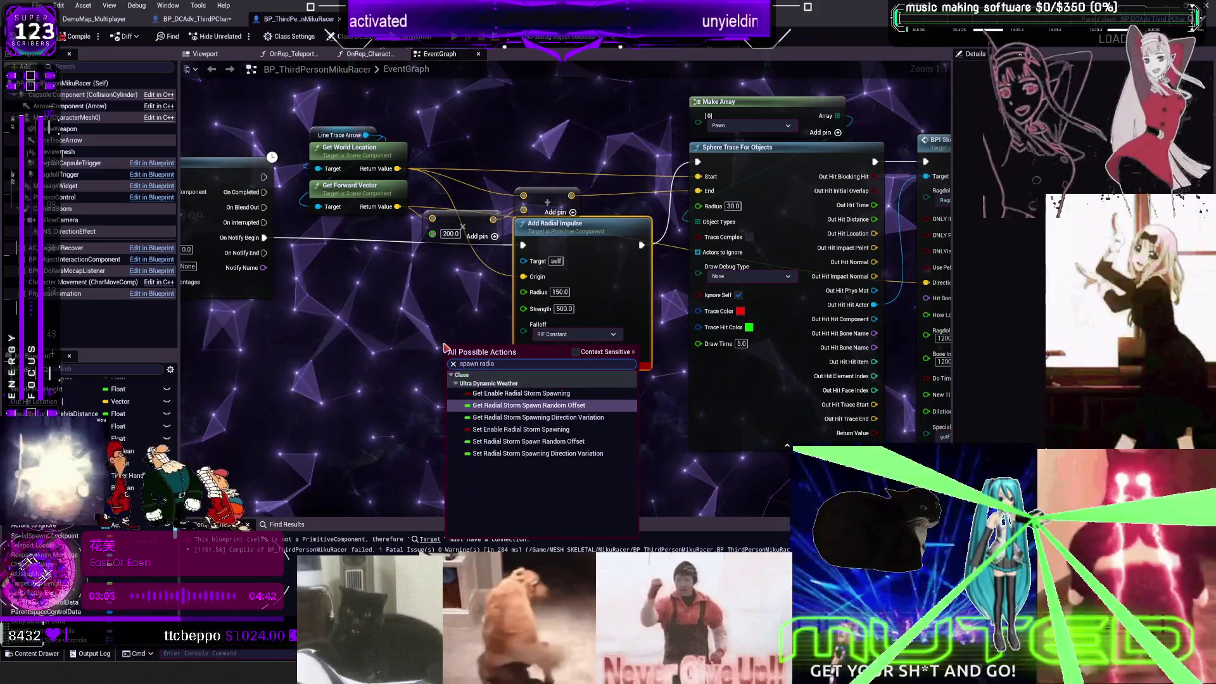
{"action": "key", "text": "BackSpace"}
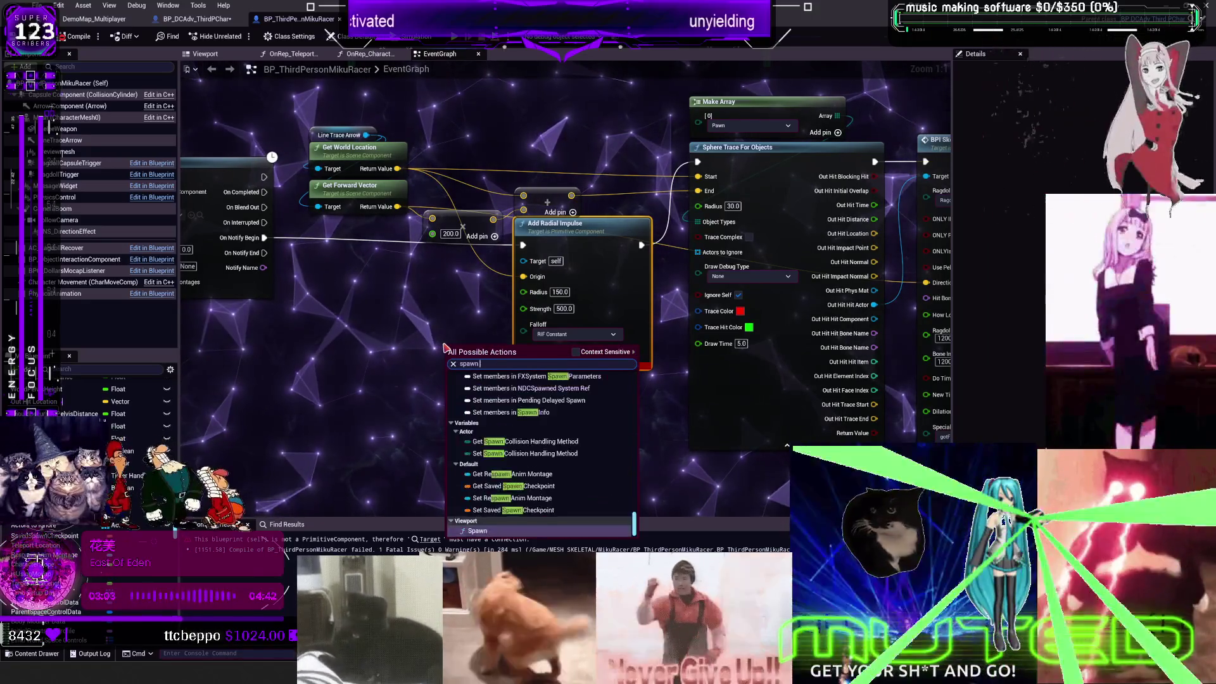
{"action": "type", "text": "force"}
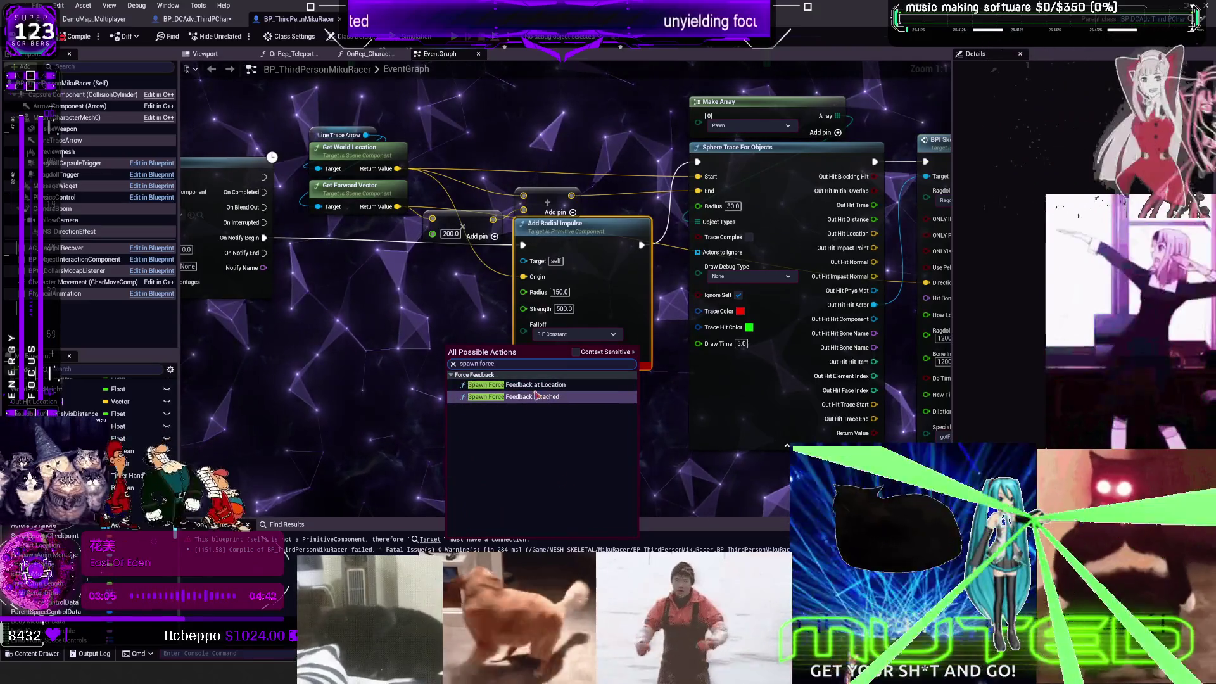
{"action": "key", "text": "ctrl+a"}
{"action": "key", "text": "BackSpace"}
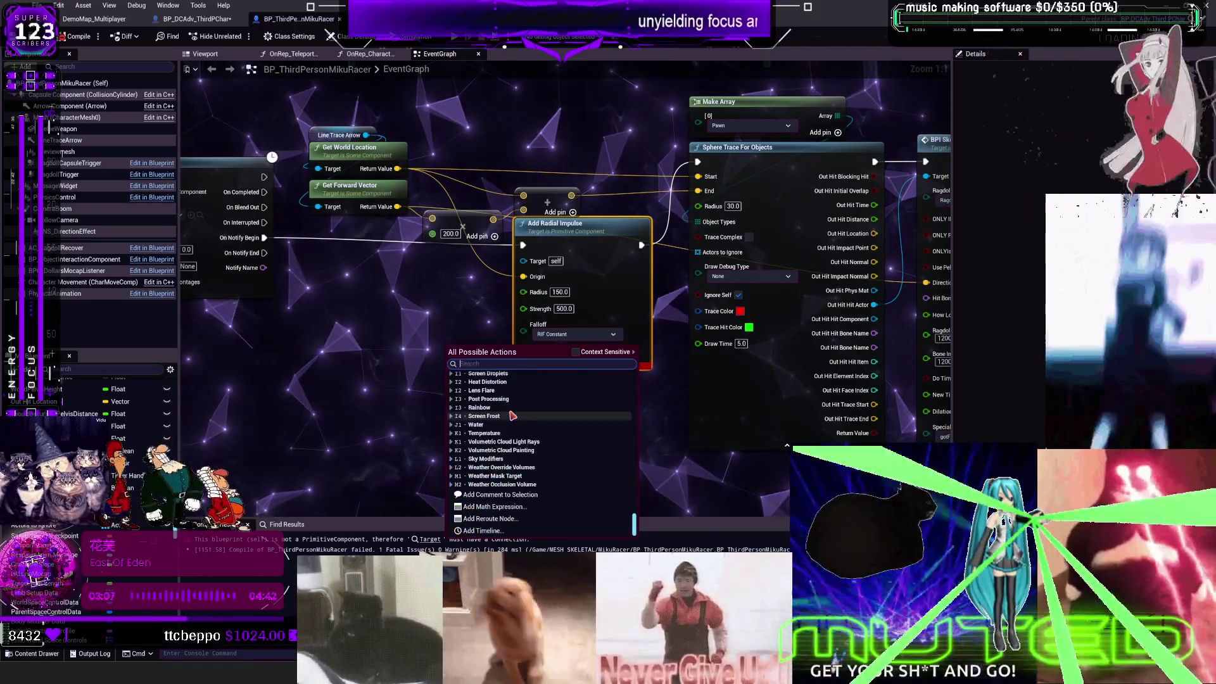
{"action": "type", "text": "impulse"}
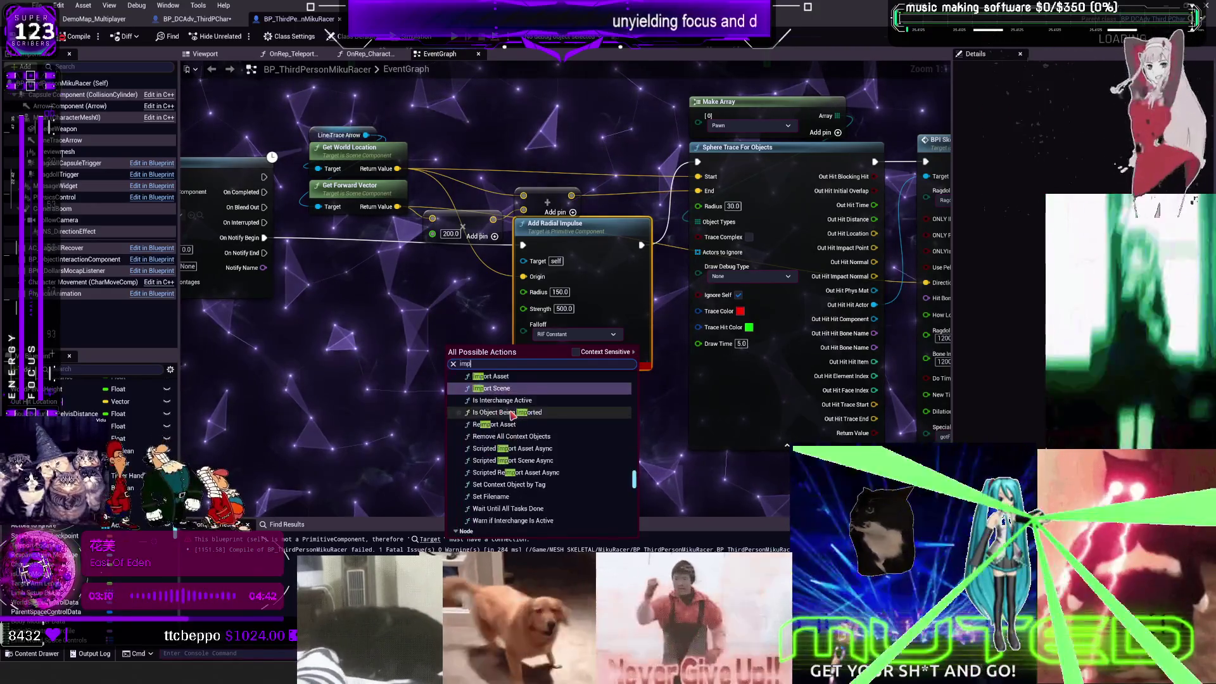
{"action": "scroll", "coordinate": [537, 418], "scroll_direction": "down", "scroll_amount": 10}
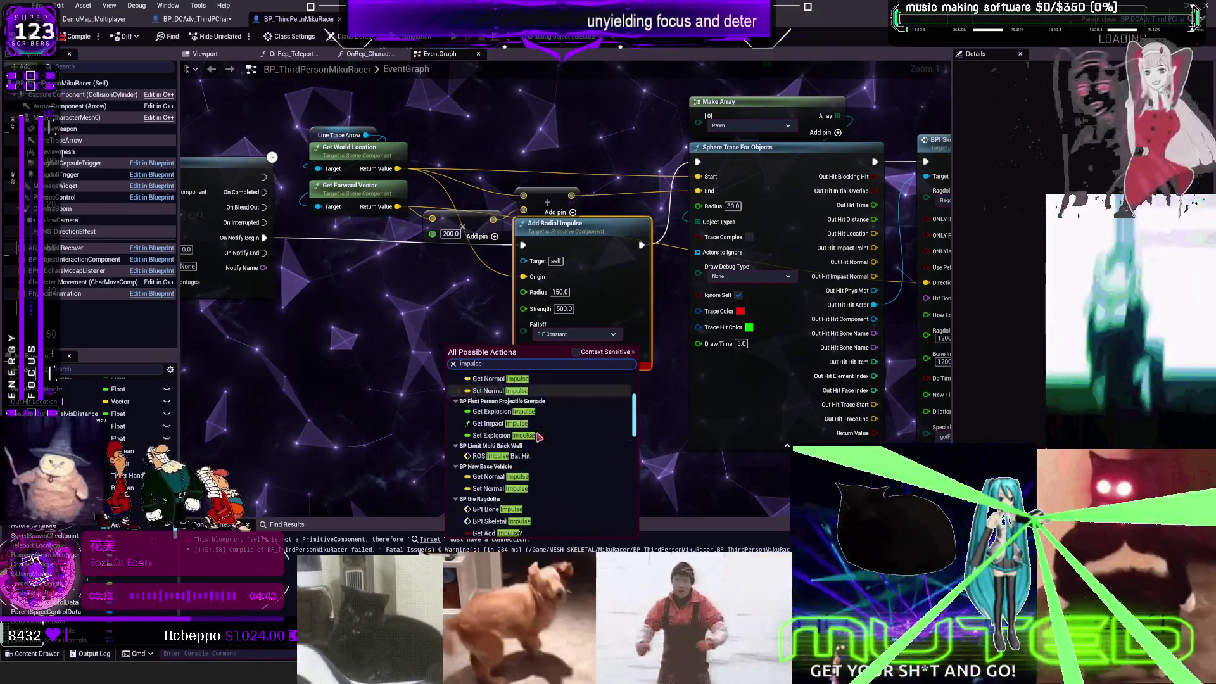
{"action": "scroll", "coordinate": [567, 432], "scroll_direction": "down", "scroll_amount": 5}
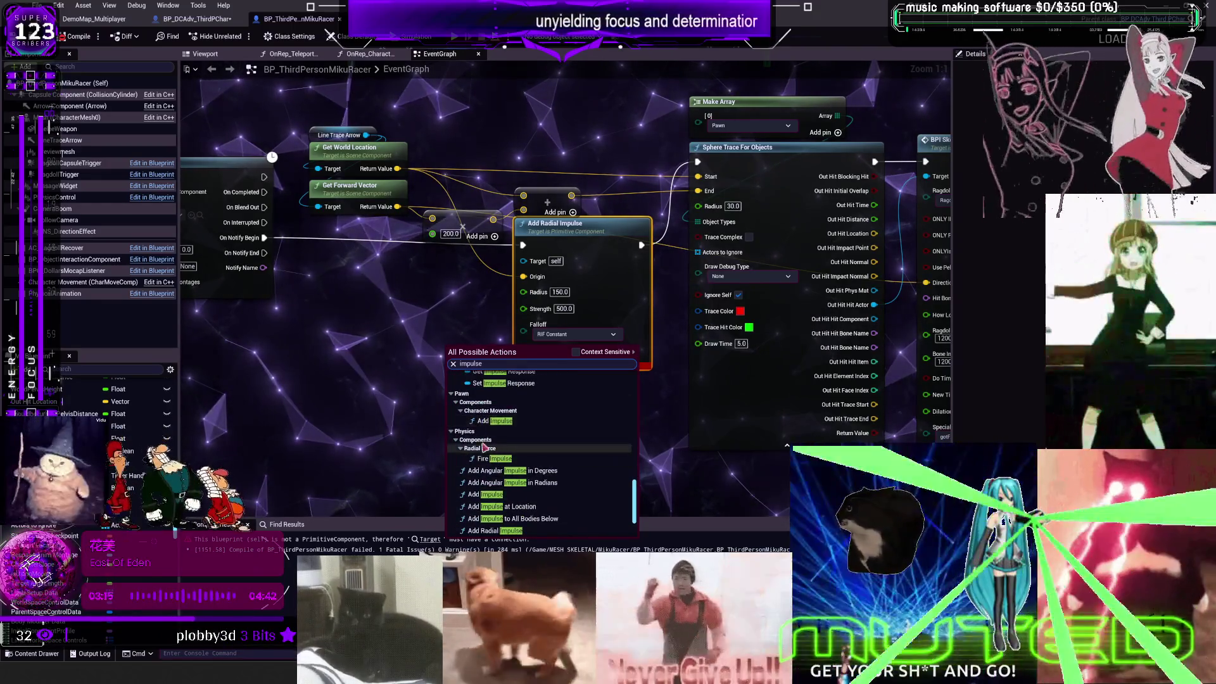
{"action": "left_click", "coordinate": [467, 449]}
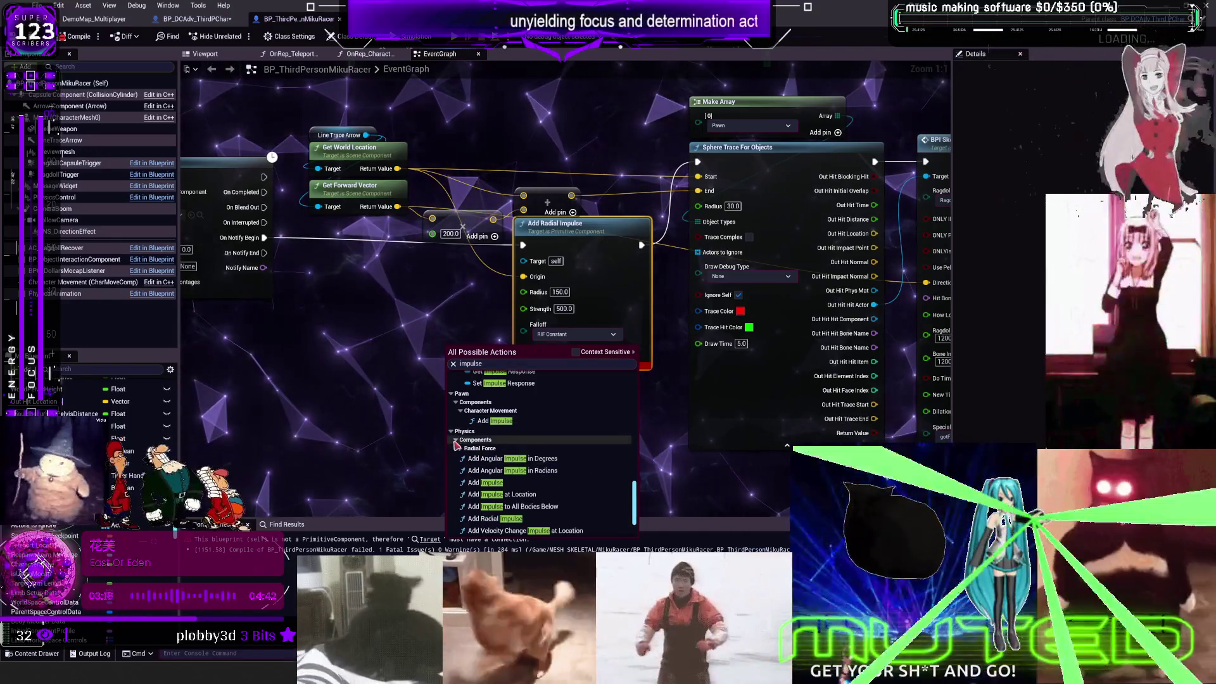
{"action": "scroll", "coordinate": [522, 501], "scroll_direction": "down", "scroll_amount": 3}
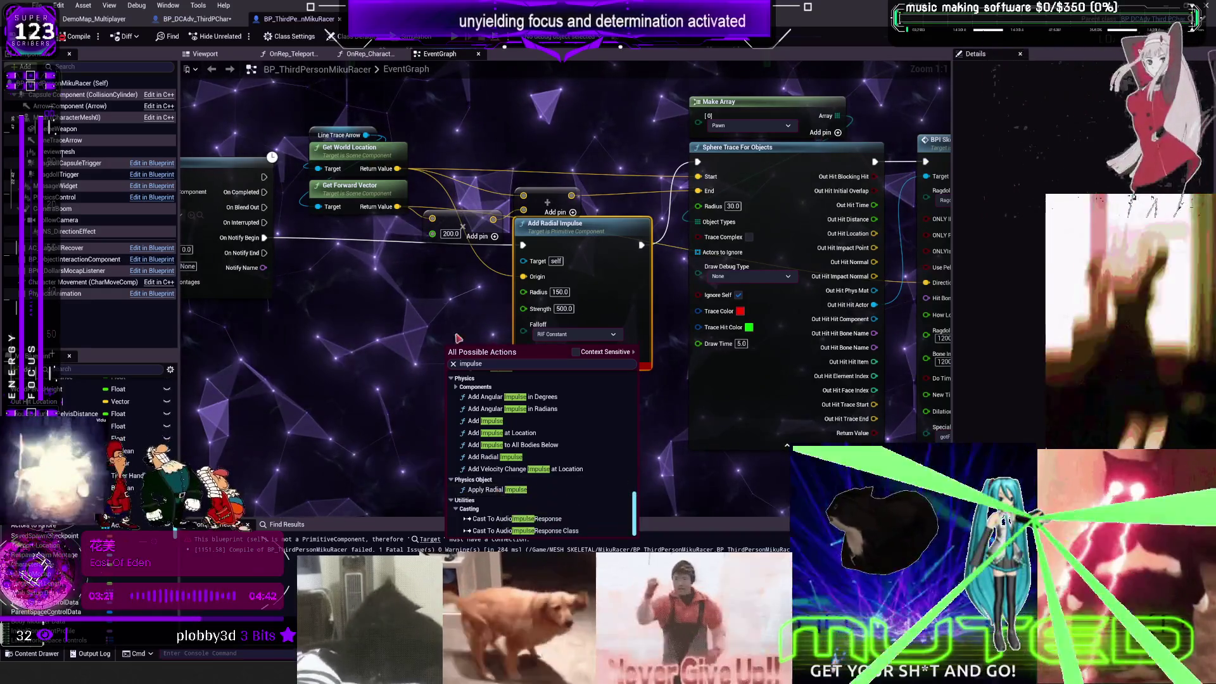
{"action": "left_click", "coordinate": [499, 490]}
{"action": "key", "text": "ctrl+z"}
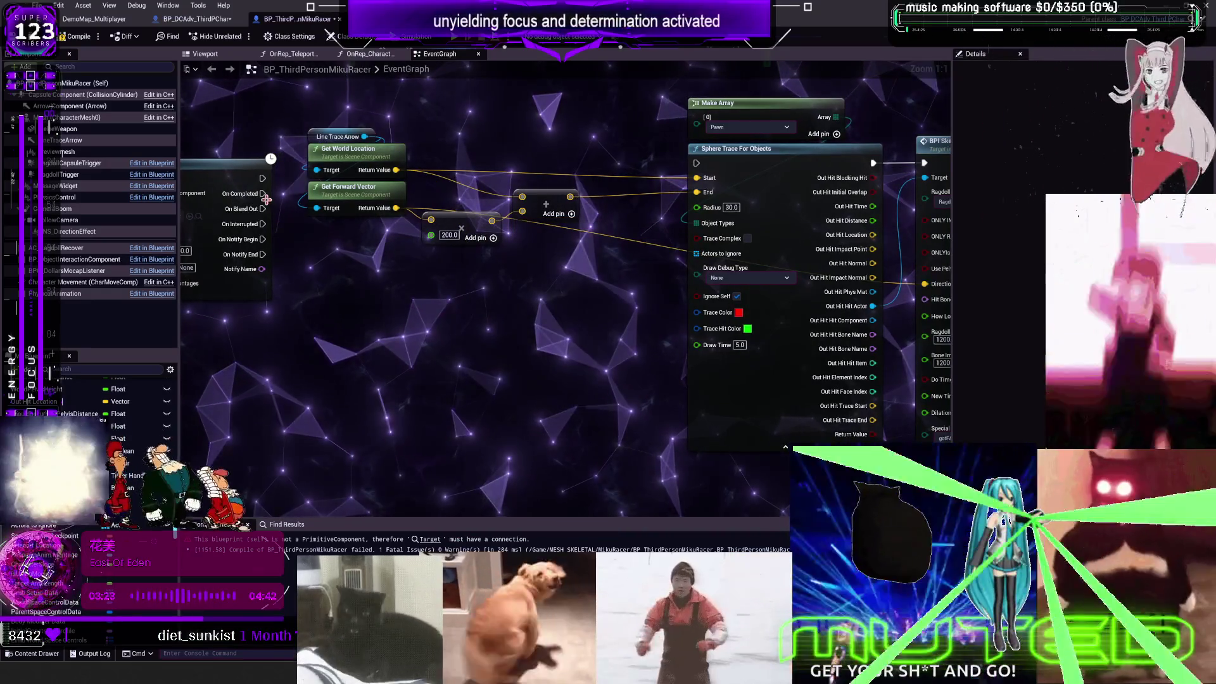
Step: Wire On Notify Begin and world location directly into Sphere Trace For Objects, then locate the montage asset
{"action": "left_click_drag", "start_coordinate": [661, 163], "coordinate": [695, 168]}
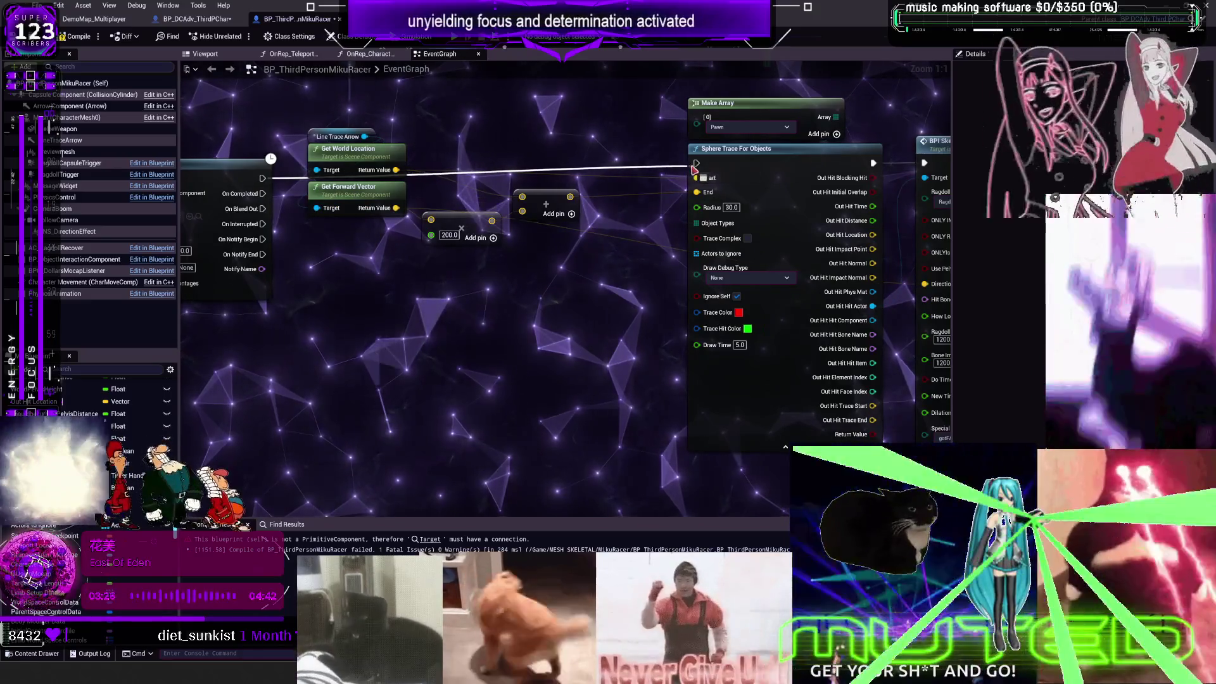
{"action": "left_click_drag", "start_coordinate": [536, 150], "coordinate": [697, 178]}
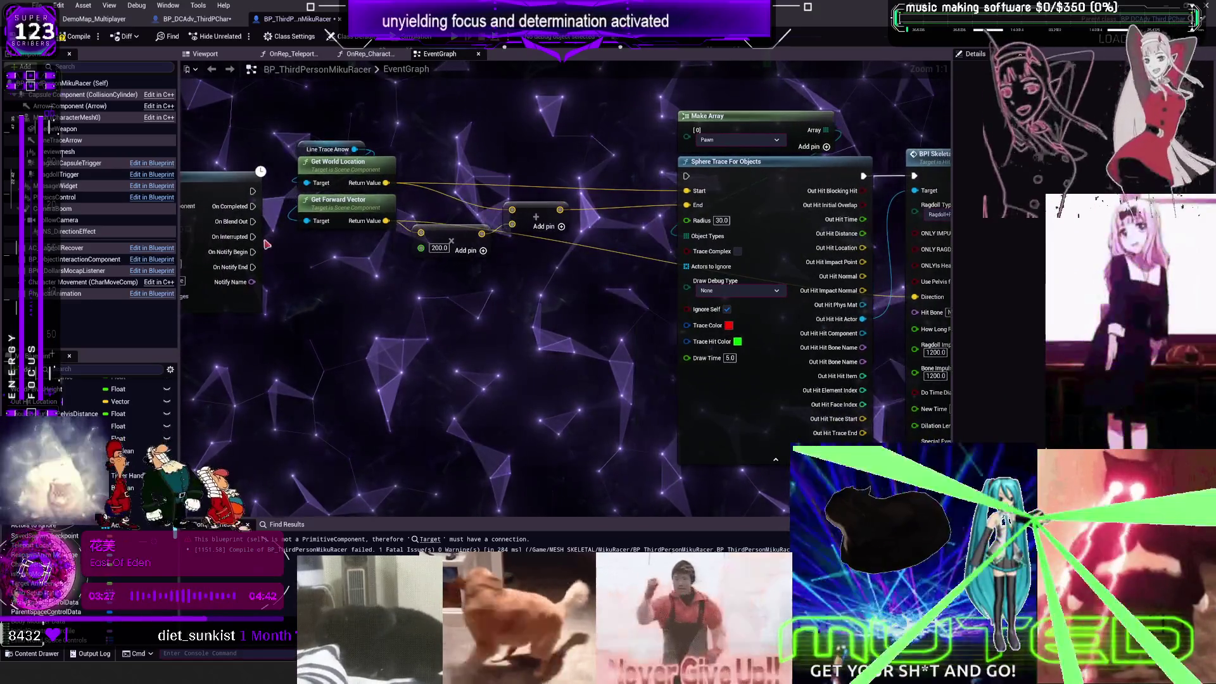
{"action": "left_click_drag", "start_coordinate": [254, 266], "coordinate": [686, 176]}
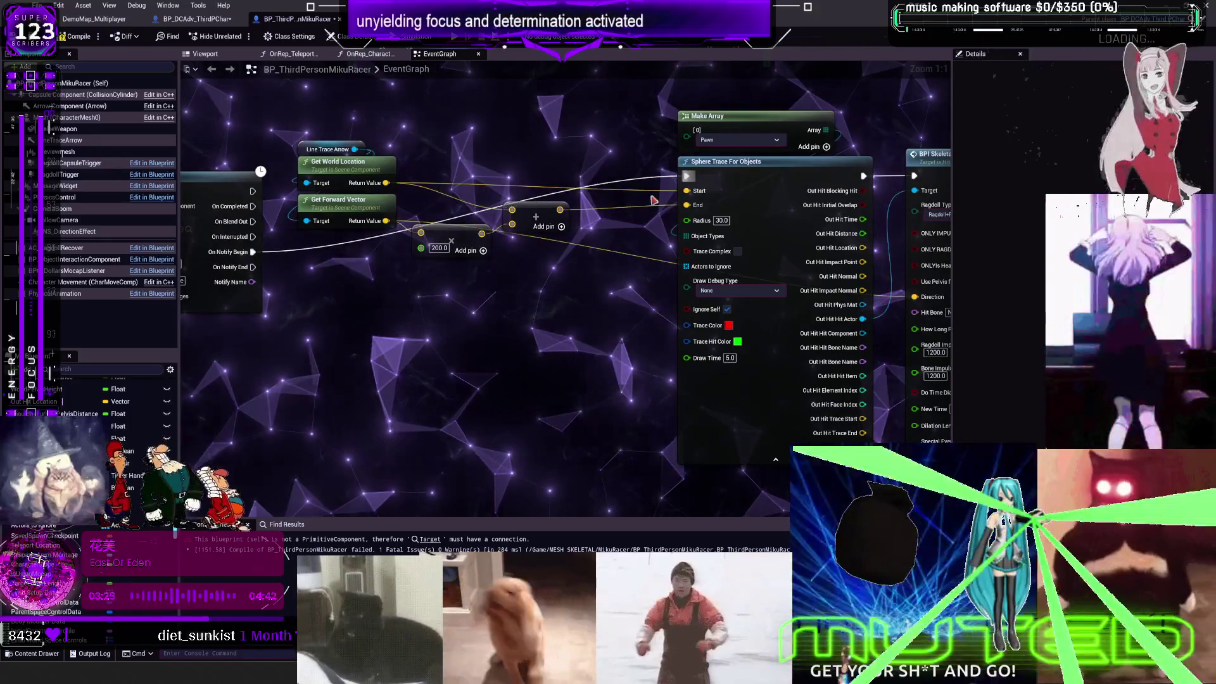
{"action": "scroll", "coordinate": [430, 206], "scroll_direction": "down", "scroll_amount": 2}
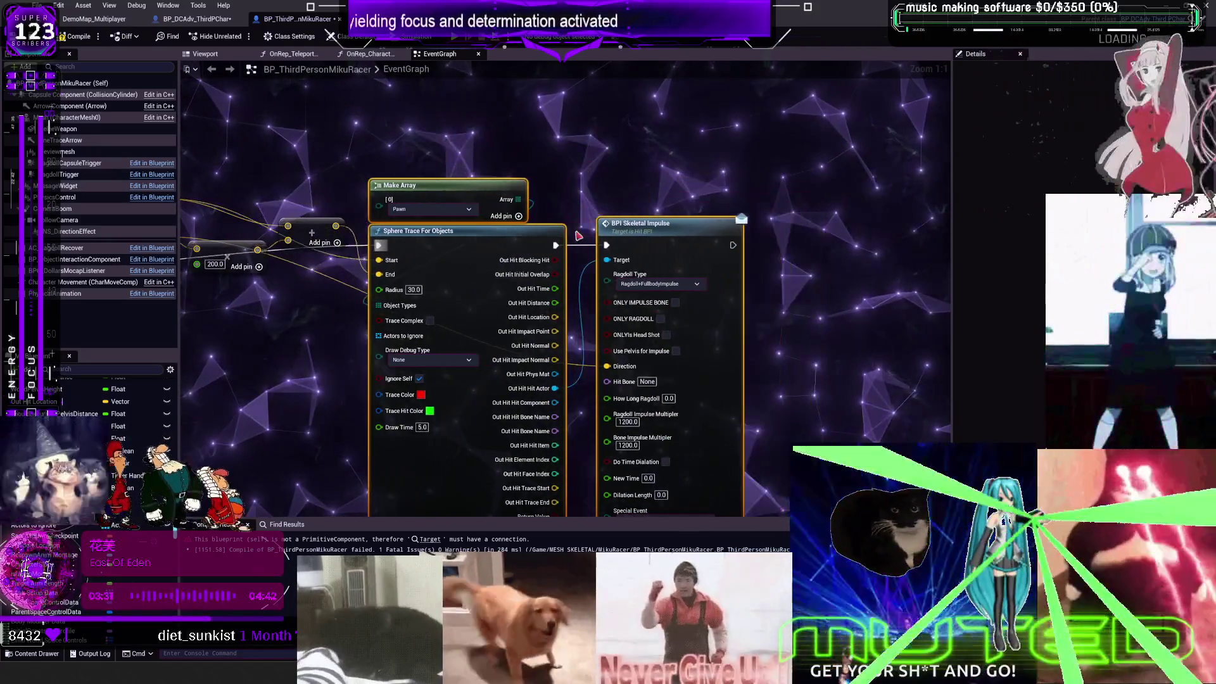
{"action": "left_click_drag", "start_coordinate": [694, 238], "coordinate": [711, 261]}
{"action": "scroll", "coordinate": [316, 206], "scroll_direction": "up", "scroll_amount": 1}
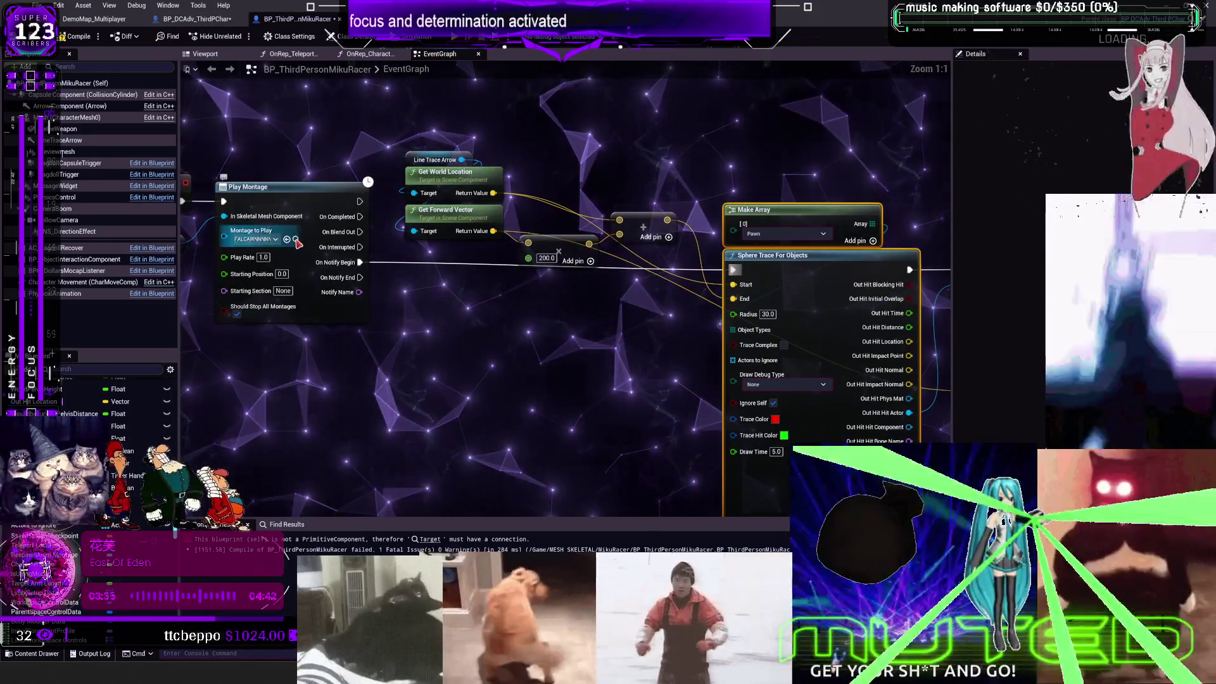
{"action": "left_click", "coordinate": [310, 244]}
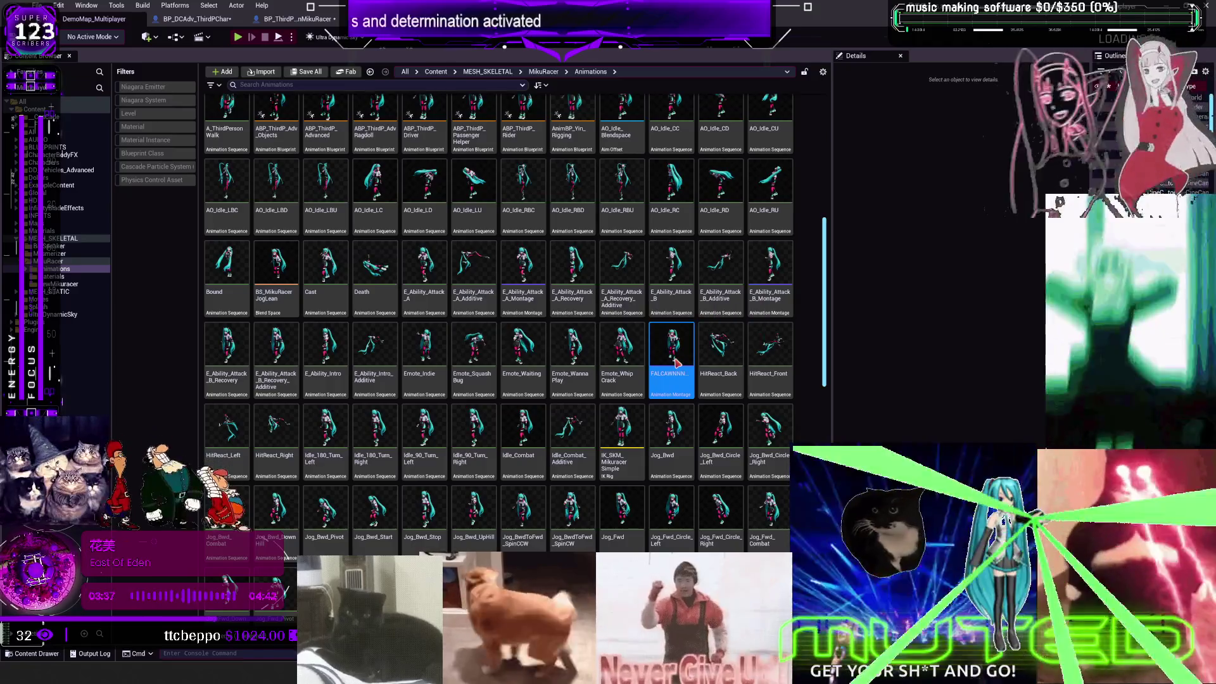
Step: Open the attack montage, rewind the preview to frame 30, and add then undo a second notify track
{"action": "double_click", "coordinate": [677, 363]}
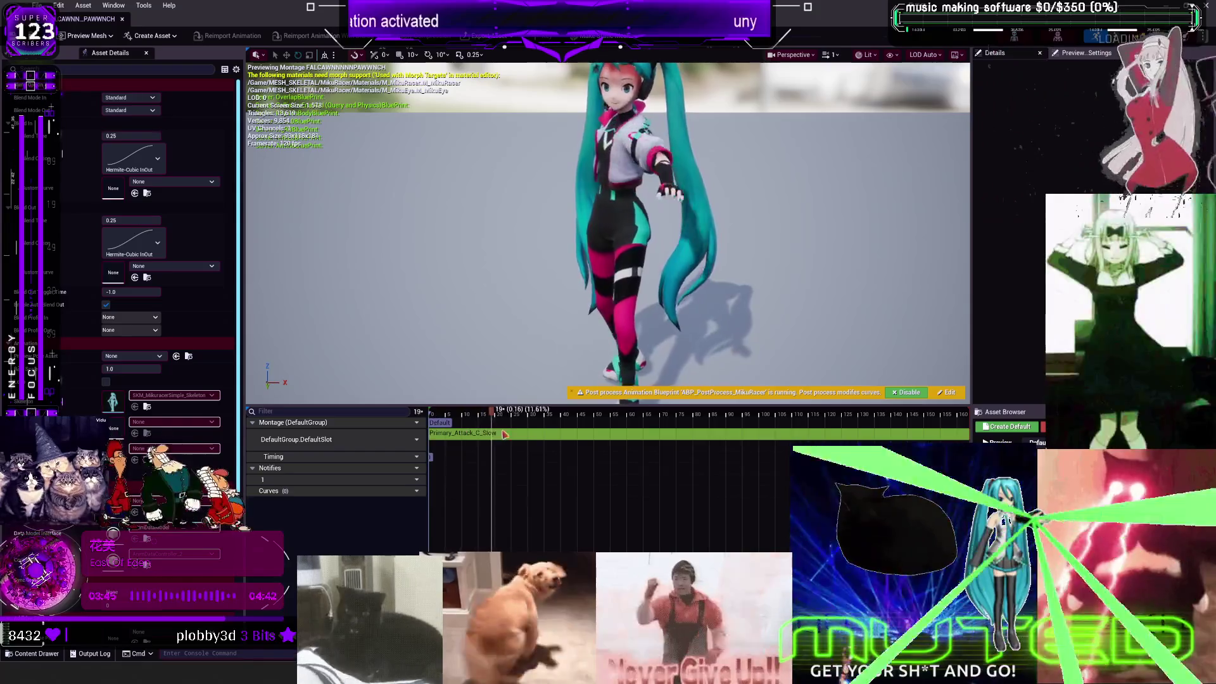
{"action": "left_click", "coordinate": [532, 449]}
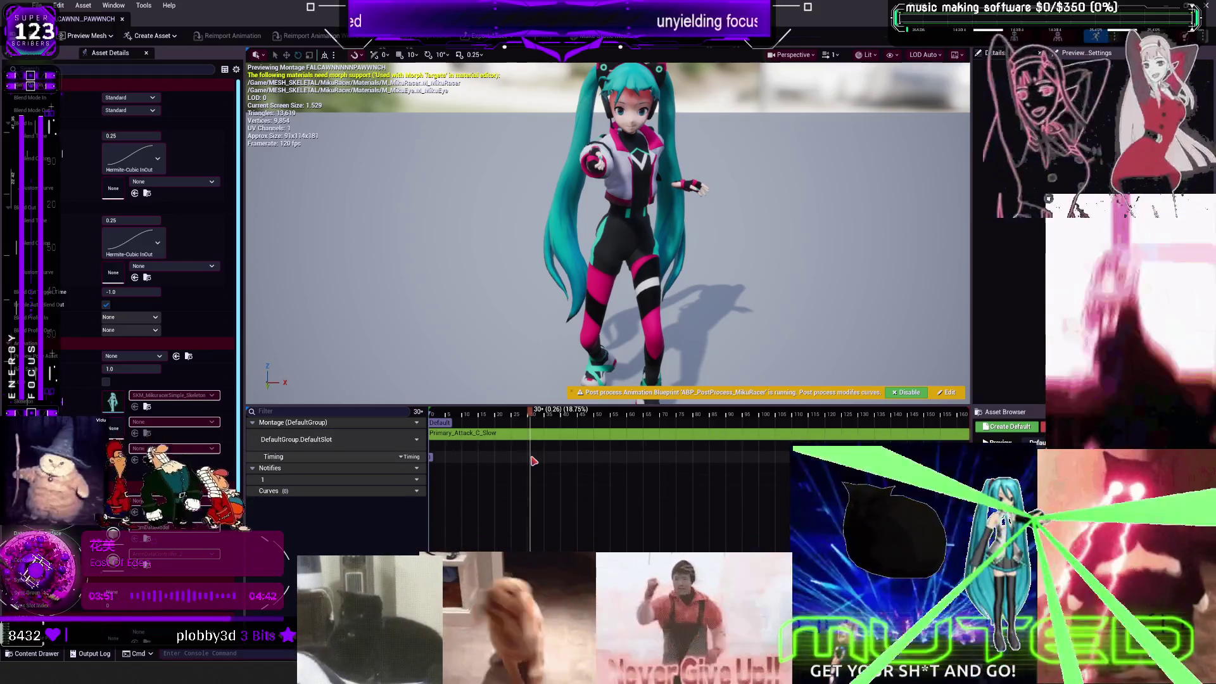
{"action": "right_click", "coordinate": [533, 451]}
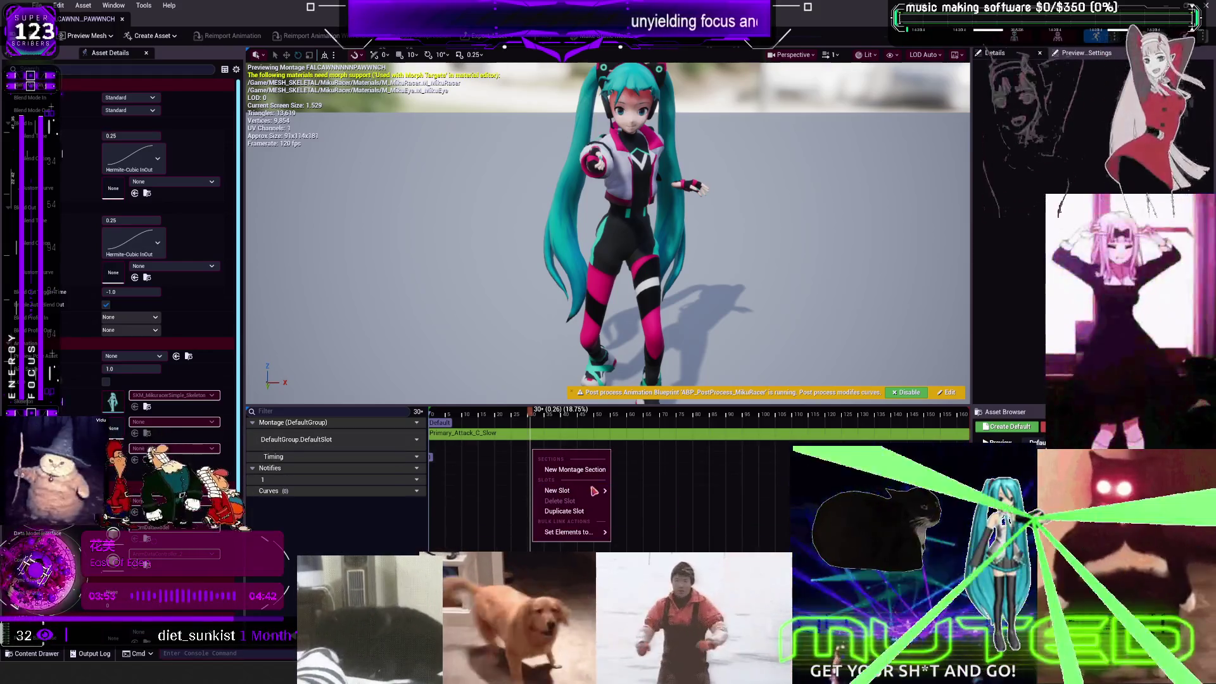
{"action": "left_click", "coordinate": [413, 469]}
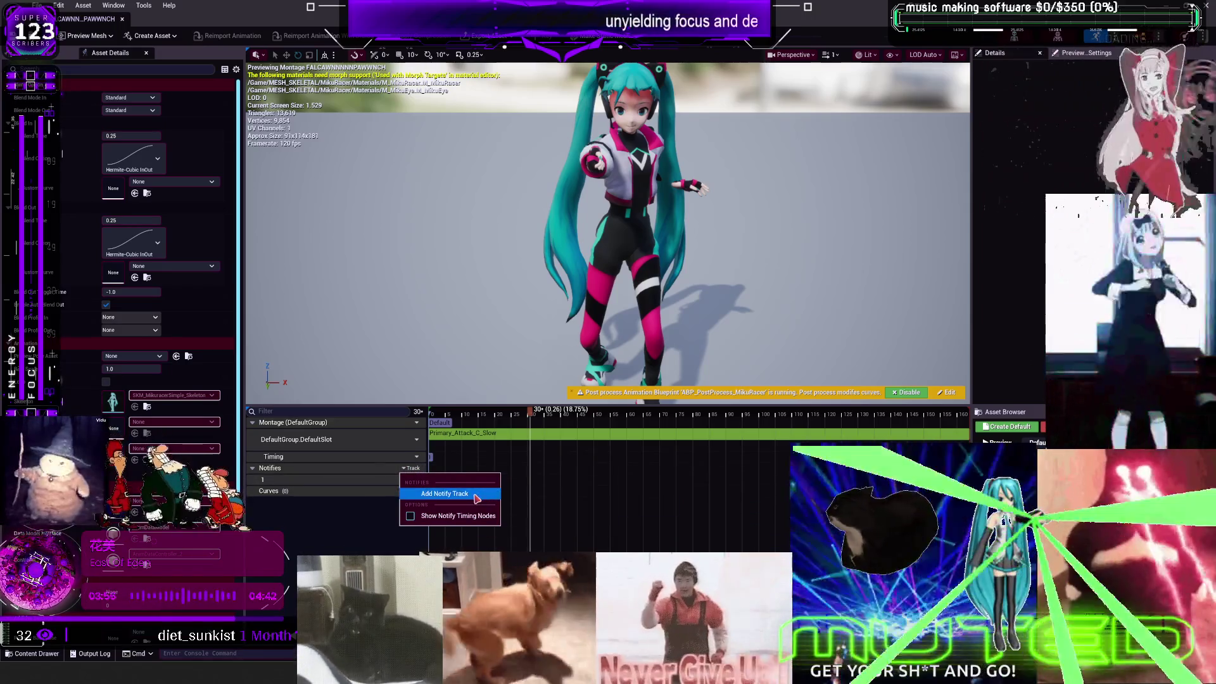
{"action": "left_click", "coordinate": [477, 500]}
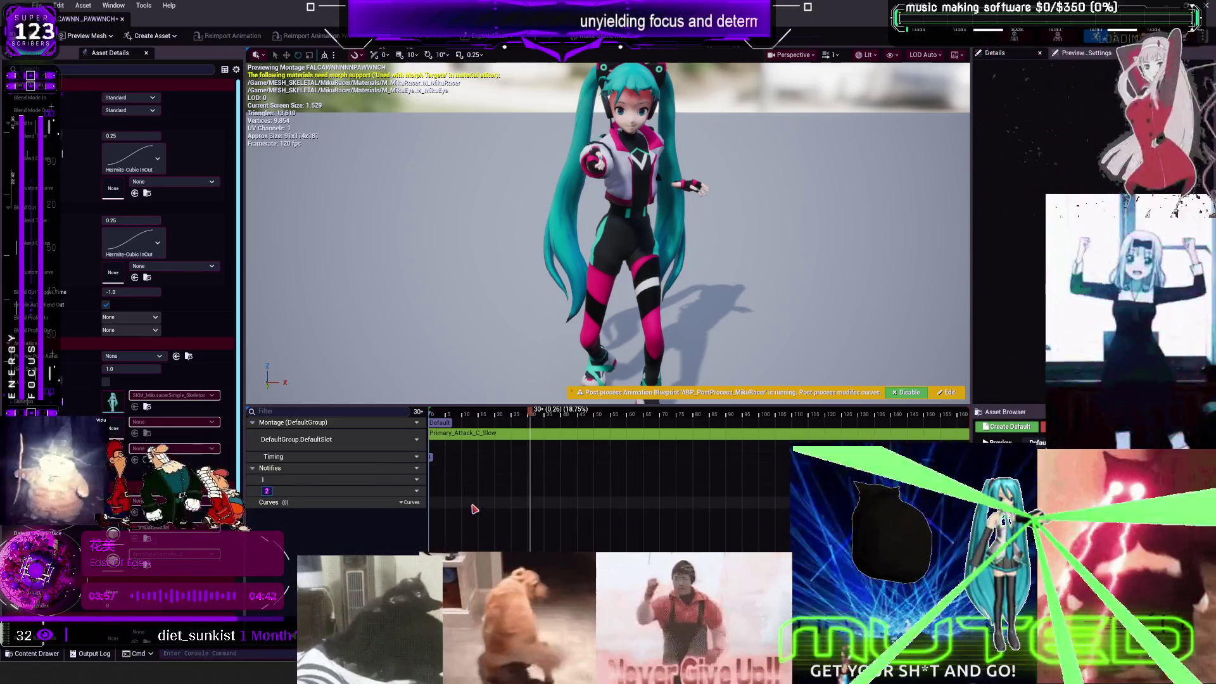
{"action": "key", "text": "ctrl+z"}
Step: Check notify track 1's options and the Add Notify list without adding anything, then close the montage editor
{"action": "left_click", "coordinate": [413, 480]}
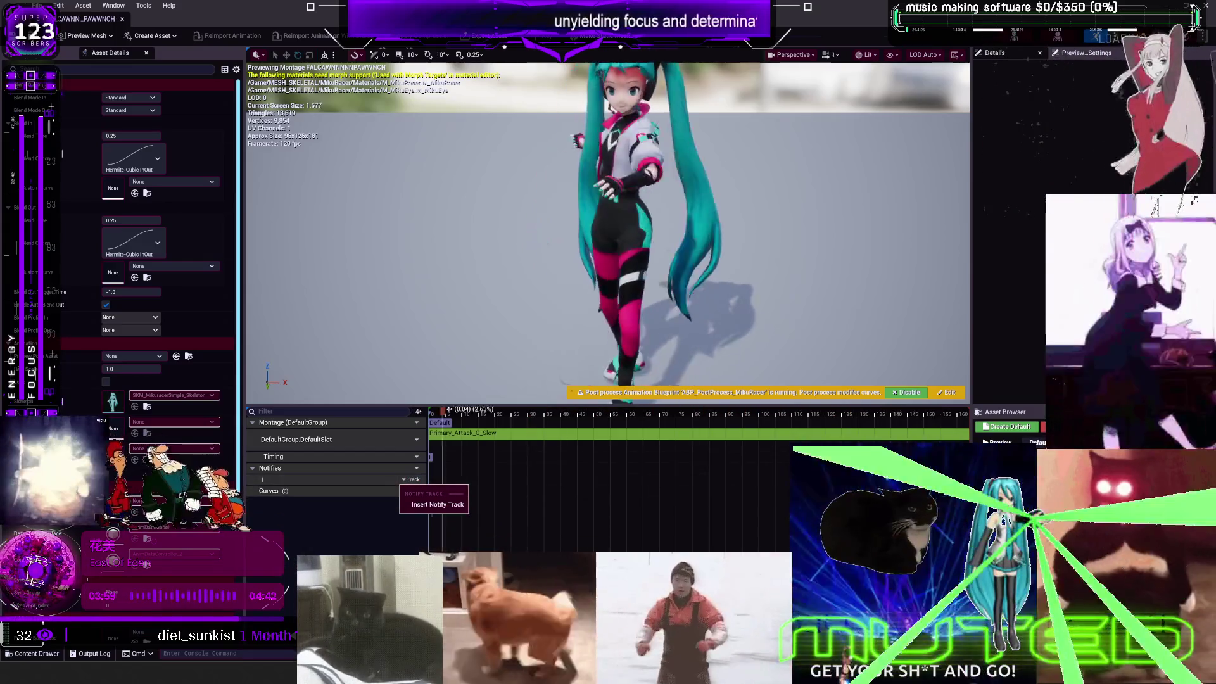
{"action": "key", "text": "Escape"}
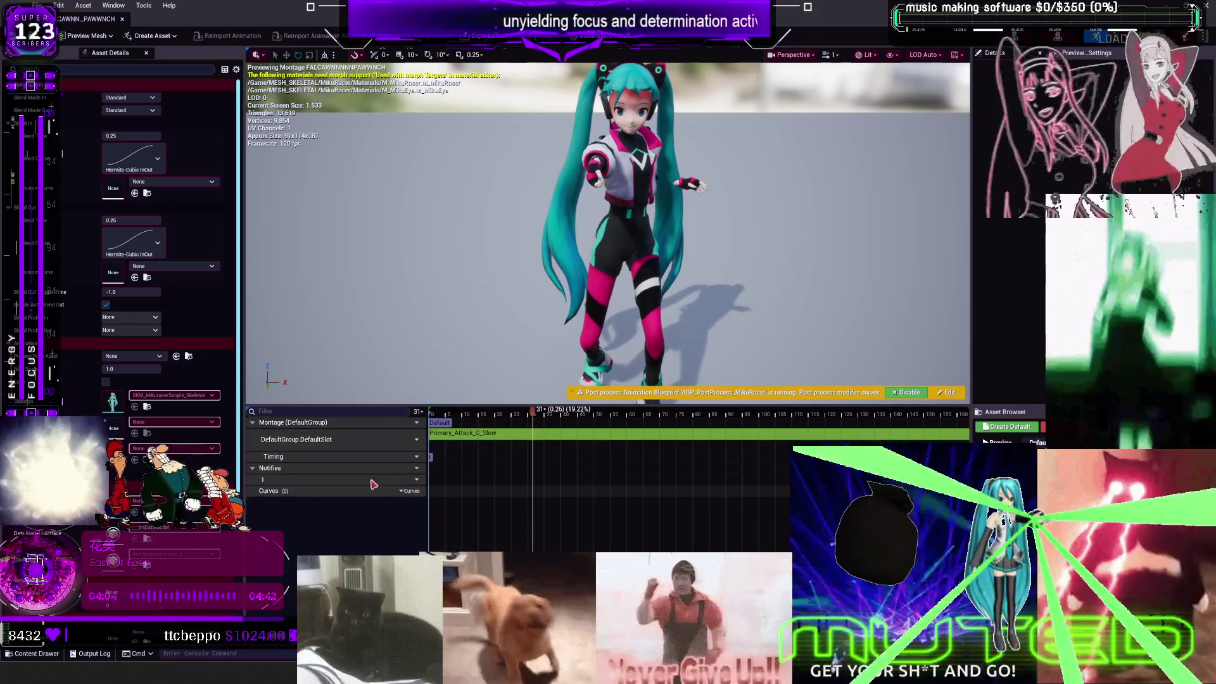
{"action": "left_click", "coordinate": [410, 480]}
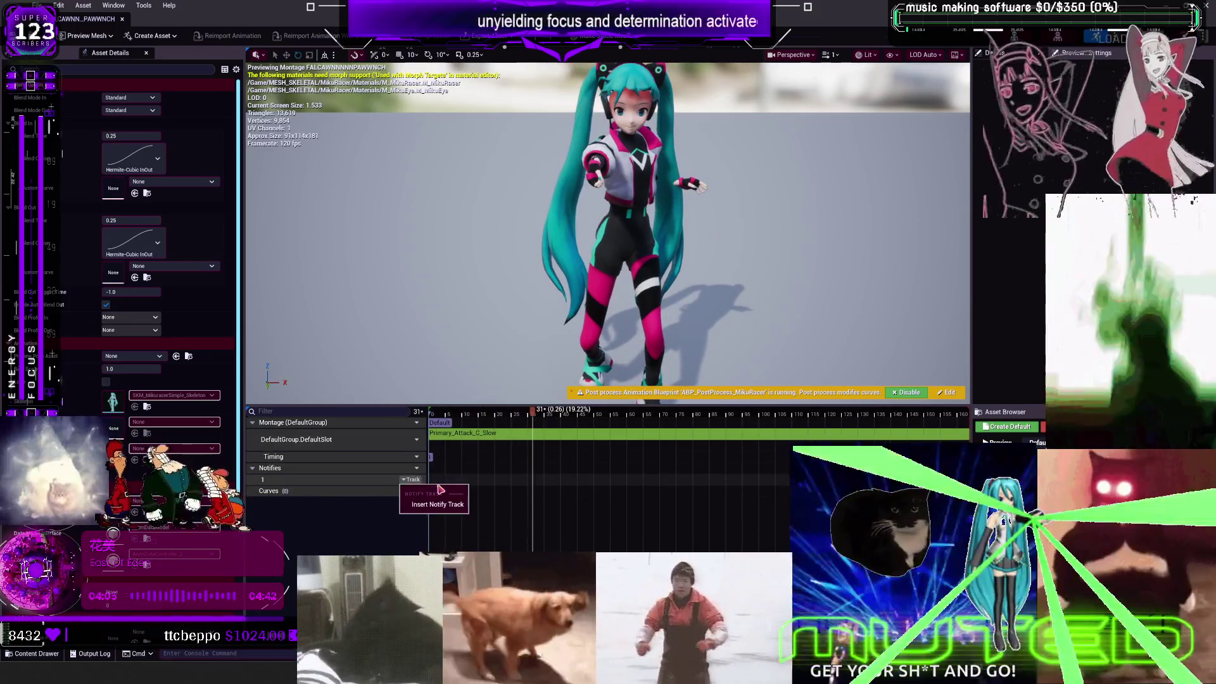
{"action": "key", "text": "Escape"}
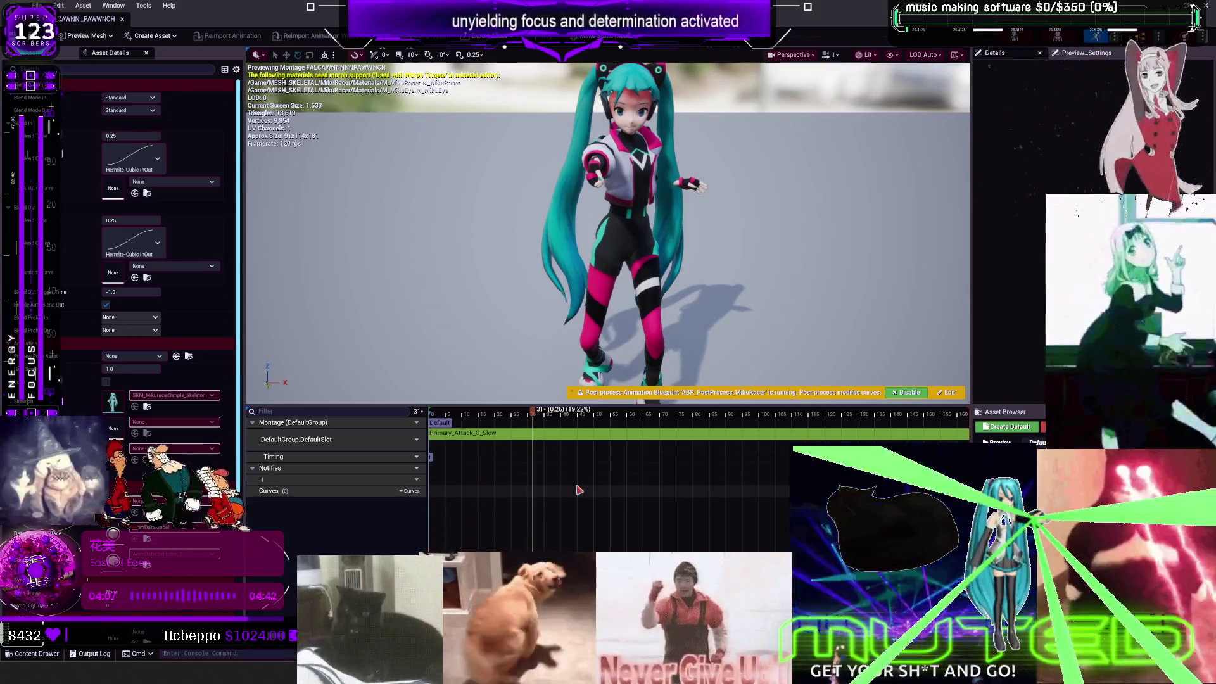
{"action": "right_click", "coordinate": [534, 486]}
{"action": "mouse_move", "coordinate": [572, 501]}
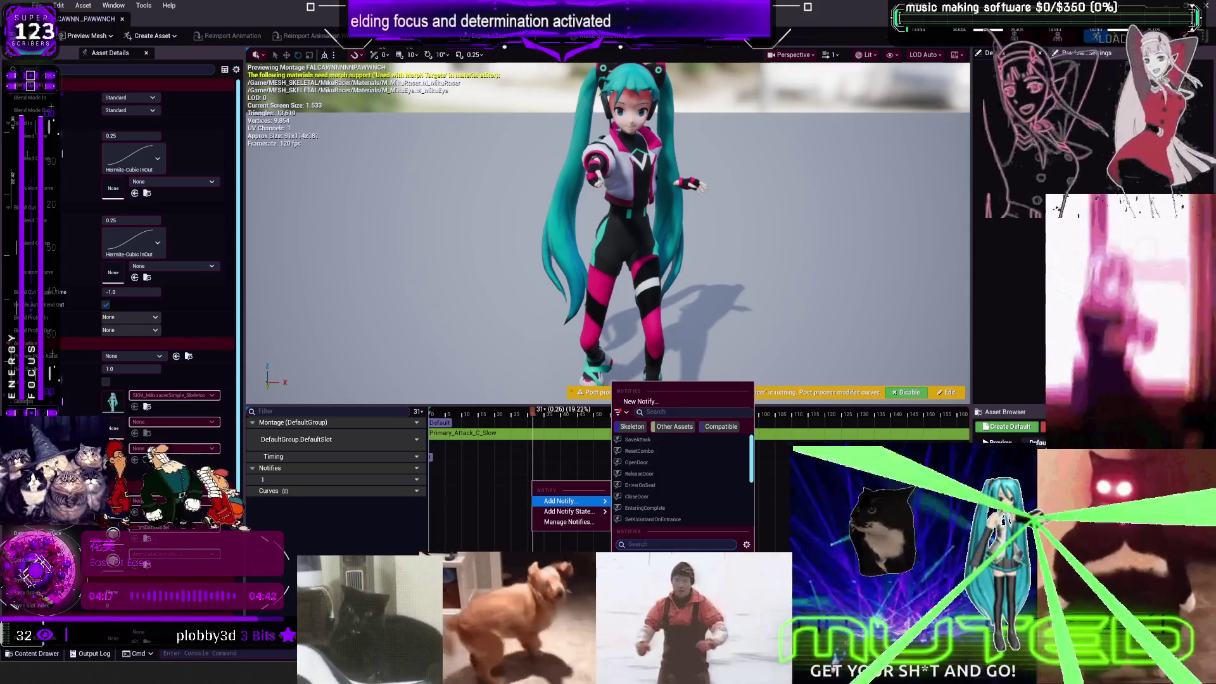
{"action": "key", "text": "Escape"}
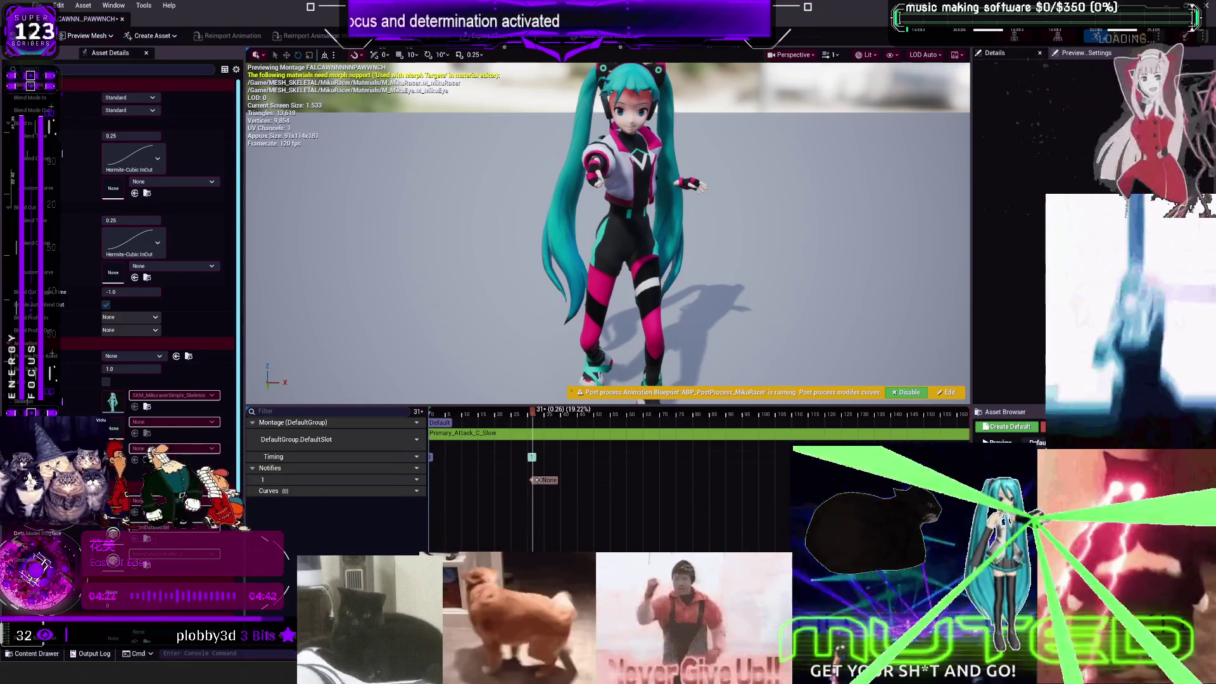
{"action": "left_click", "coordinate": [122, 18]}
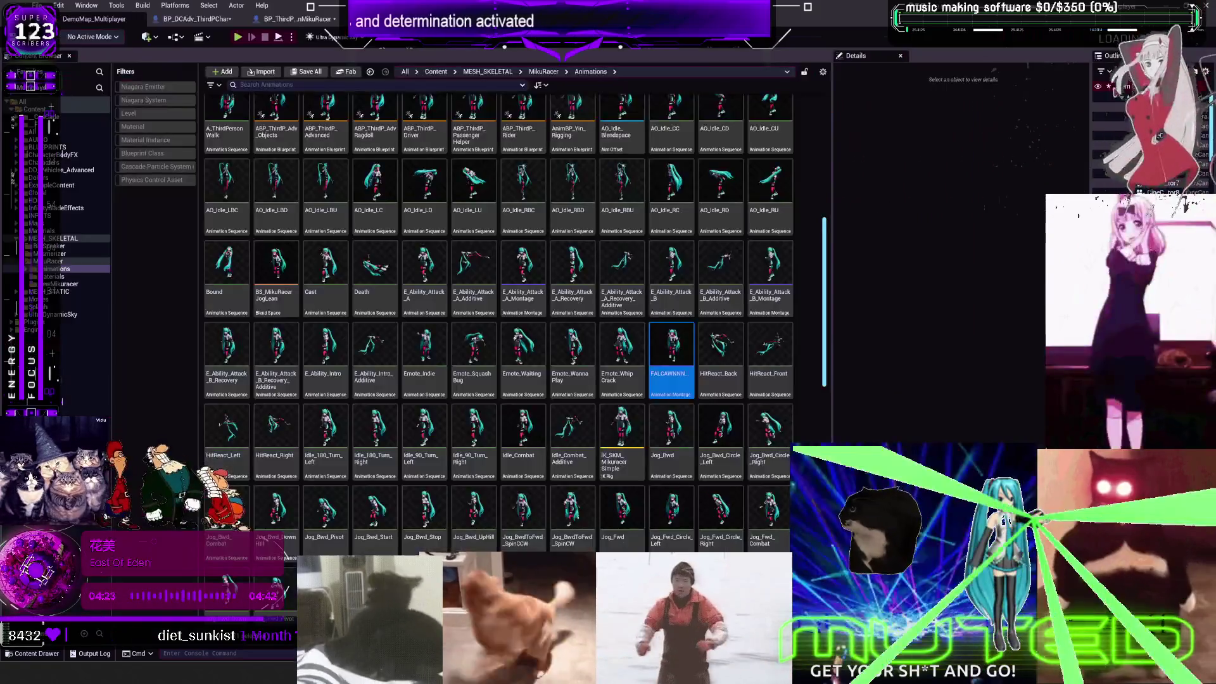
Step: Refresh Sphere Trace For Objects in BP_ThirdPersonMikuRacer, compile with F7, and start a multiplayer play preview
{"action": "left_click", "coordinate": [297, 19]}
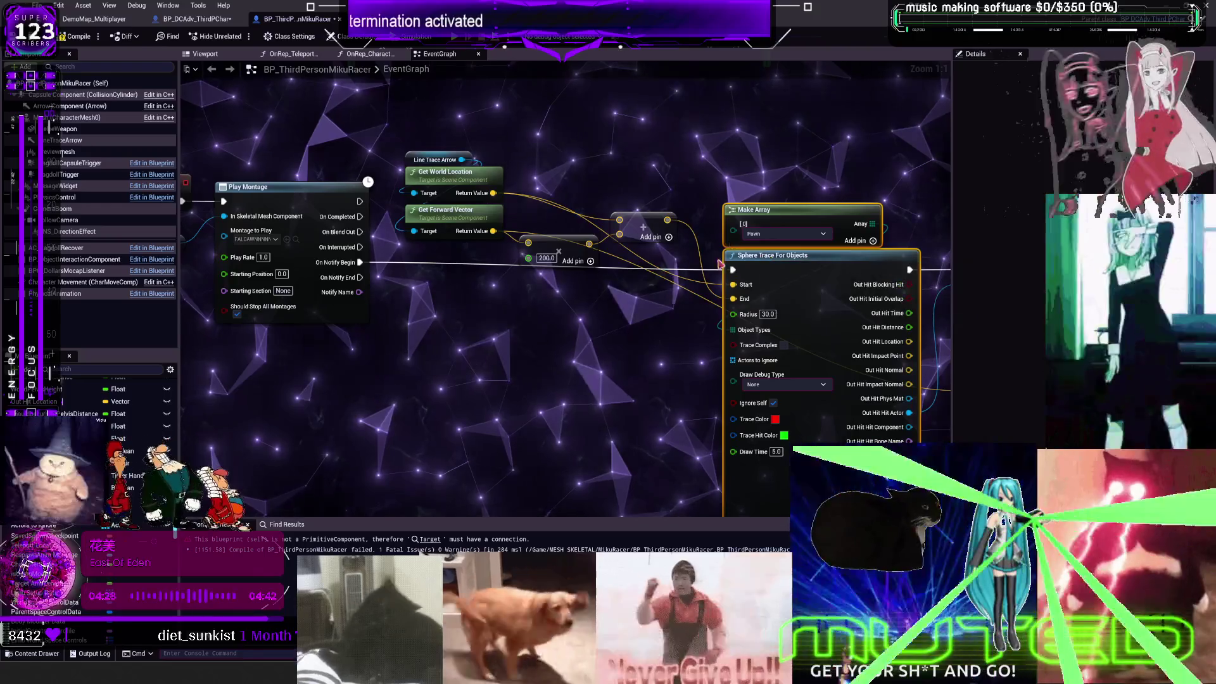
{"action": "right_click", "coordinate": [764, 260]}
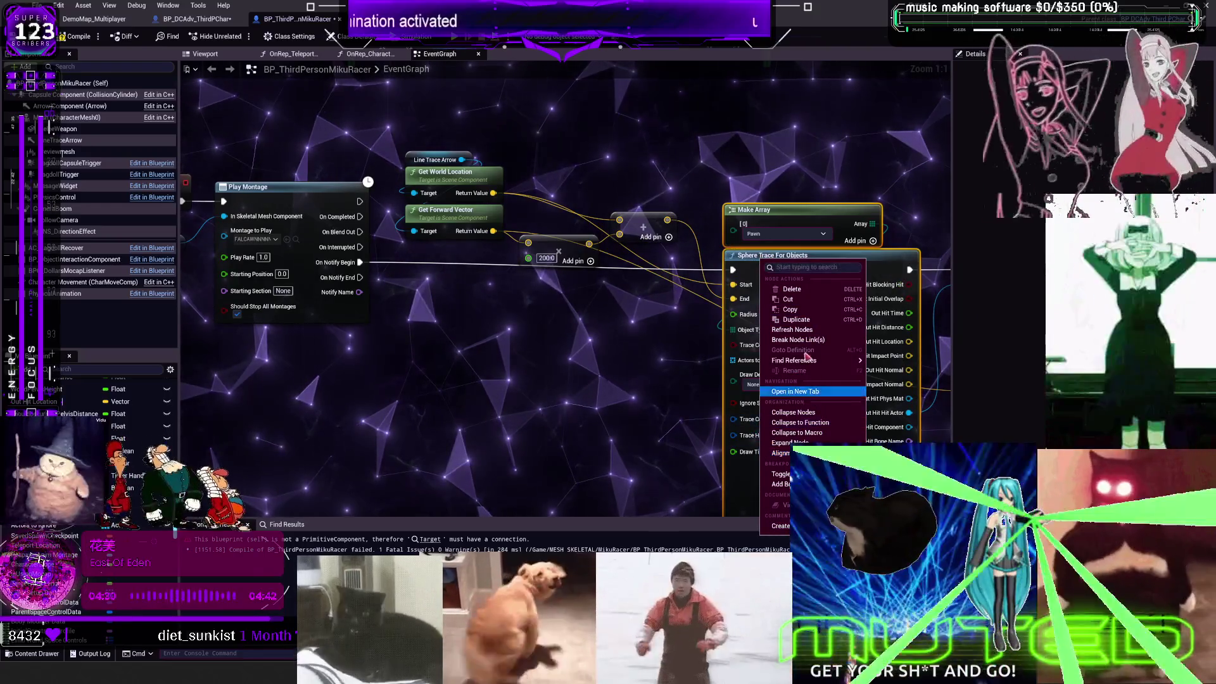
{"action": "left_click", "coordinate": [360, 279]}
{"action": "scroll", "coordinate": [360, 278], "scroll_direction": "down", "scroll_amount": 2}
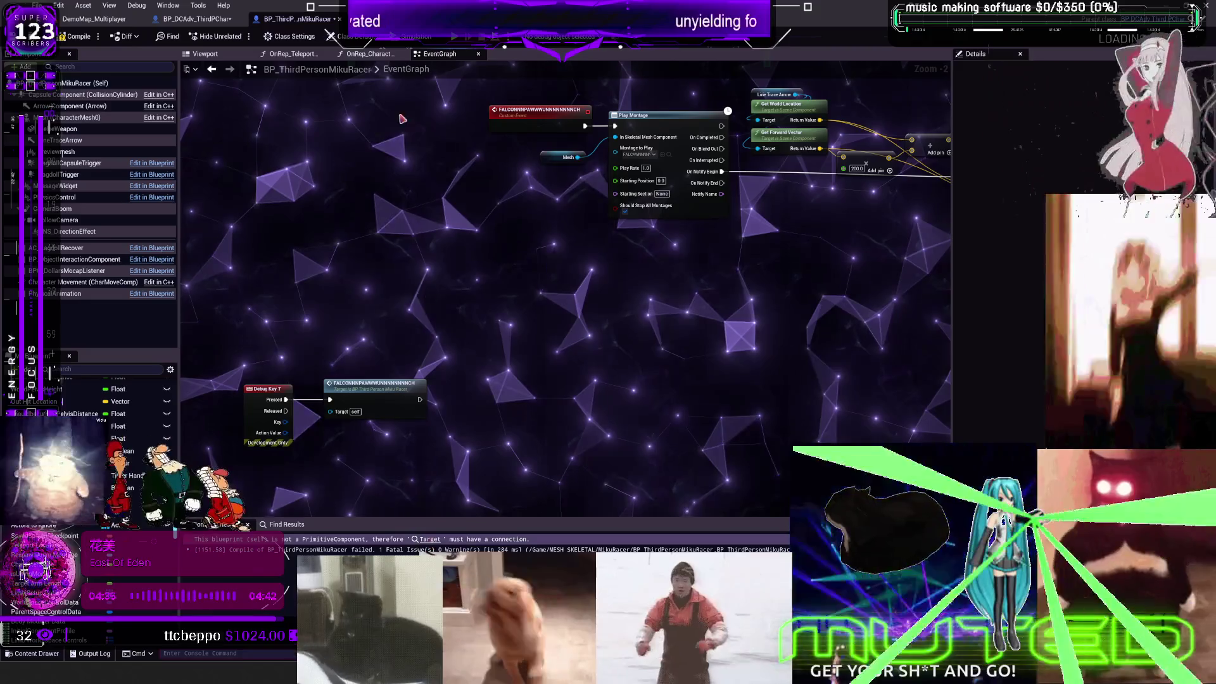
{"action": "key", "text": "F7"}
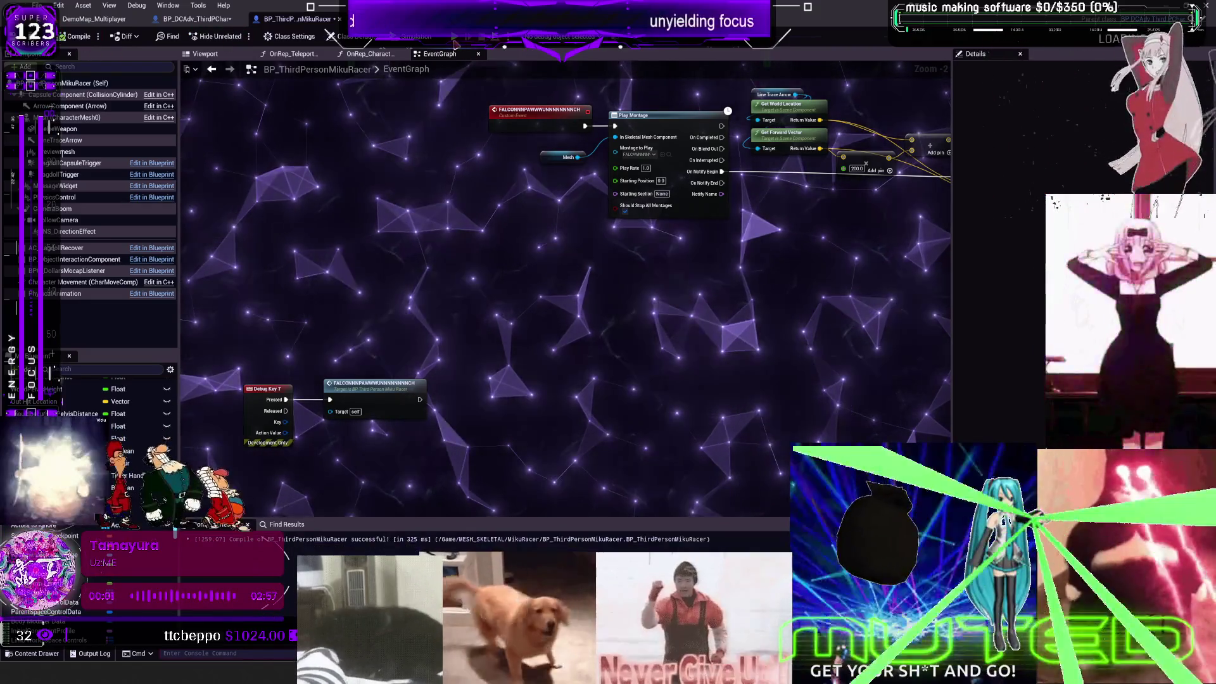
{"action": "key", "text": "alt+p"}
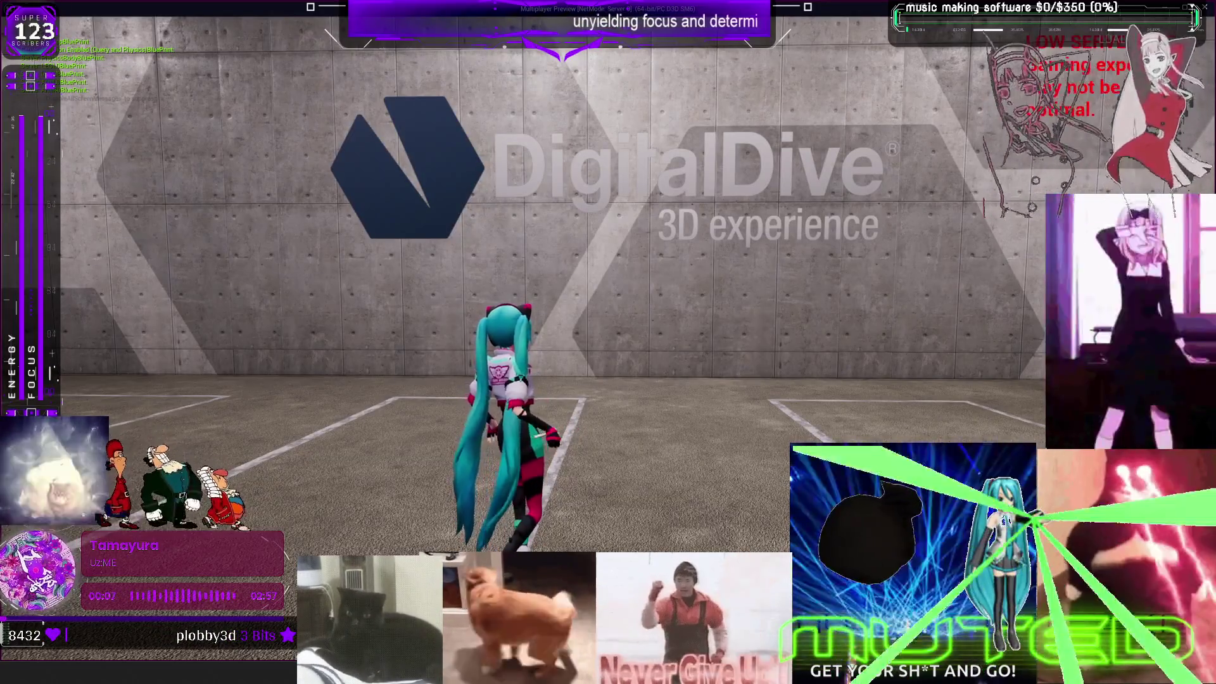
Step: Control the Miku character in the running game, glance back at the editor, then stop playing
{"action": "left_click", "coordinate": [895, 430]}
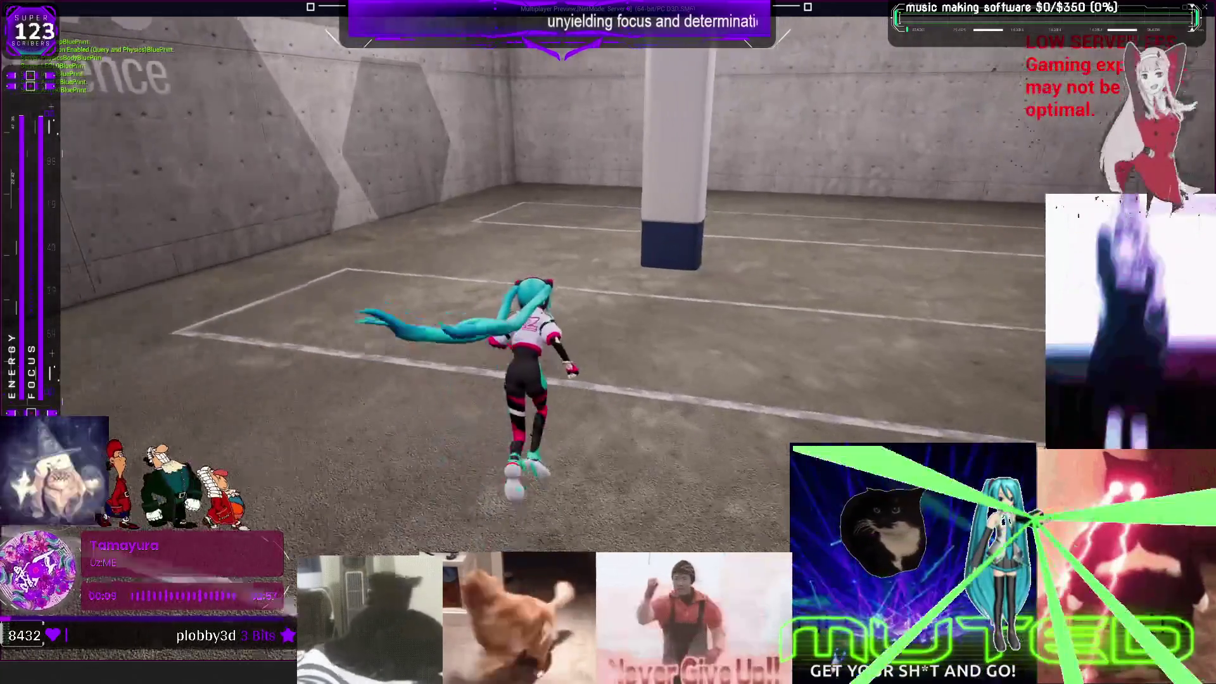
{"action": "key", "text": "alt+Tab"}
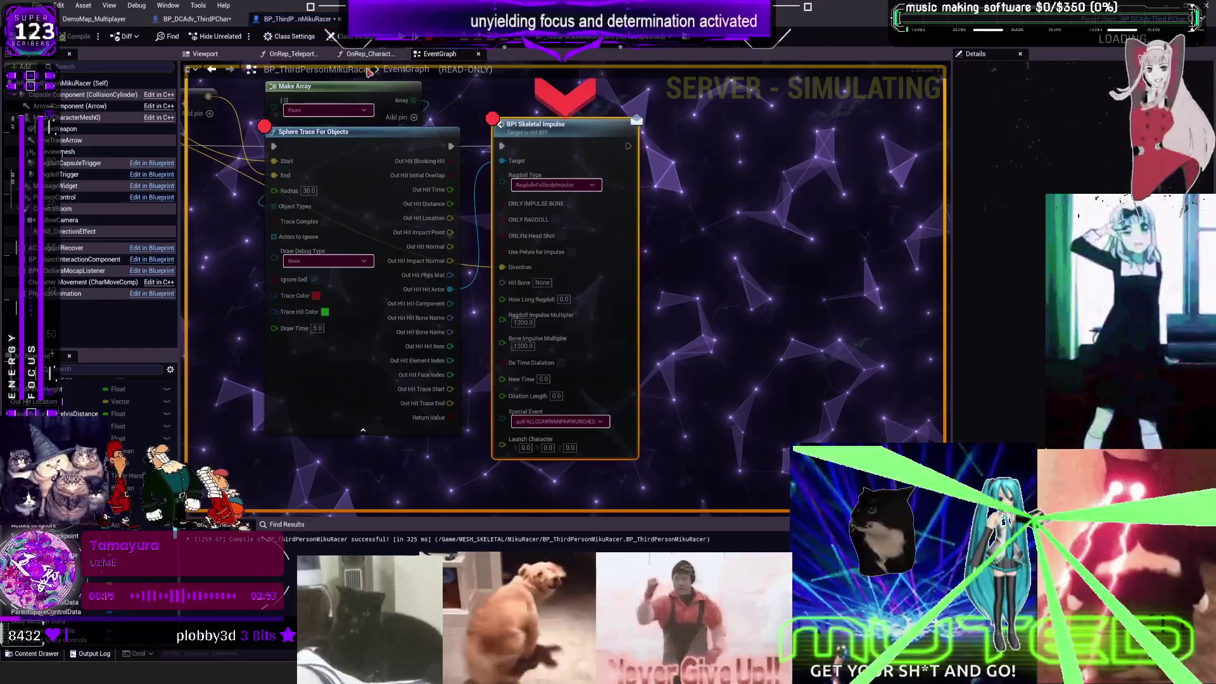
{"action": "key", "text": "alt+Tab"}
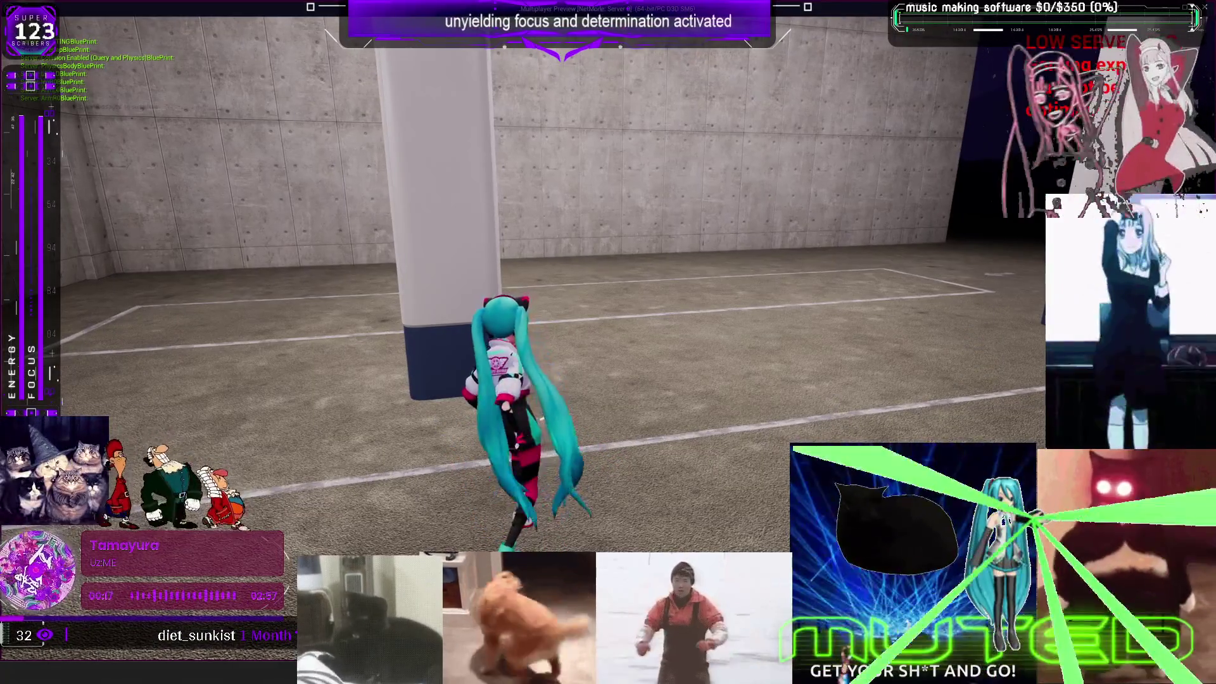
{"action": "key", "text": "Escape"}
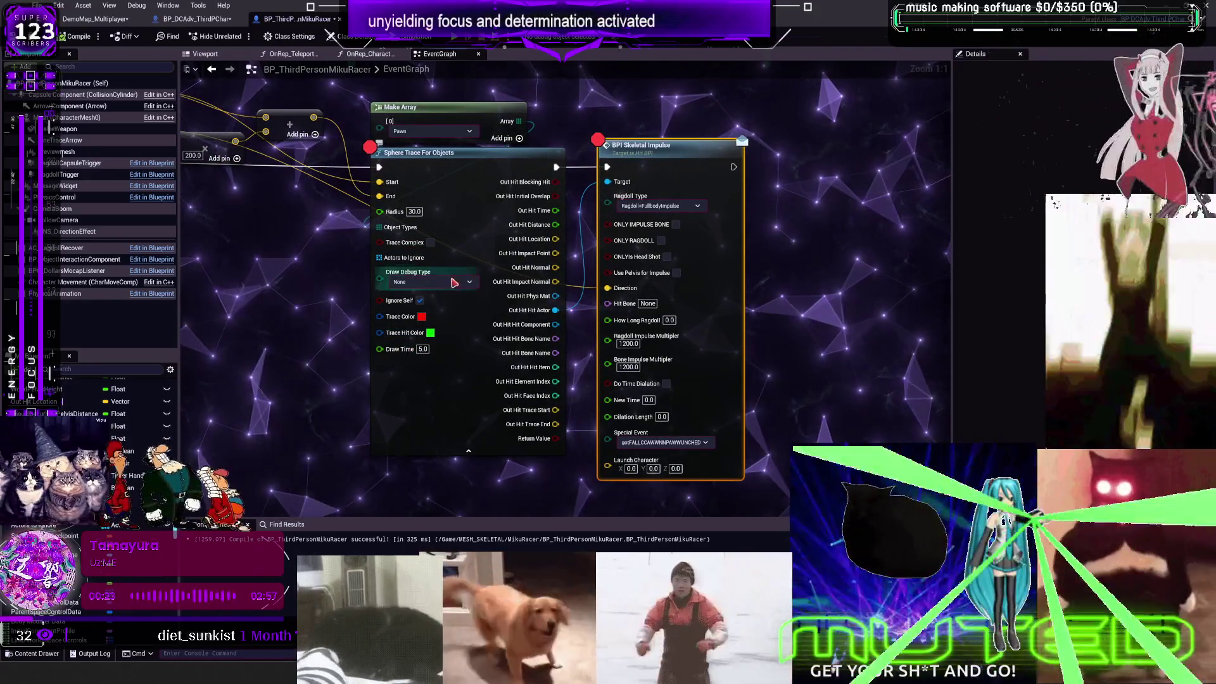
Step: Set the sphere trace's Draw Debug Type to For Duration and open Viewport 1 in the DemoMap level editor
{"action": "left_click", "coordinate": [432, 282]}
{"action": "left_click", "coordinate": [434, 313]}
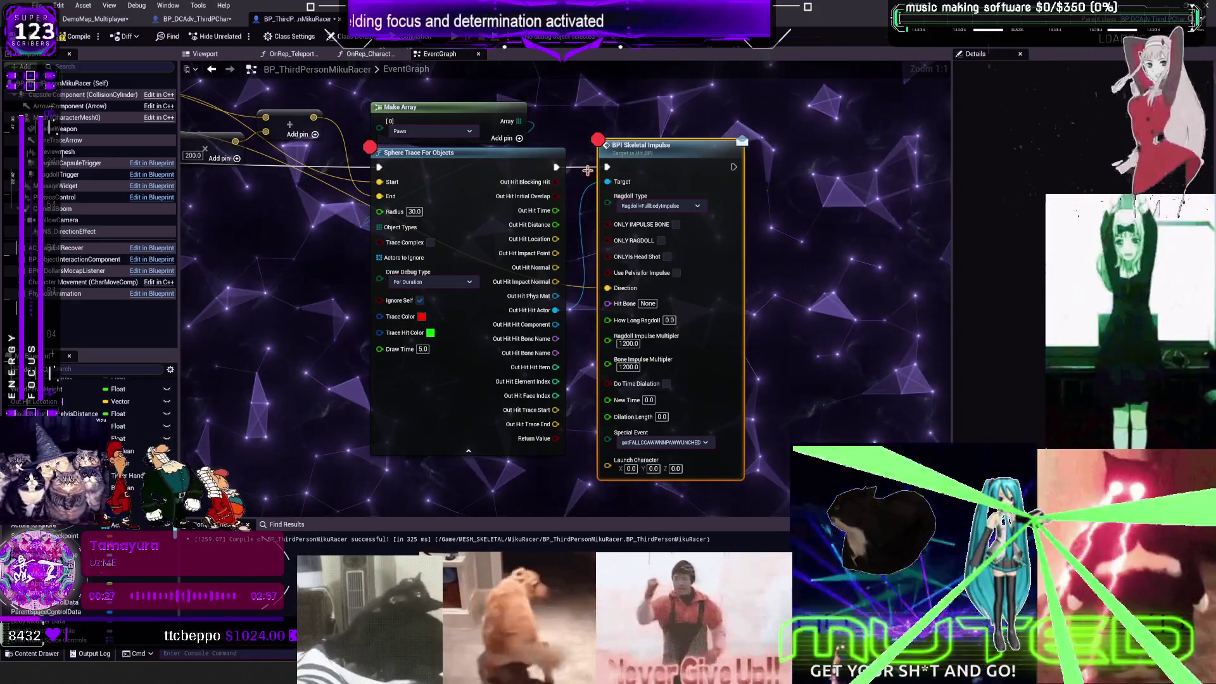
{"action": "left_click", "coordinate": [94, 19]}
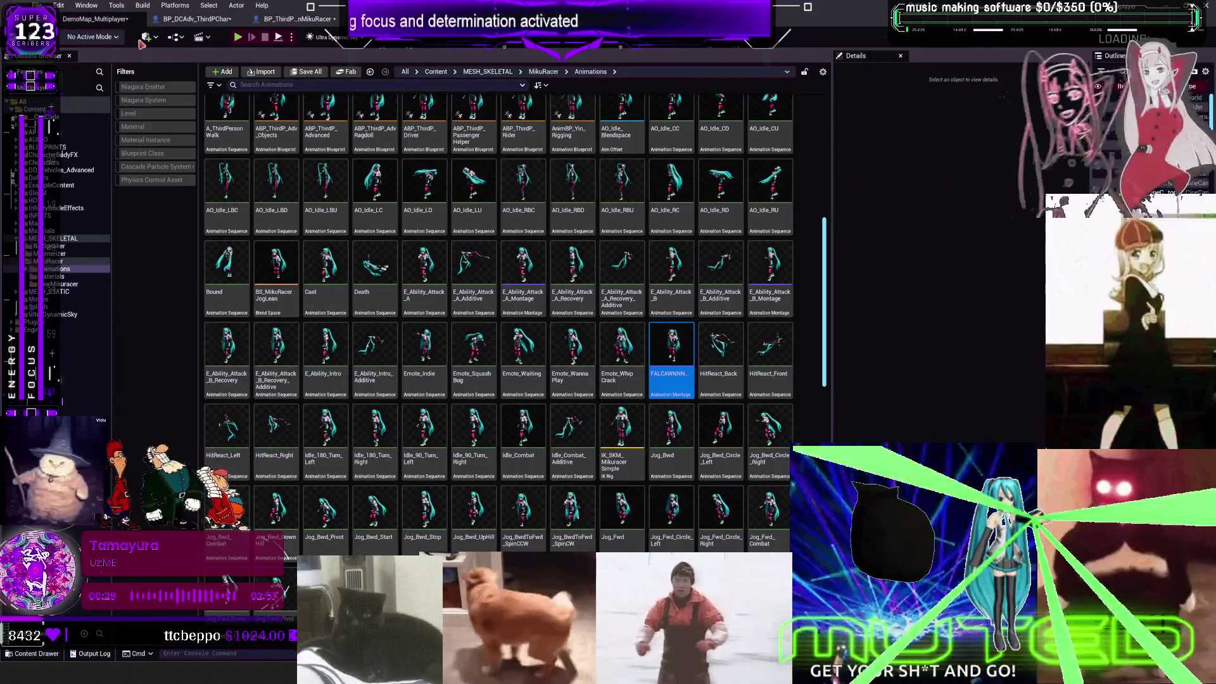
{"action": "left_click", "coordinate": [87, 5]}
{"action": "mouse_move", "coordinate": [127, 91]}
{"action": "left_click", "coordinate": [247, 95]}
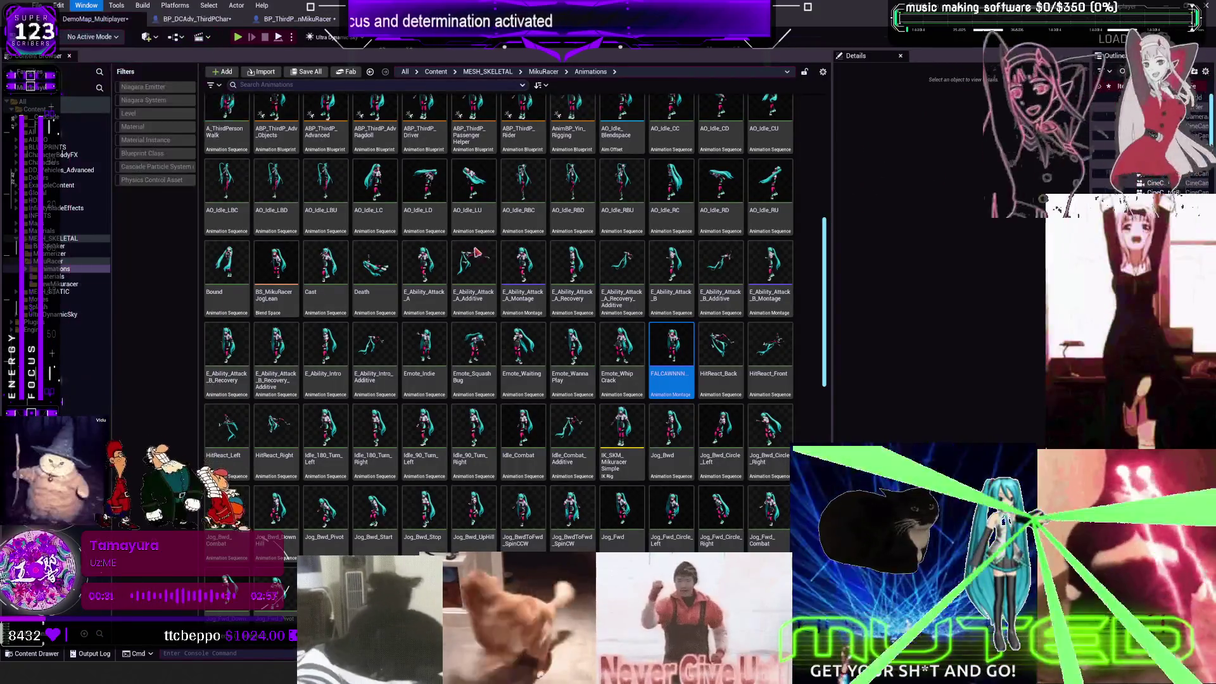
{"action": "left_click_drag", "start_coordinate": [791, 332], "coordinate": [772, 317]}
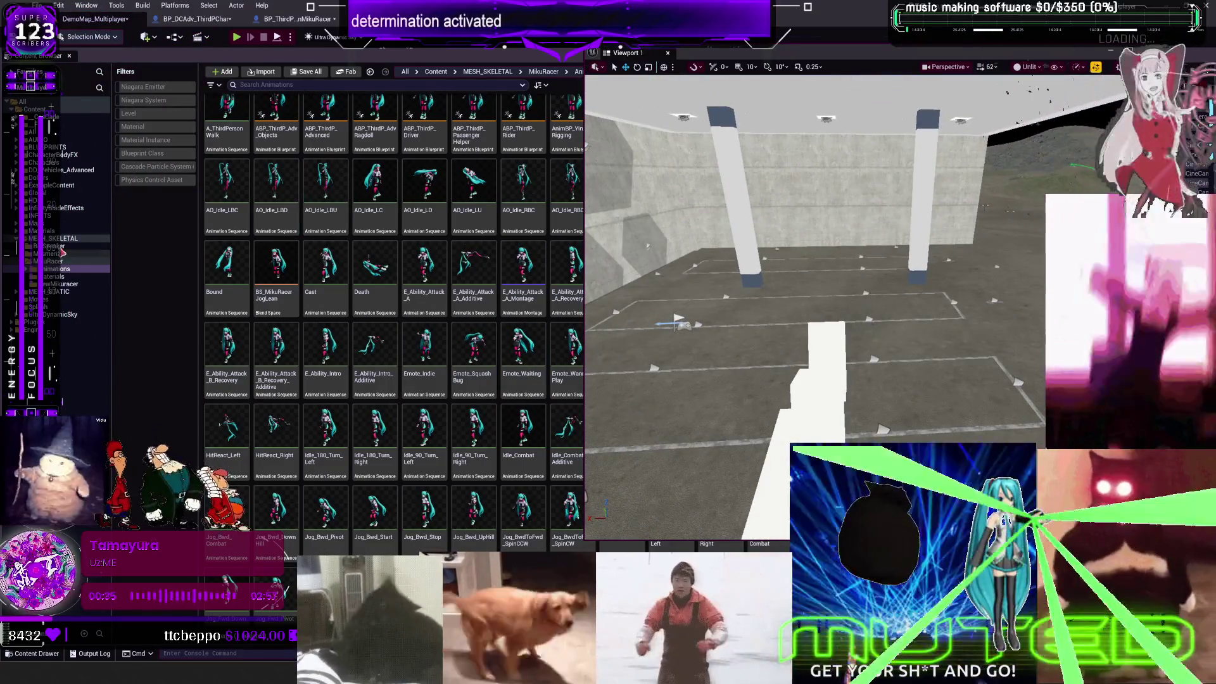
Step: Place a BP_ThirdPersonMikuRacer from MESH_SKELETAL > MikuRacer into the level and play-test the attack on it
{"action": "left_click", "coordinate": [63, 238]}
{"action": "left_click", "coordinate": [405, 166]}
{"action": "left_click", "coordinate": [54, 261]}
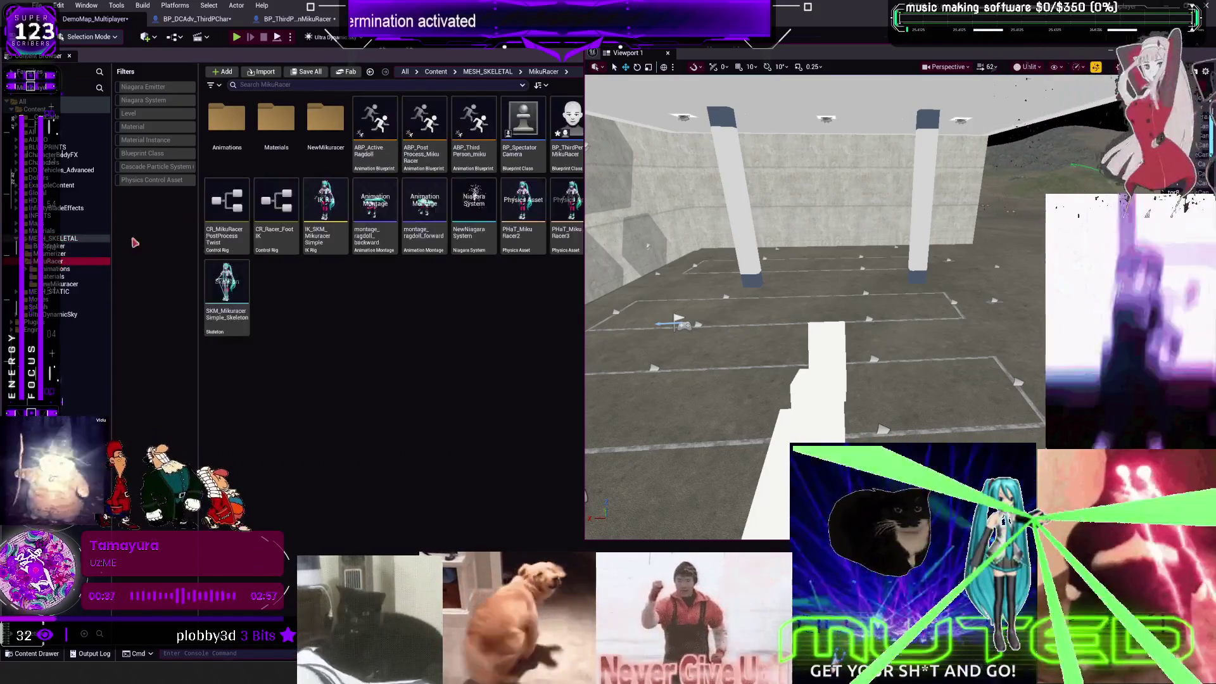
{"action": "mouse_move", "coordinate": [579, 133]}
{"action": "left_mouse_down"}
{"action": "mouse_move", "coordinate": [830, 285]}
{"action": "mouse_move", "coordinate": [893, 311]}
{"action": "mouse_move", "coordinate": [899, 291]}
{"action": "mouse_move", "coordinate": [937, 300]}
{"action": "mouse_move", "coordinate": [767, 302]}
{"action": "left_mouse_up"}
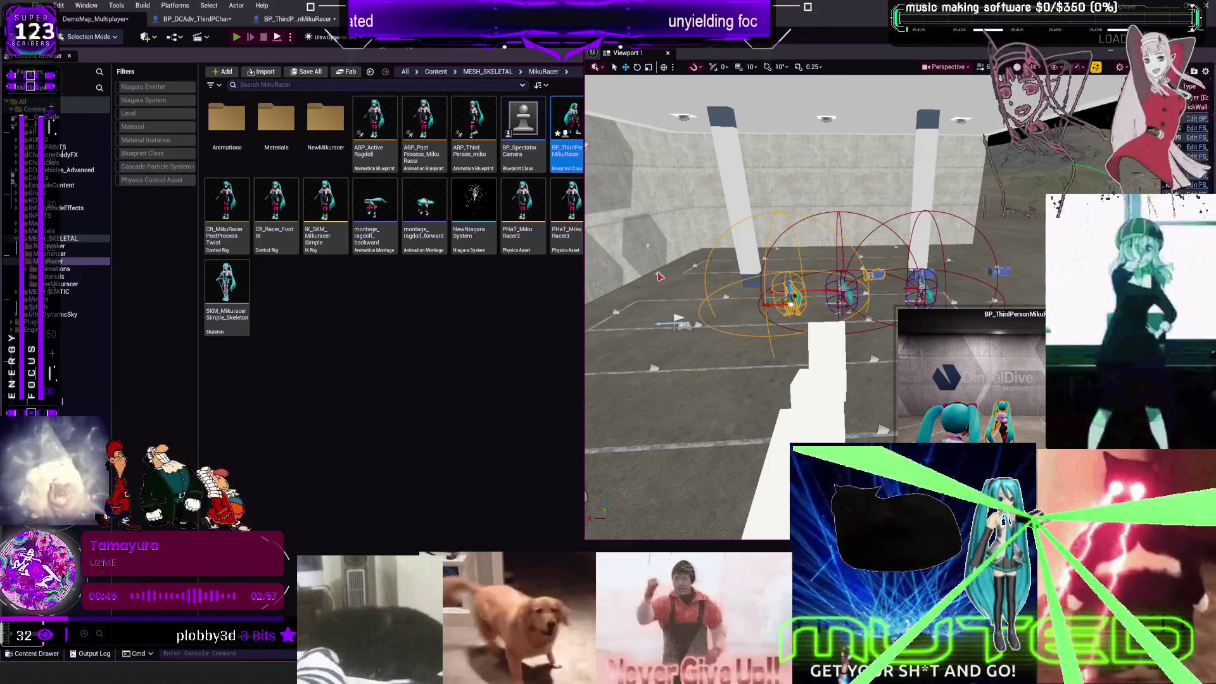
{"action": "key", "text": "F11"}
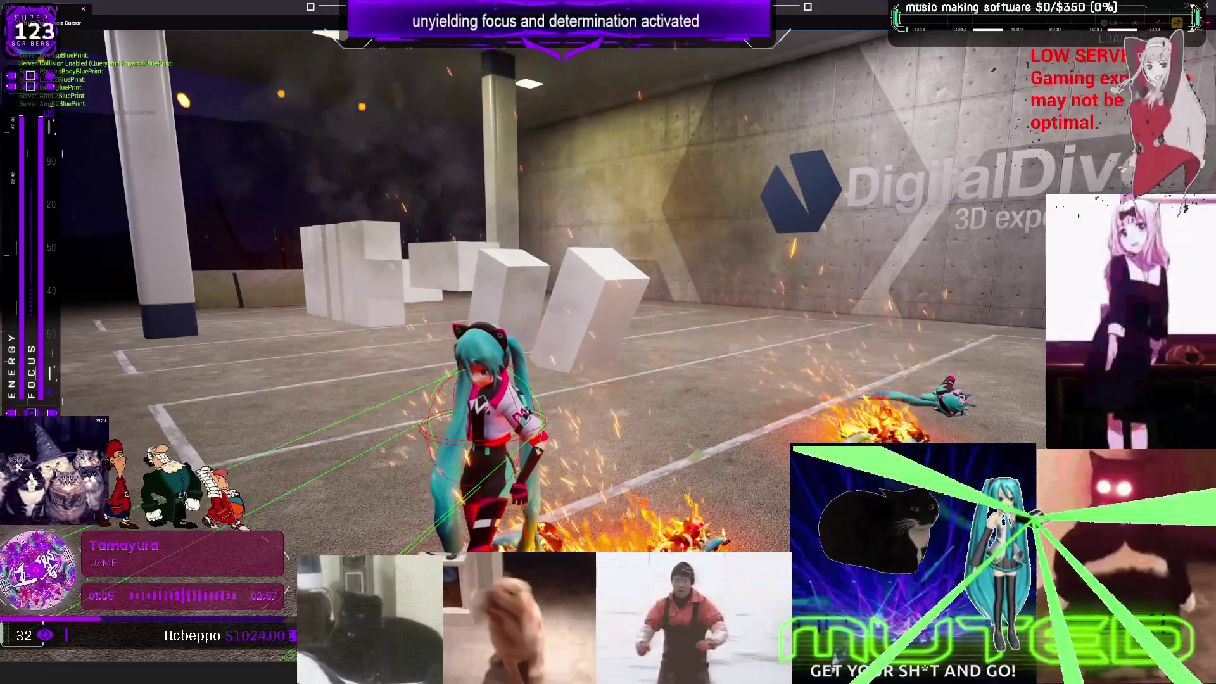
Step: End the play session, restore the normal editor layout, and return to the BP_ThirdPersonMikuRacer blueprint
{"action": "key", "text": "Escape"}
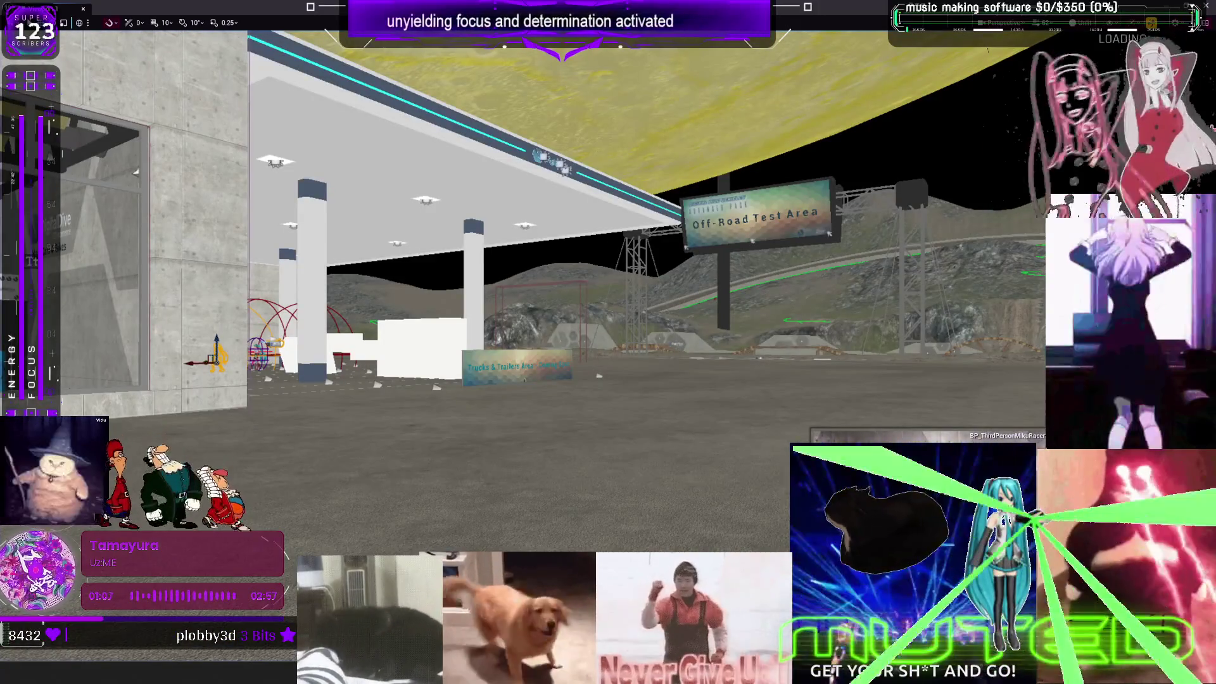
{"action": "key", "text": "ctrl+space"}
{"action": "left_click", "coordinate": [535, 337]}
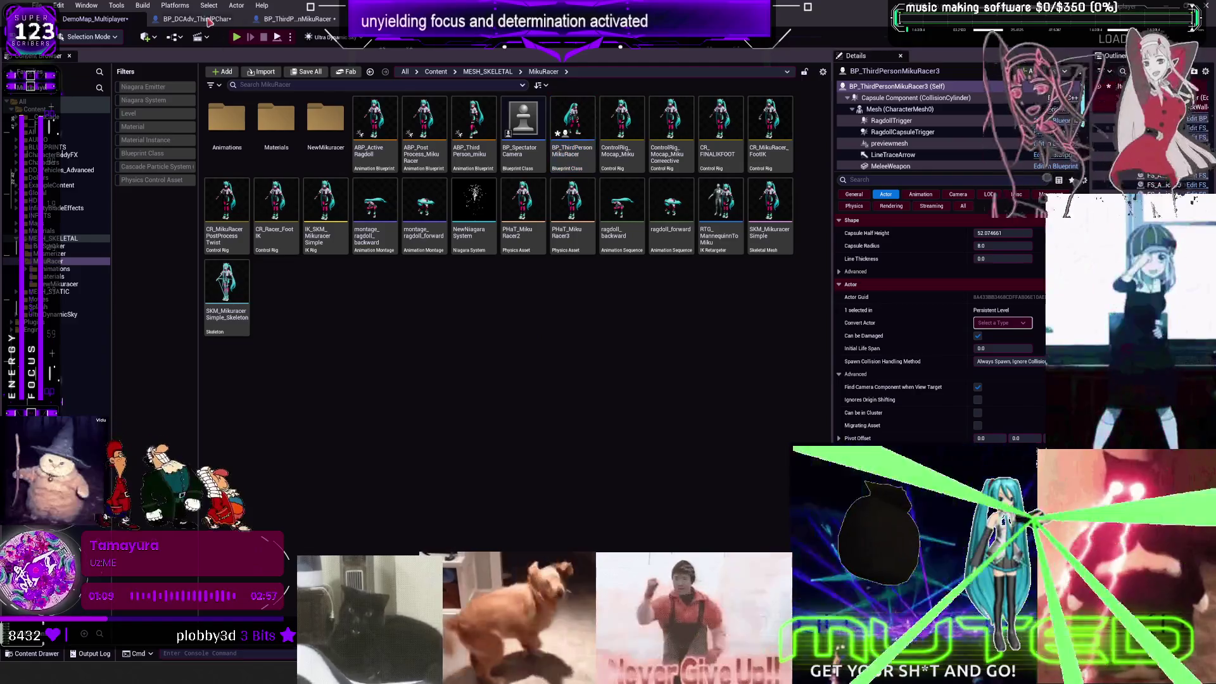
{"action": "left_click", "coordinate": [303, 19]}
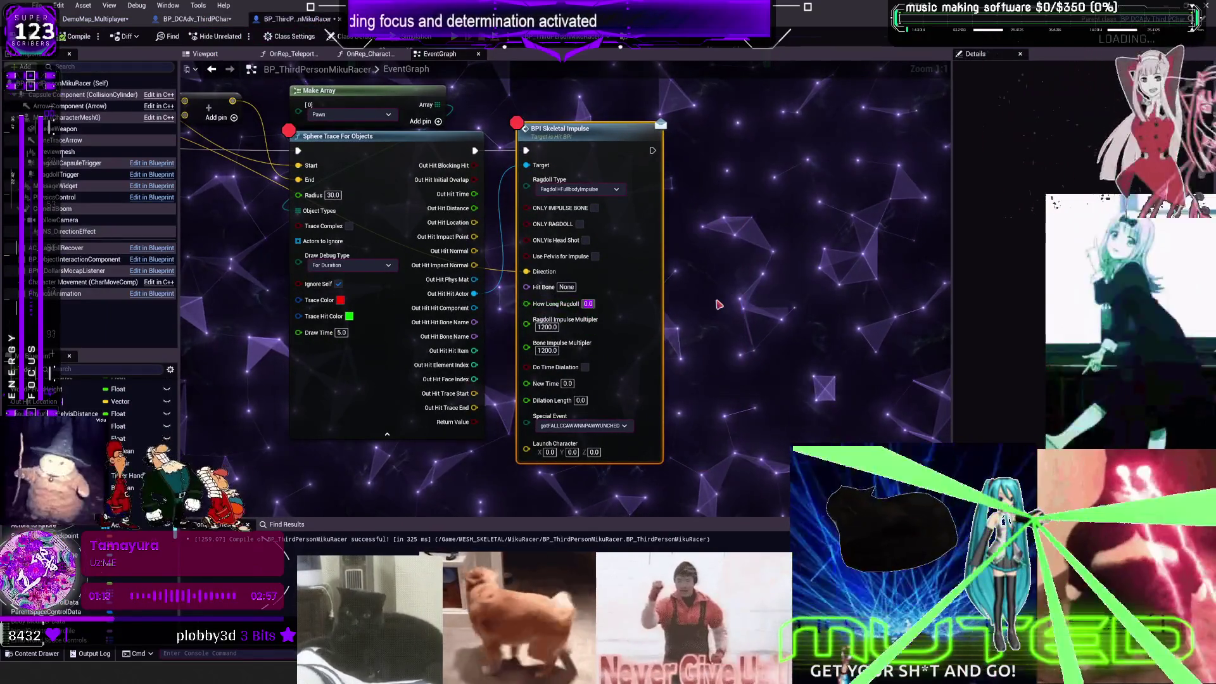
{"action": "type", "text": "3"}
Step: Compile and save the MikuRacer blueprint, briefly checking the BP_DCAdv character blueprint
{"action": "left_click", "coordinate": [716, 305]}
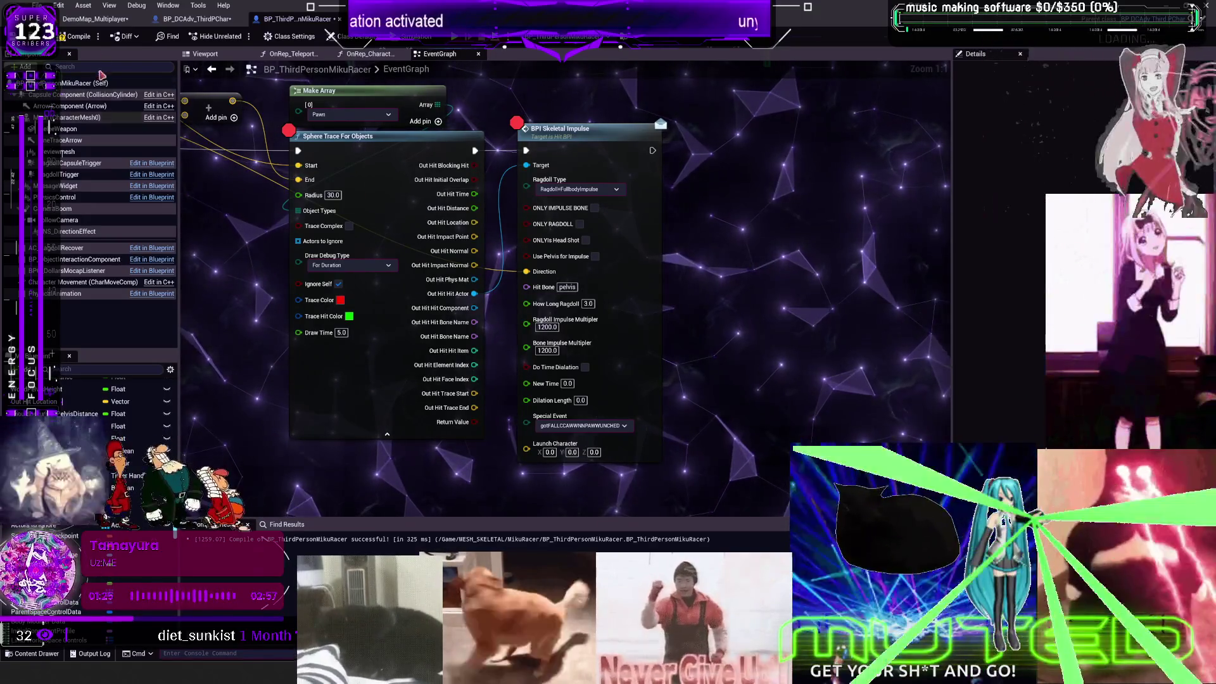
{"action": "left_click", "coordinate": [77, 36]}
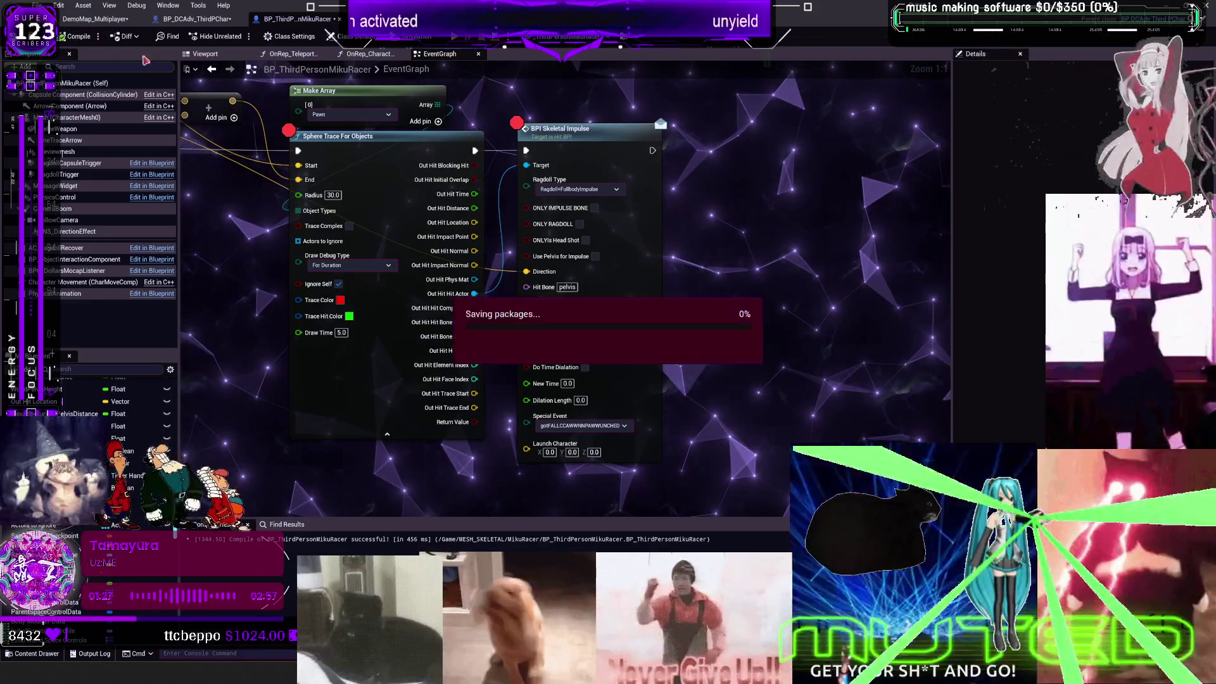
{"action": "left_click", "coordinate": [212, 21]}
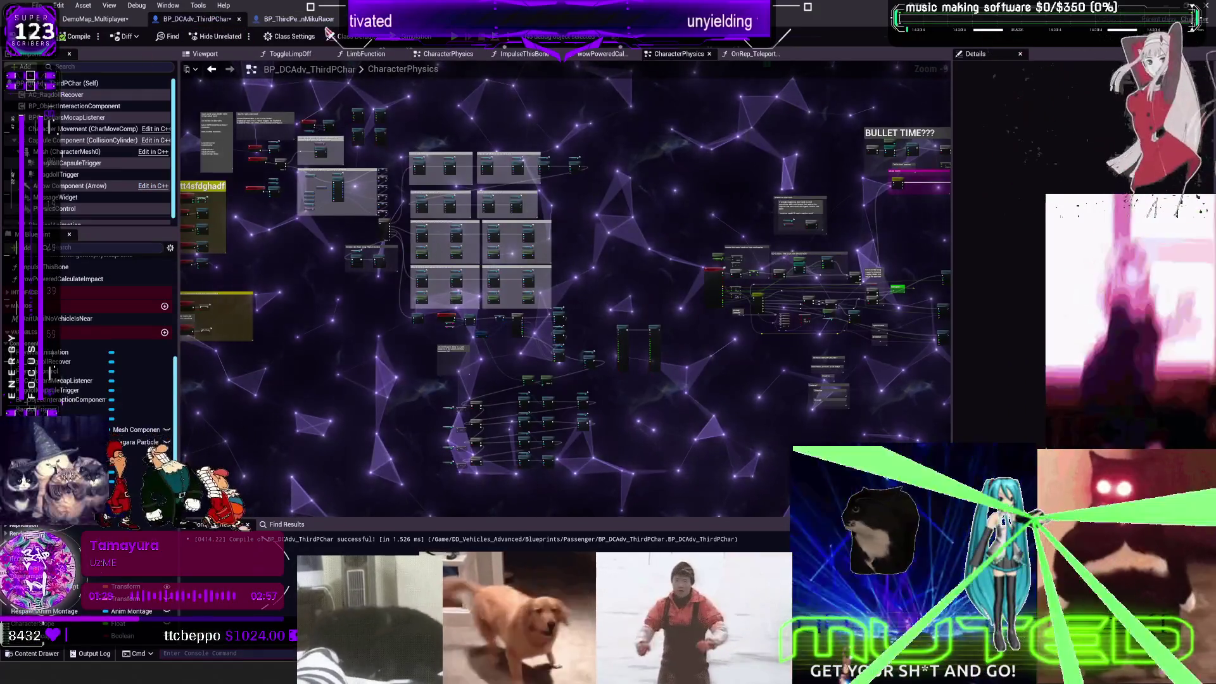
{"action": "left_click", "coordinate": [292, 19]}
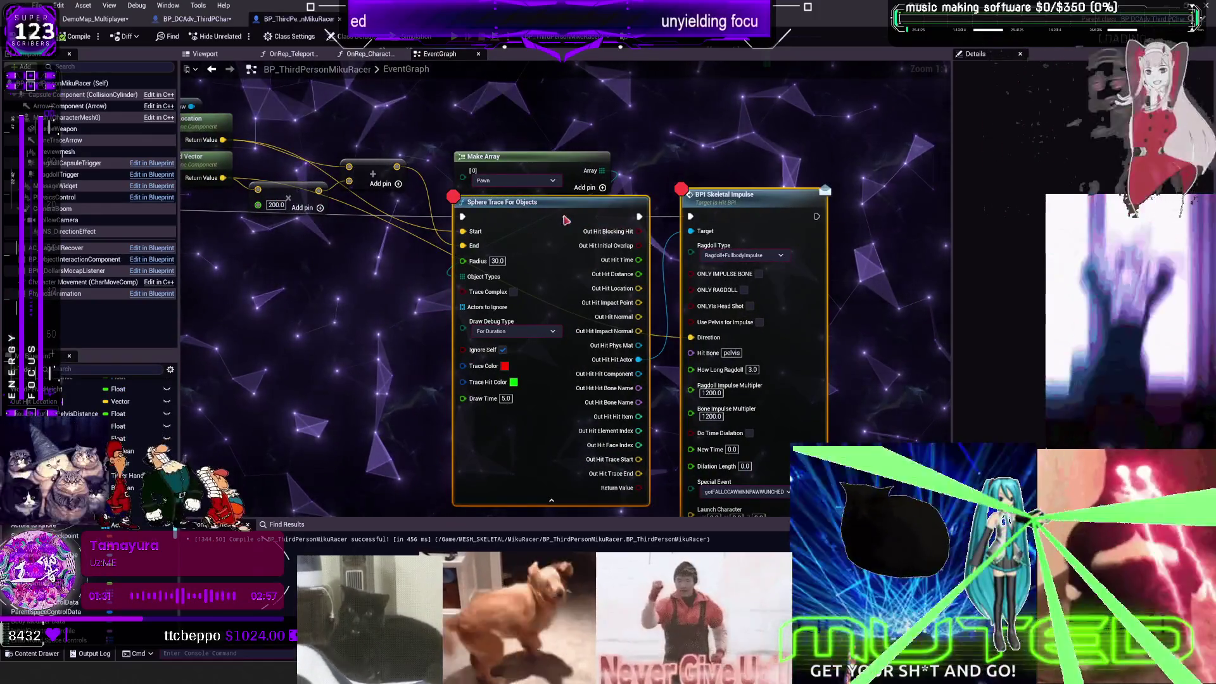
Step: Disable the breakpoint on the Sphere Trace For Objects node and Save All assets
{"action": "right_click", "coordinate": [563, 218]}
{"action": "left_click", "coordinate": [635, 453]}
{"action": "scroll", "coordinate": [634, 443], "scroll_direction": "down", "scroll_amount": 2}
{"action": "mouse_move", "coordinate": [355, 310]}
{"action": "left_mouse_down"}
{"action": "mouse_move", "coordinate": [641, 339]}
{"action": "mouse_move", "coordinate": [452, 334]}
{"action": "left_mouse_up"}
{"action": "scroll", "coordinate": [627, 344], "scroll_direction": "up", "scroll_amount": 1}
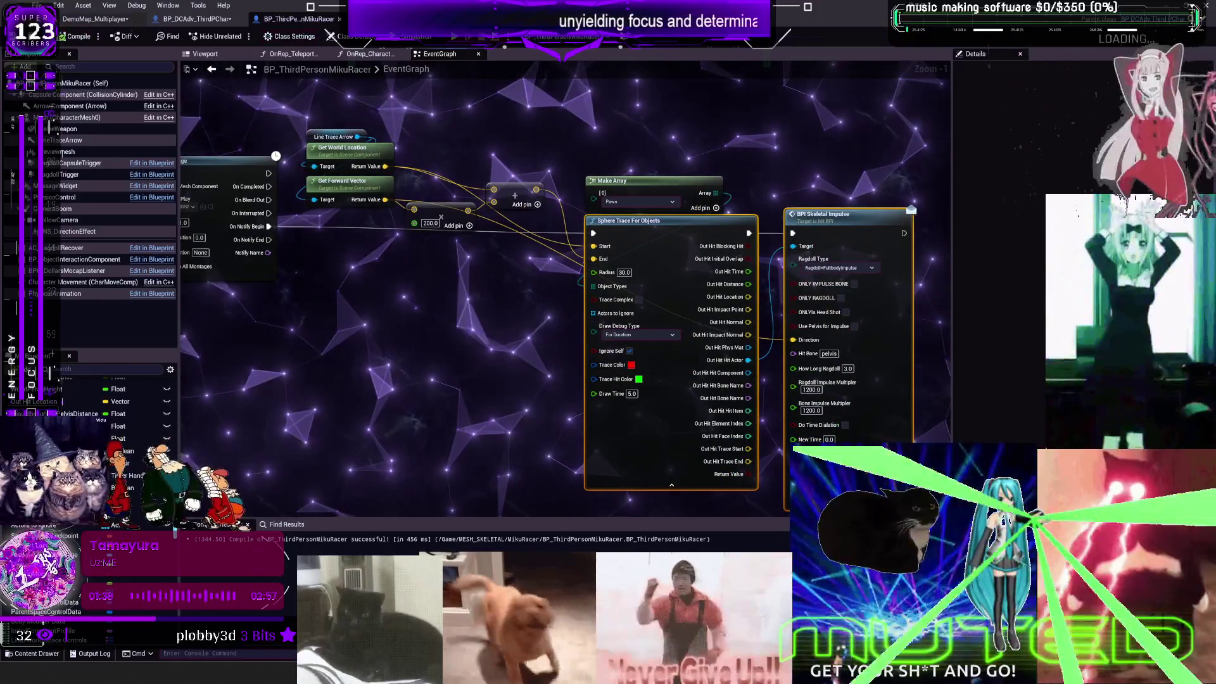
{"action": "left_click", "coordinate": [37, 5]}
{"action": "left_click", "coordinate": [69, 74]}
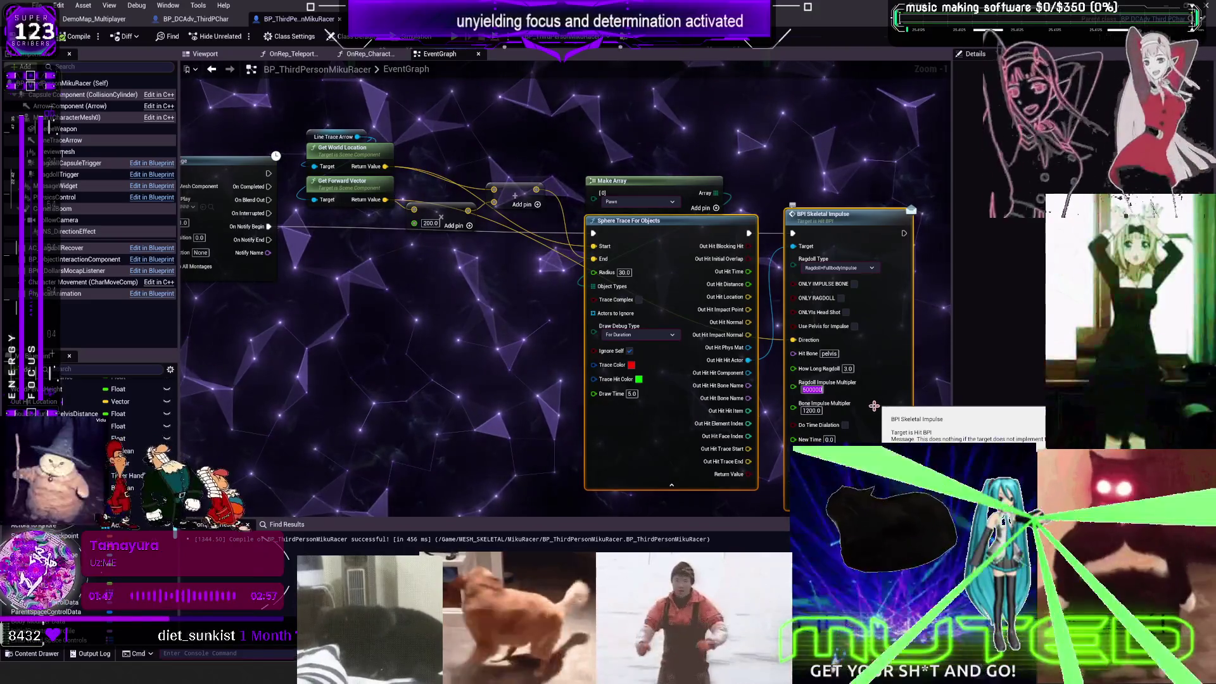
Step: Set Ragdoll and Bone Impulse Multiplier to 500000 and recompile the MikuRacer blueprint
{"action": "key", "text": "Return"}
{"action": "key", "text": "ctrl+c"}
{"action": "left_click", "coordinate": [812, 410]}
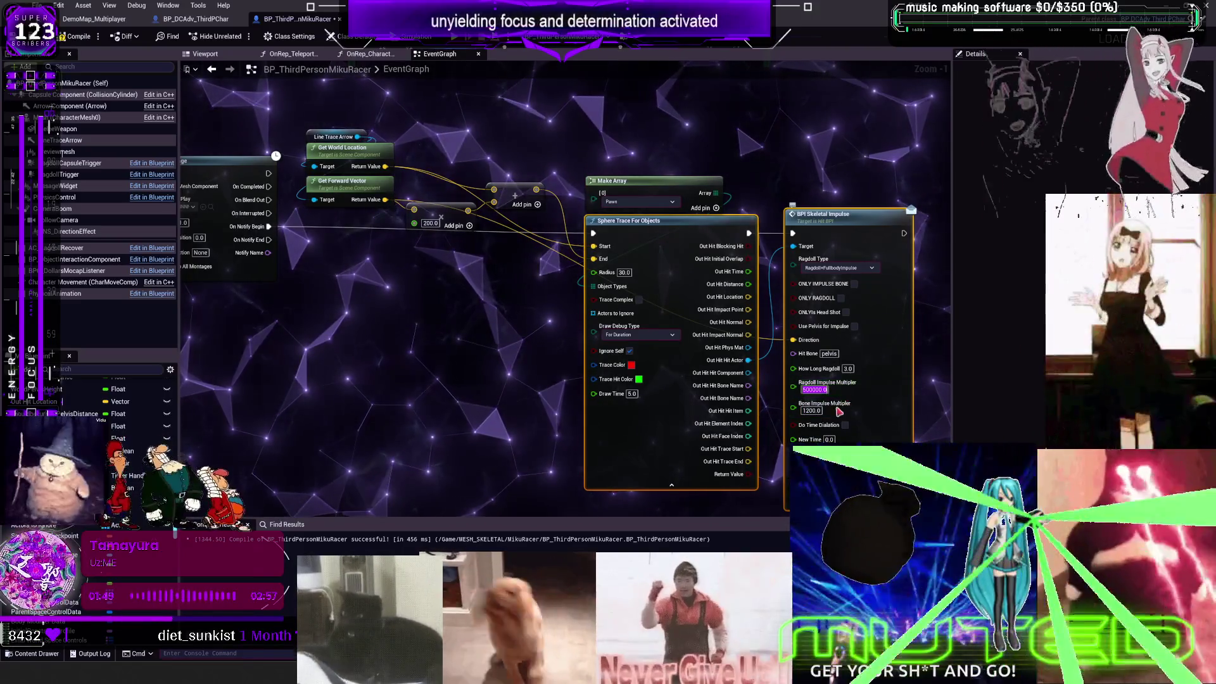
{"action": "key", "text": "ctrl+v"}
{"action": "key", "text": "Return"}
{"action": "left_click", "coordinate": [557, 433]}
{"action": "left_click_drag", "start_coordinate": [557, 434], "coordinate": [463, 422]}
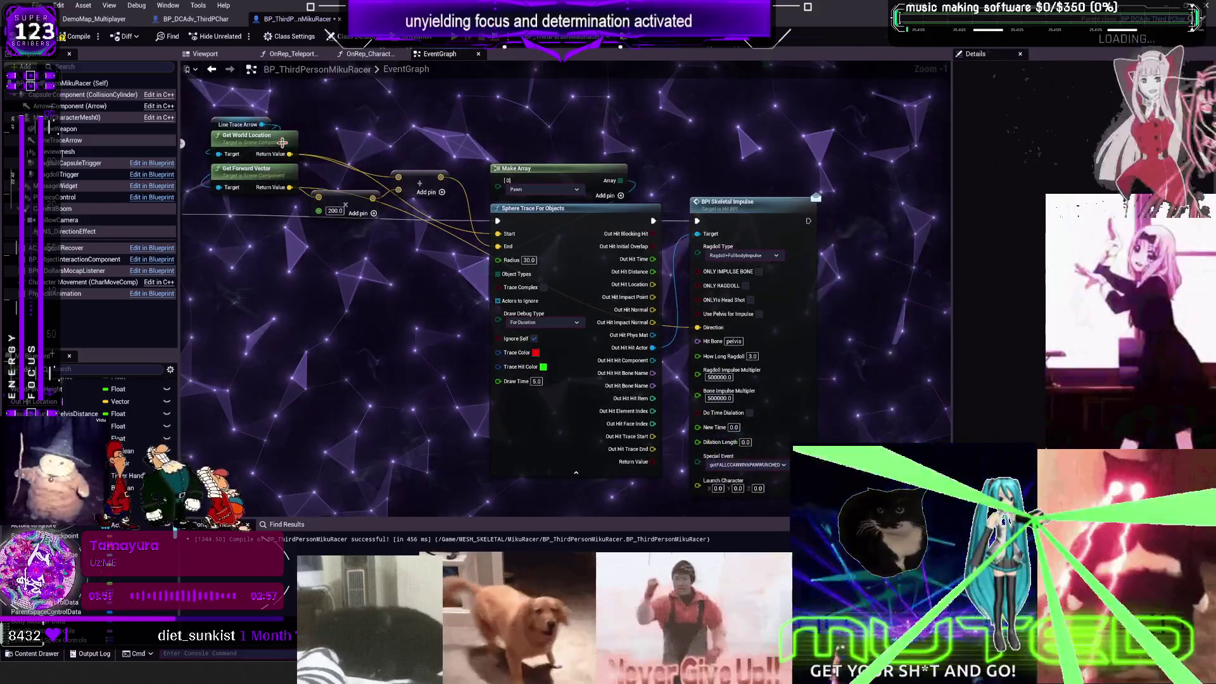
{"action": "left_click", "coordinate": [78, 36]}
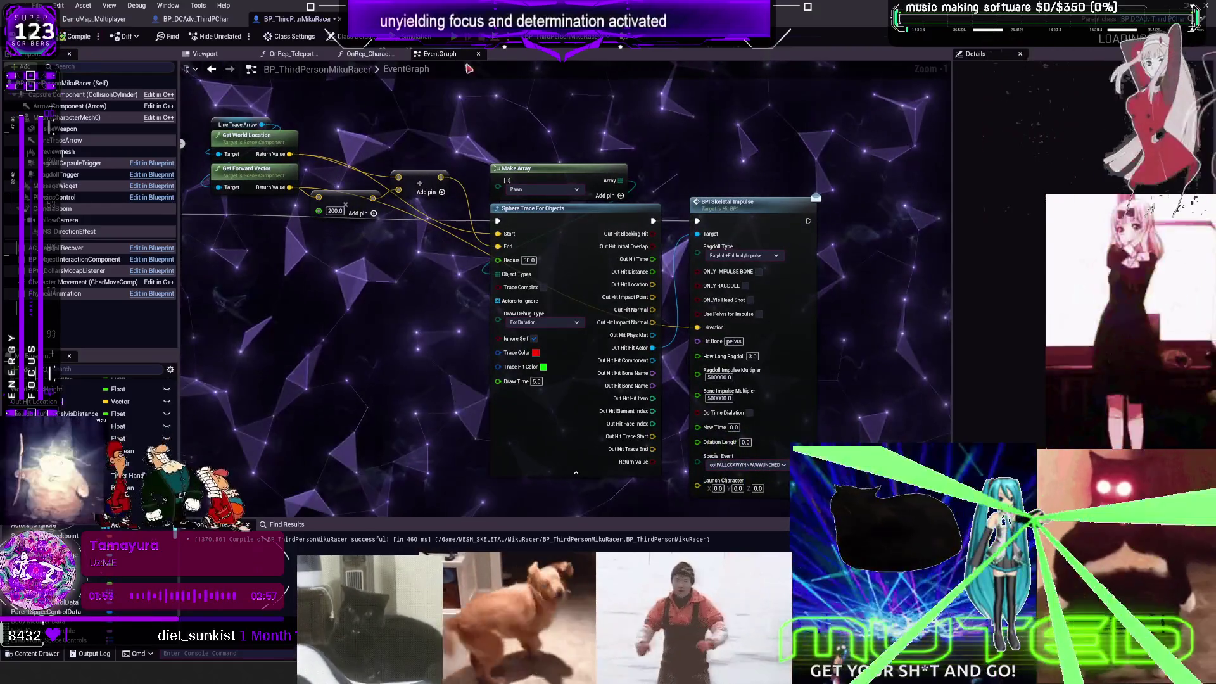
{"action": "mouse_move", "coordinate": [264, 143]}
{"action": "left_mouse_down"}
{"action": "mouse_move", "coordinate": [287, 143]}
{"action": "mouse_move", "coordinate": [341, 356]}
{"action": "left_mouse_up"}
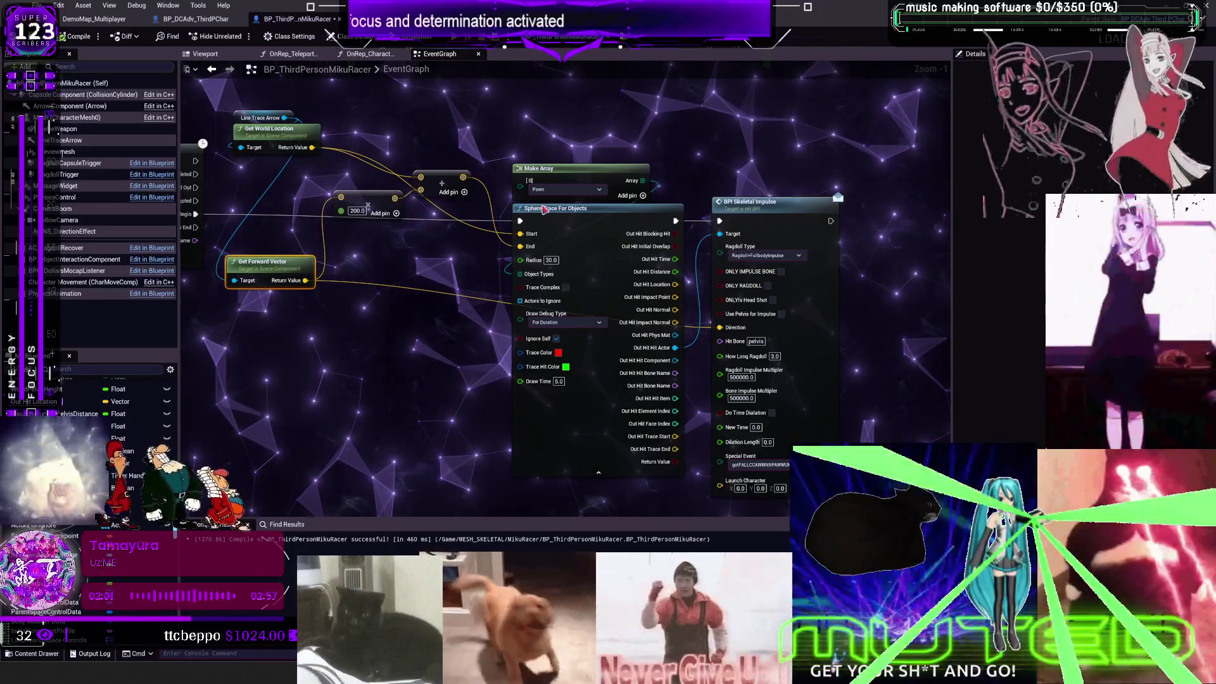
{"action": "key", "text": "alt+p"}
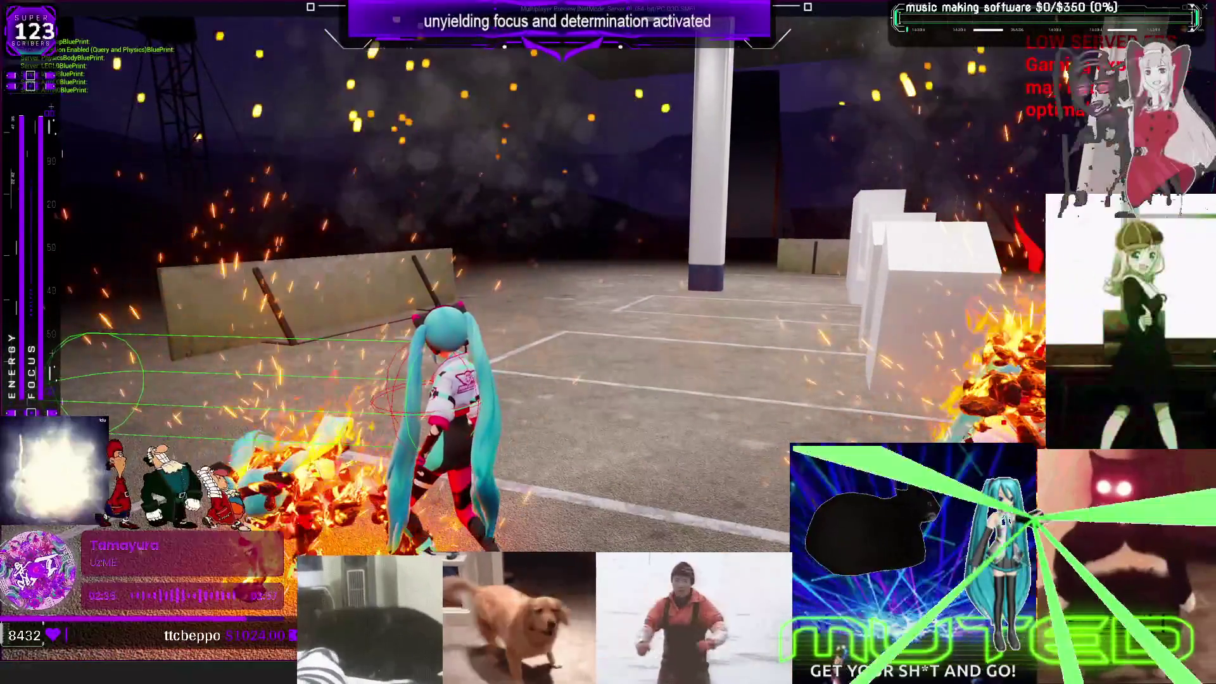
Step: Switch from the running multiplayer playtest back to the editor
{"action": "key", "text": "alt+Tab"}
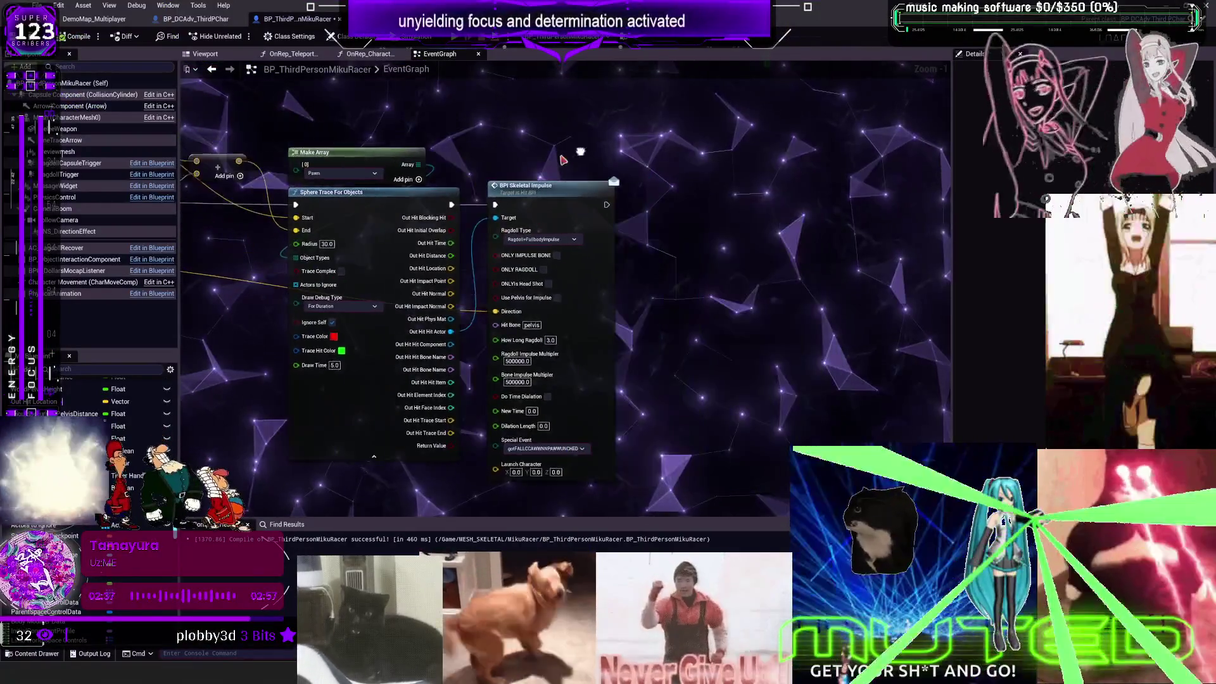
Step: In BP_DCAdv_ThirdPChar's CharacterPhysics graph, wire NoRagdoll into the lower CE Character Ragdoll FORCE pin and recompile
{"action": "key", "text": "ctrl+Tab"}
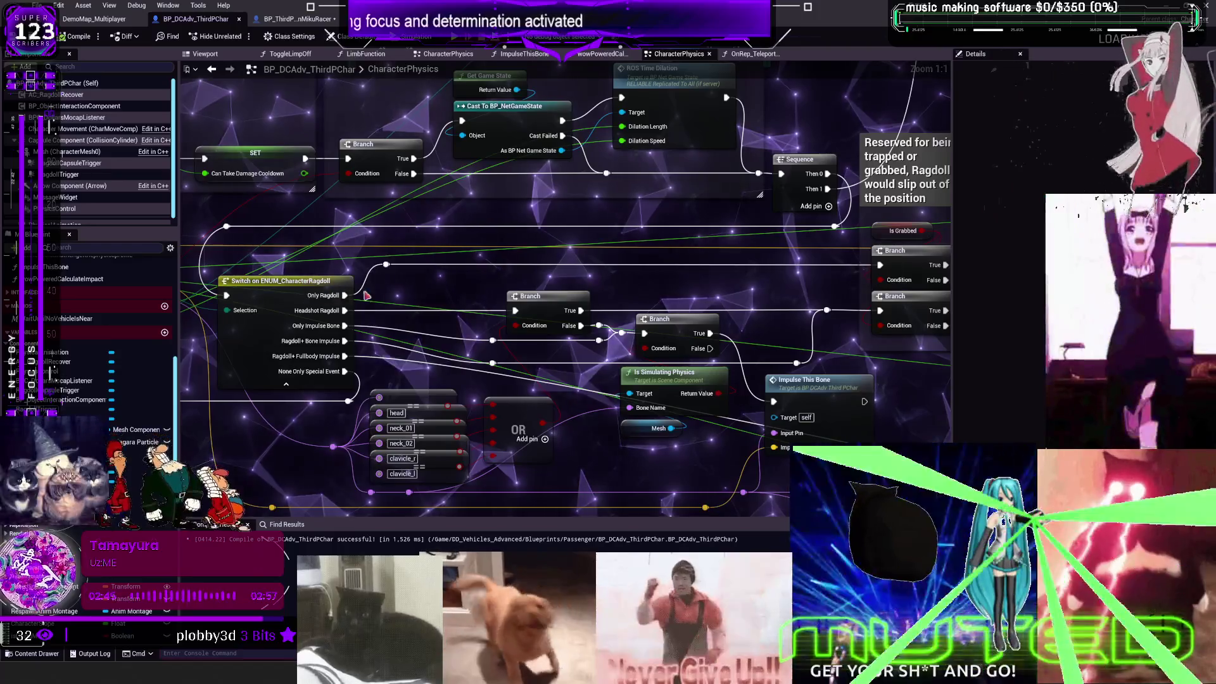
{"action": "key", "text": "ctrl+Tab"}
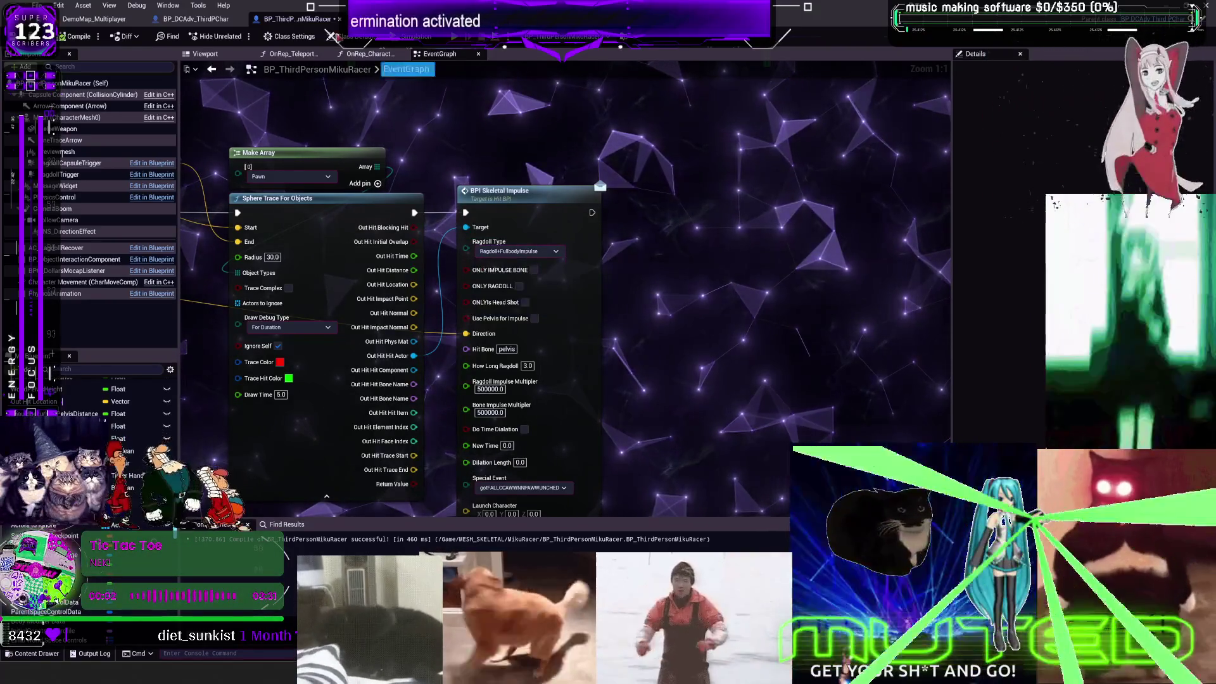
{"action": "key", "text": "ctrl+Tab"}
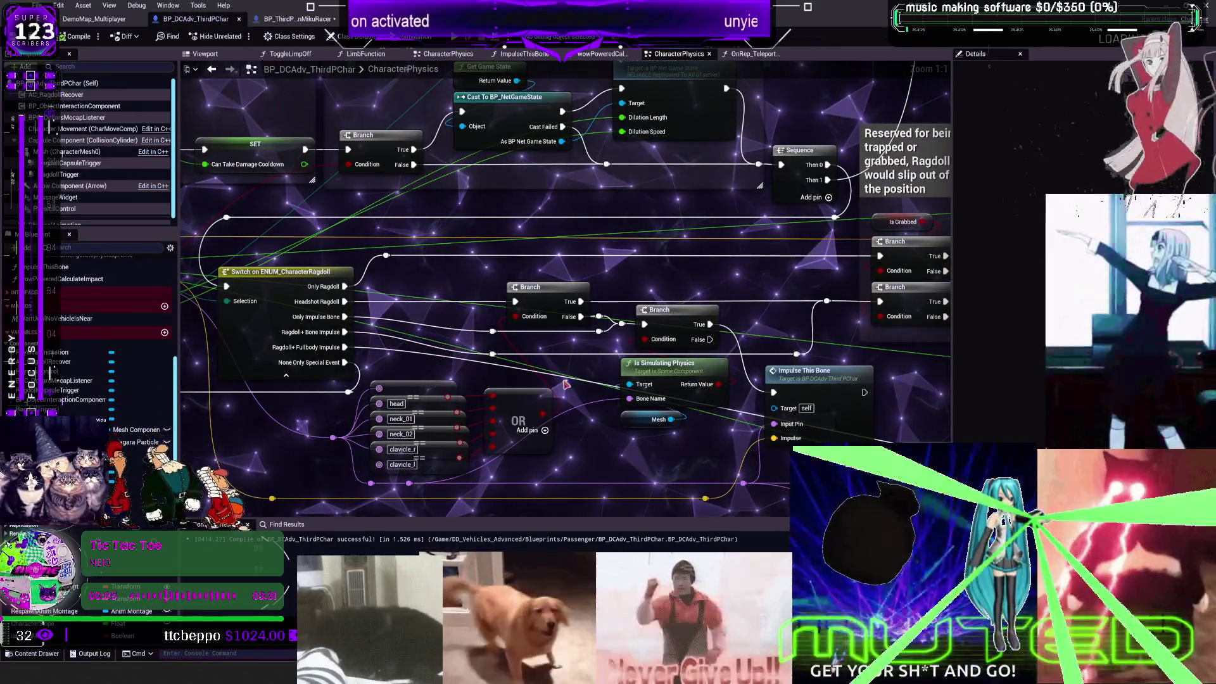
{"action": "mouse_move", "coordinate": [565, 384]}
{"action": "left_mouse_down"}
{"action": "mouse_move", "coordinate": [602, 374]}
{"action": "mouse_move", "coordinate": [661, 290]}
{"action": "left_mouse_up"}
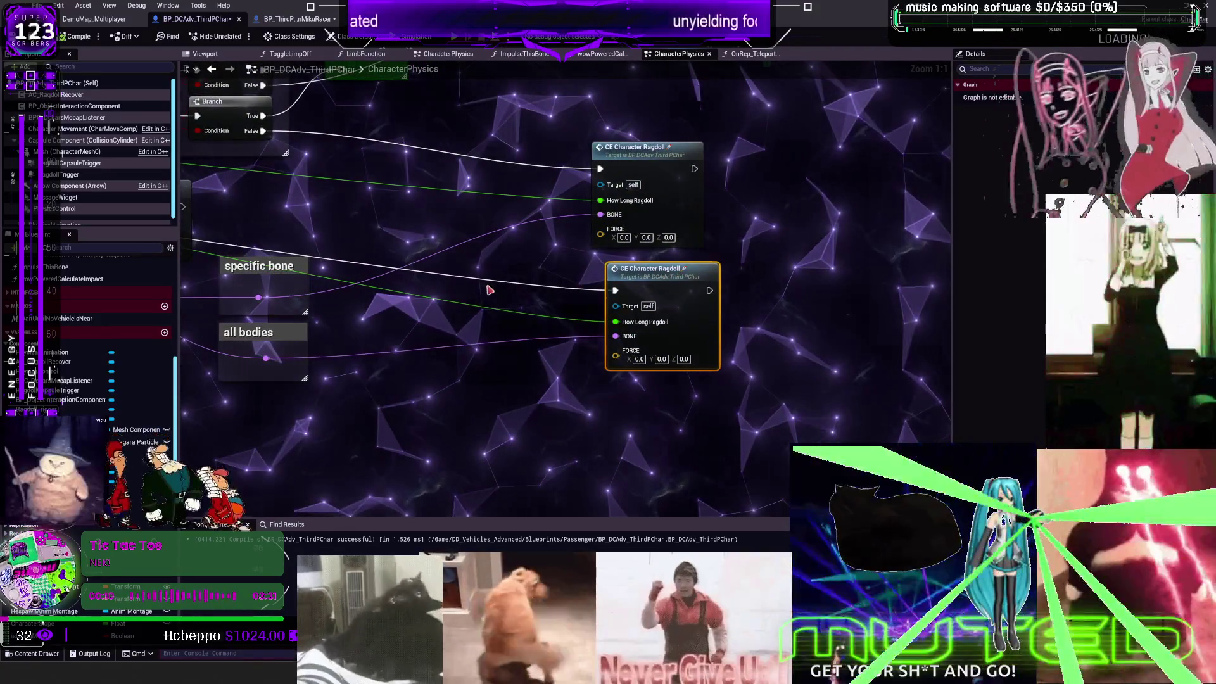
{"action": "mouse_move", "coordinate": [490, 289]}
{"action": "left_mouse_down"}
{"action": "mouse_move", "coordinate": [238, 177]}
{"action": "mouse_move", "coordinate": [299, 206]}
{"action": "left_mouse_up"}
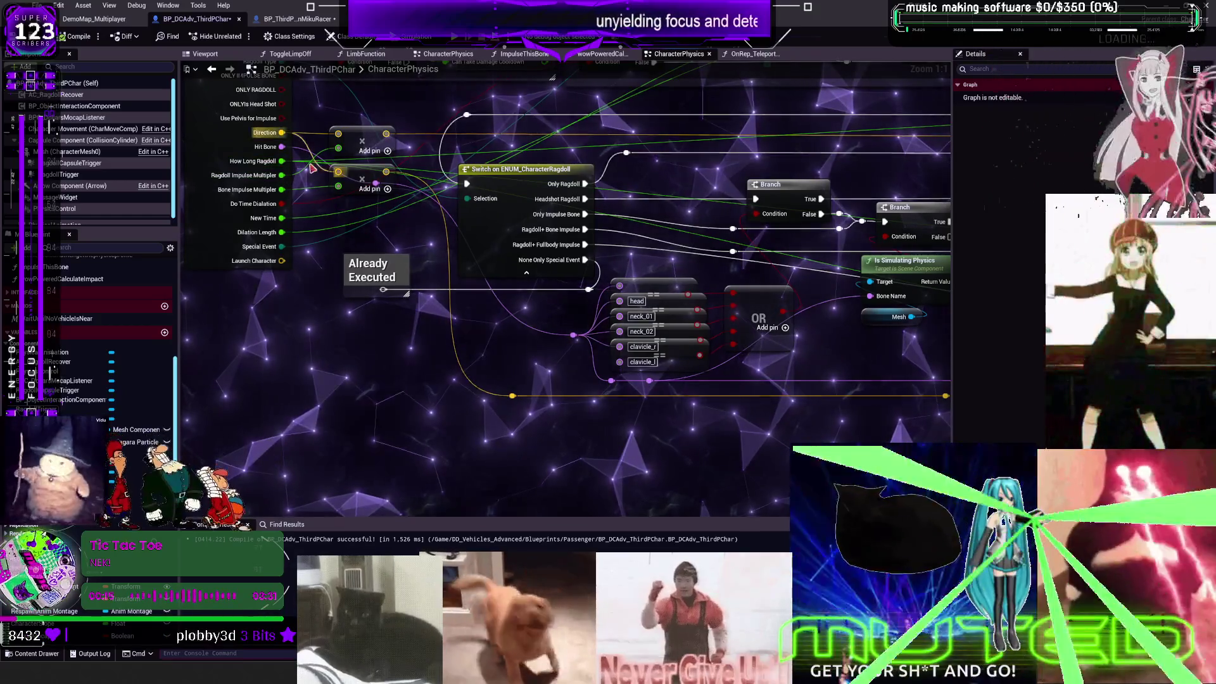
{"action": "left_click_drag", "start_coordinate": [462, 178], "coordinate": [312, 176]}
{"action": "left_click_drag", "start_coordinate": [634, 184], "coordinate": [317, 190]}
{"action": "left_click_drag", "start_coordinate": [668, 191], "coordinate": [493, 182]}
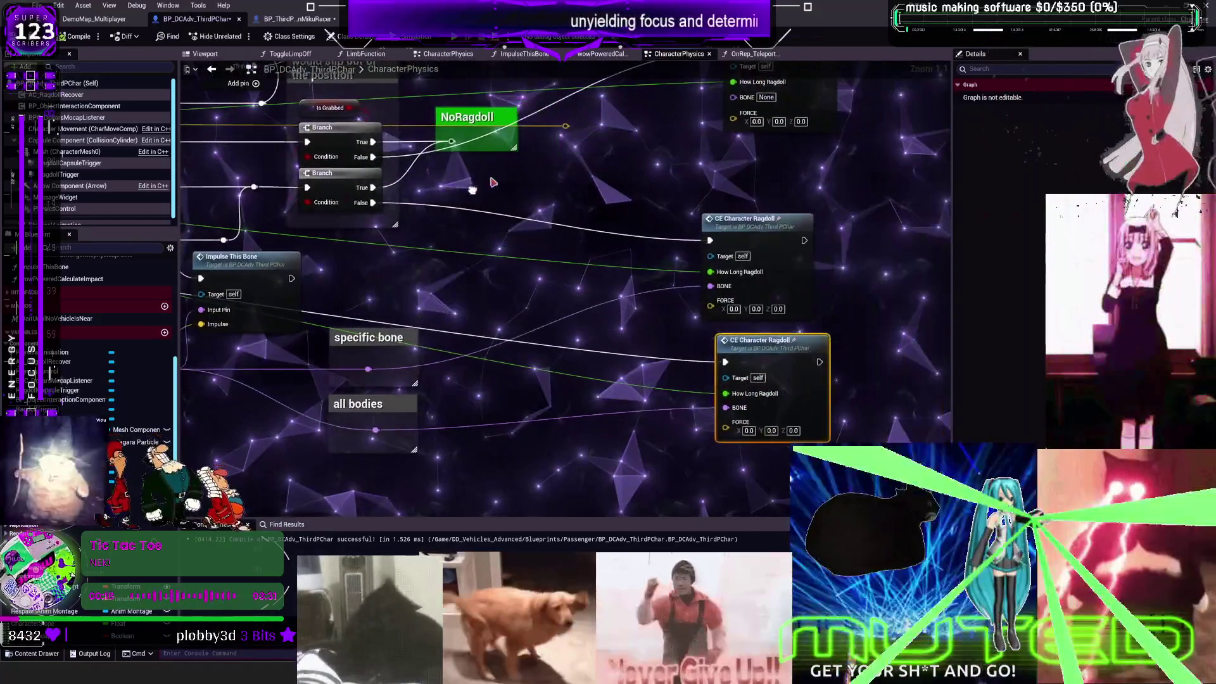
{"action": "left_click_drag", "start_coordinate": [566, 125], "coordinate": [729, 430]}
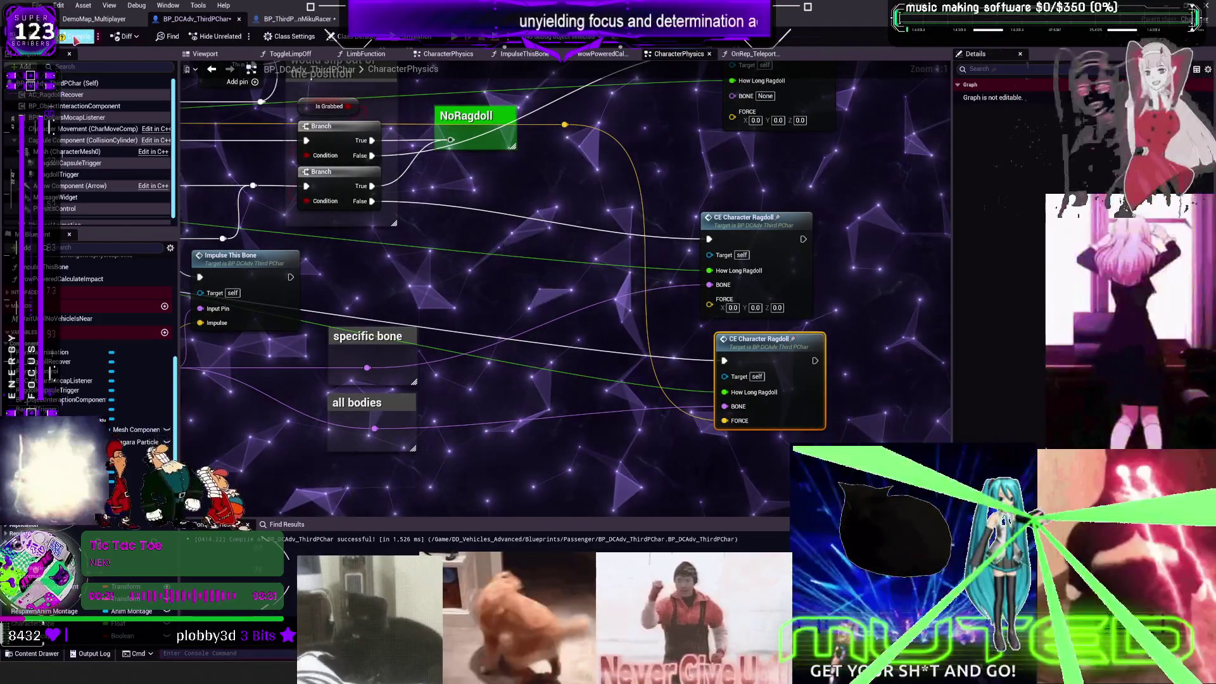
{"action": "left_click", "coordinate": [75, 38]}
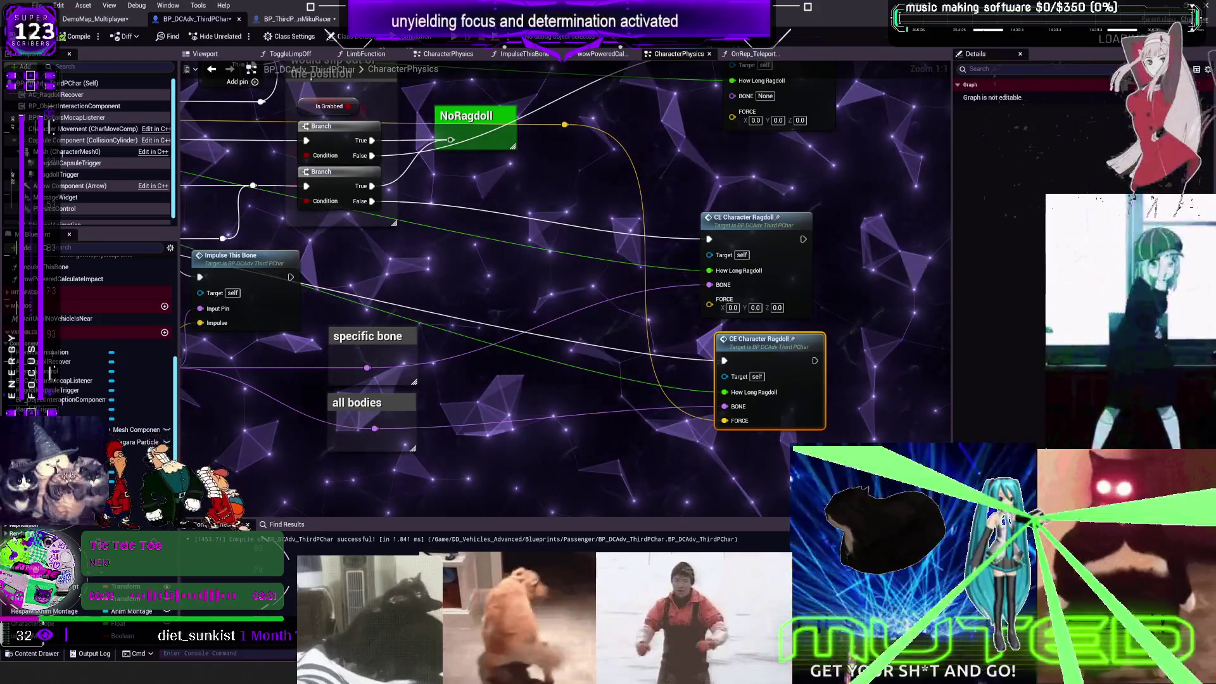
{"action": "left_click", "coordinate": [95, 19]}
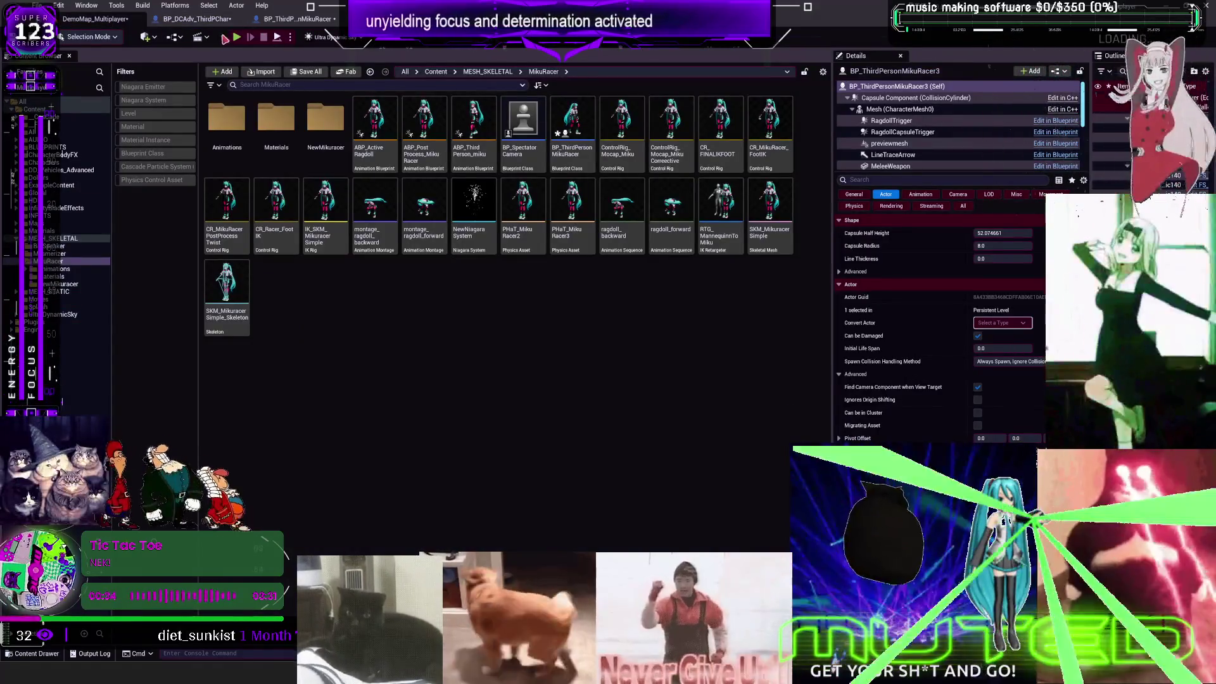
{"action": "key", "text": "alt+p"}
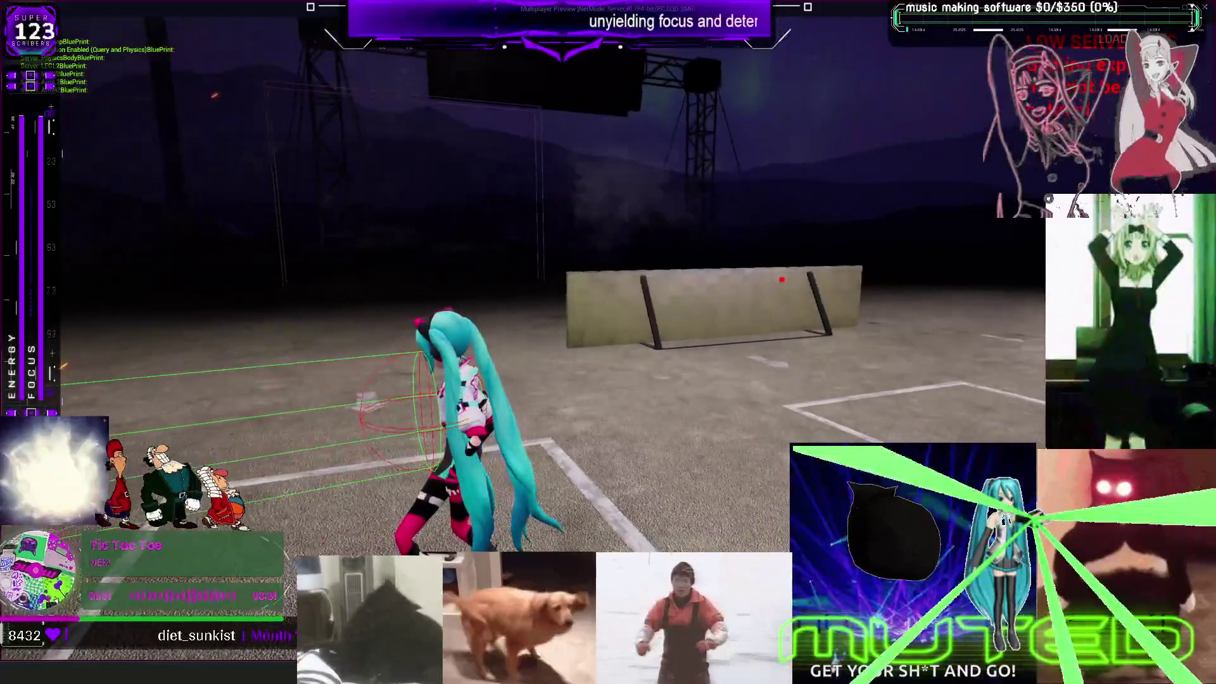
{"action": "key", "text": "Escape"}
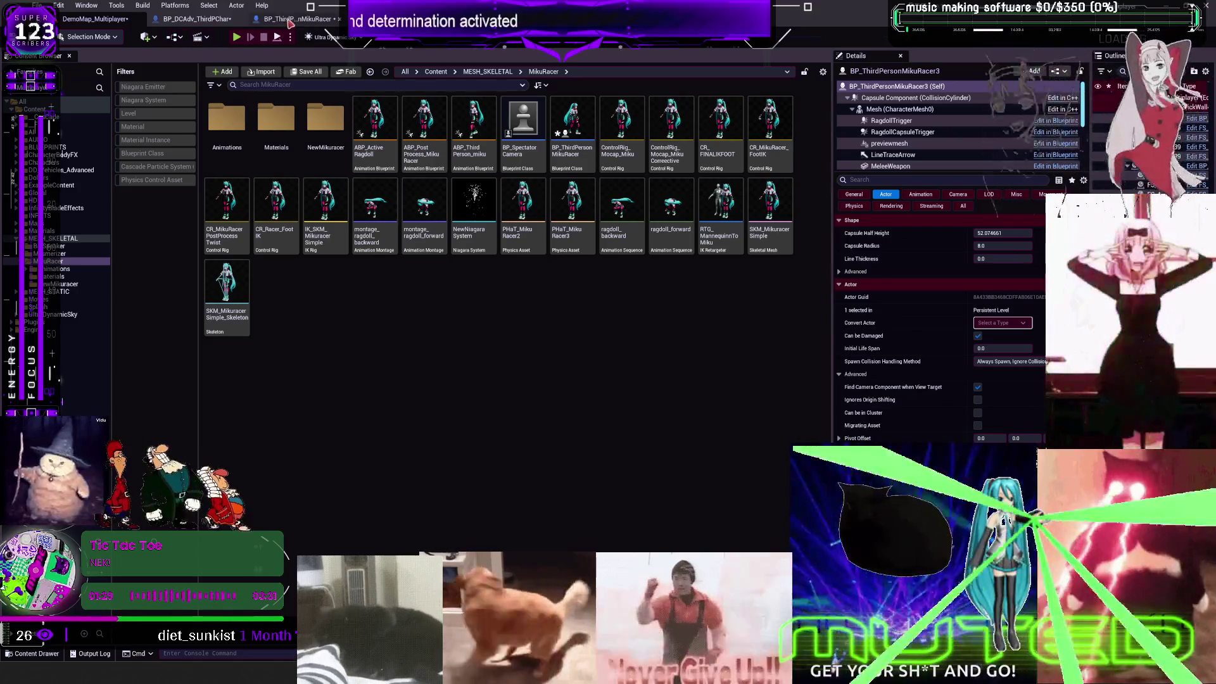
{"action": "left_click", "coordinate": [197, 20]}
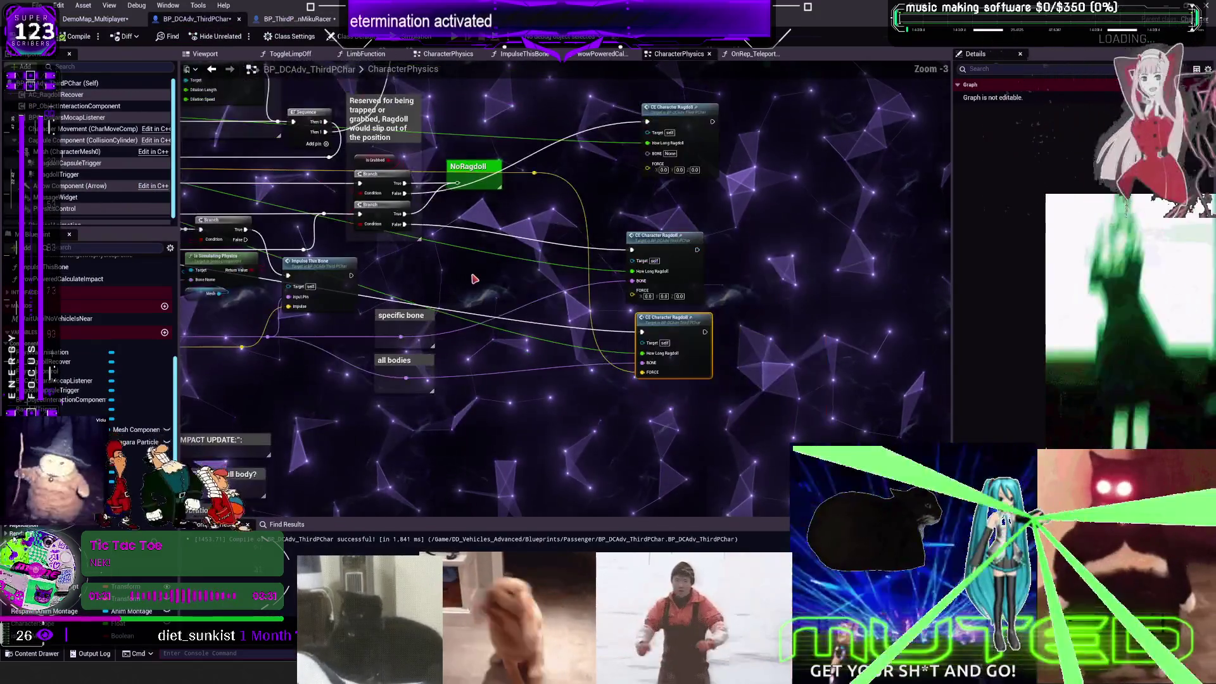
Step: In BP_DCAdv_ThirdPChar's EventGraph, change the Delay before the impulse to 0.2 seconds
{"action": "scroll", "coordinate": [482, 279], "scroll_direction": "up", "scroll_amount": 1}
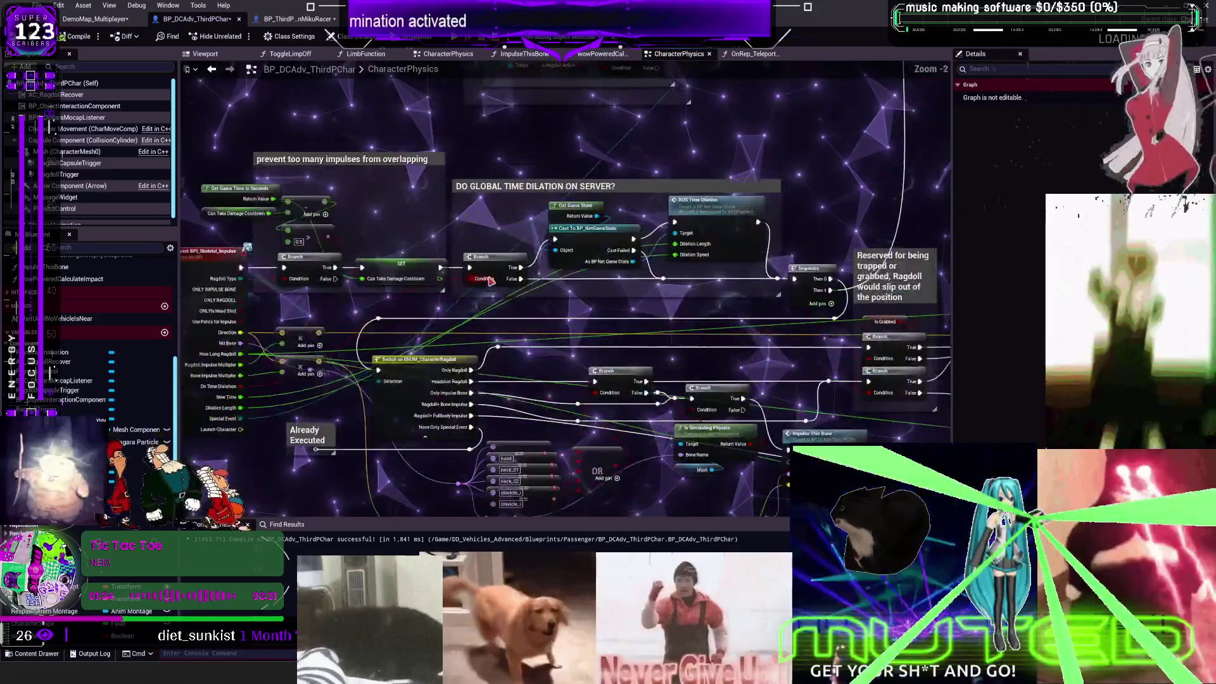
{"action": "scroll", "coordinate": [489, 280], "scroll_direction": "up", "scroll_amount": 1}
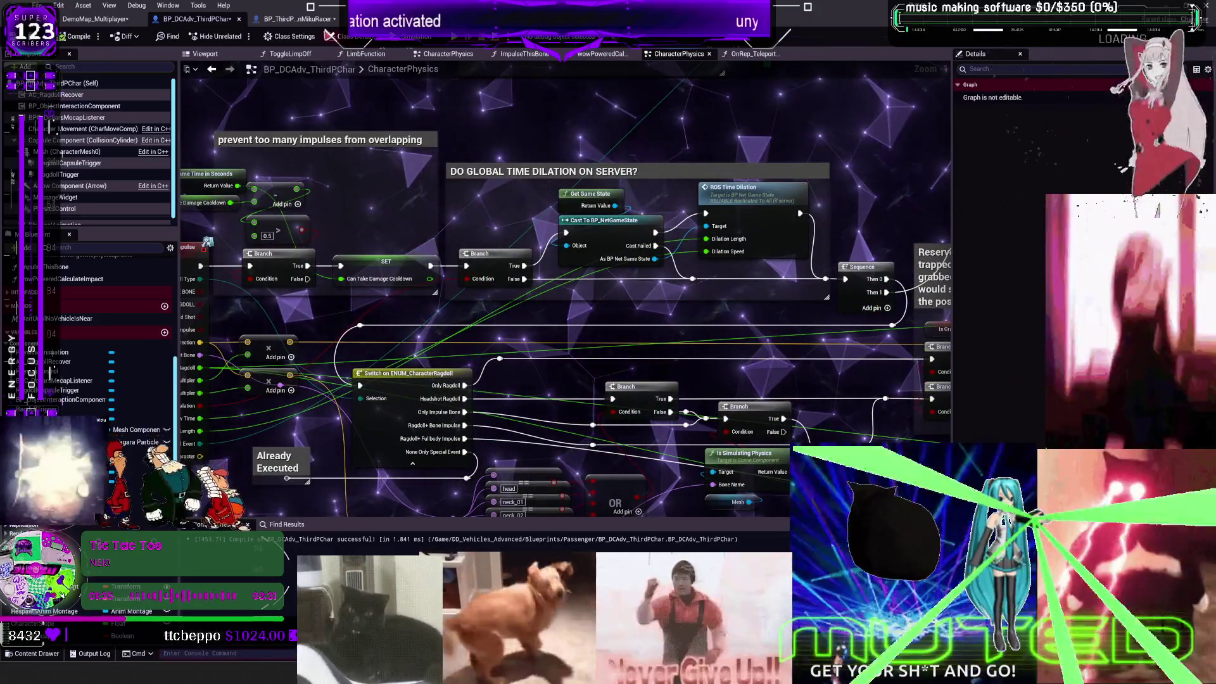
{"action": "scroll", "coordinate": [364, 244], "scroll_direction": "down", "scroll_amount": 3}
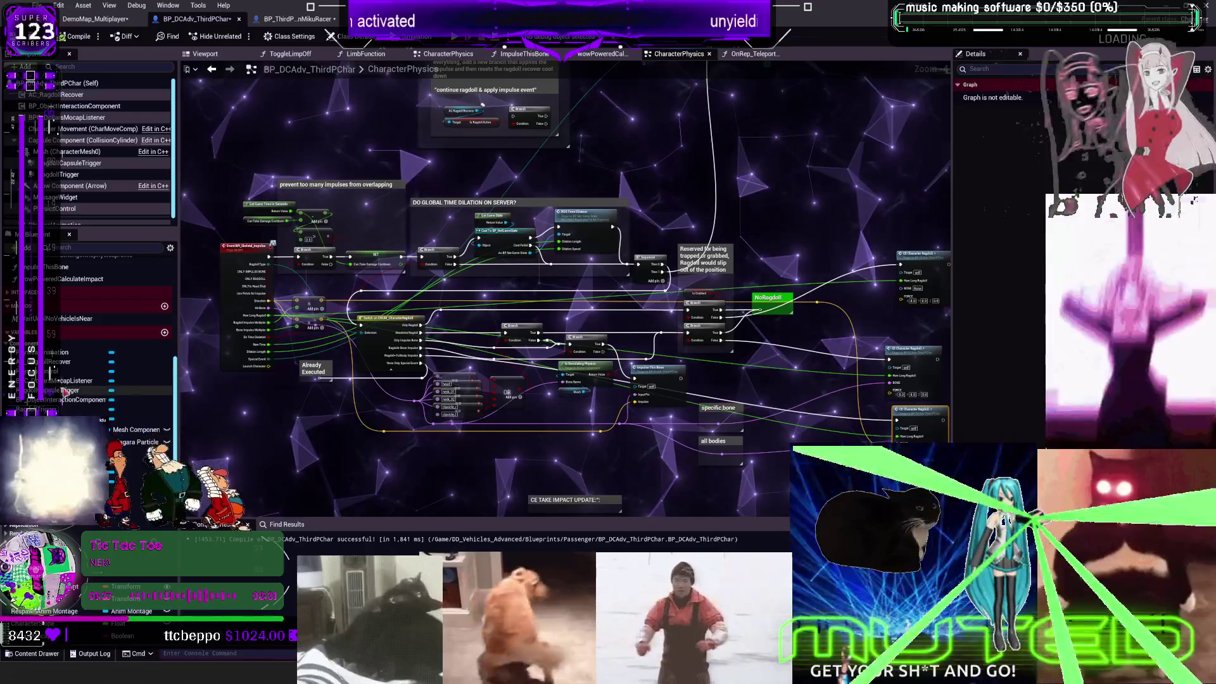
{"action": "scroll", "coordinate": [65, 392], "scroll_direction": "up", "scroll_amount": 5}
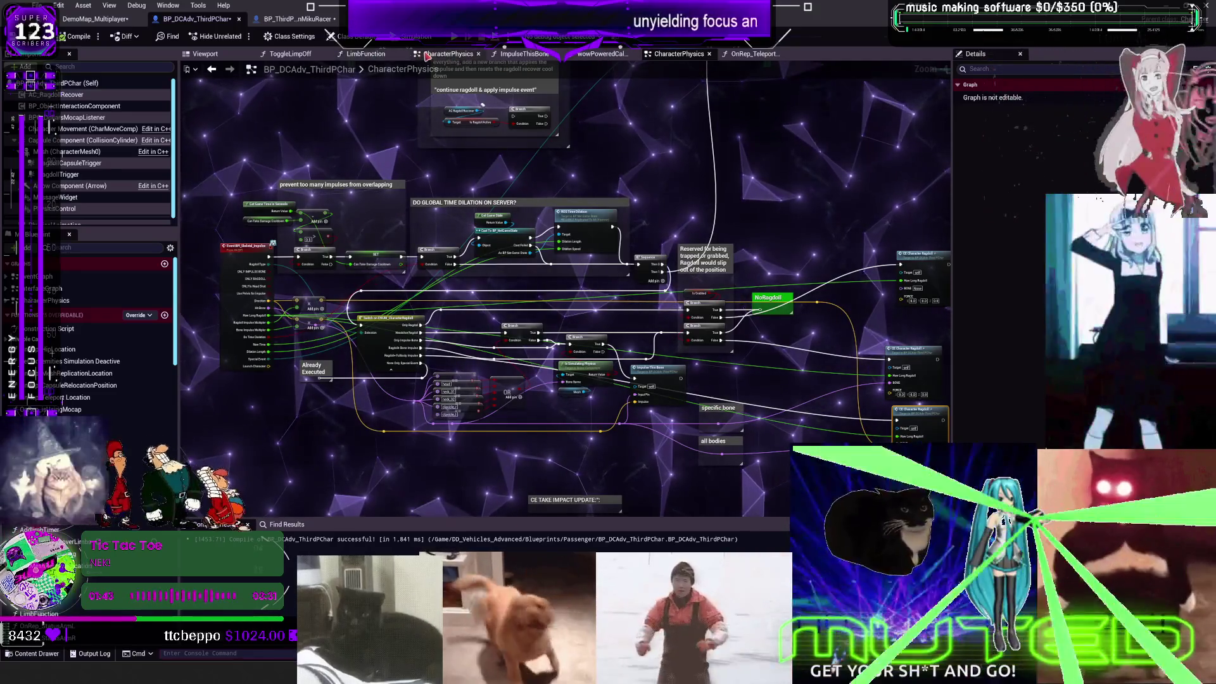
{"action": "double_click", "coordinate": [38, 276]}
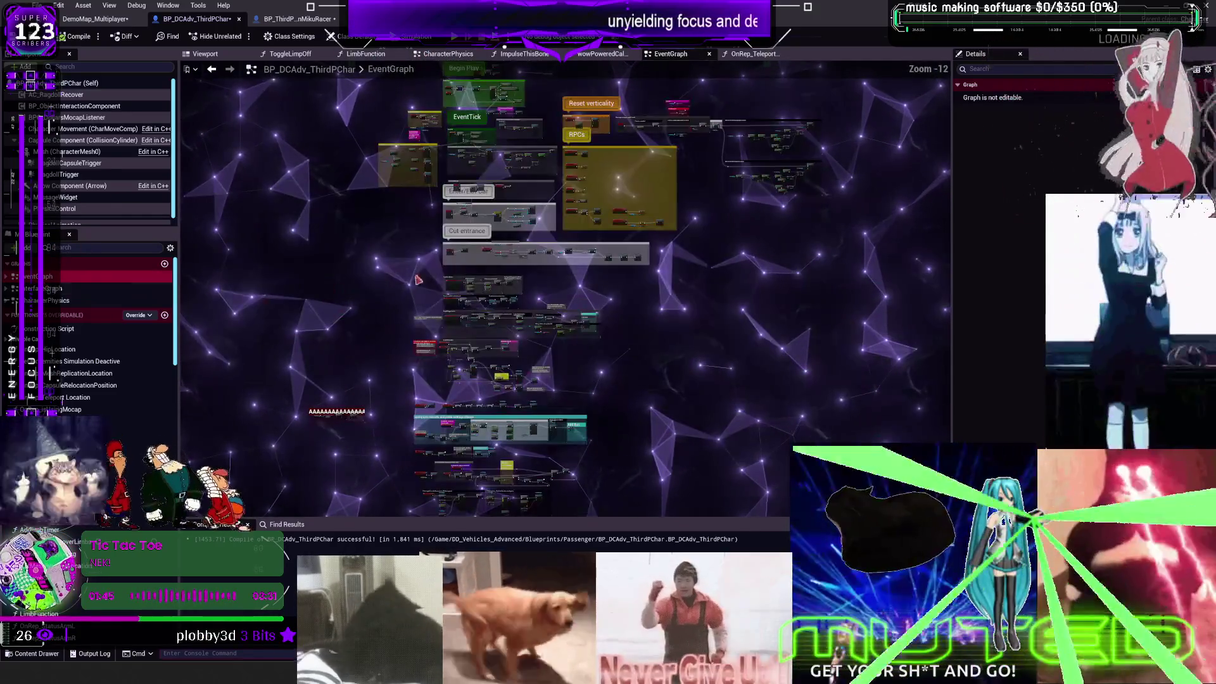
{"action": "scroll", "coordinate": [491, 154], "scroll_direction": "up", "scroll_amount": 4}
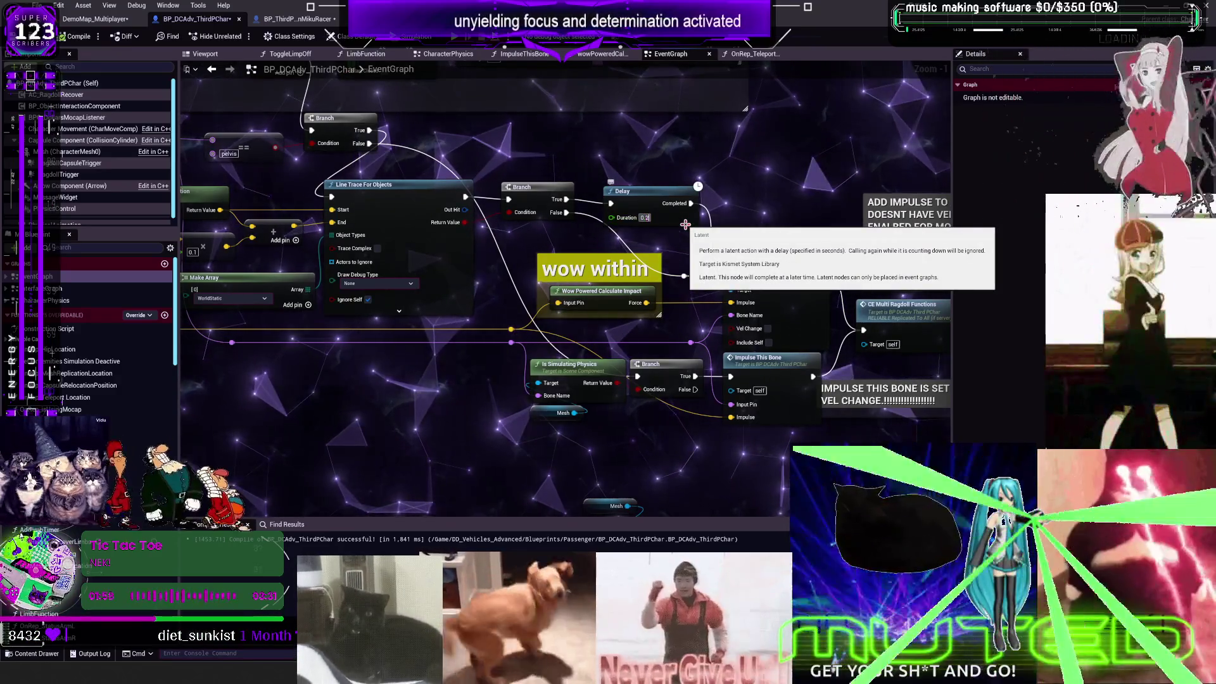
{"action": "key", "text": "BackSpace"}
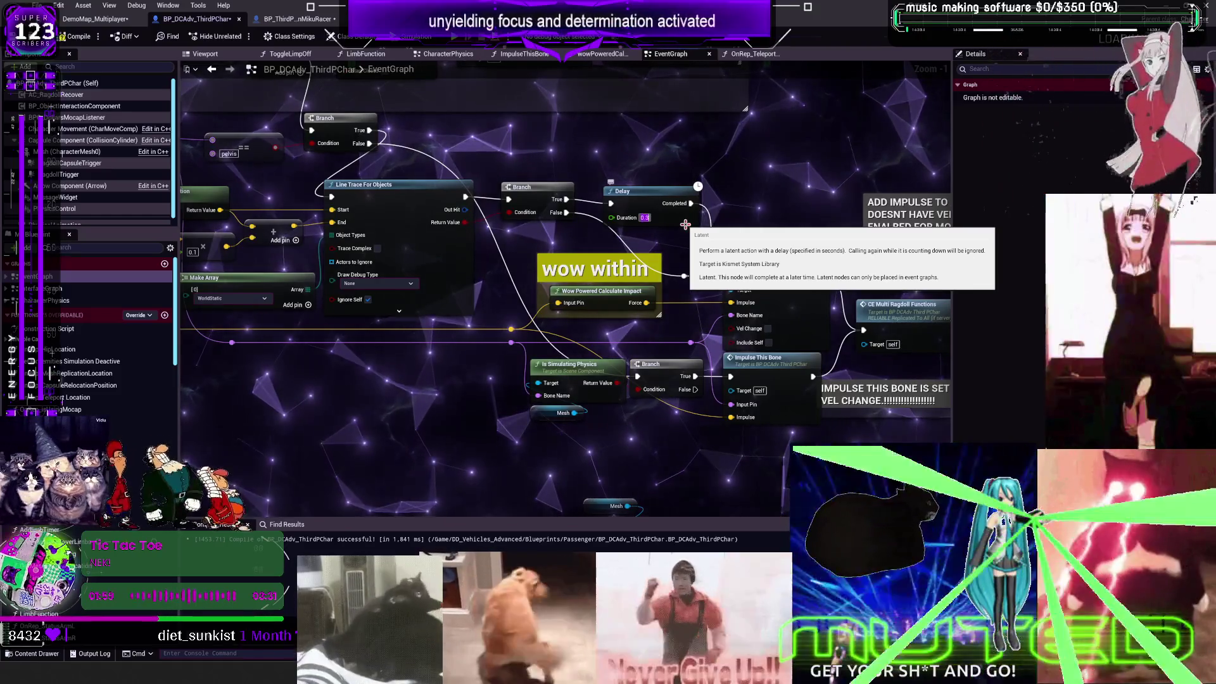
{"action": "left_click", "coordinate": [274, 21]}
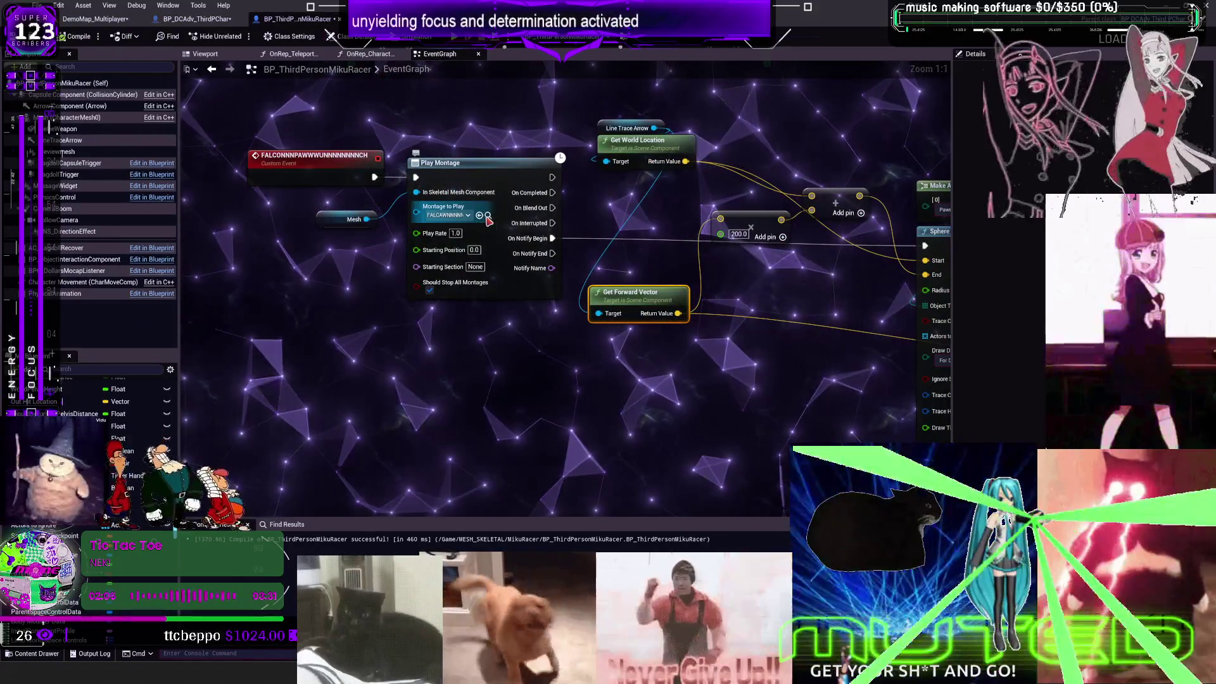
Step: Open the attack montage and drag its notify later on the Notifies track, then close the montage
{"action": "left_click", "coordinate": [489, 220]}
{"action": "double_click", "coordinate": [683, 366]}
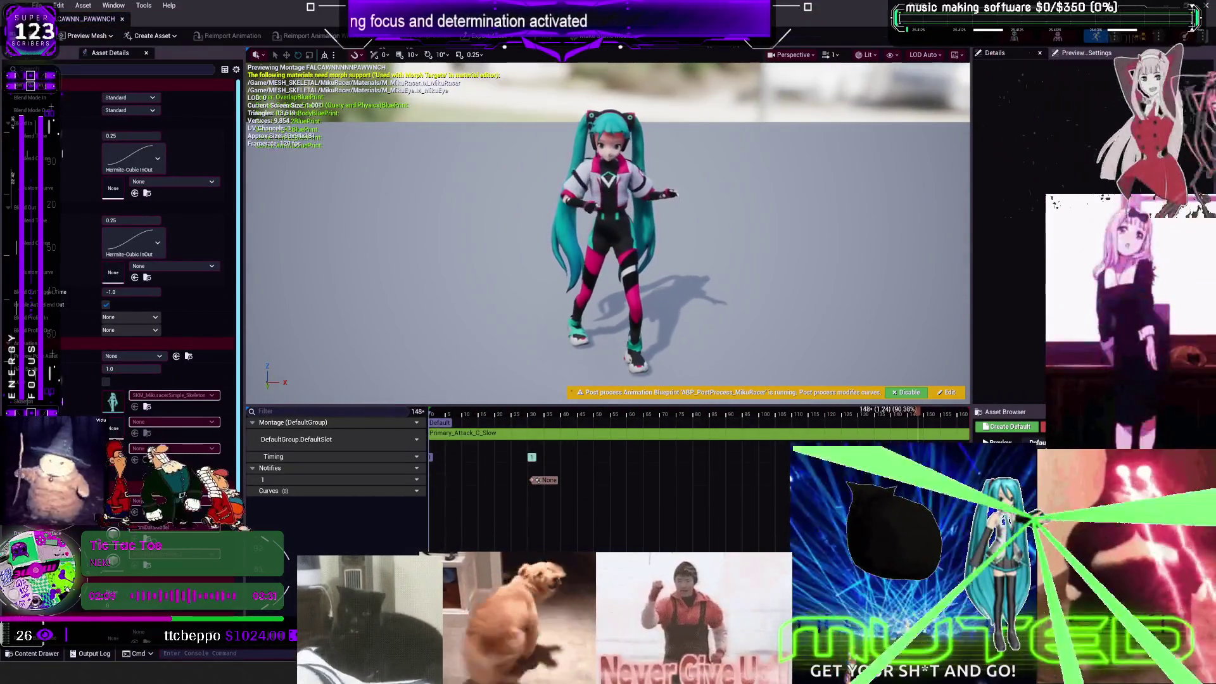
{"action": "key", "text": "alt+Tab"}
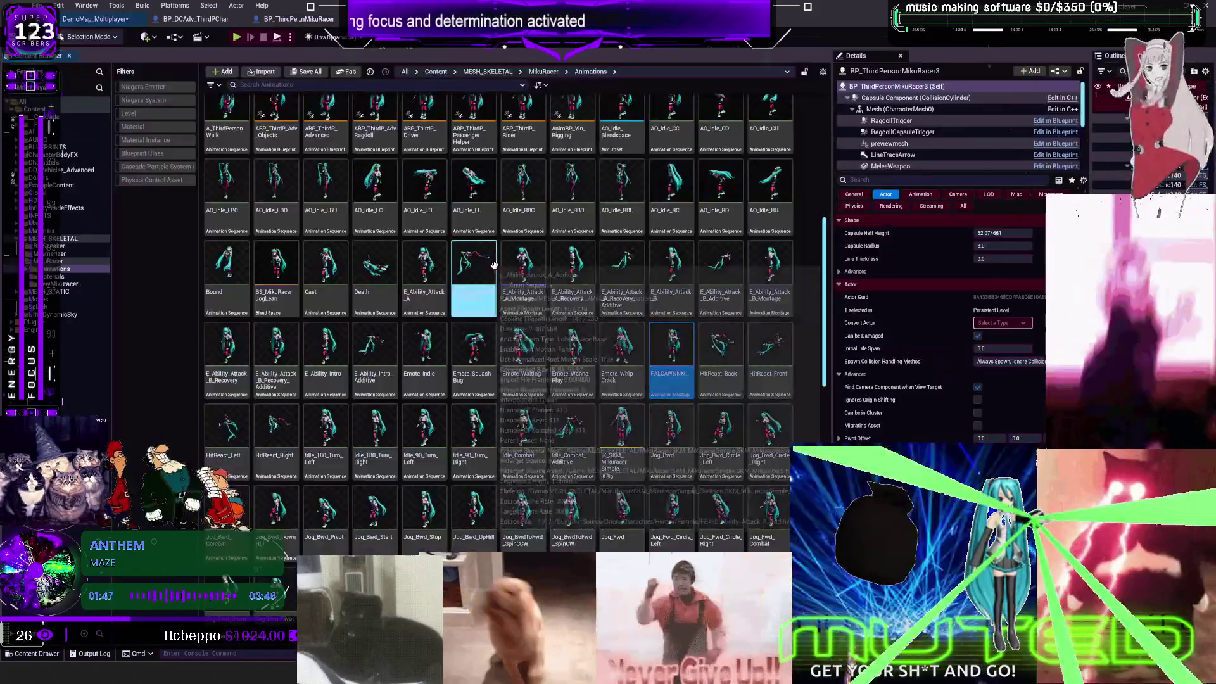
{"action": "double_click", "coordinate": [662, 354]}
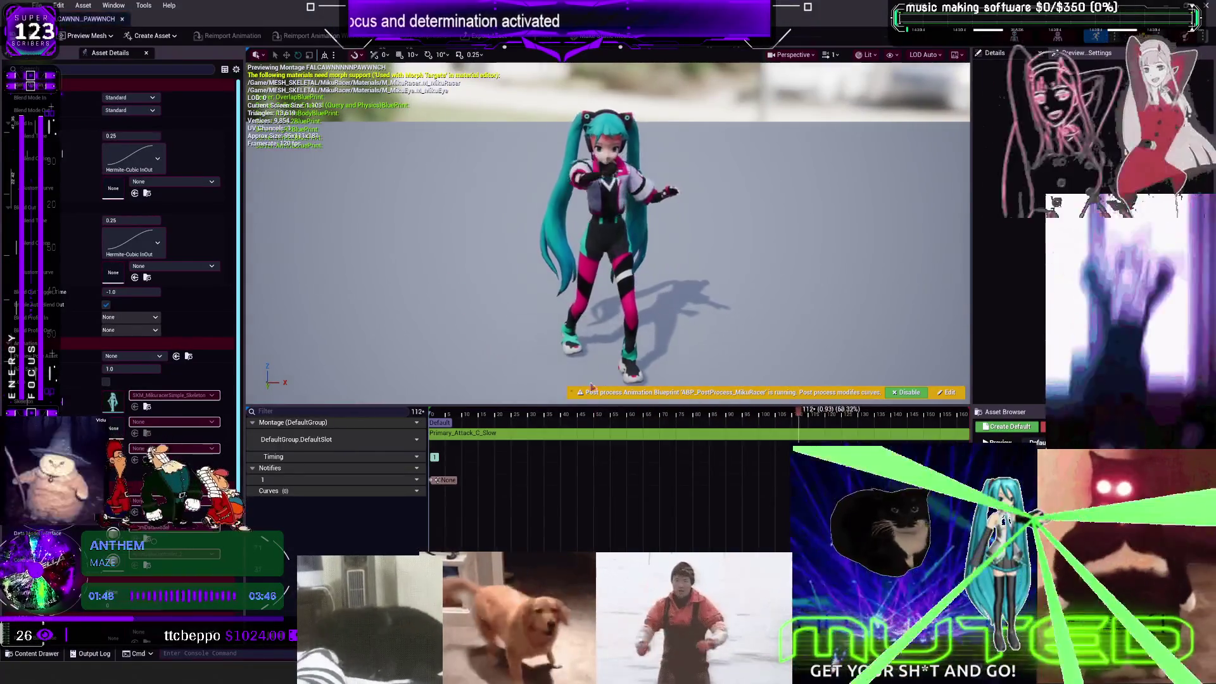
{"action": "left_click_drag", "start_coordinate": [446, 480], "coordinate": [555, 487]}
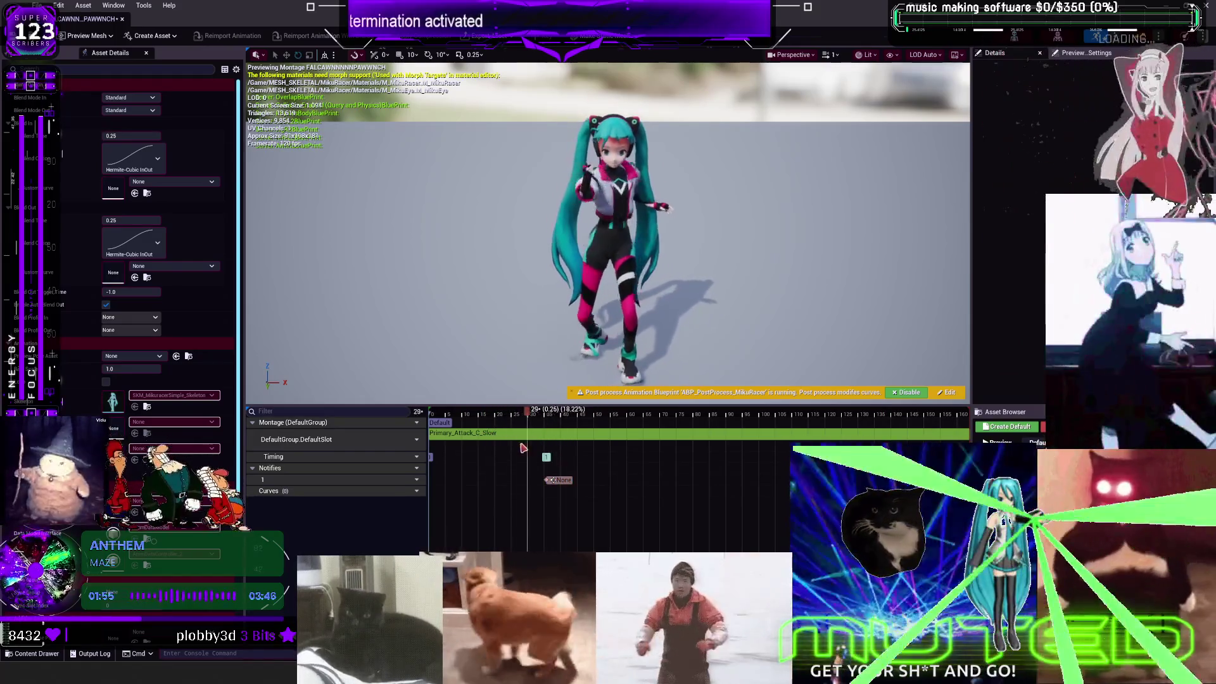
{"action": "left_click", "coordinate": [550, 483]}
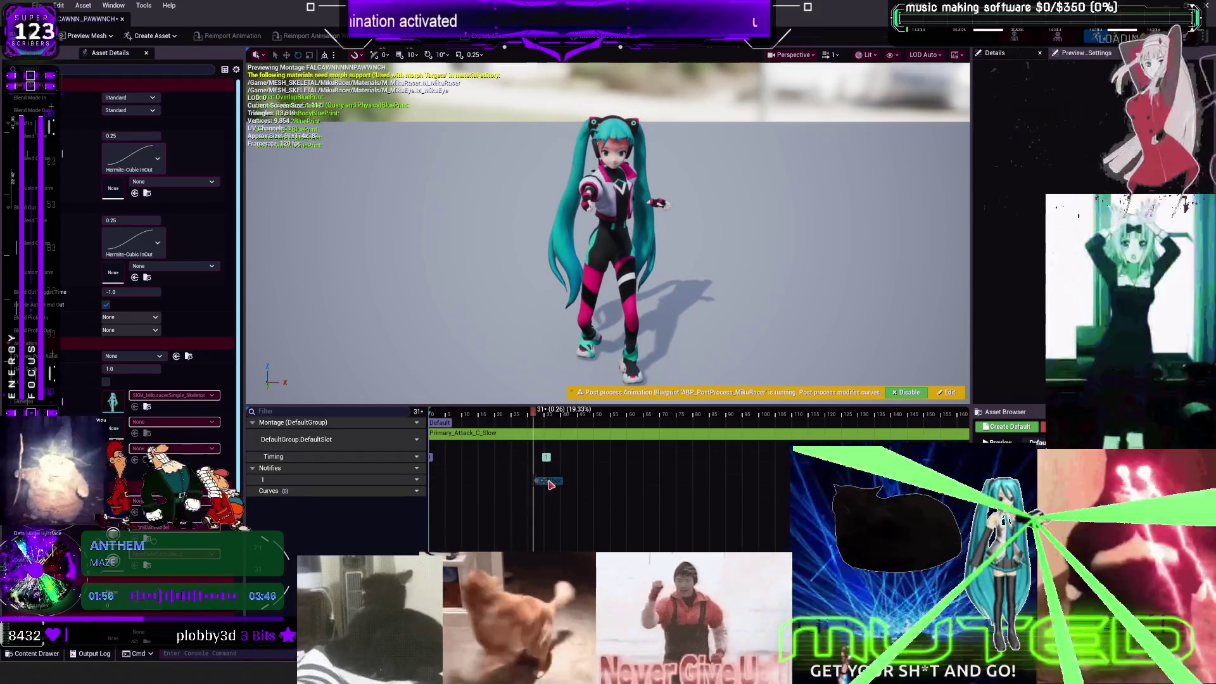
{"action": "left_click", "coordinate": [122, 19]}
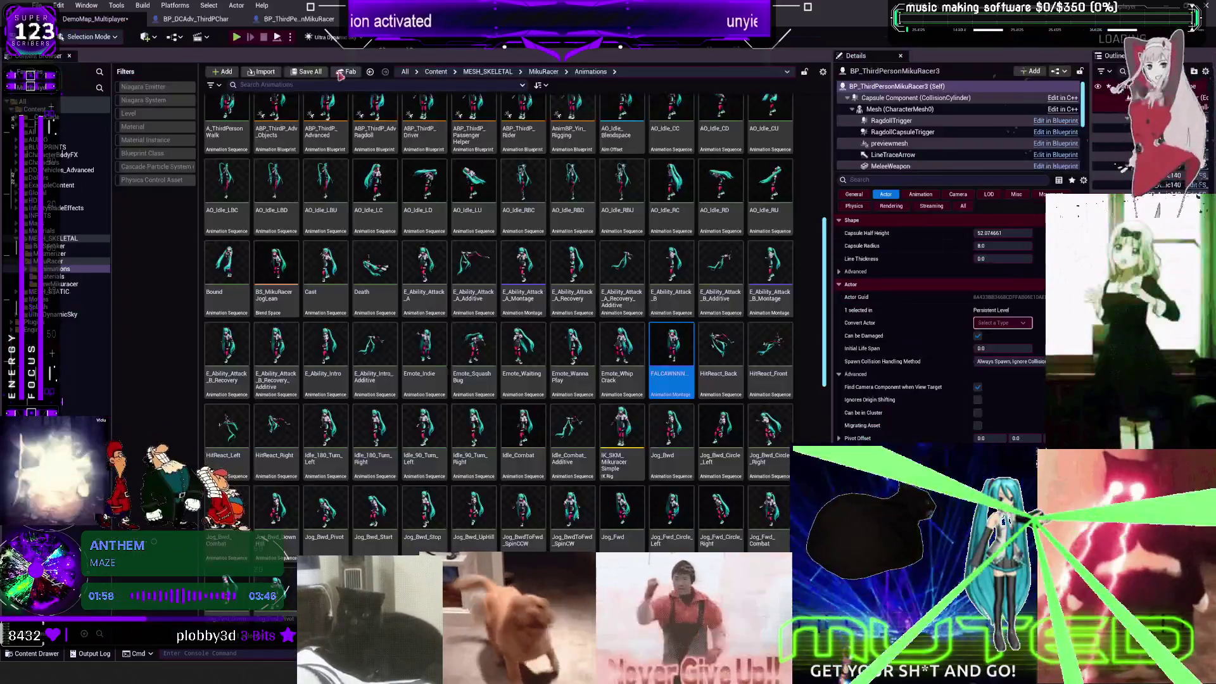
{"action": "left_click", "coordinate": [236, 36]}
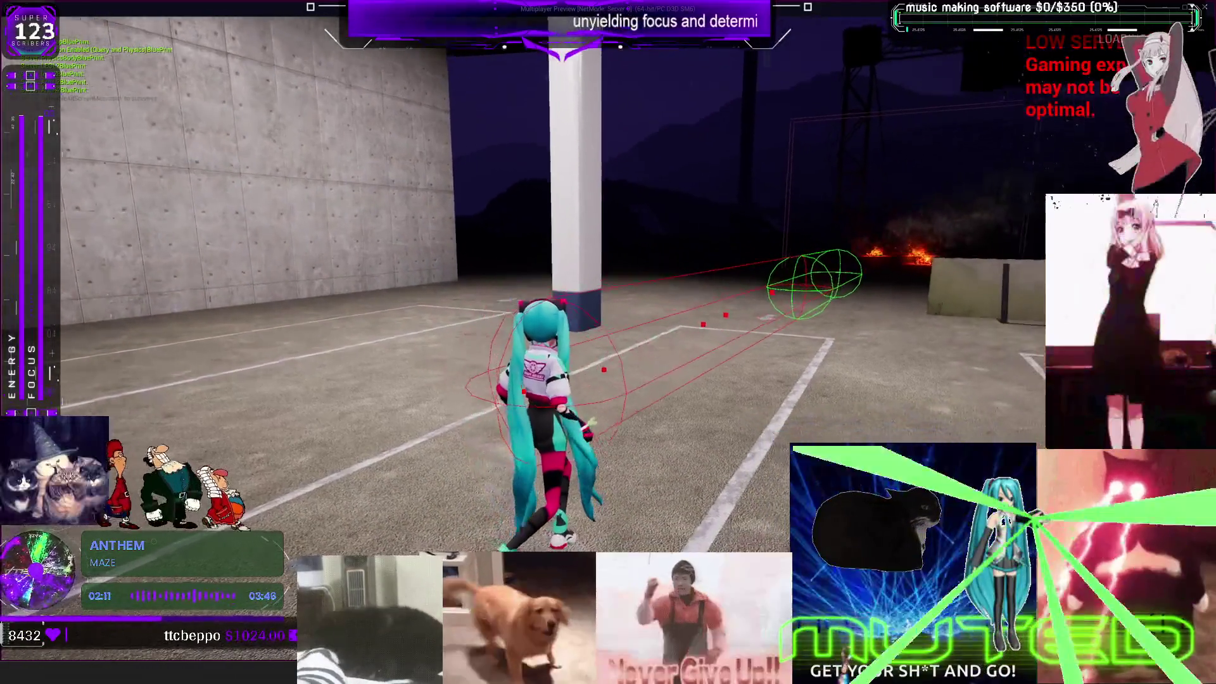
Step: Leave the multiplayer playtest and return to BP_ThirdPersonMikuRacer's EventGraph
{"action": "key", "text": "alt+Tab"}
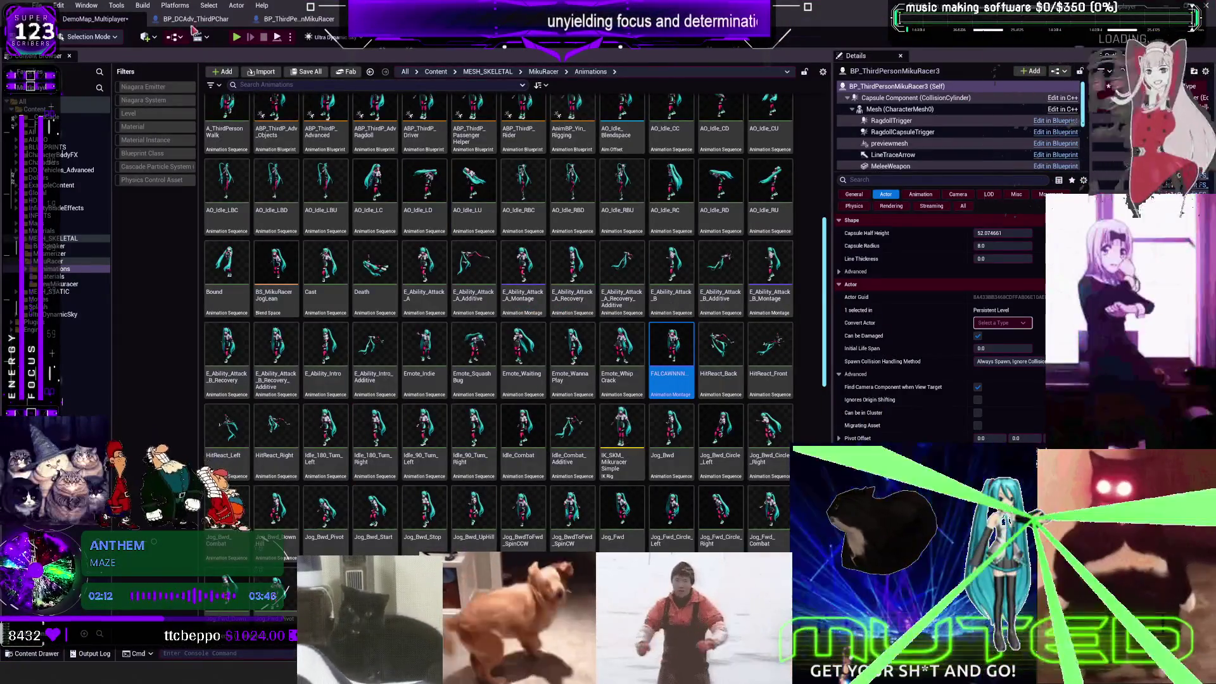
{"action": "left_click", "coordinate": [193, 21]}
{"action": "left_click", "coordinate": [295, 19]}
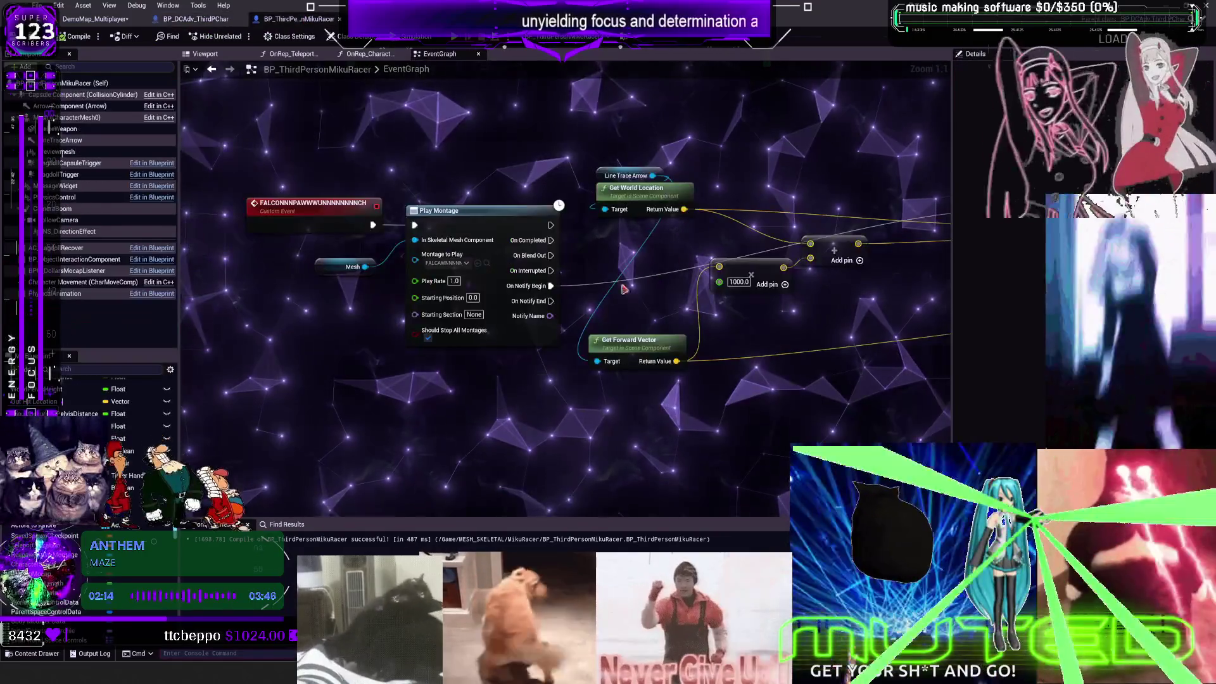
Step: Set Ragdoll and Bone Impulse Multipliers to 4000 and Dilation Length to 1.0, then recompile
{"action": "scroll", "coordinate": [617, 310], "scroll_direction": "up", "scroll_amount": 4}
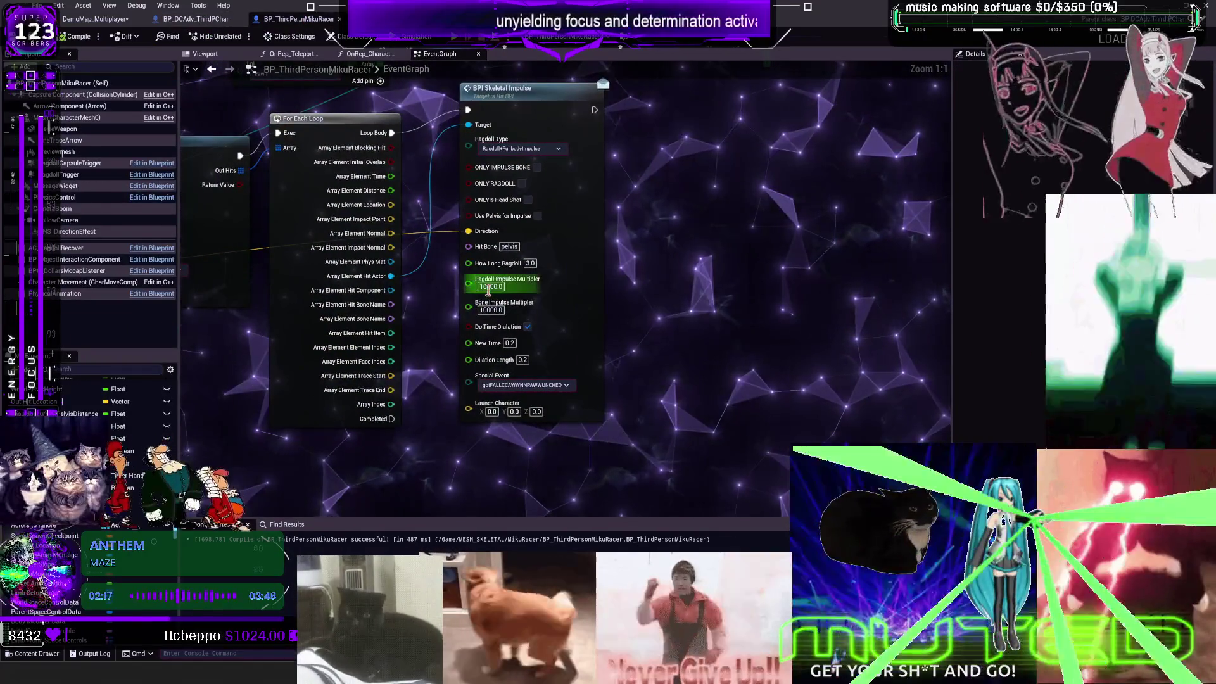
{"action": "left_click", "coordinate": [491, 287]}
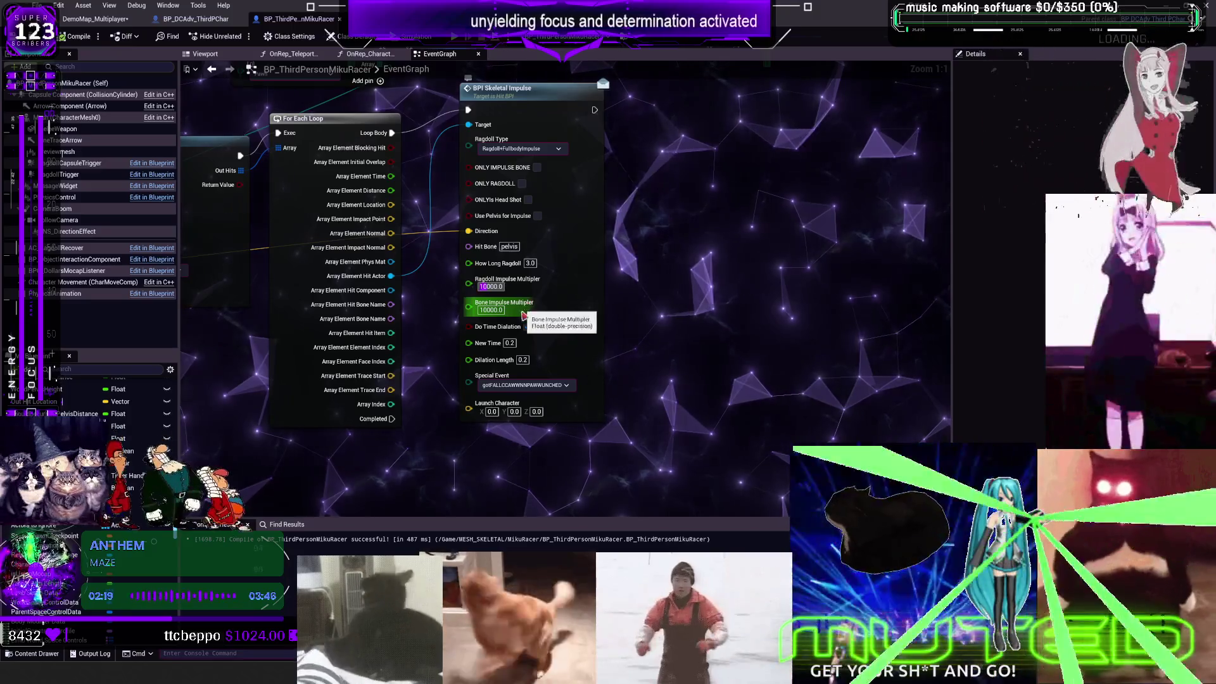
{"action": "type", "text": "4000"}
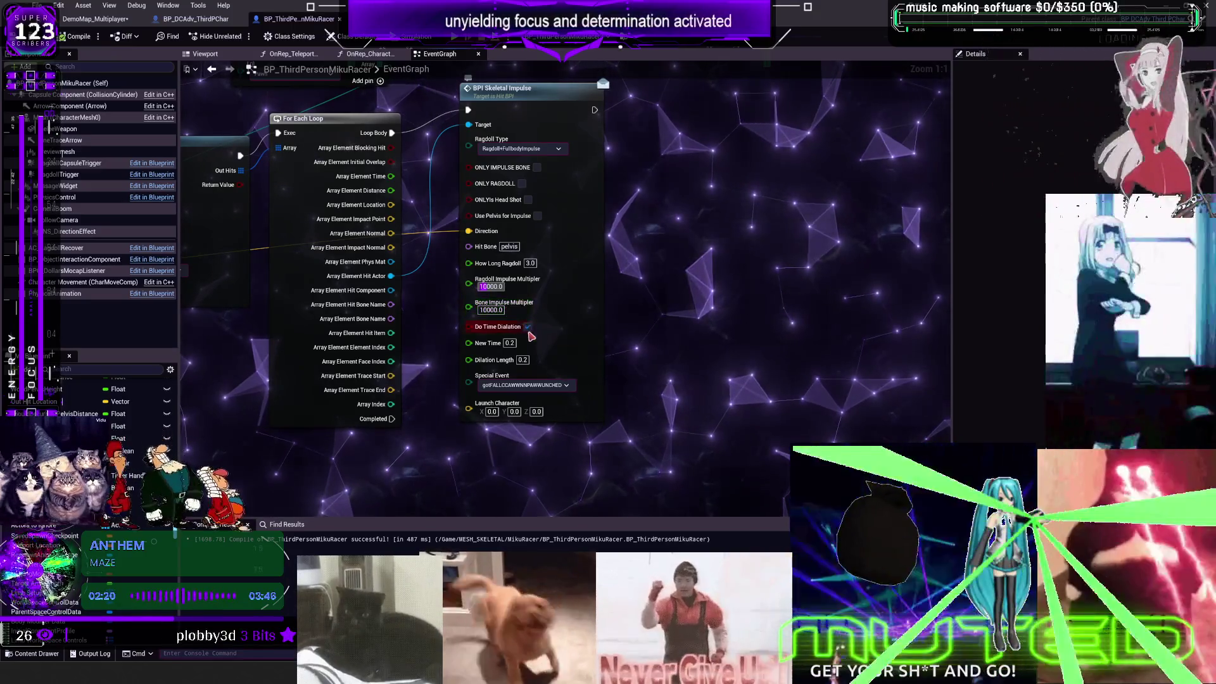
{"action": "key", "text": "Return"}
{"action": "type", "text": "4000"}
{"action": "key", "text": "Return"}
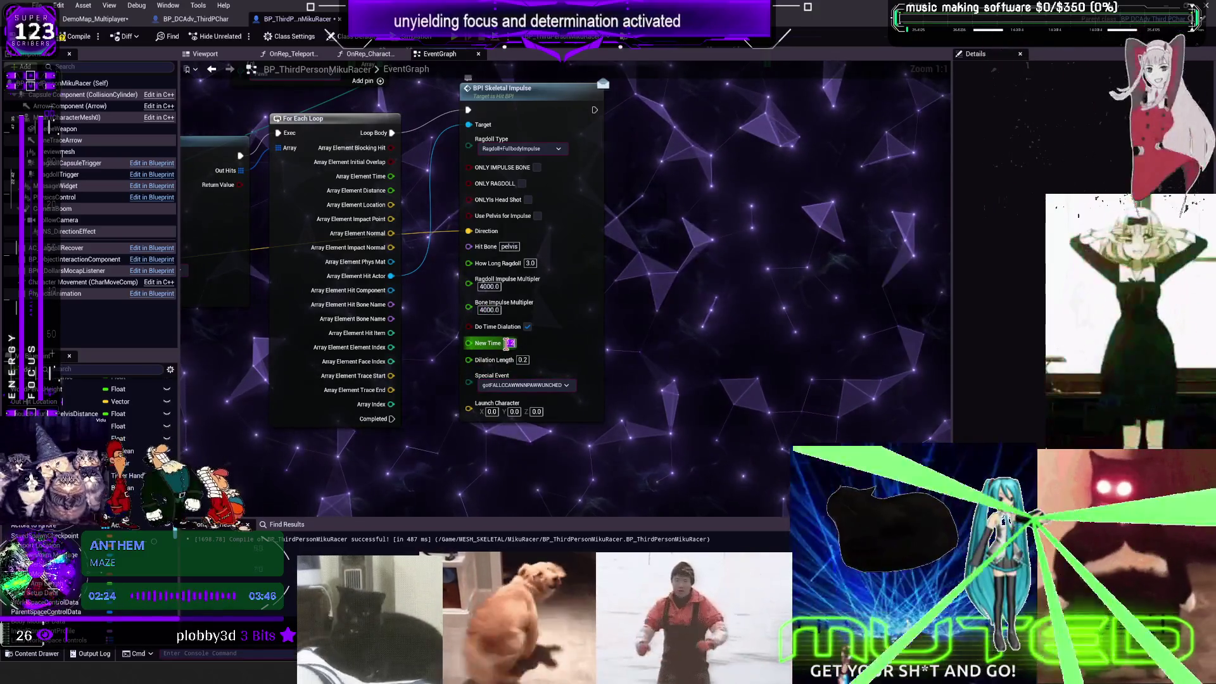
{"action": "left_click", "coordinate": [523, 360]}
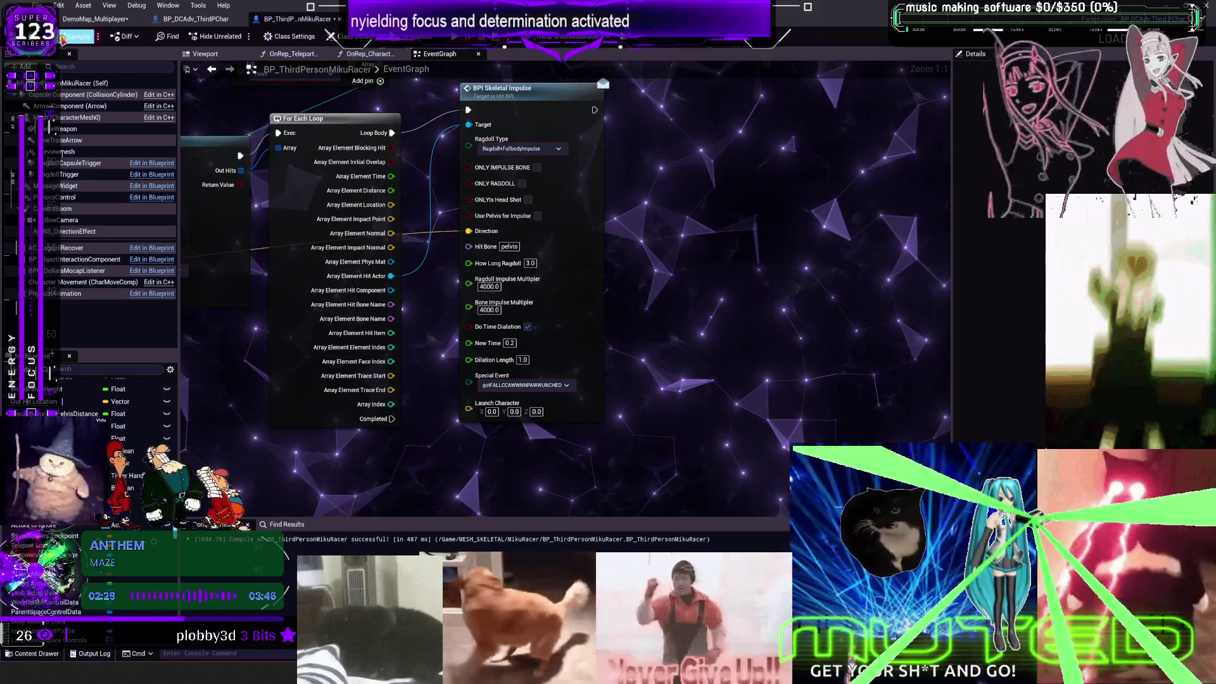
{"action": "left_click", "coordinate": [76, 36]}
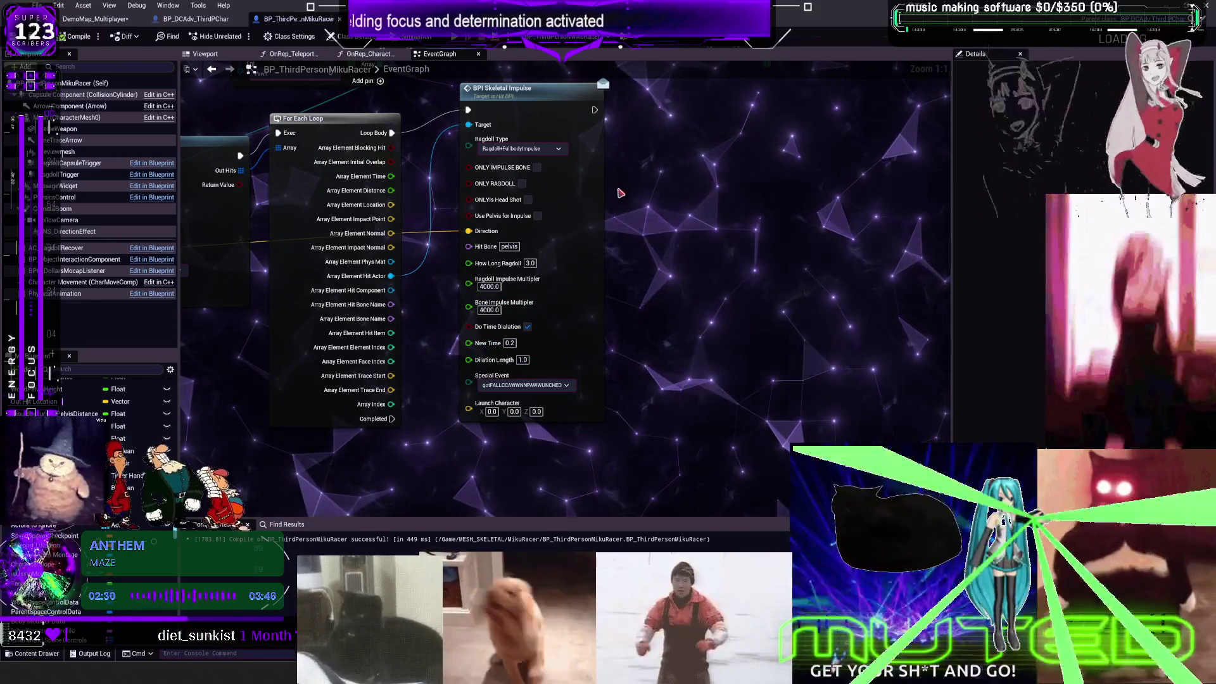
{"action": "mouse_move", "coordinate": [203, 330]}
{"action": "left_mouse_down"}
{"action": "mouse_move", "coordinate": [482, 311]}
{"action": "mouse_move", "coordinate": [549, 293]}
{"action": "left_mouse_up"}
Step: Divide the forward vector by a single float of 0.8
{"action": "type", "text": "di"}
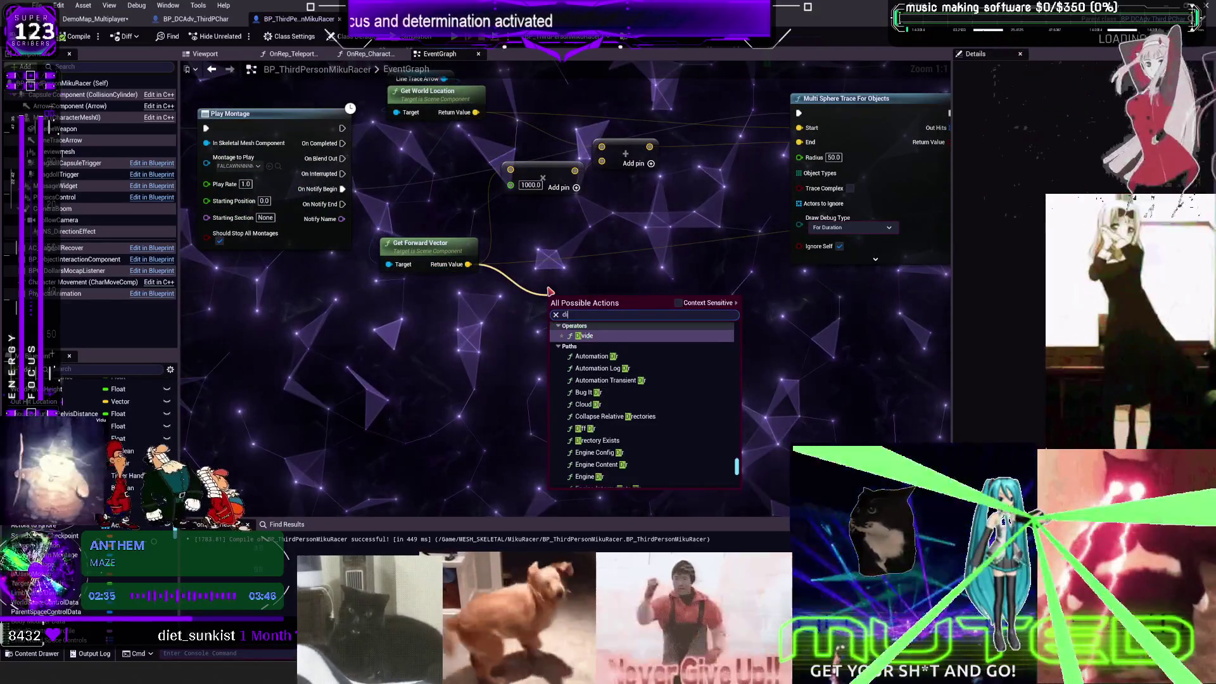
{"action": "type", "text": "vid"}
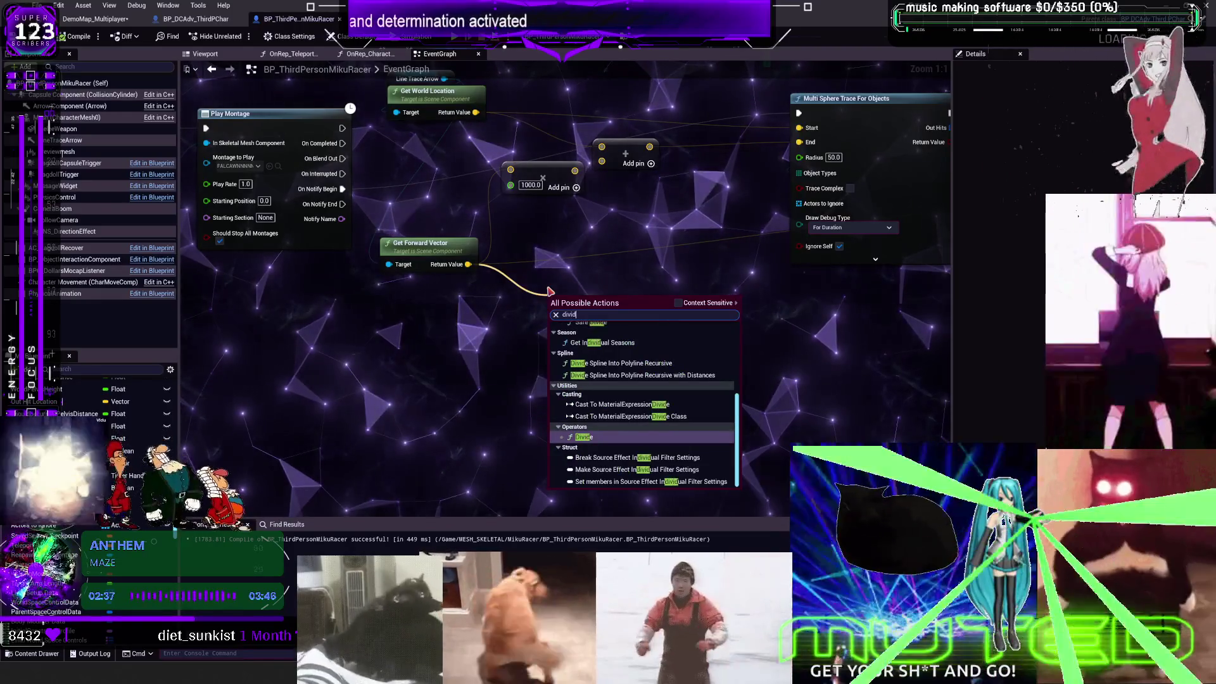
{"action": "key", "text": "Return"}
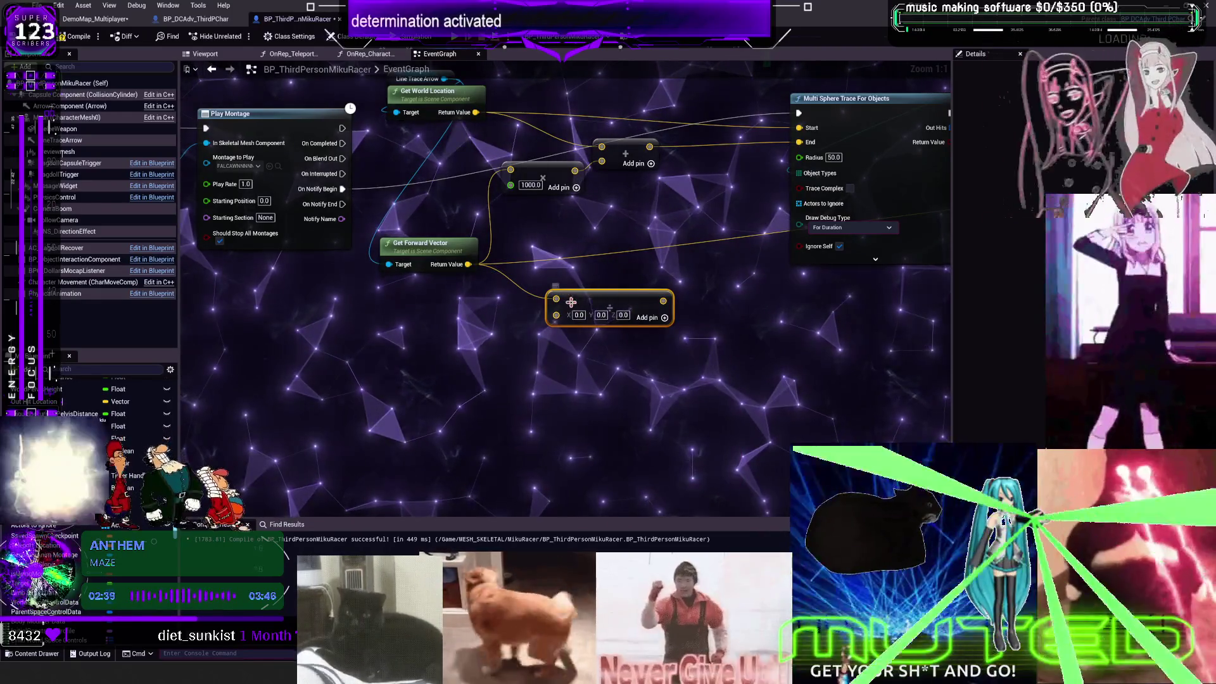
{"action": "right_click", "coordinate": [573, 316]}
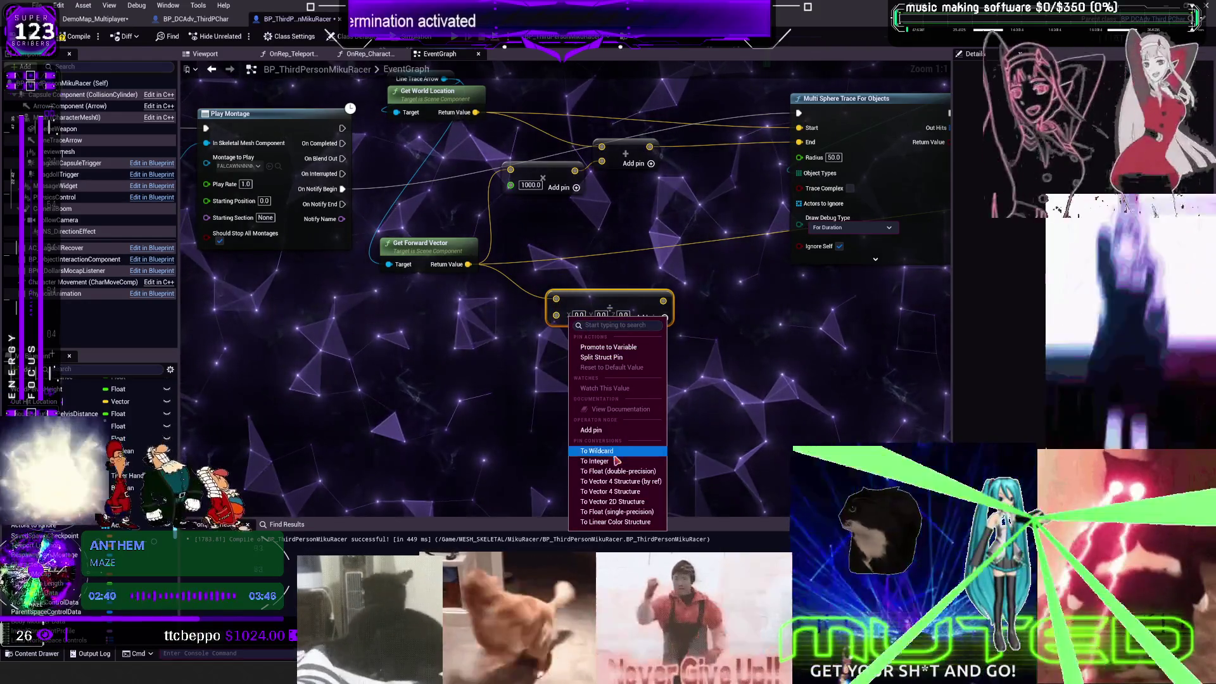
{"action": "left_click", "coordinate": [612, 463]}
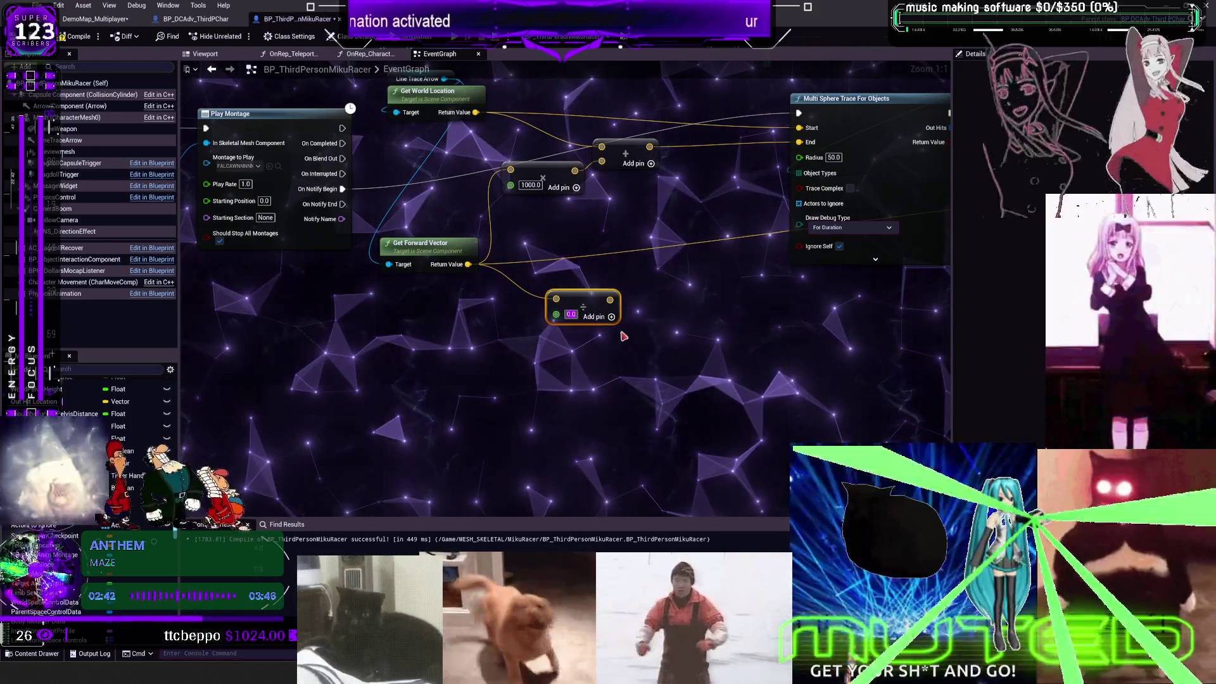
{"action": "type", "text": "0.8"}
{"action": "mouse_move", "coordinate": [611, 291]}
{"action": "left_mouse_down"}
{"action": "mouse_move", "coordinate": [597, 336]}
{"action": "mouse_move", "coordinate": [565, 346]}
{"action": "mouse_move", "coordinate": [513, 396]}
{"action": "mouse_move", "coordinate": [548, 375]}
{"action": "left_mouse_up"}
Step: Break the divided vector and rebuild it in a Make Vector from its X and Y, with Z 1.0
{"action": "type", "text": "break vector"}
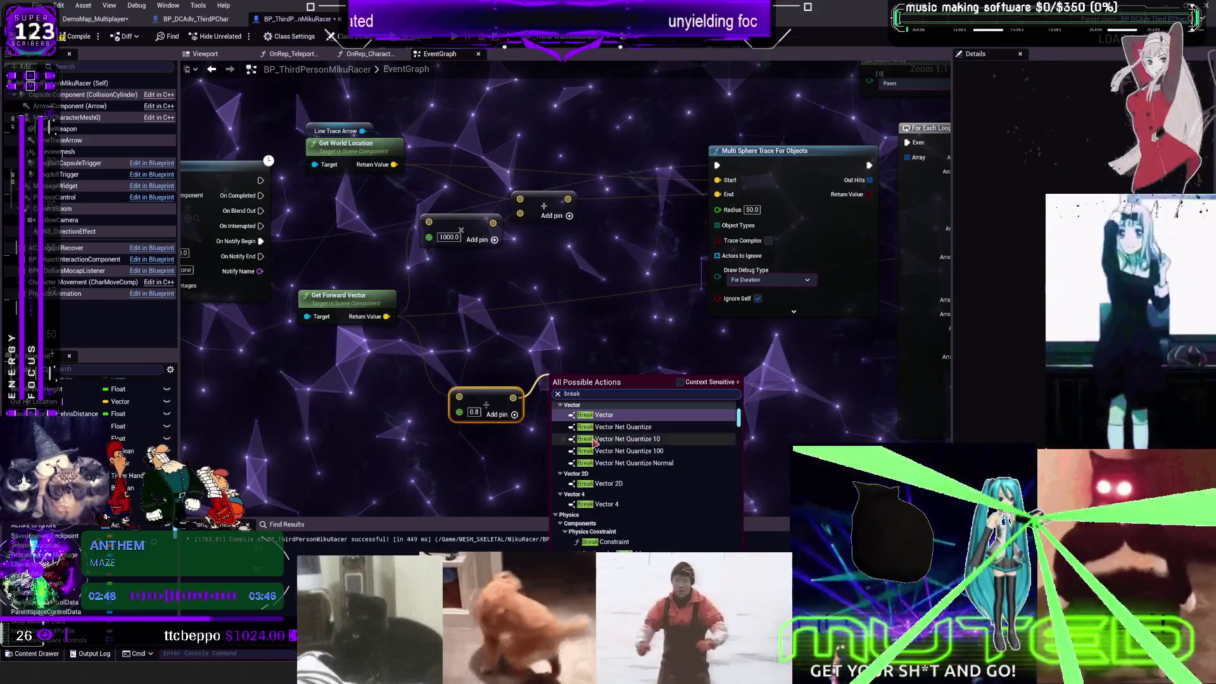
{"action": "left_click", "coordinate": [602, 415]}
{"action": "left_click_drag", "start_coordinate": [602, 415], "coordinate": [586, 378]}
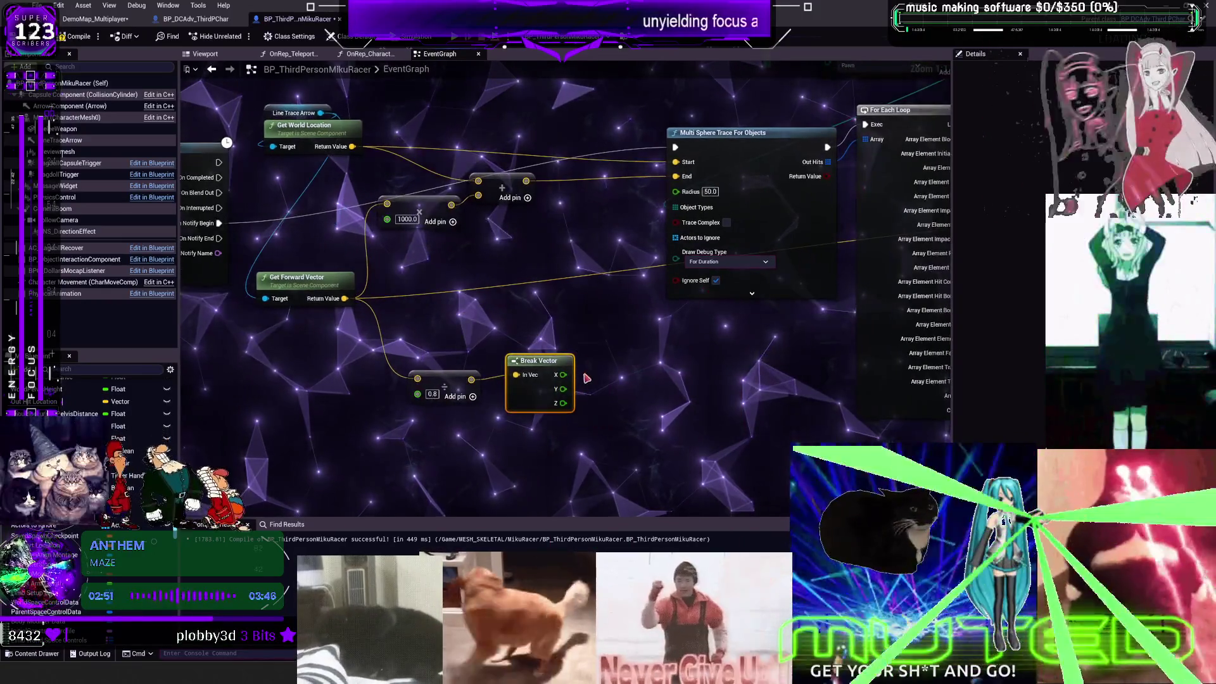
{"action": "type", "text": "make vec"}
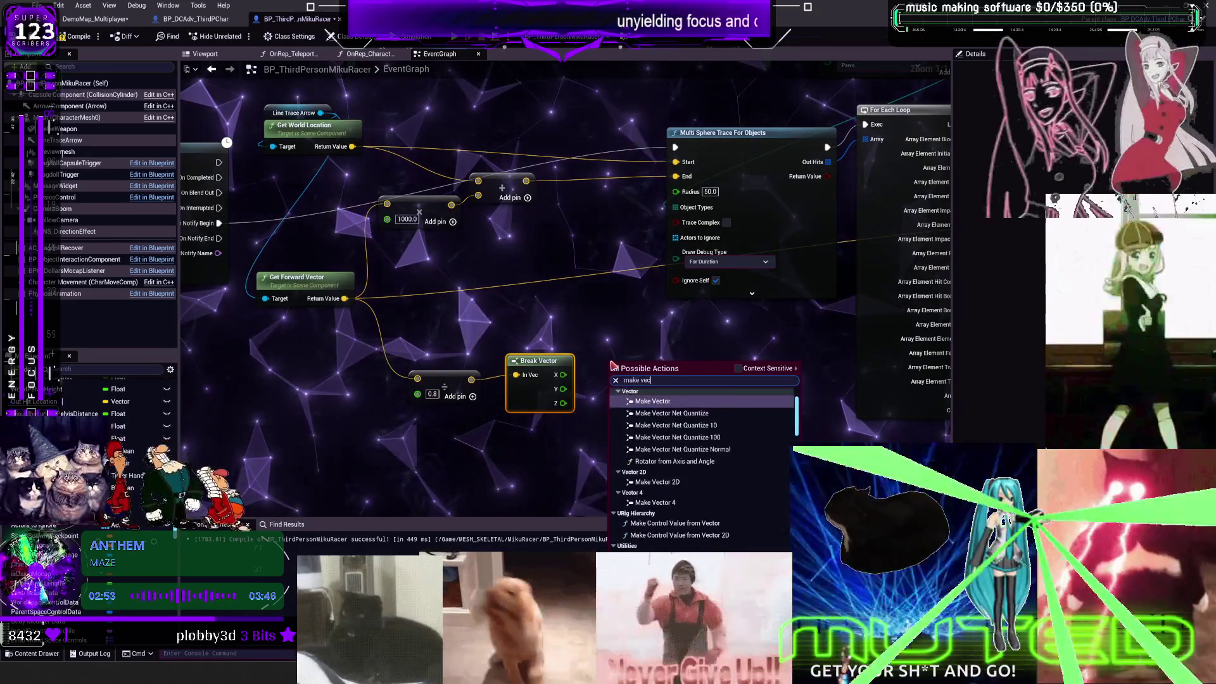
{"action": "left_click", "coordinate": [649, 400]}
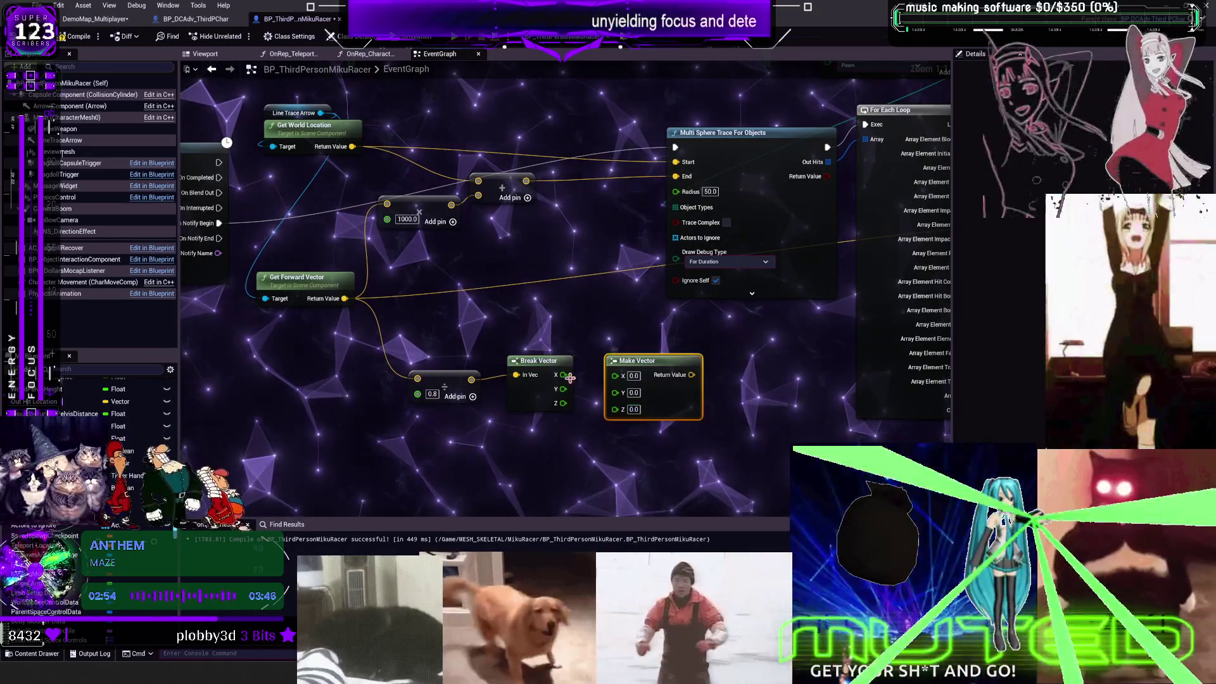
{"action": "left_click_drag", "start_coordinate": [618, 380], "coordinate": [615, 389]}
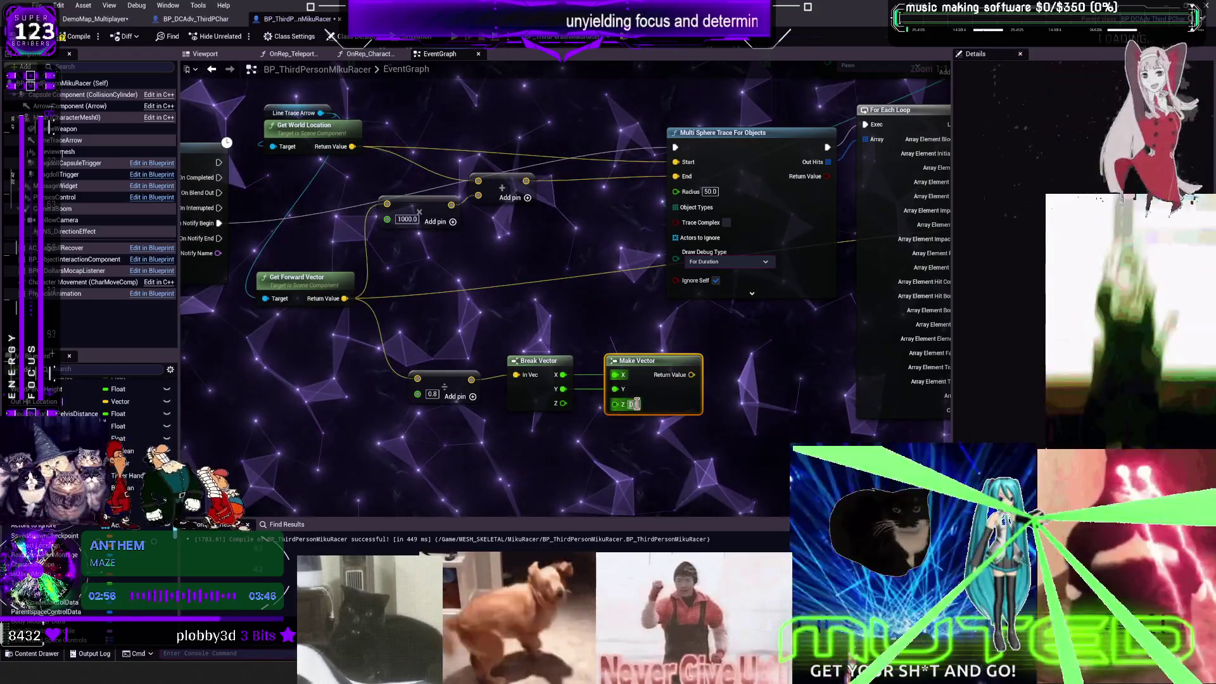
{"action": "left_click_drag", "start_coordinate": [732, 423], "coordinate": [625, 405]}
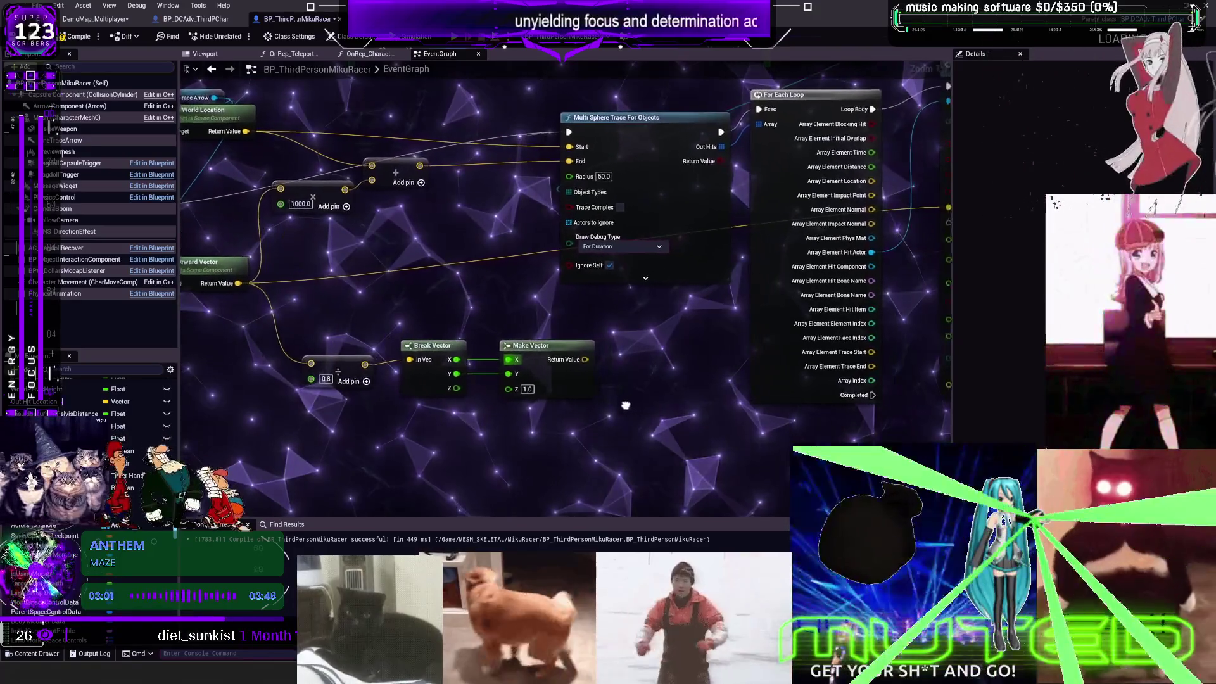
{"action": "scroll", "coordinate": [626, 406], "scroll_direction": "down", "scroll_amount": 1}
{"action": "left_click_drag", "start_coordinate": [398, 317], "coordinate": [507, 347]}
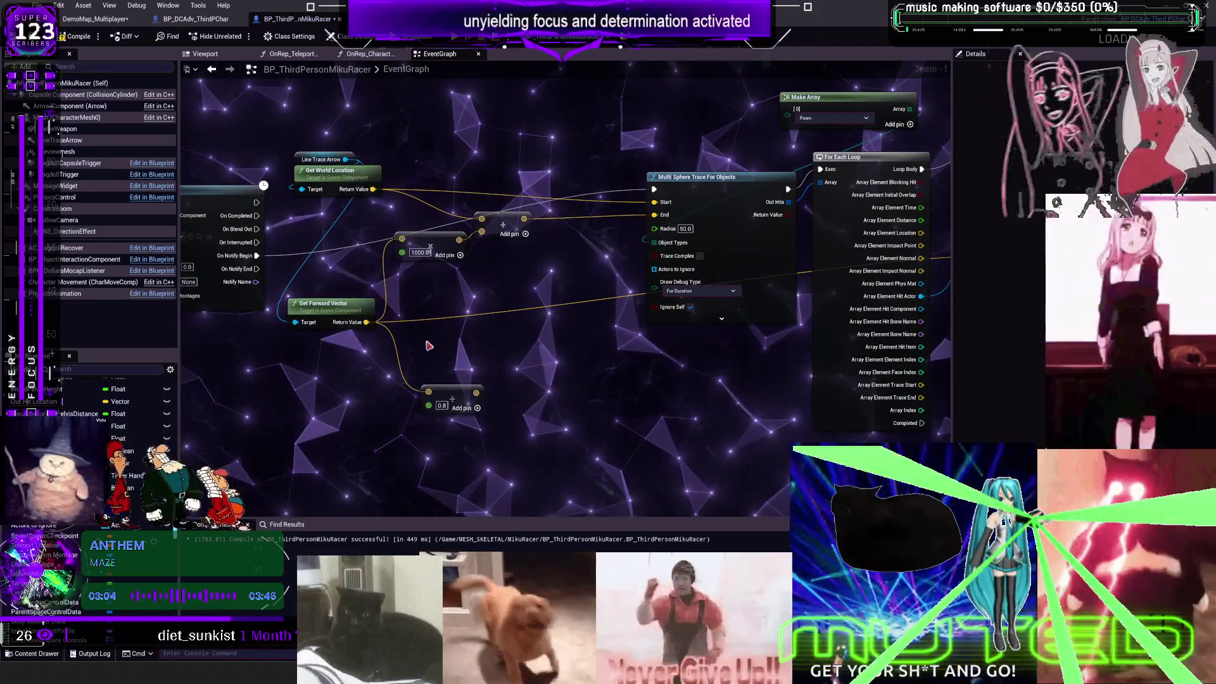
{"action": "left_click_drag", "start_coordinate": [480, 396], "coordinate": [524, 388]}
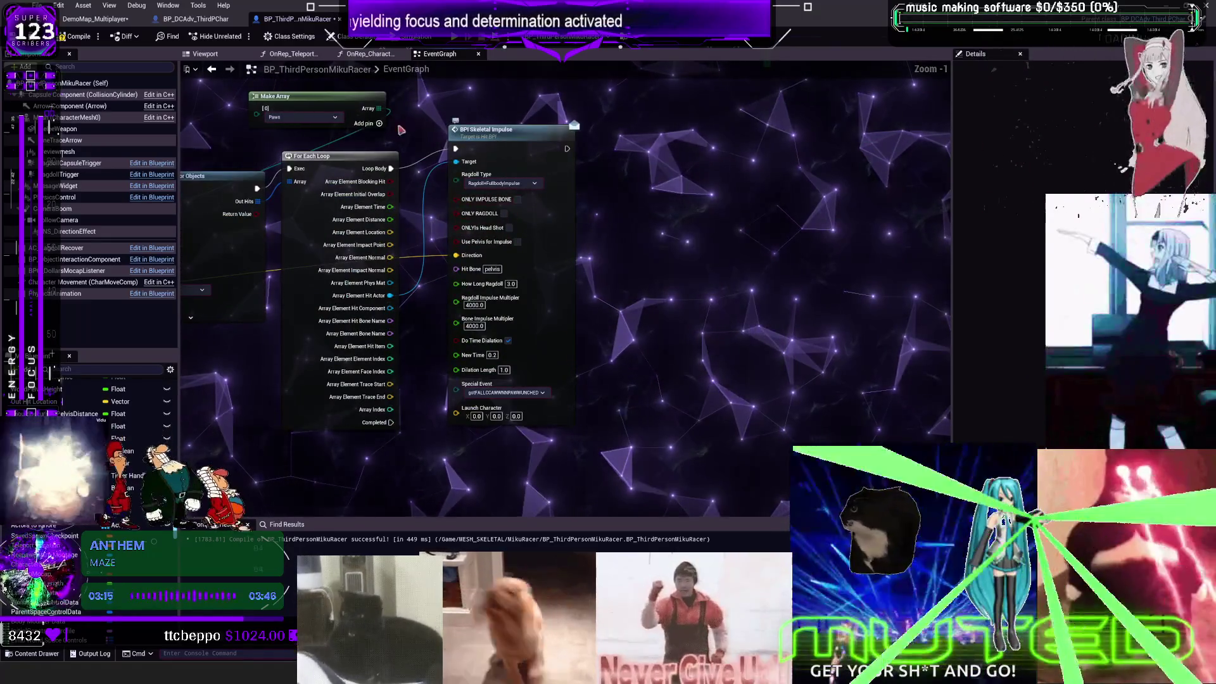
{"action": "left_click", "coordinate": [195, 19]}
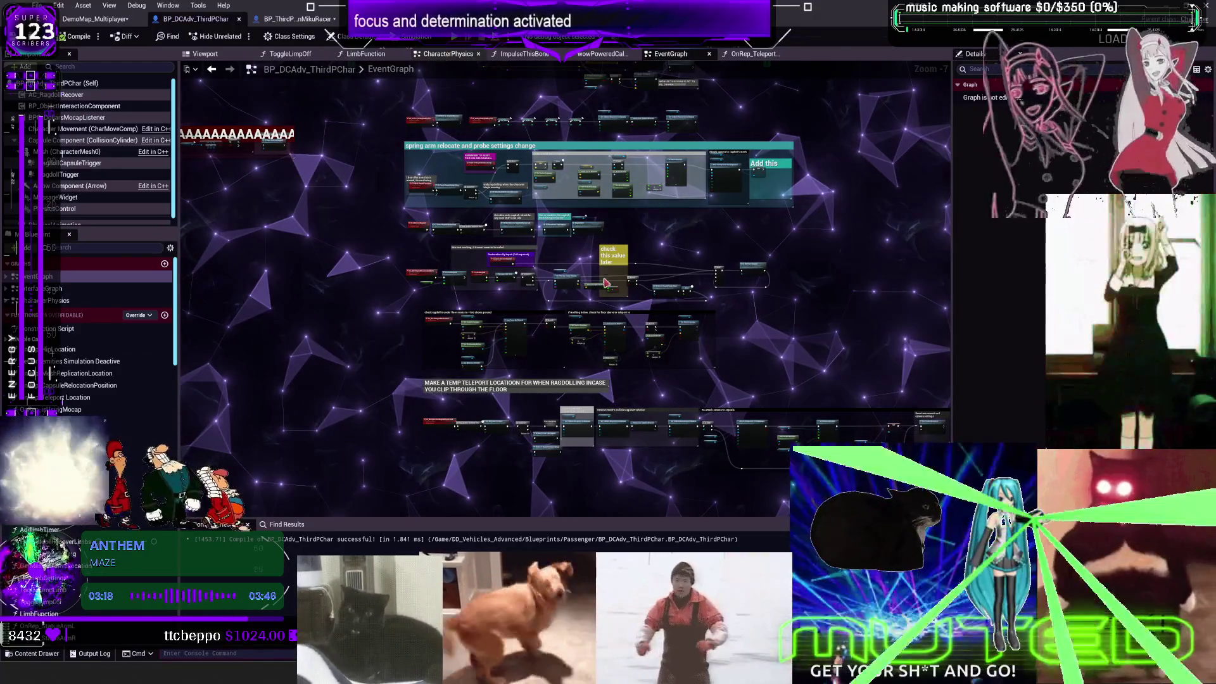
Step: Inspect the launch feature nodes in BP_DCAdv_ThirdPChar's CharacterPhysics graph, then return to BP_ThirdPersonMikuRacer
{"action": "left_click", "coordinate": [449, 54]}
{"action": "scroll", "coordinate": [696, 505], "scroll_direction": "down", "scroll_amount": 4}
{"action": "left_click_drag", "start_coordinate": [695, 505], "coordinate": [552, 309]}
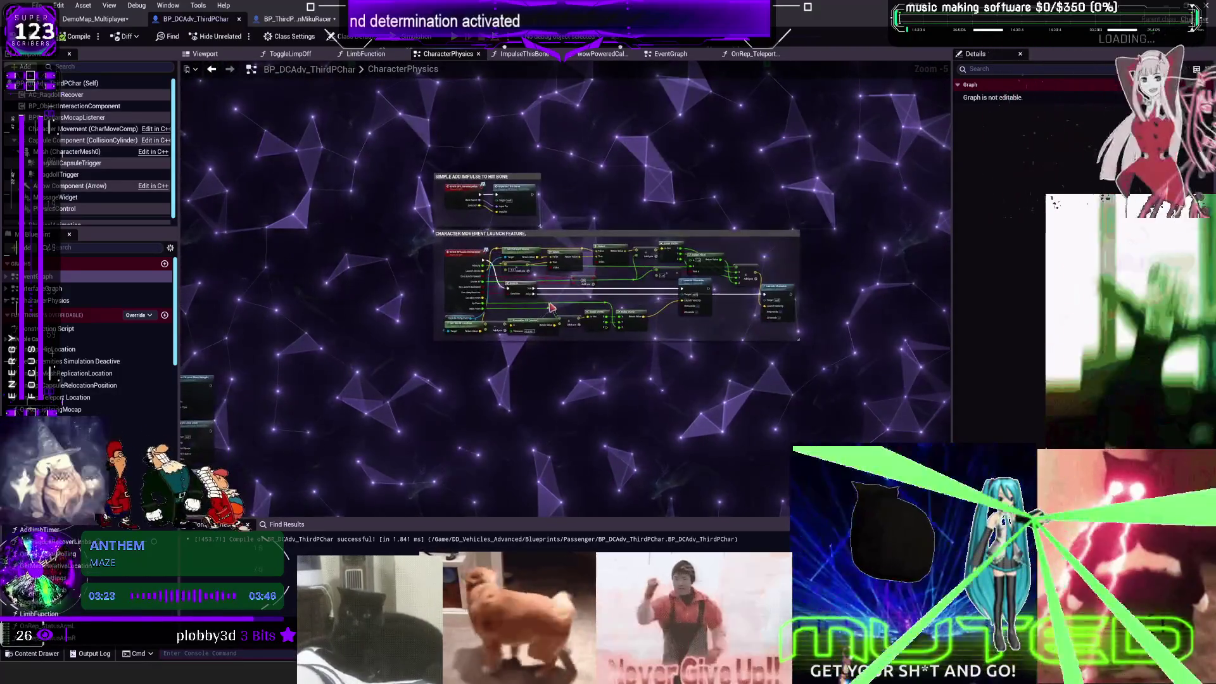
{"action": "scroll", "coordinate": [551, 309], "scroll_direction": "up", "scroll_amount": 5}
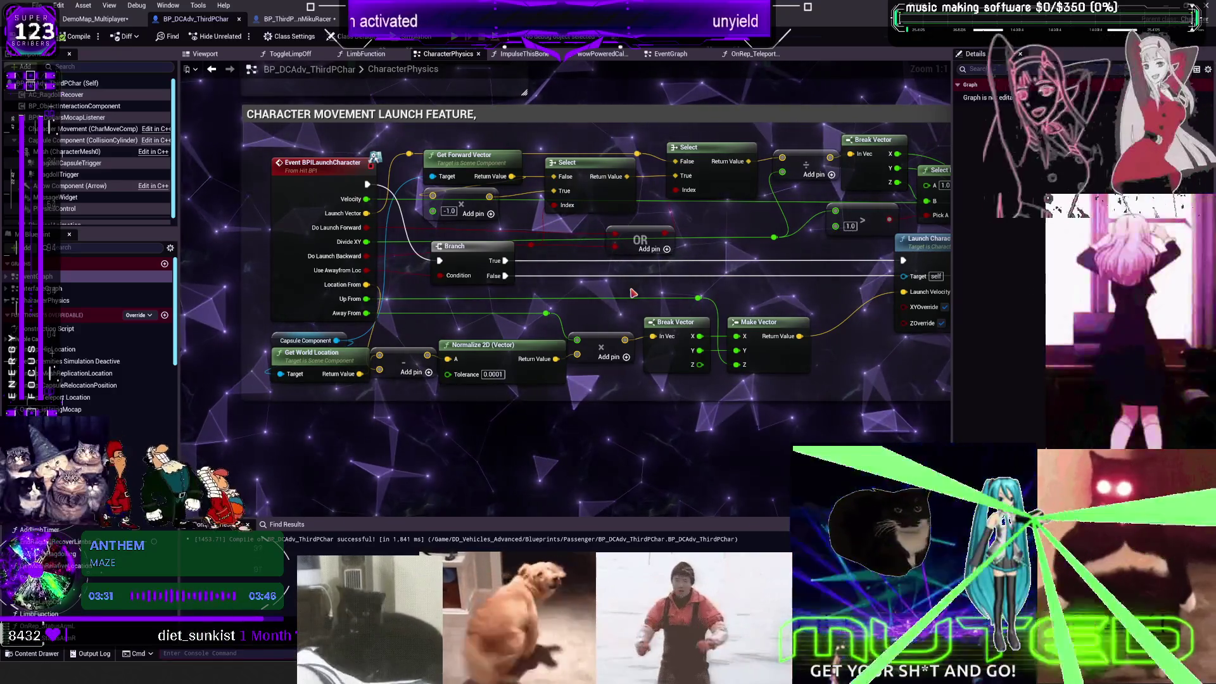
{"action": "left_click_drag", "start_coordinate": [851, 235], "coordinate": [625, 292]}
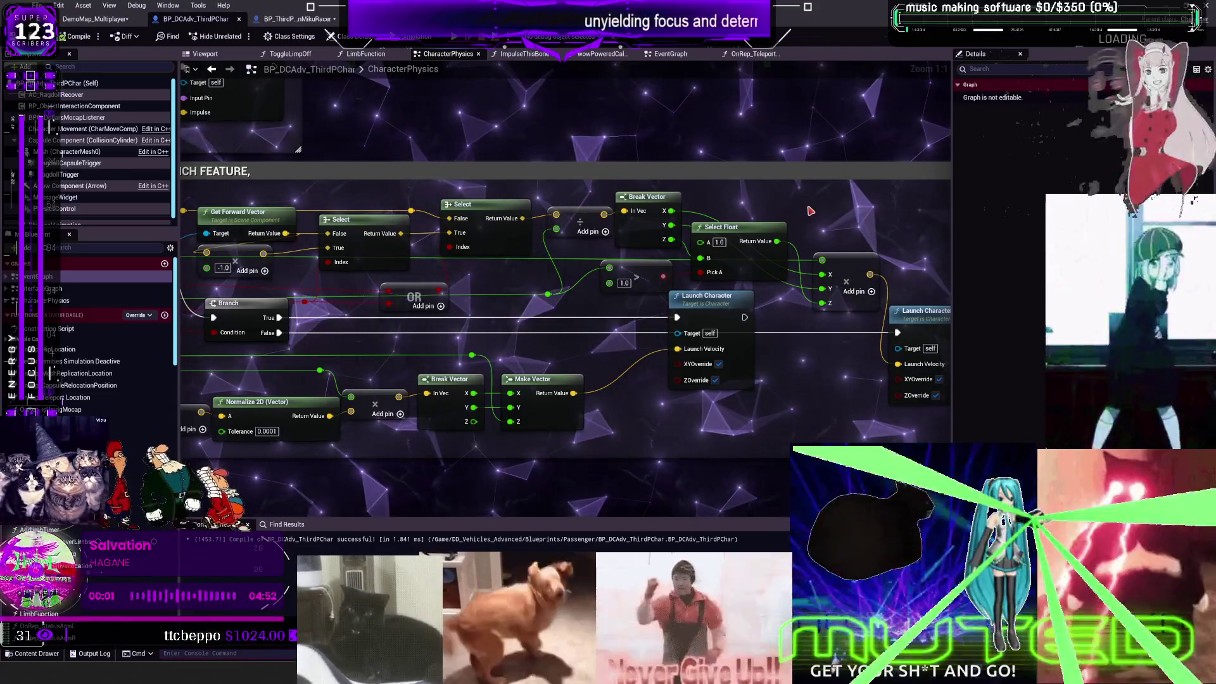
{"action": "left_click", "coordinate": [297, 19]}
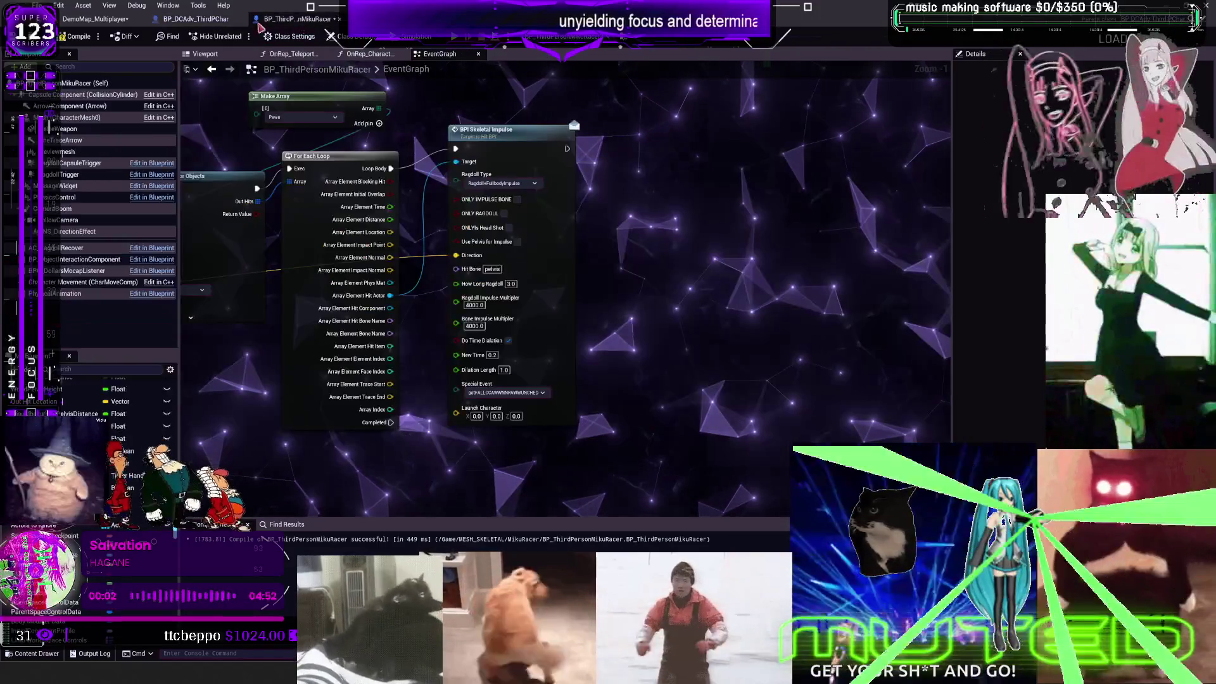
Step: Recheck the CharacterPhysics launch feature nodes, then come back to the MikuRacer event graph
{"action": "left_click", "coordinate": [121, 19]}
{"action": "left_click", "coordinate": [192, 21]}
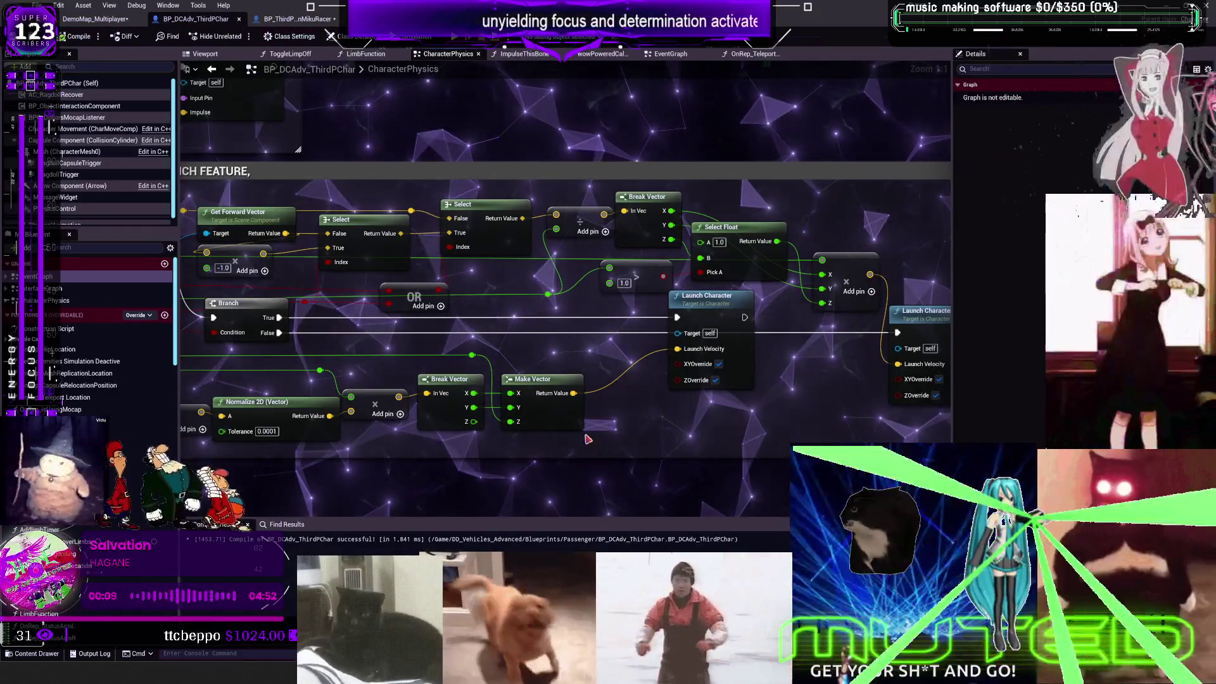
{"action": "left_click_drag", "start_coordinate": [437, 280], "coordinate": [461, 261]}
{"action": "left_click", "coordinate": [292, 19]}
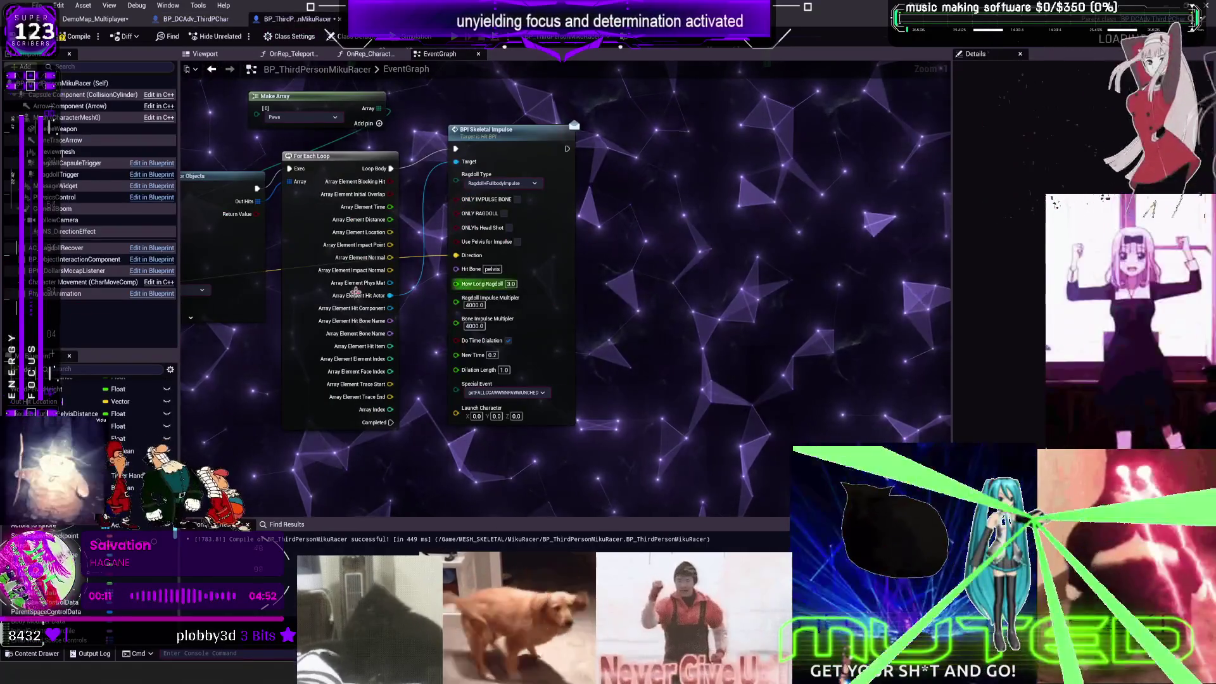
{"action": "scroll", "coordinate": [441, 353], "scroll_direction": "up", "scroll_amount": 1}
Step: Try a vector multiply off the 0.8 multiply node, then delete it and undo the extra input
{"action": "left_click_drag", "start_coordinate": [418, 360], "coordinate": [419, 339]}
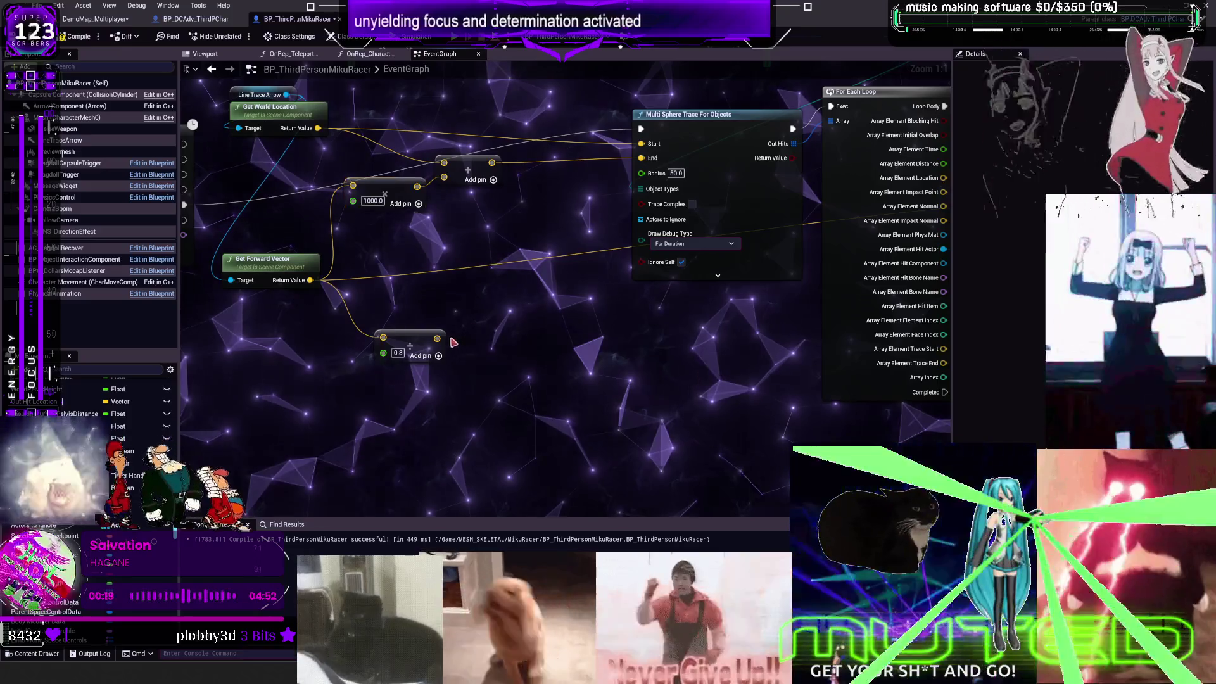
{"action": "left_click_drag", "start_coordinate": [438, 339], "coordinate": [461, 320]}
{"action": "type", "text": "multiply"}
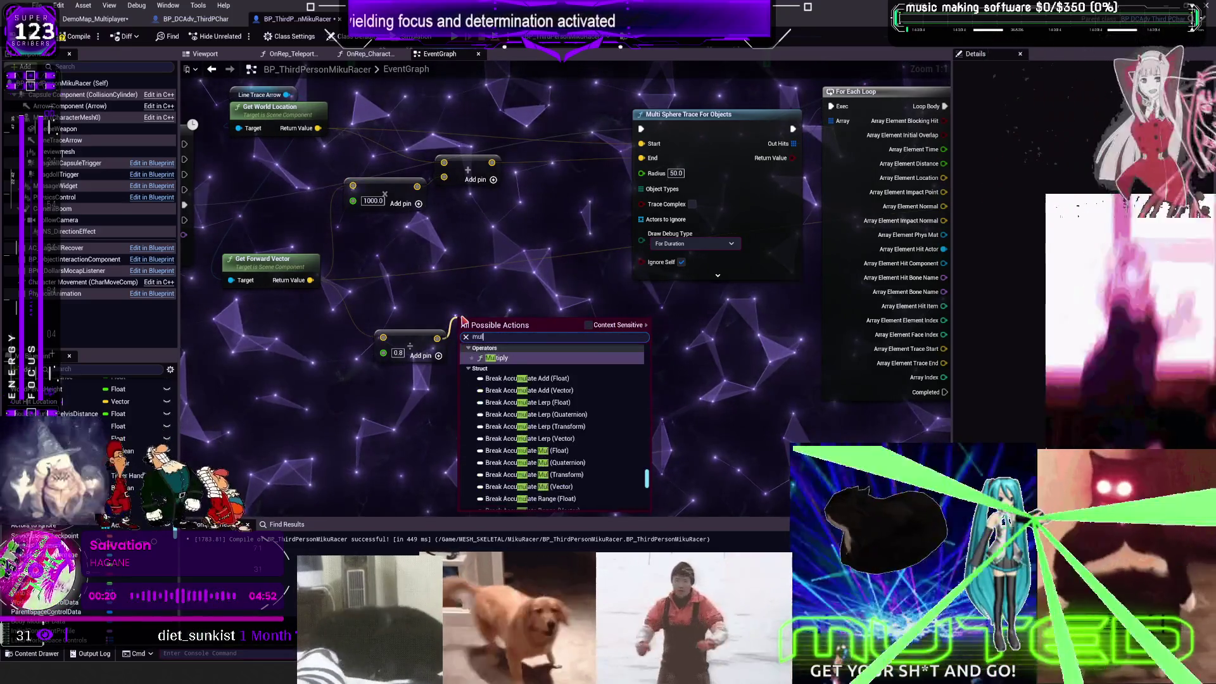
{"action": "left_click", "coordinate": [507, 348]}
{"action": "left_click", "coordinate": [489, 338]}
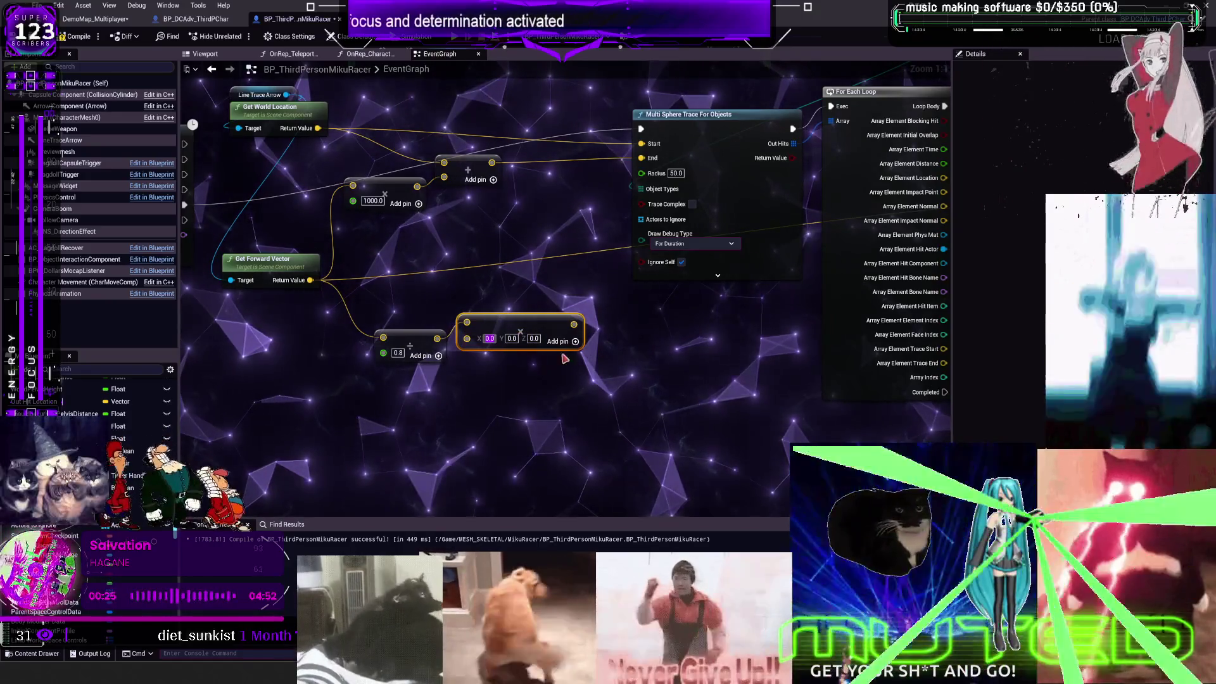
{"action": "key", "text": "Delete"}
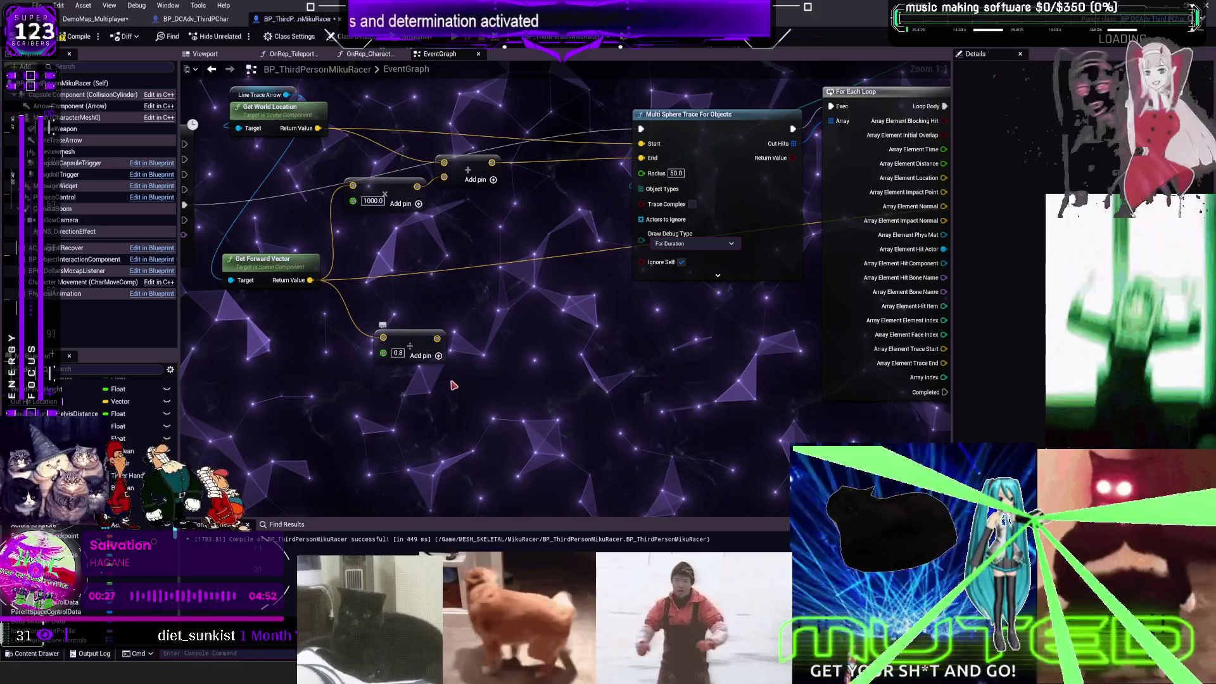
{"action": "left_click", "coordinate": [438, 355]}
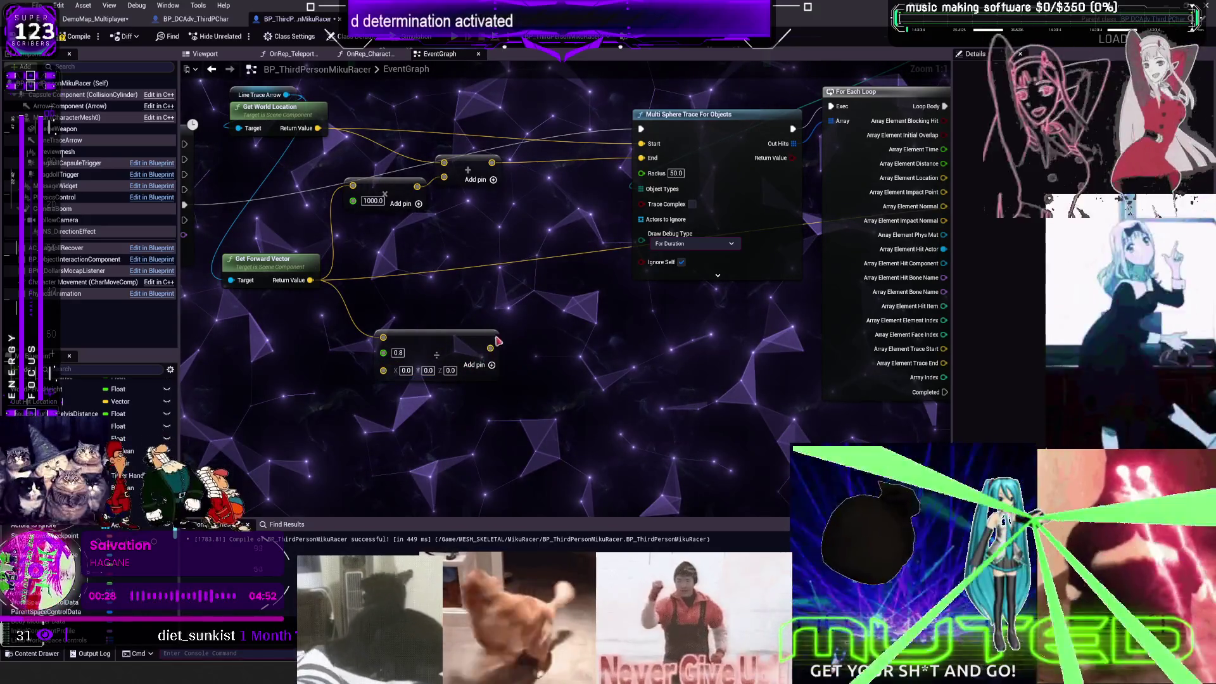
{"action": "key", "text": "ctrl+z"}
Step: Set the vector node's Z value to 1
{"action": "left_click", "coordinate": [468, 170]}
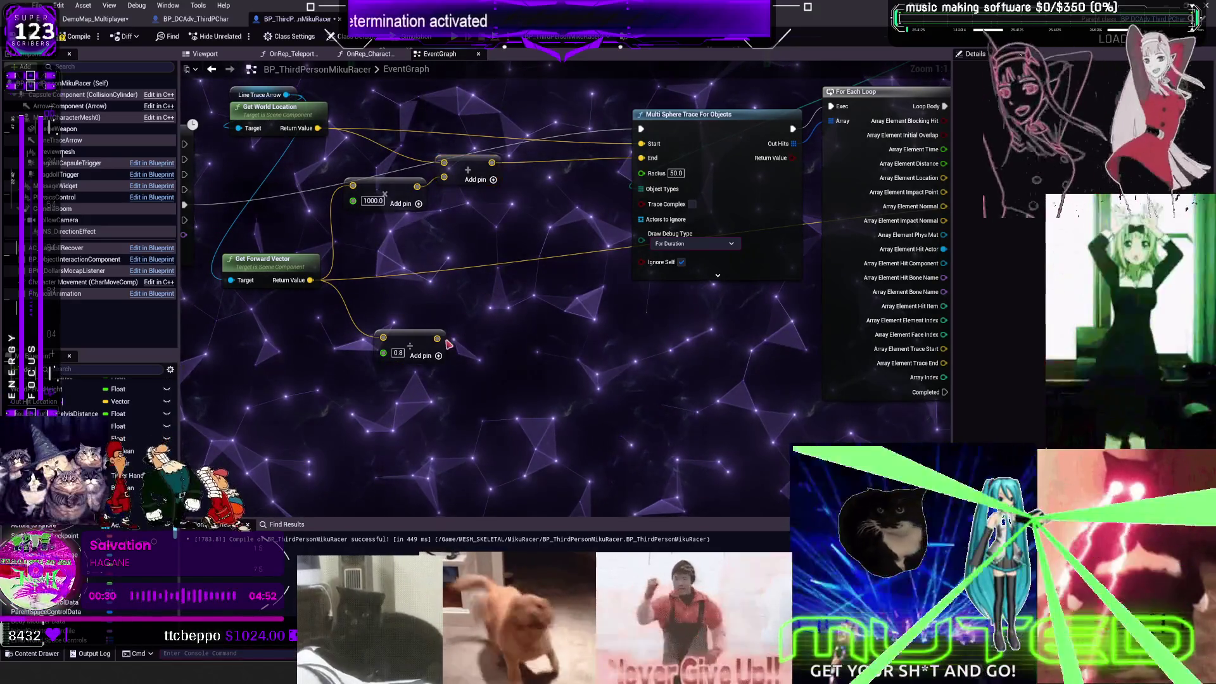
{"action": "mouse_move", "coordinate": [499, 321]}
{"action": "left_mouse_down"}
{"action": "mouse_move", "coordinate": [457, 391]}
{"action": "mouse_move", "coordinate": [324, 378]}
{"action": "mouse_move", "coordinate": [479, 348]}
{"action": "left_mouse_up"}
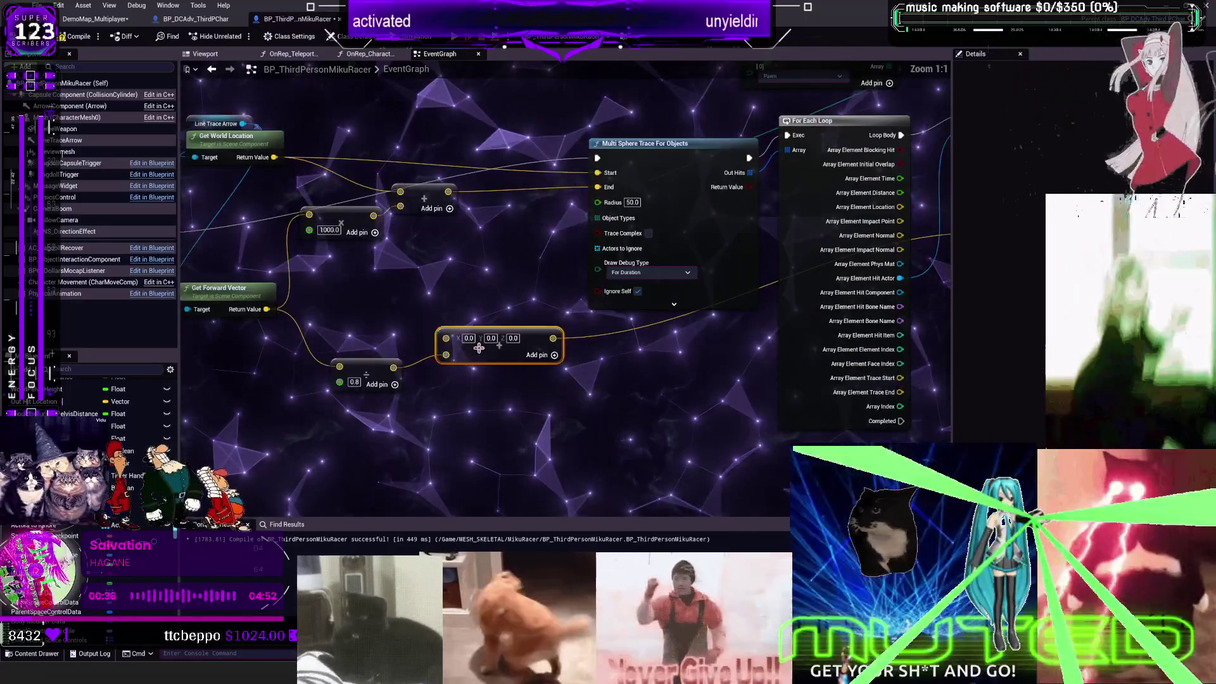
{"action": "left_click", "coordinate": [513, 338]}
{"action": "type", "text": "1"}
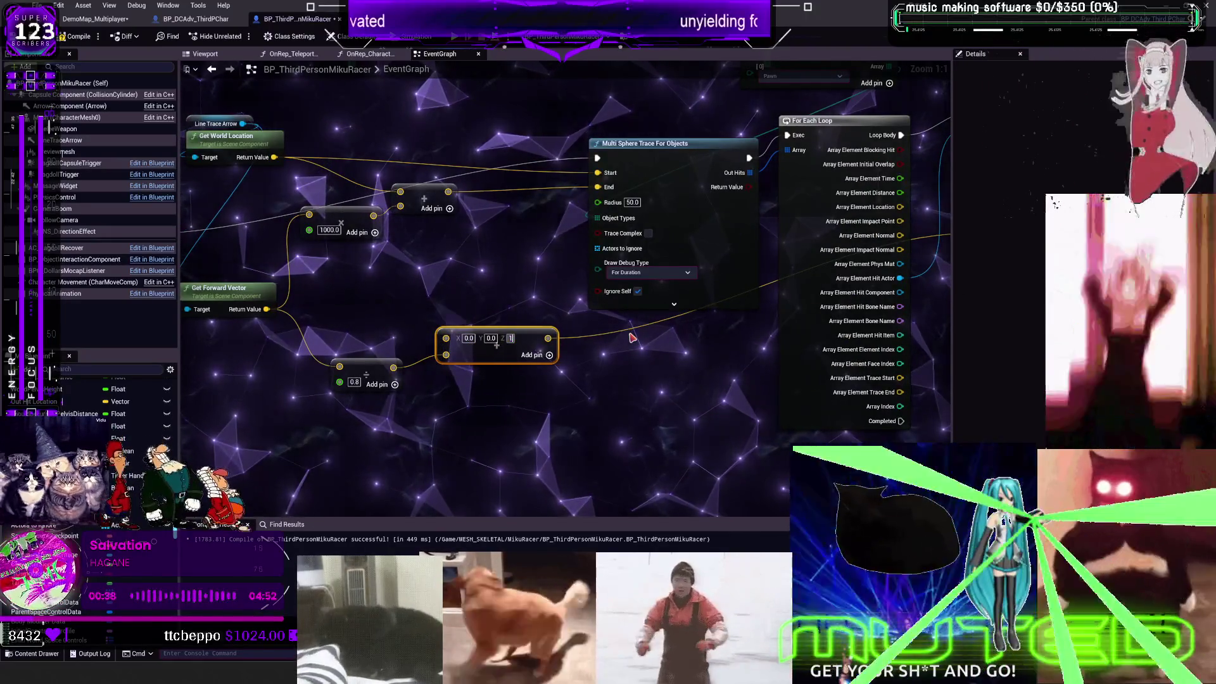
{"action": "left_click", "coordinate": [594, 420]}
{"action": "left_click_drag", "start_coordinate": [496, 426], "coordinate": [402, 319]}
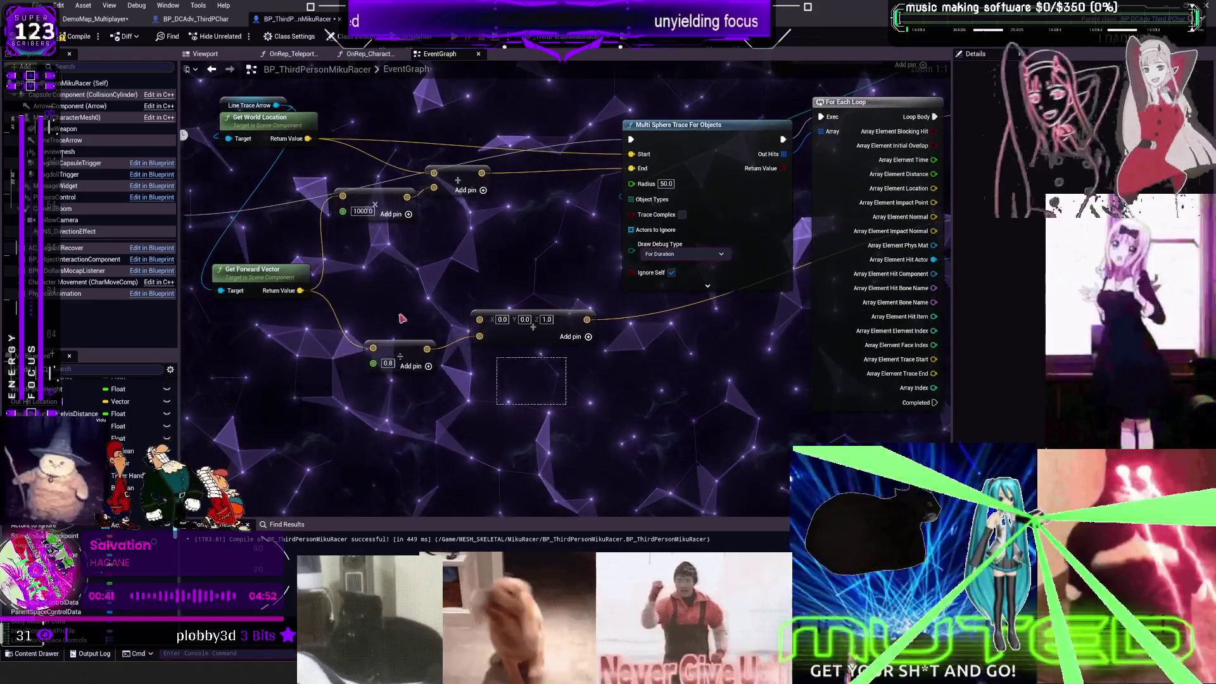
Step: Normalize the vector, feed it into BPI Skeletal Impulse's Direction, and compile
{"action": "left_click_drag", "start_coordinate": [587, 319], "coordinate": [624, 345]}
{"action": "type", "text": "norma"}
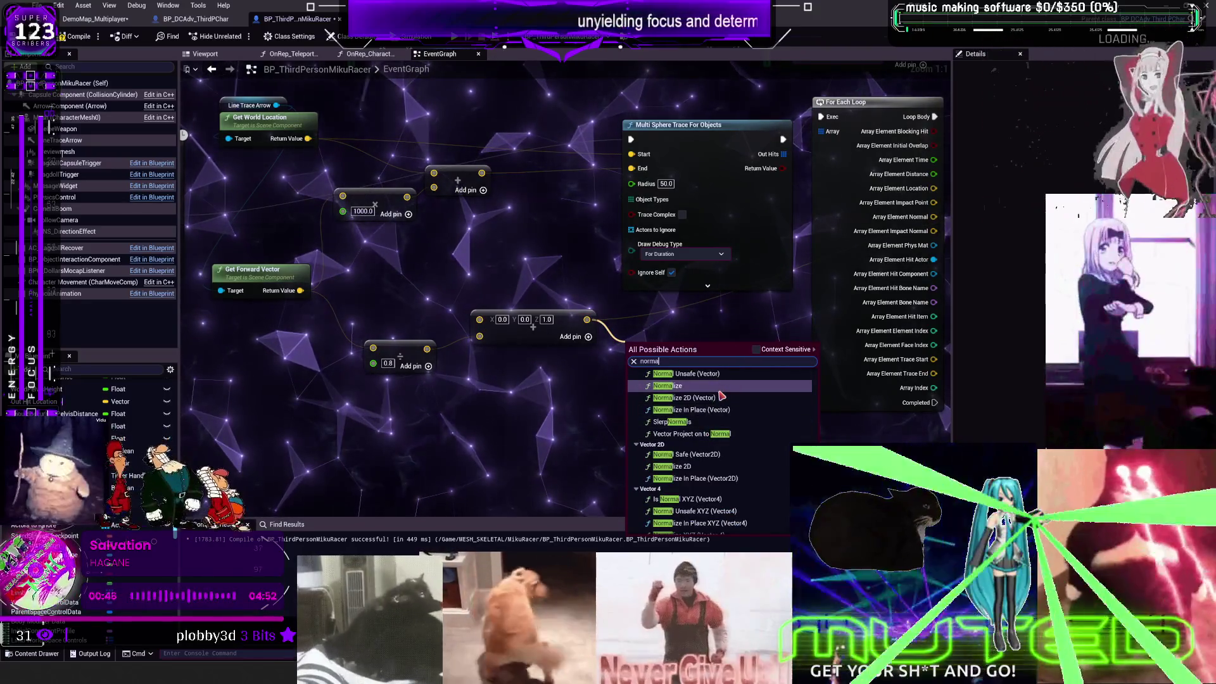
{"action": "left_click", "coordinate": [720, 391]}
{"action": "key", "text": "Return"}
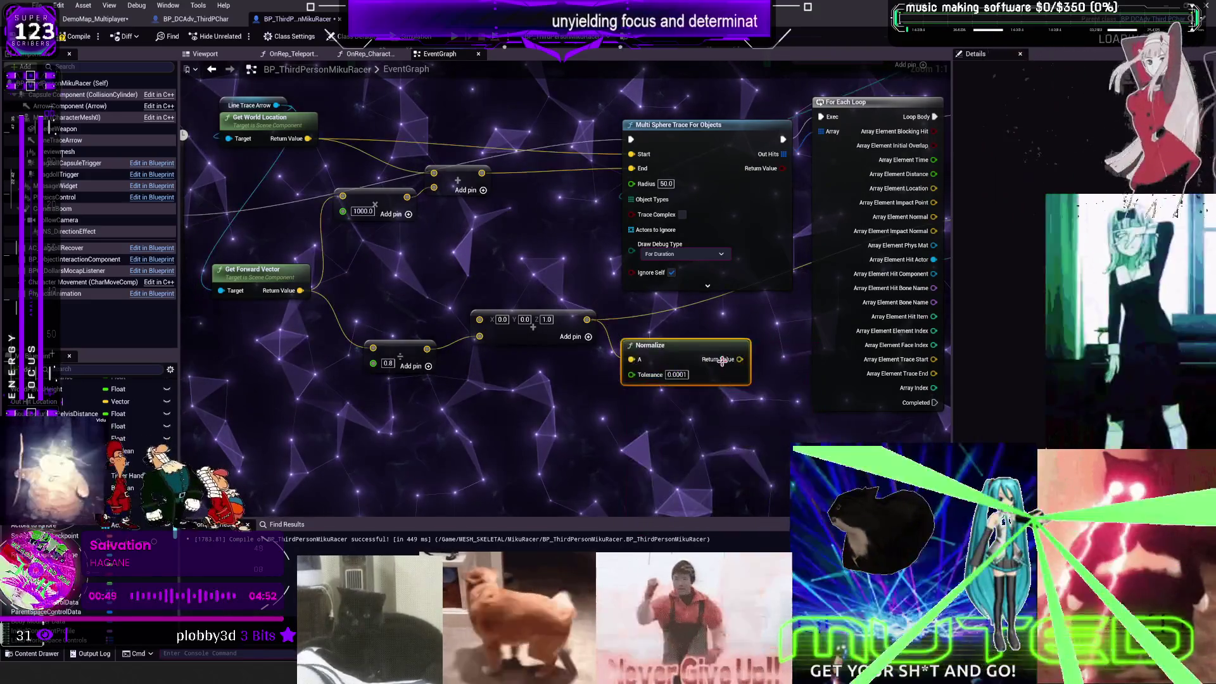
{"action": "left_click_drag", "start_coordinate": [625, 434], "coordinate": [898, 288]}
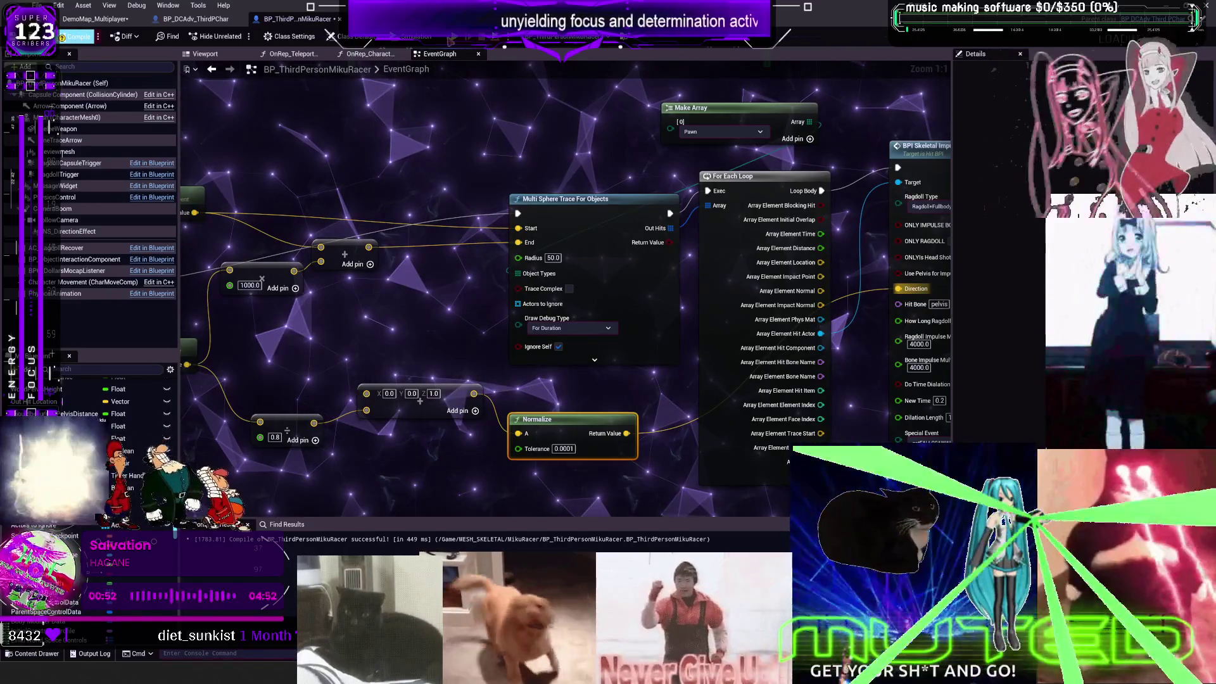
{"action": "left_click", "coordinate": [78, 36]}
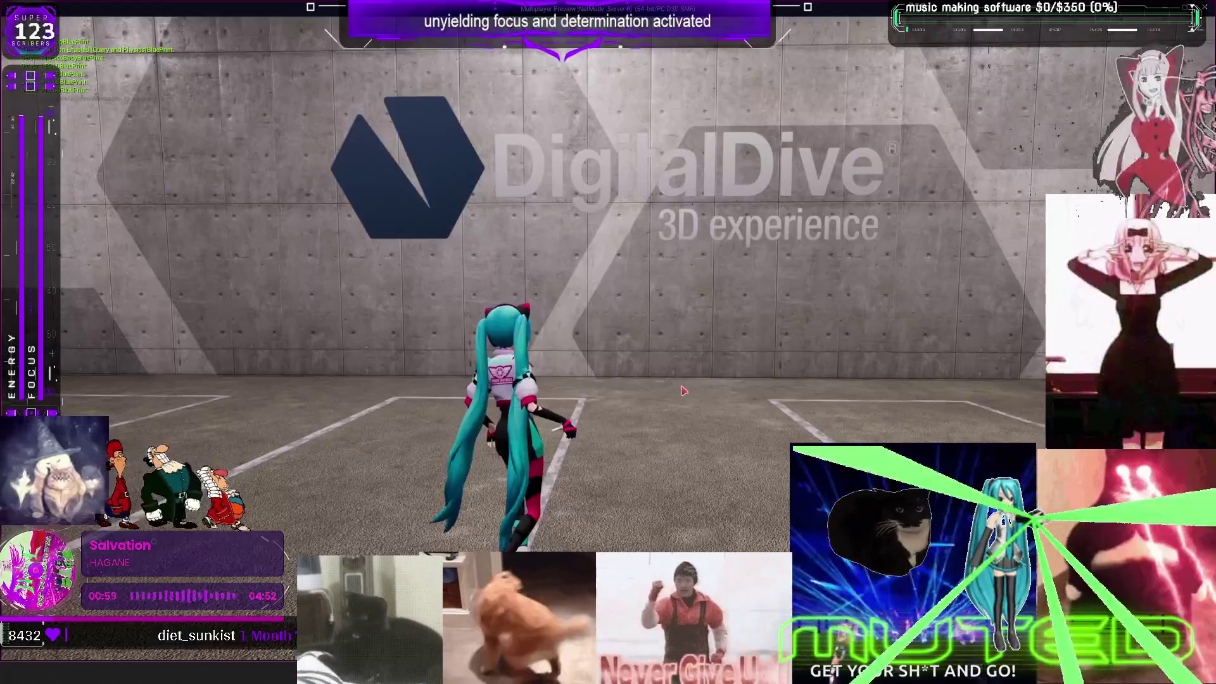
{"action": "key", "text": "w"}
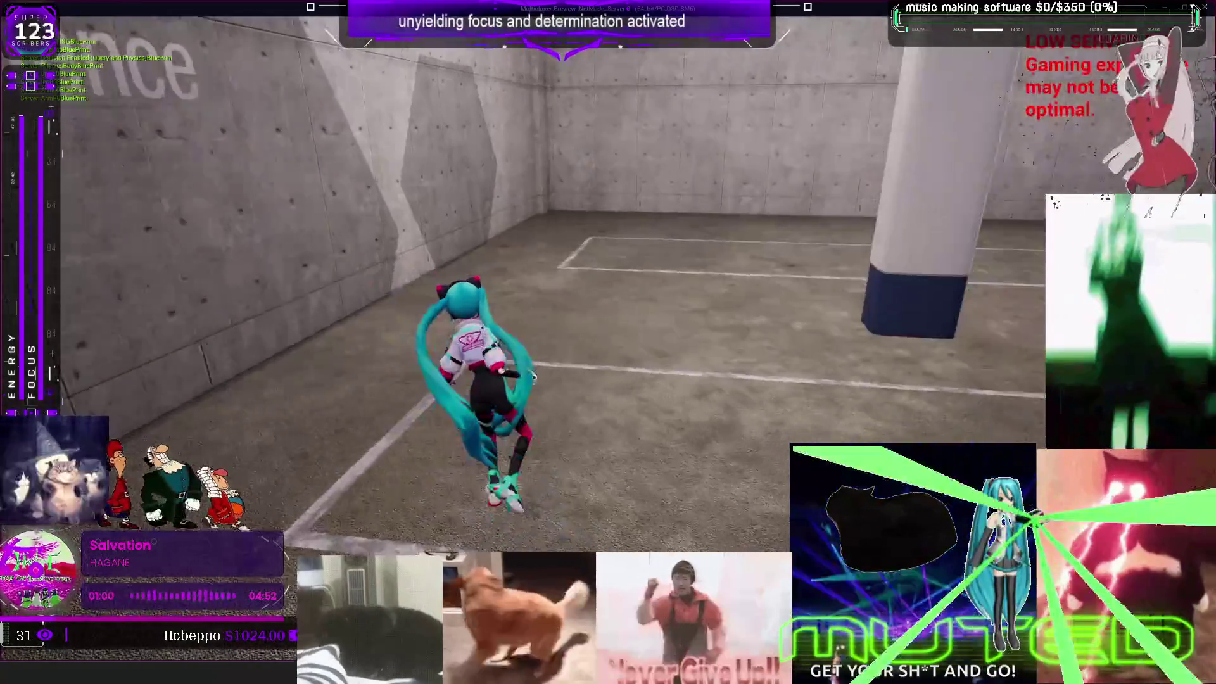
{"action": "key", "text": "w"}
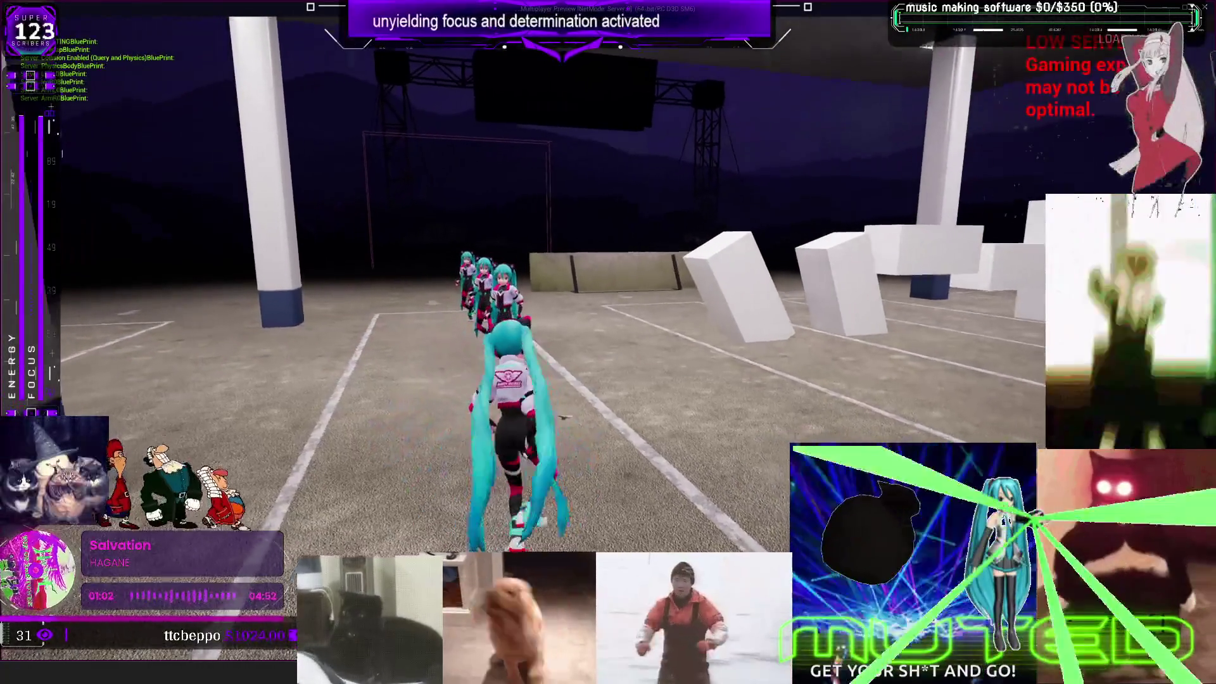
{"action": "key", "text": "w"}
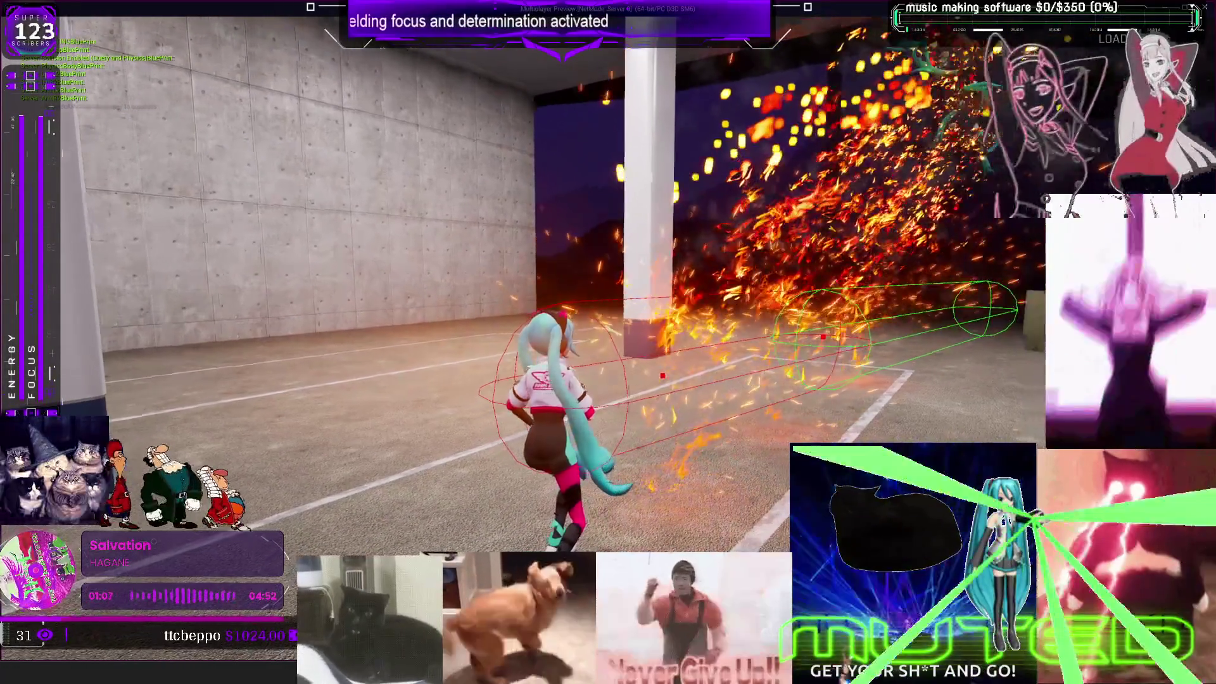
{"action": "key", "text": "w"}
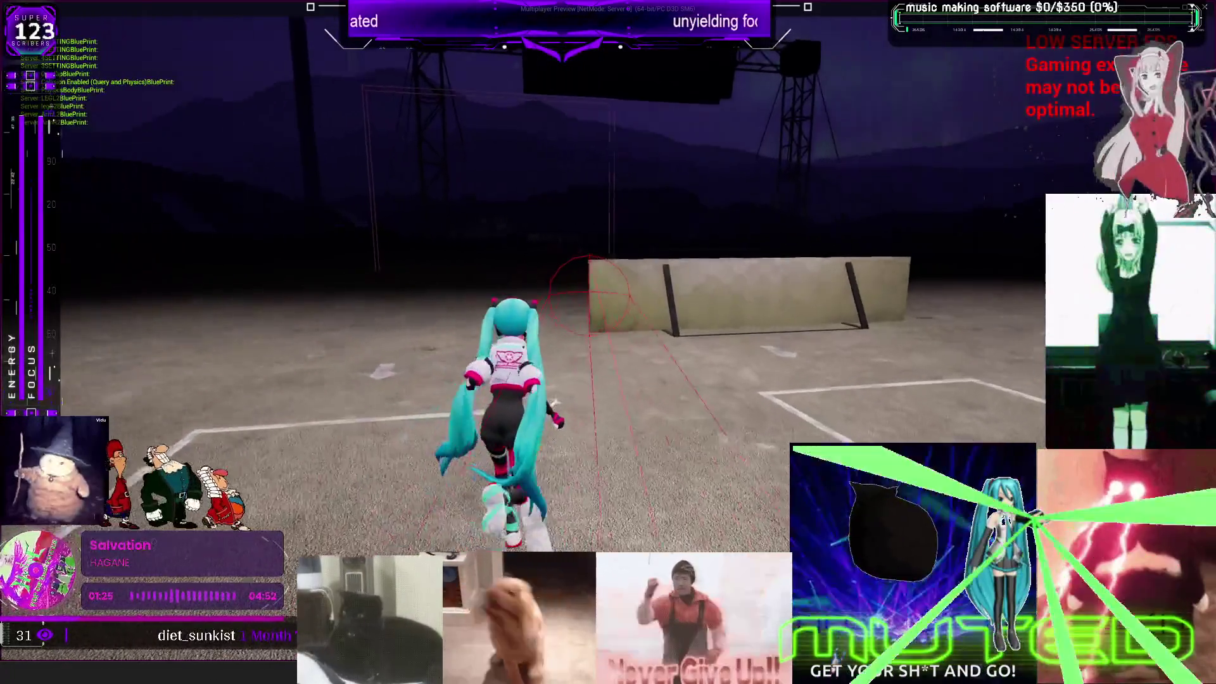
{"action": "key", "text": "w"}
{"action": "key", "text": "space"}
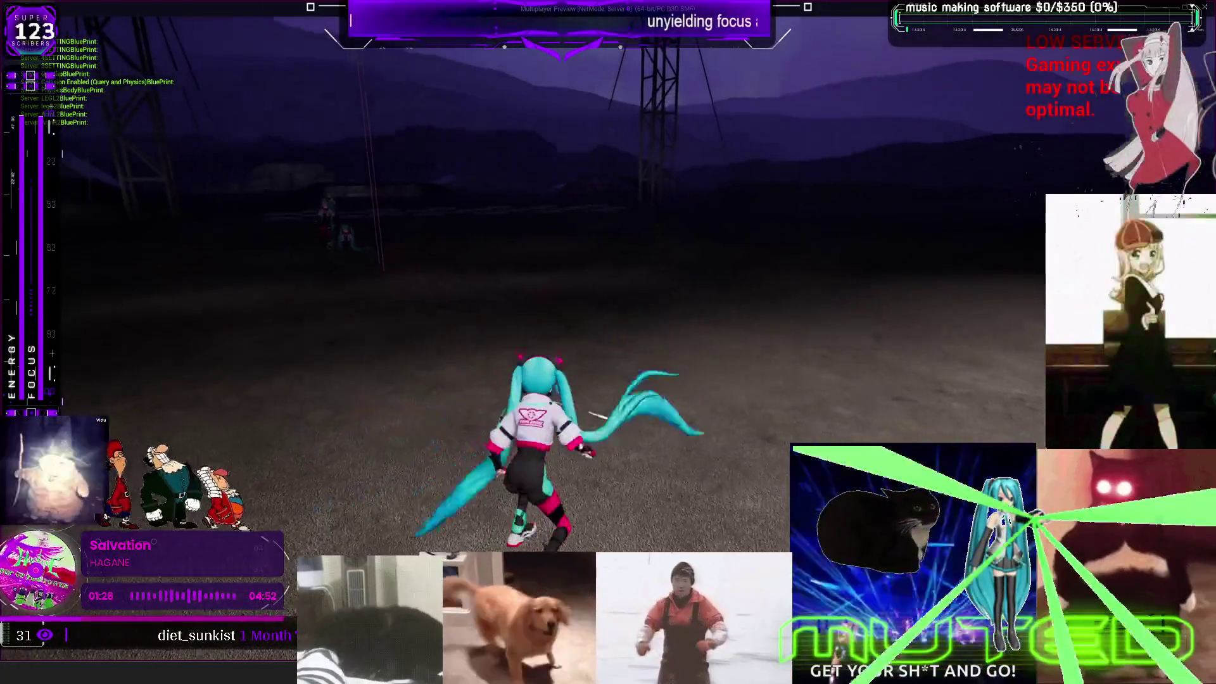
{"action": "key", "text": "w"}
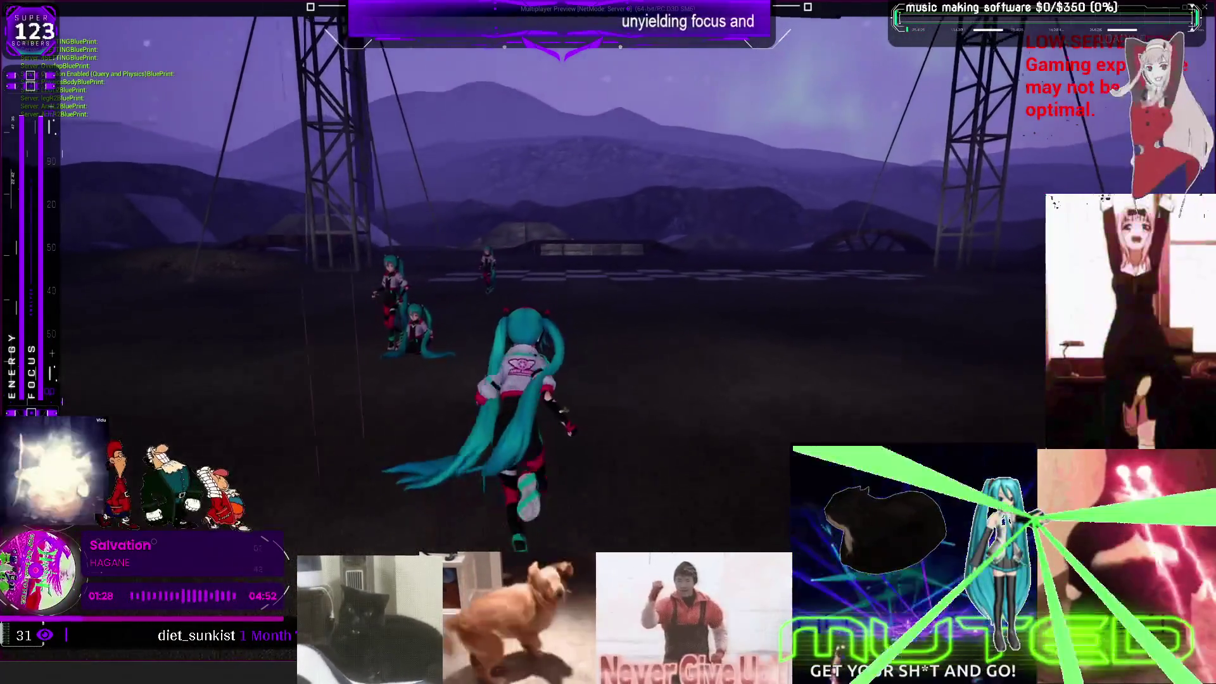
{"action": "key", "text": "w"}
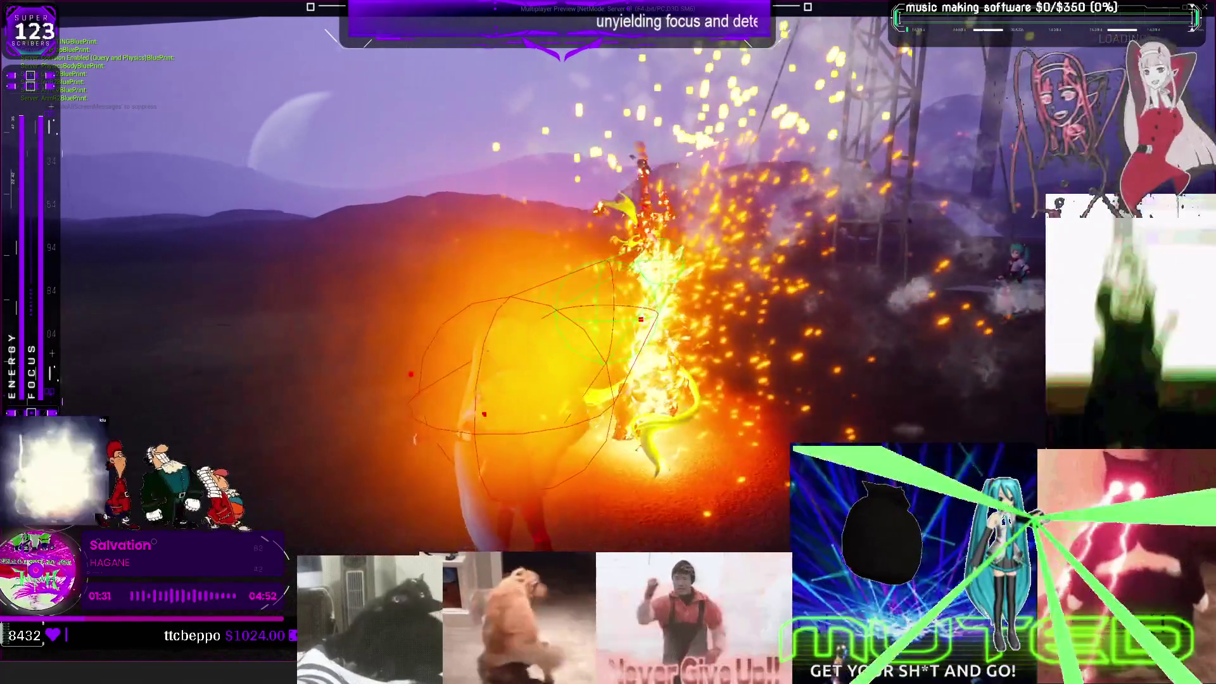
{"action": "key", "text": "w"}
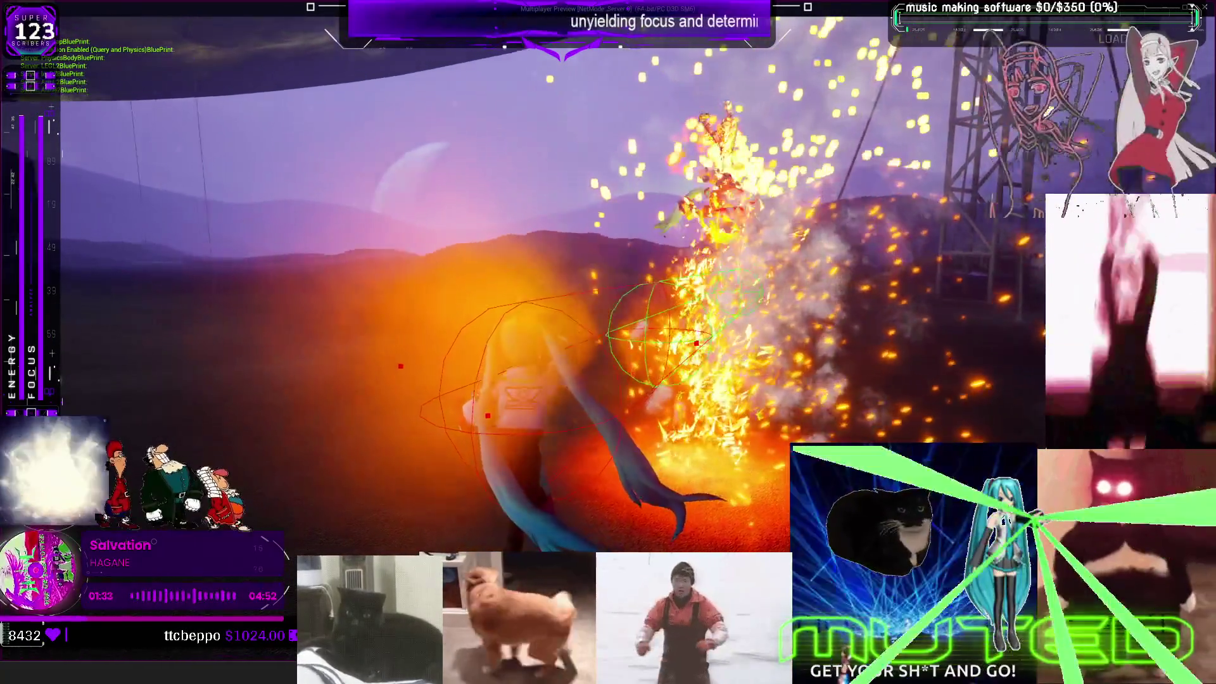
{"action": "key", "text": "w"}
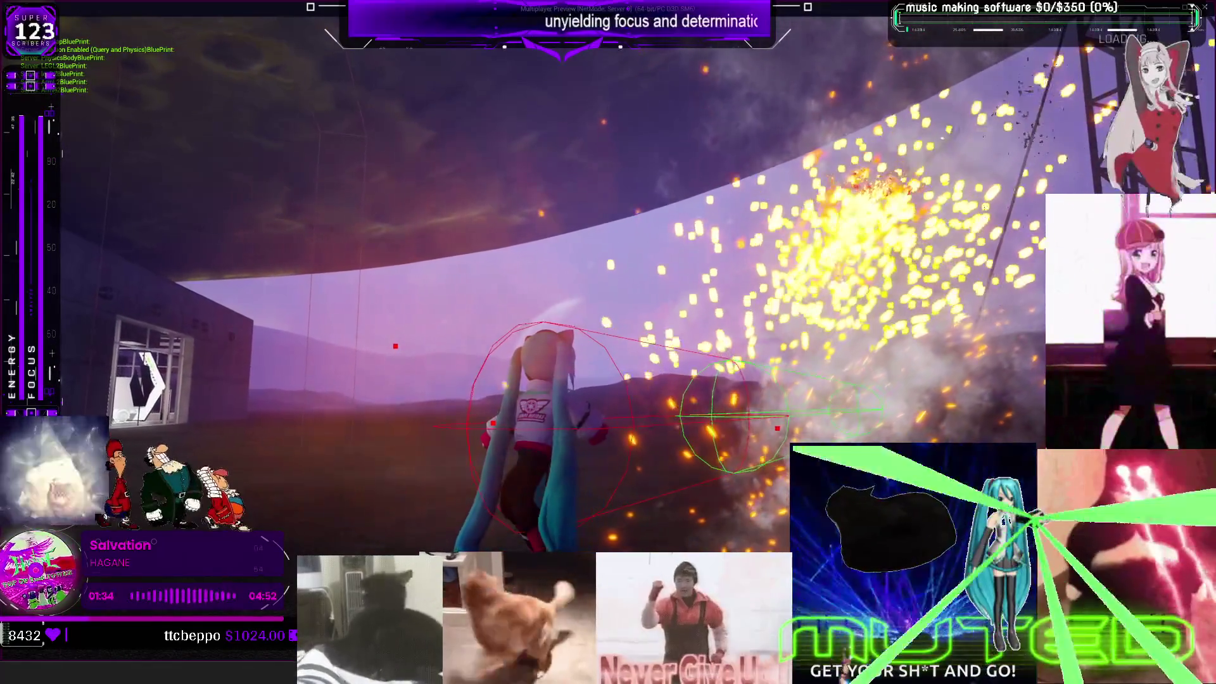
{"action": "key", "text": "w"}
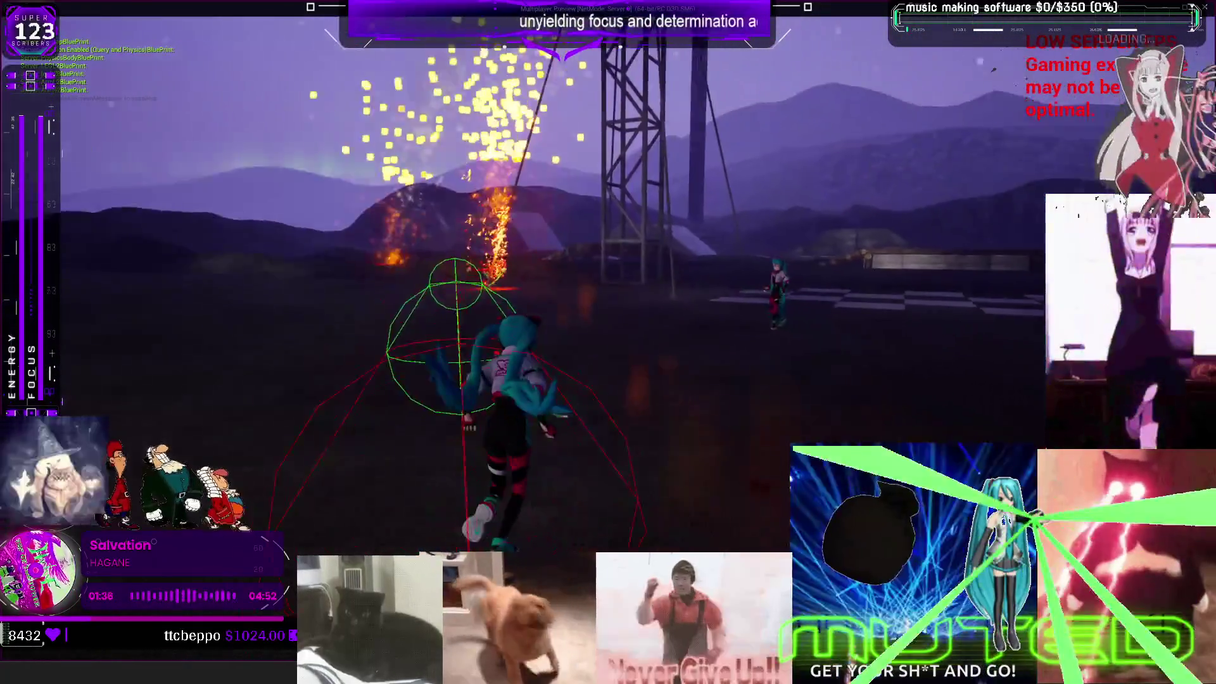
{"action": "key", "text": "w"}
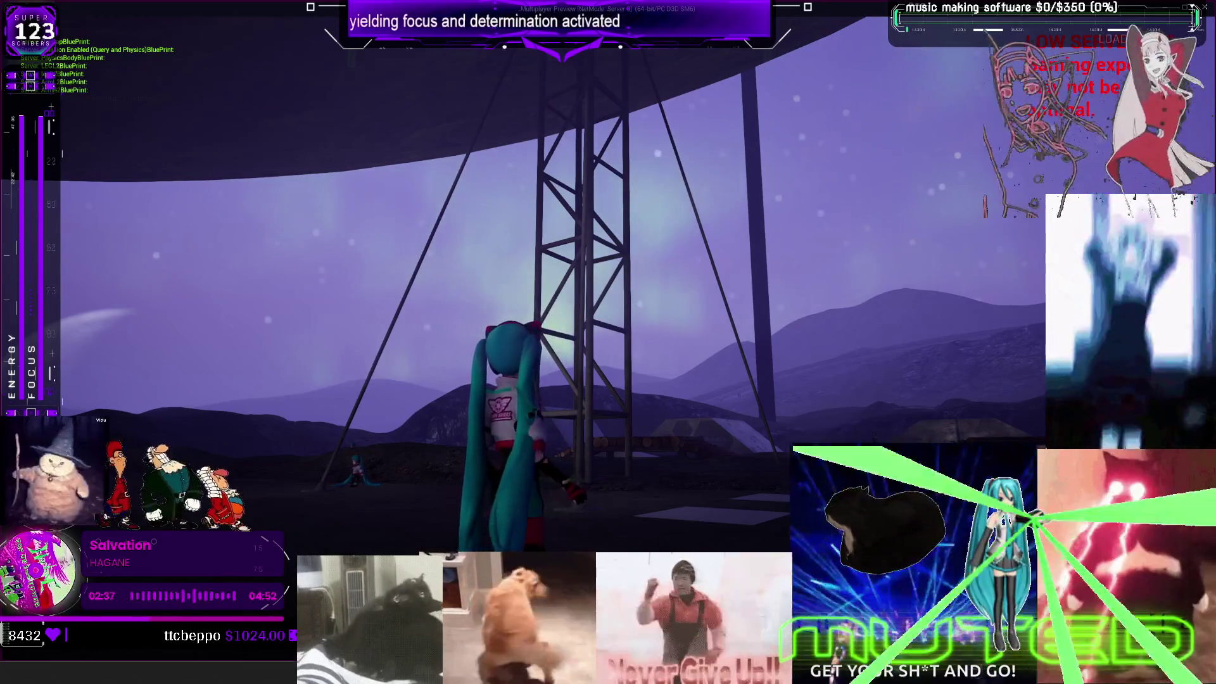
{"action": "key", "text": "w"}
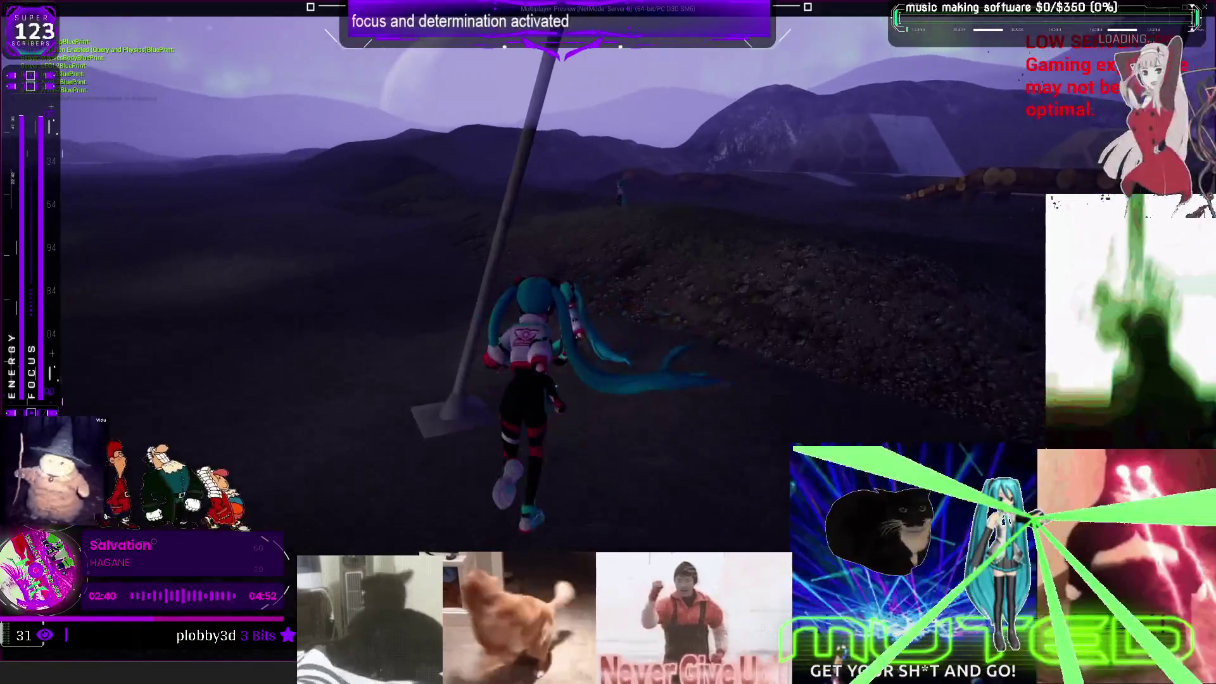
{"action": "key", "text": "e"}
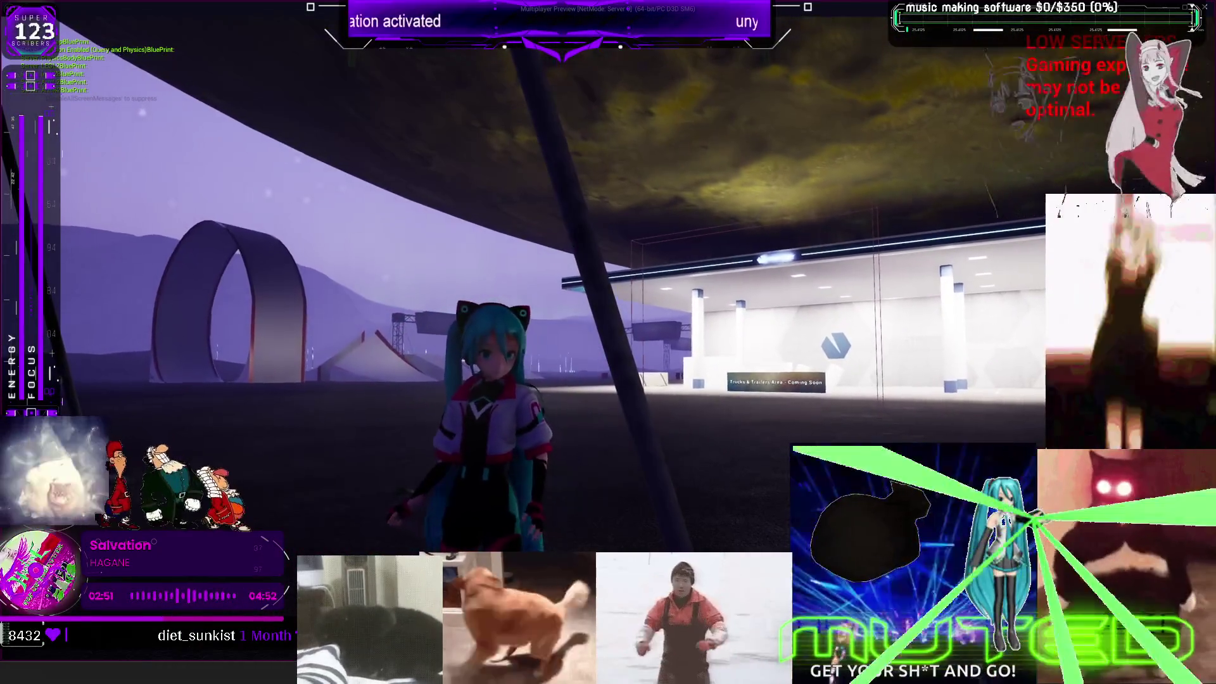
{"action": "key", "text": "alt+Tab"}
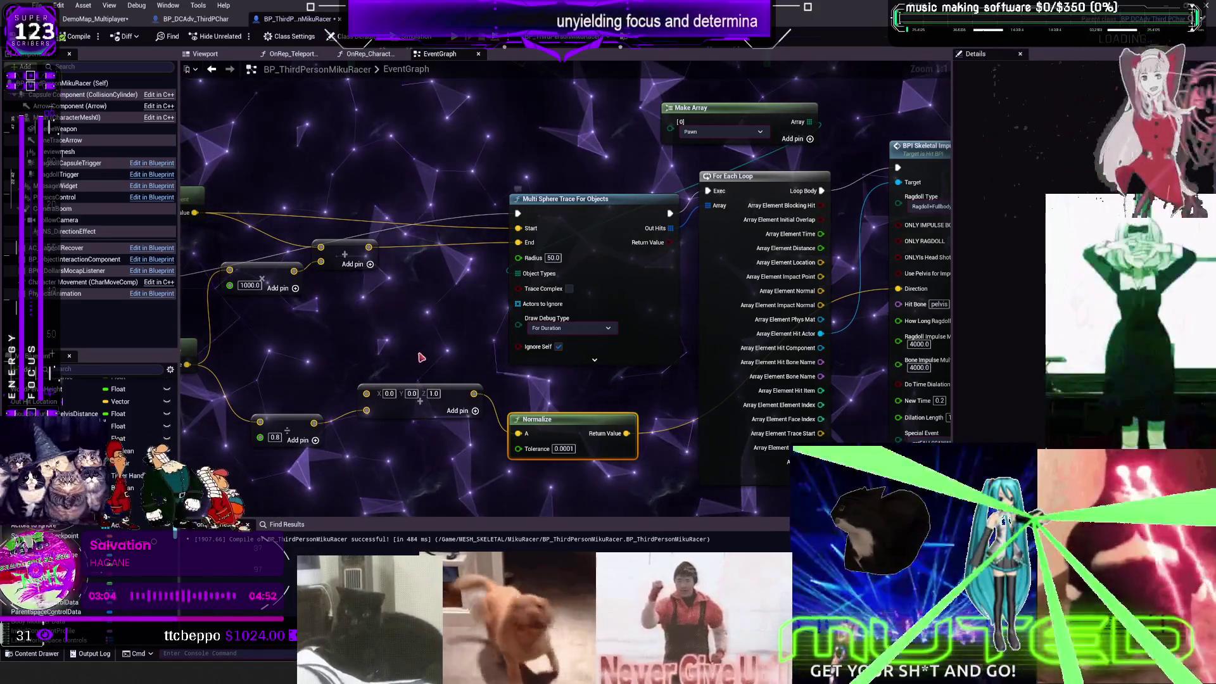
Step: Save all assets and the map
{"action": "left_click_drag", "start_coordinate": [421, 358], "coordinate": [611, 326]}
{"action": "left_click", "coordinate": [37, 5]}
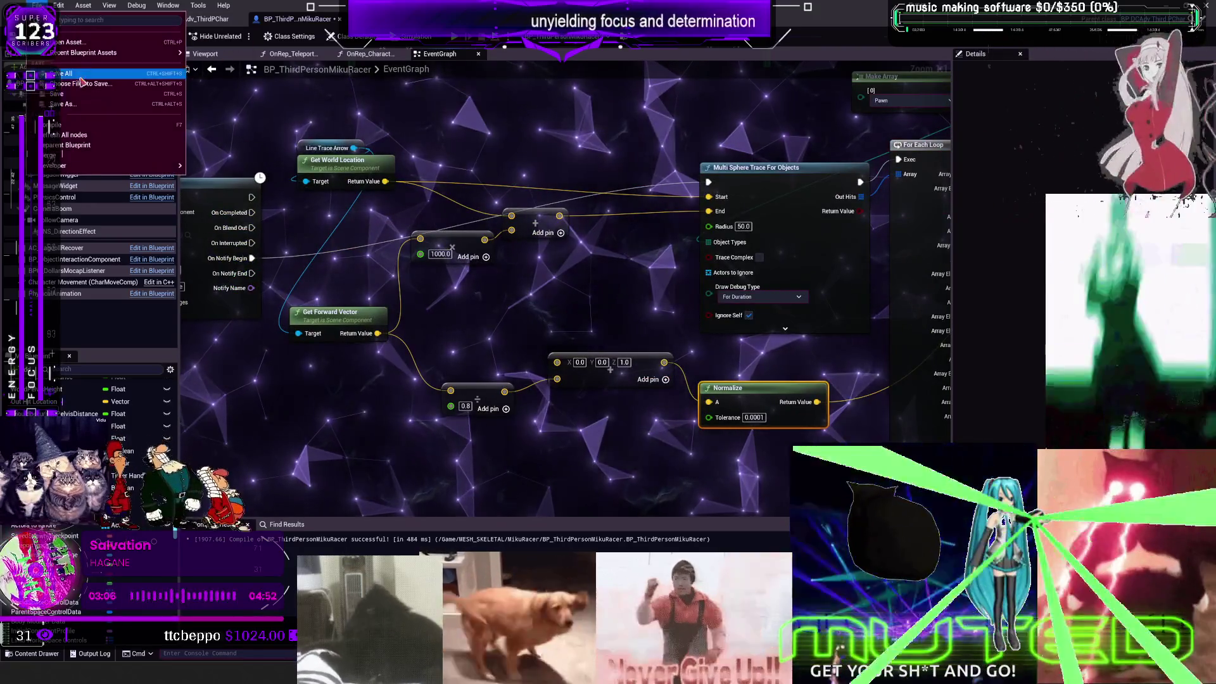
{"action": "left_click", "coordinate": [81, 75]}
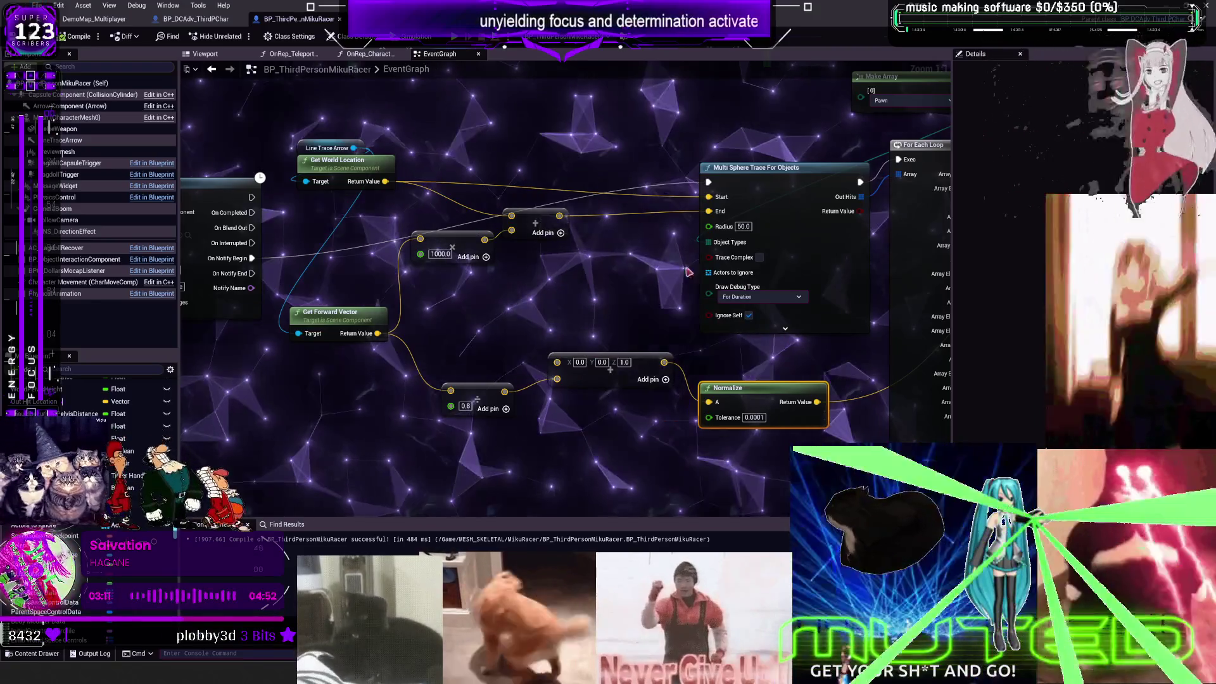
Step: Move the custom punch event left and search the node list for 'cas' Cascade spawn nodes
{"action": "left_click_drag", "start_coordinate": [570, 253], "coordinate": [332, 254]}
{"action": "right_click", "coordinate": [491, 183]}
{"action": "type", "text": "spawn n"}
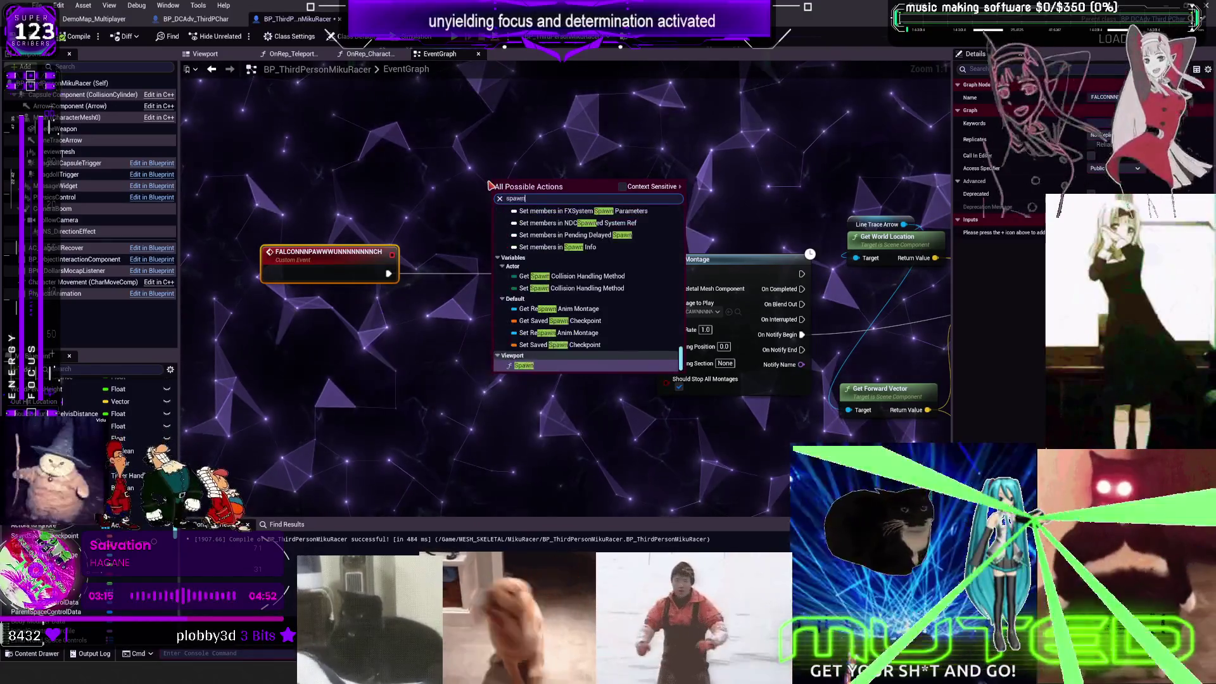
{"action": "key", "text": "BackSpace"}
{"action": "type", "text": "casca"}
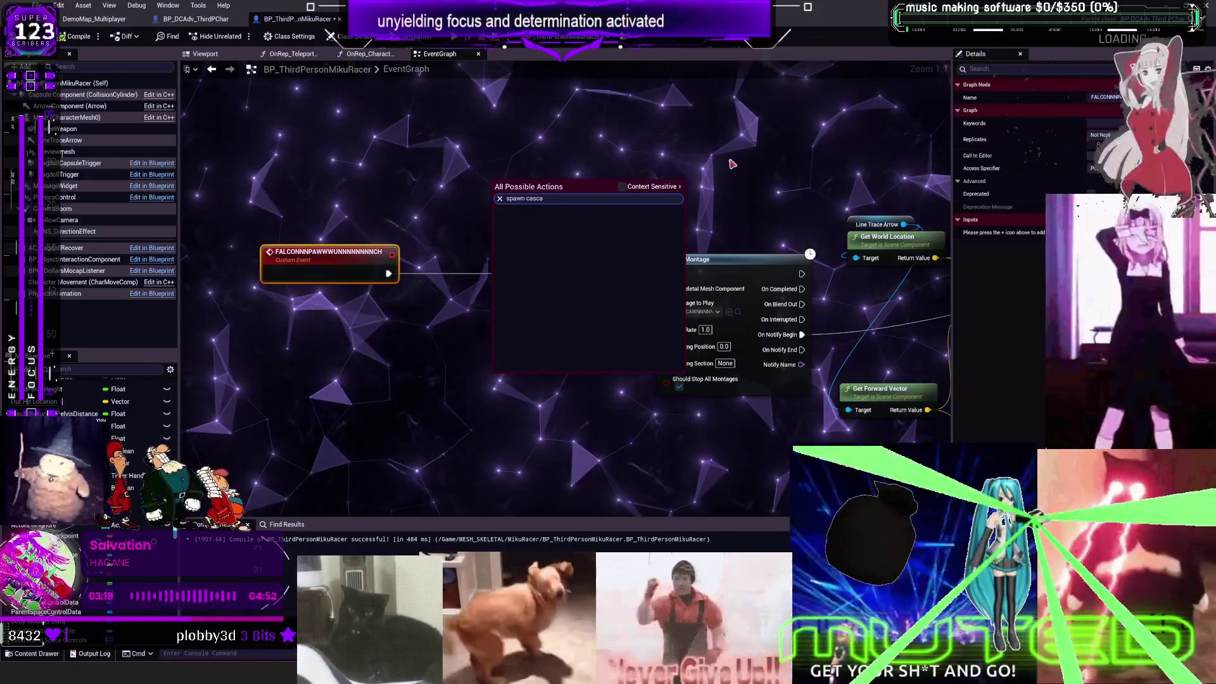
{"action": "left_click_drag", "start_coordinate": [869, 156], "coordinate": [389, 203]}
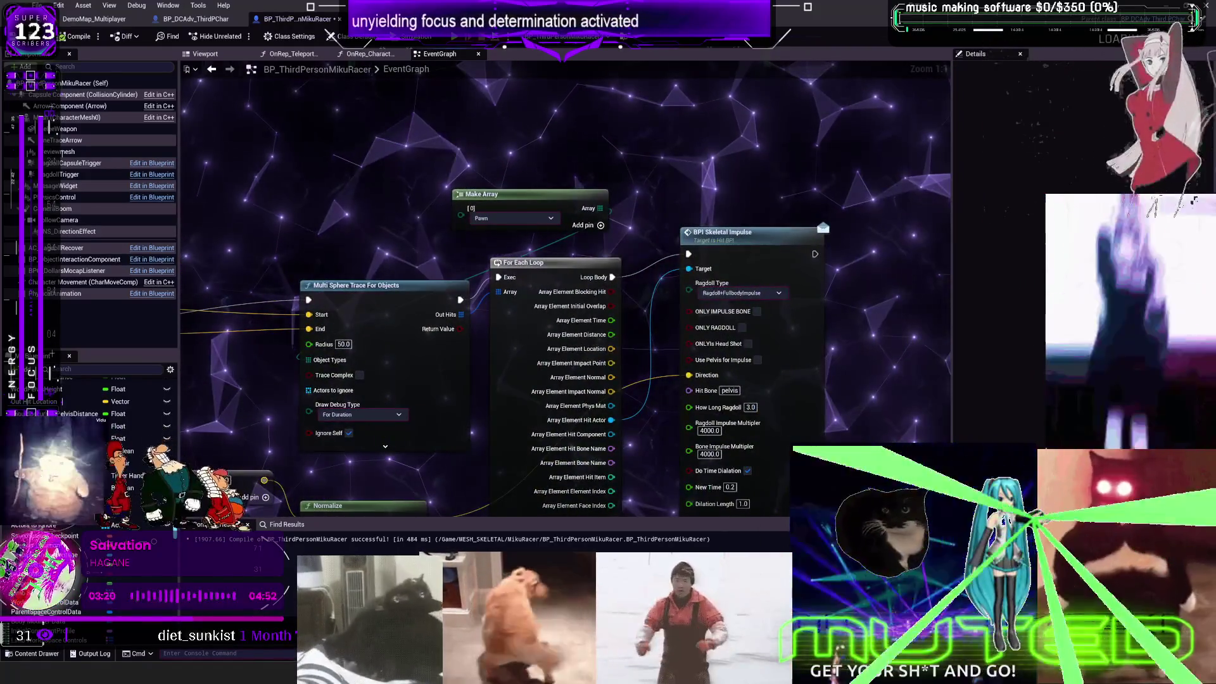
{"action": "mouse_move", "coordinate": [227, 183]}
{"action": "left_mouse_down"}
{"action": "mouse_move", "coordinate": [474, 173]}
{"action": "mouse_move", "coordinate": [687, 218]}
{"action": "left_mouse_up"}
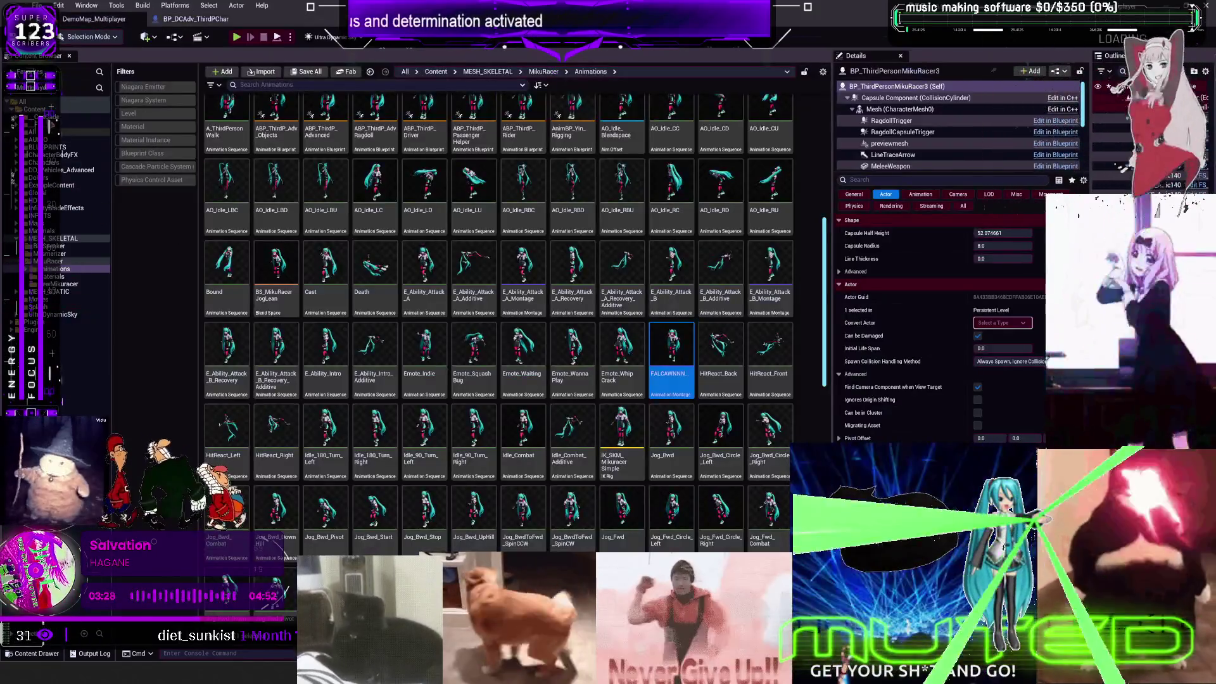
Step: Filter Content to Cascade particle systems and browse P_ConsGround_Castb, P_ComboFinish_Tap_01 and P_Crunch_Uppercut_Impact
{"action": "left_click", "coordinate": [101, 109]}
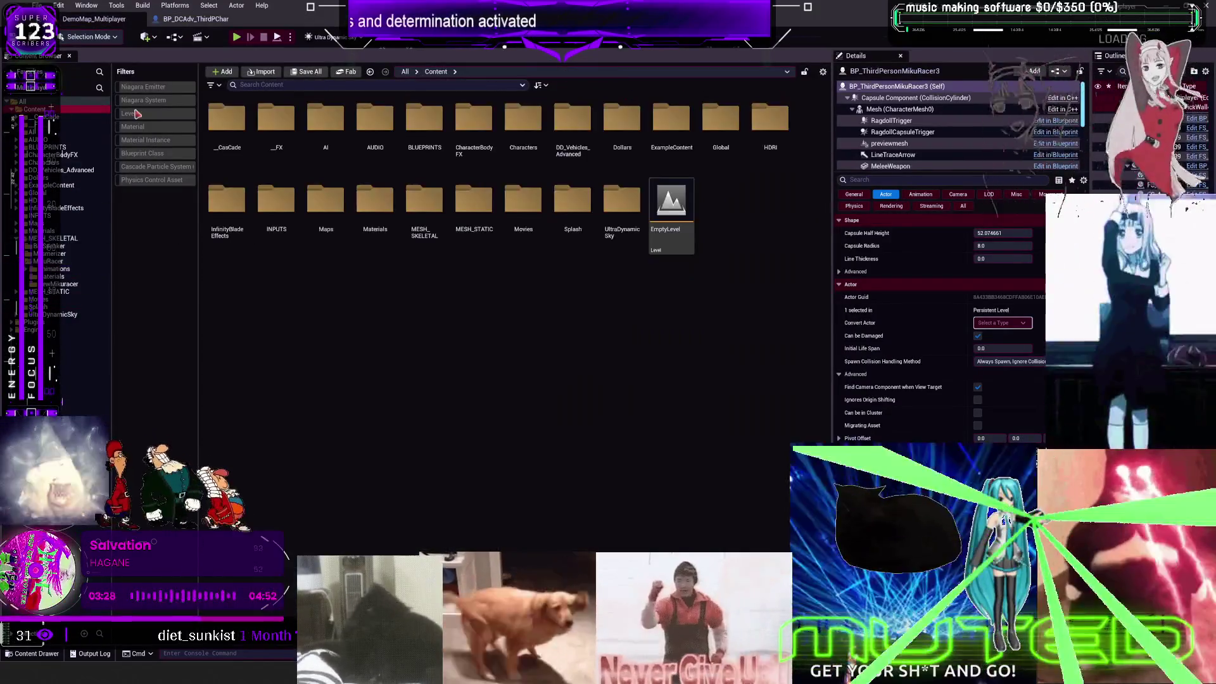
{"action": "left_click", "coordinate": [157, 167]}
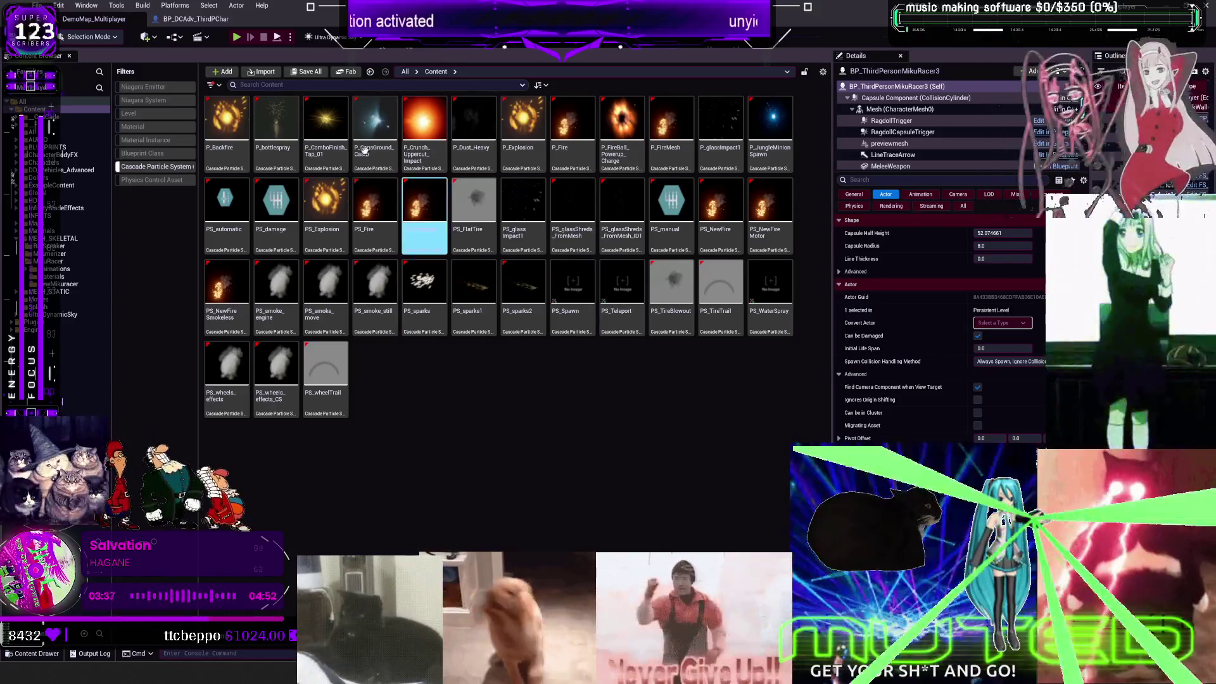
{"action": "left_click", "coordinate": [389, 147]}
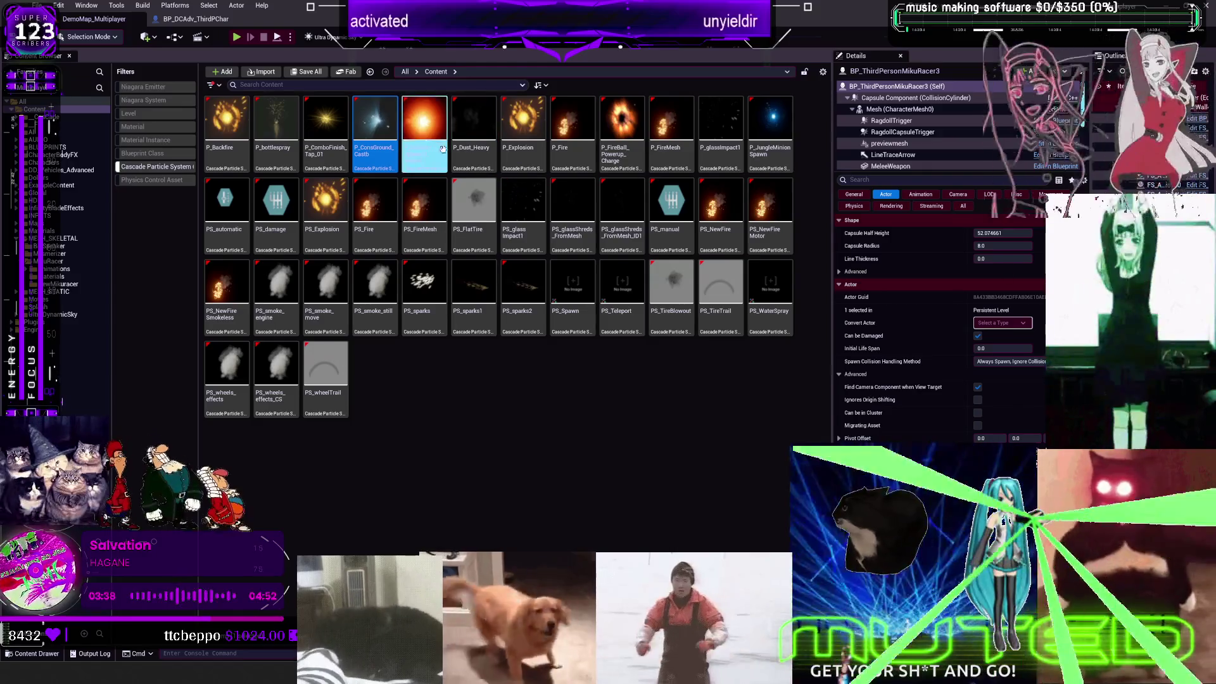
{"action": "left_click", "coordinate": [326, 139]}
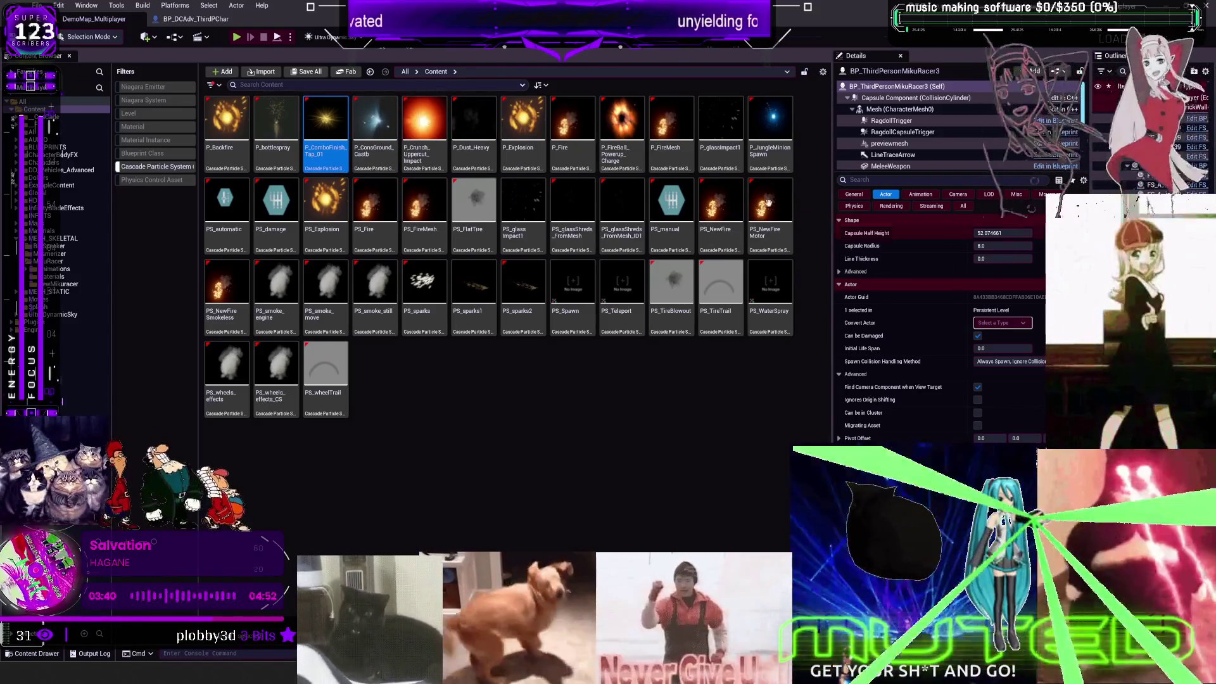
{"action": "left_click", "coordinate": [425, 127]}
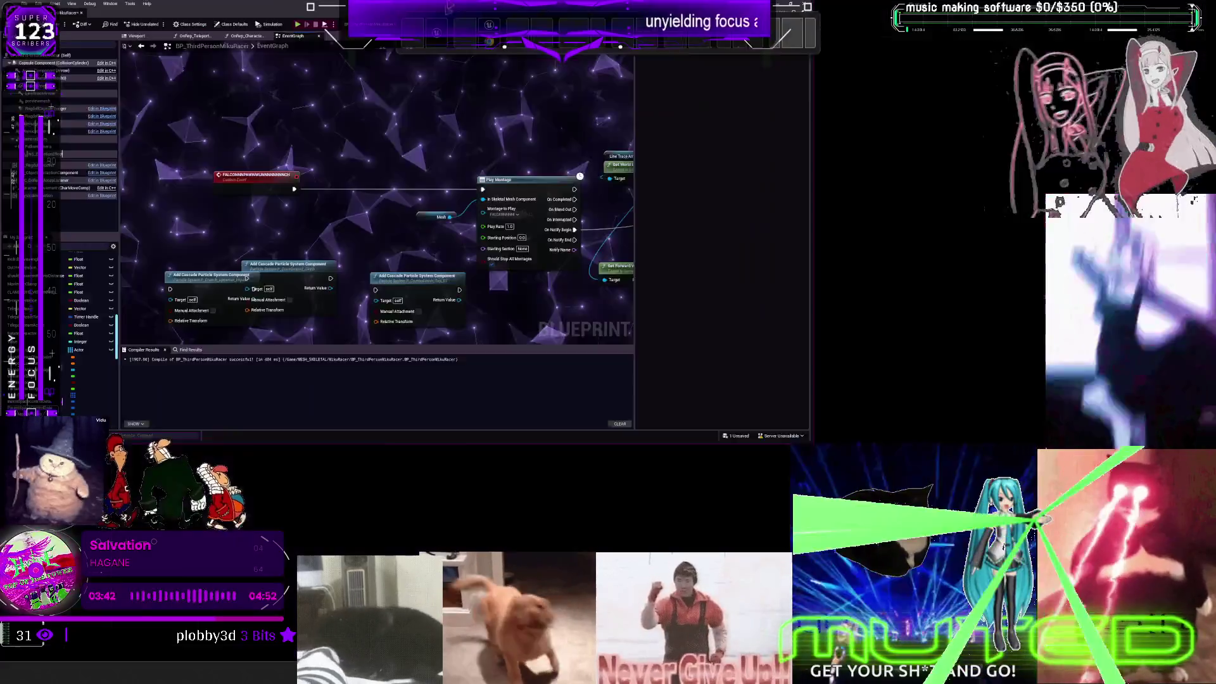
Step: Back in the Blueprint, move the punch event left and the P_ConsGround_Castb node up-right
{"action": "key", "text": "alt+Tab"}
{"action": "left_click_drag", "start_coordinate": [407, 211], "coordinate": [336, 211]}
{"action": "left_click_drag", "start_coordinate": [399, 336], "coordinate": [483, 163]}
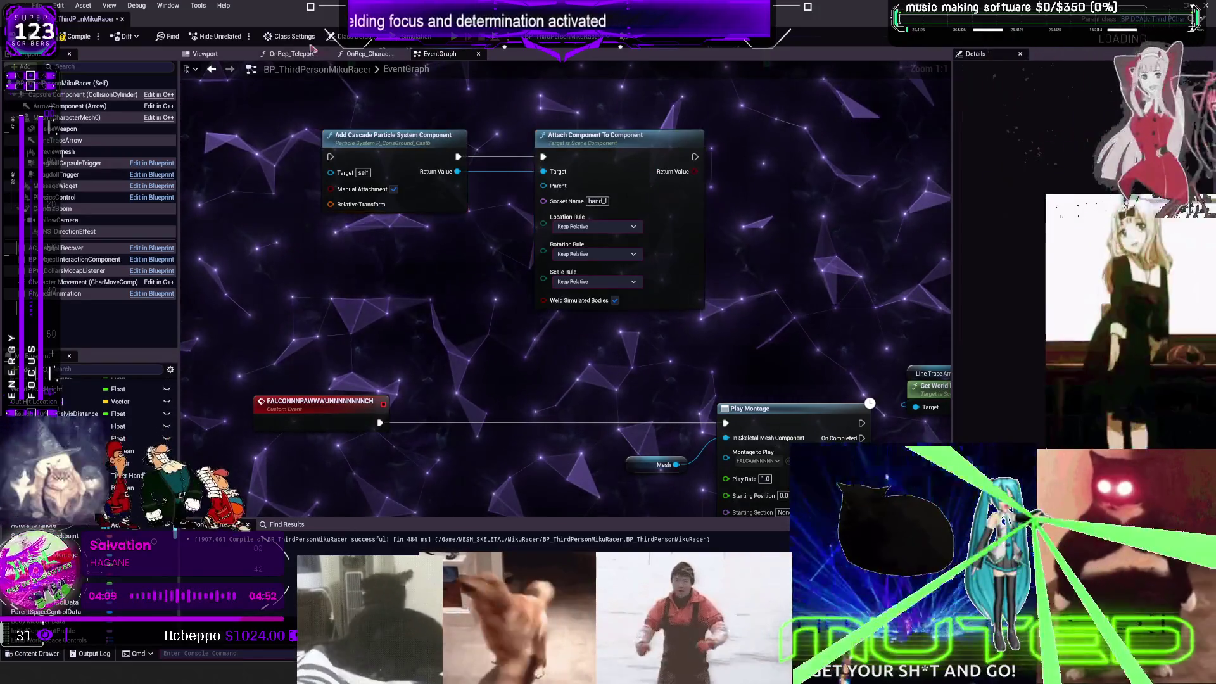
Step: Select the character mesh and check the hand sockets in SKM_MikuracerSimple's Skeleton Tree
{"action": "left_click", "coordinate": [209, 53]}
{"action": "left_click", "coordinate": [488, 312]}
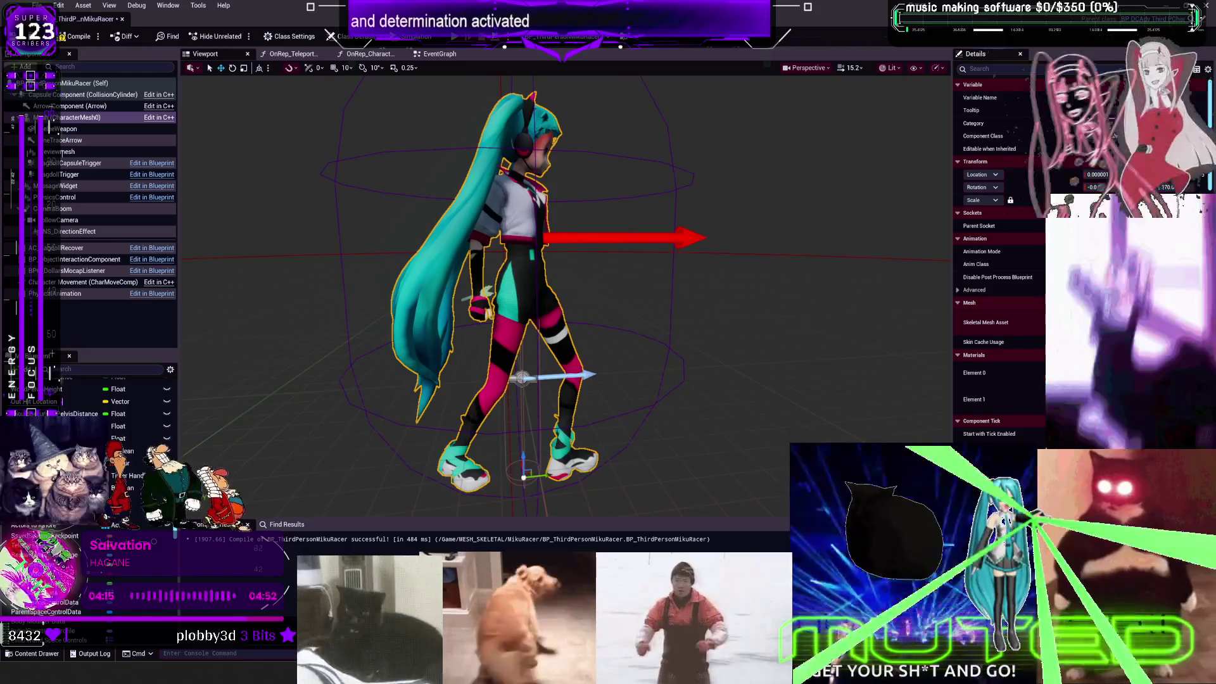
{"action": "key", "text": "alt+Tab"}
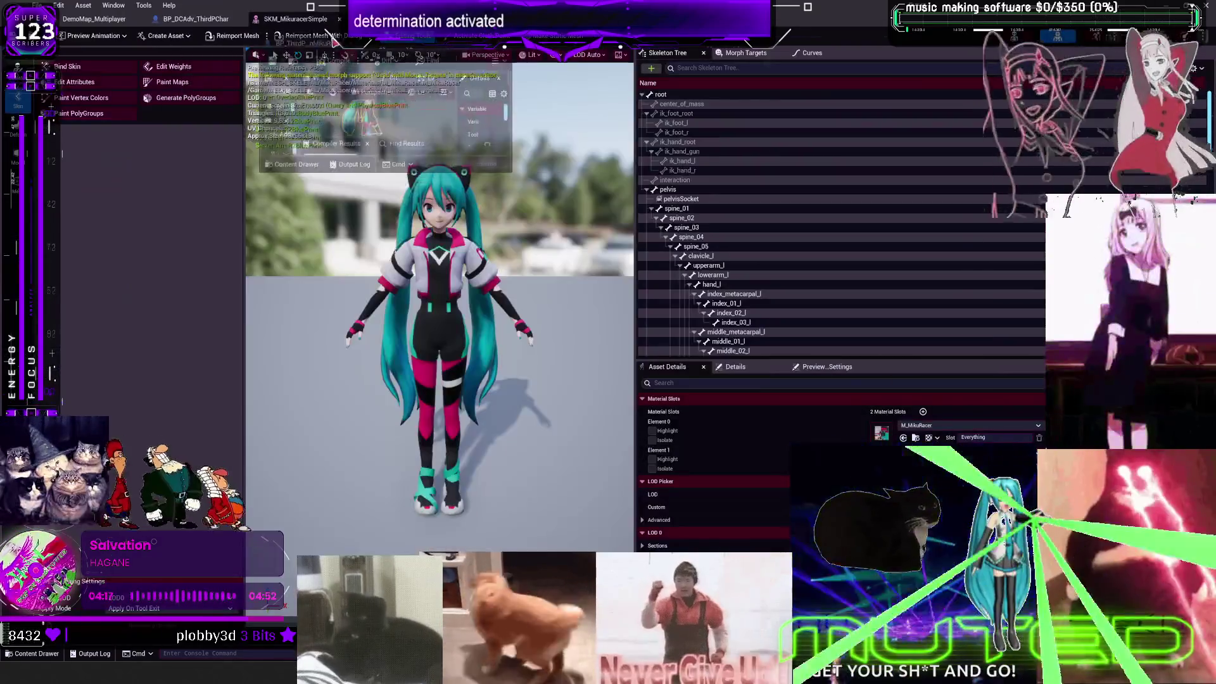
{"action": "key", "text": "alt+Tab"}
{"action": "key", "text": "alt+Tab"}
{"action": "scroll", "coordinate": [805, 271], "scroll_direction": "down", "scroll_amount": 5}
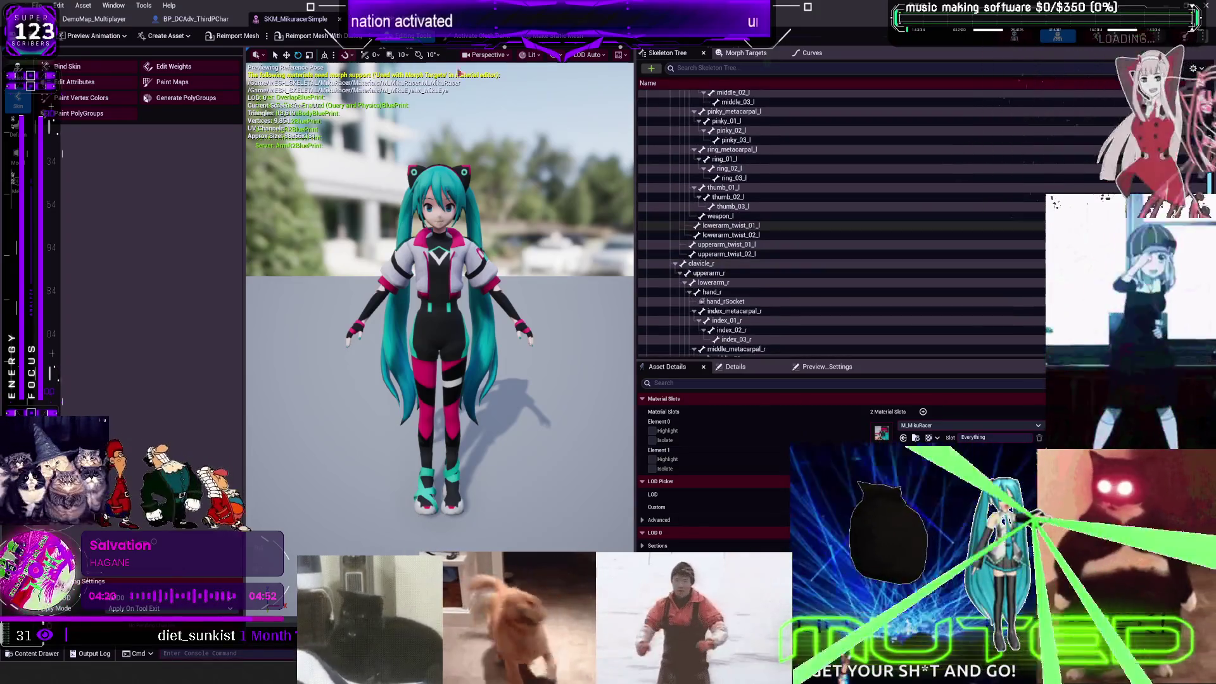
{"action": "key", "text": "alt+Tab"}
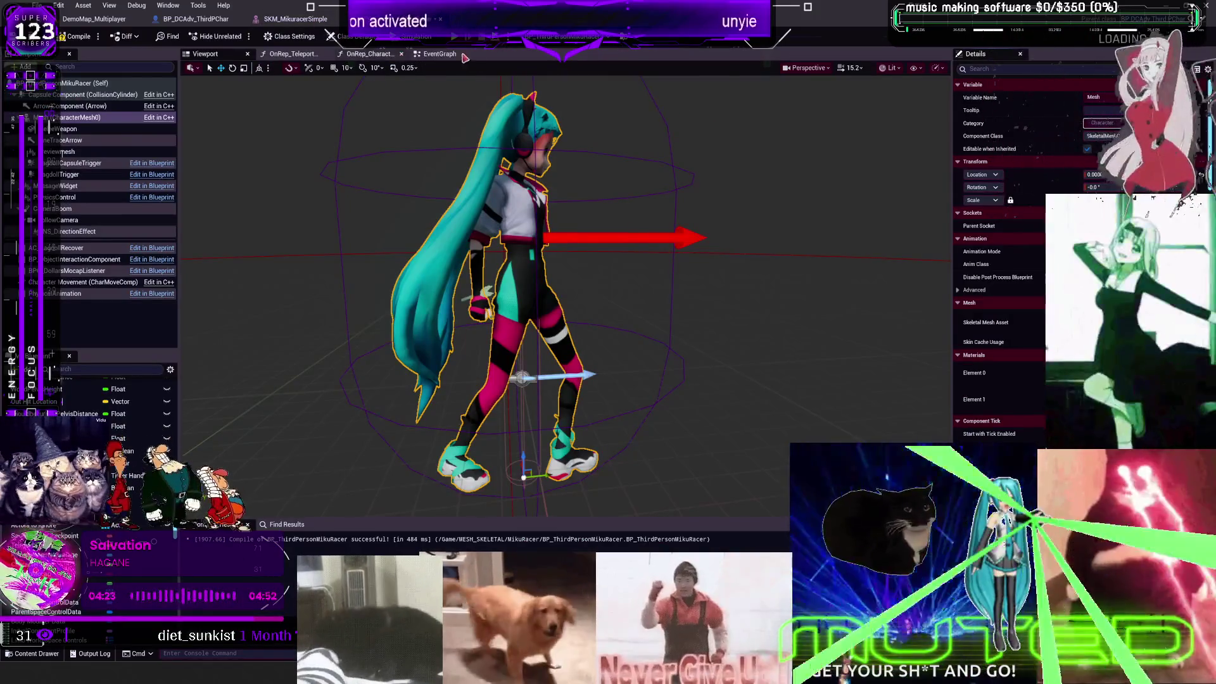
Step: Set the Attach Component To Component Socket Name to hand_r
{"action": "left_click", "coordinate": [466, 57]}
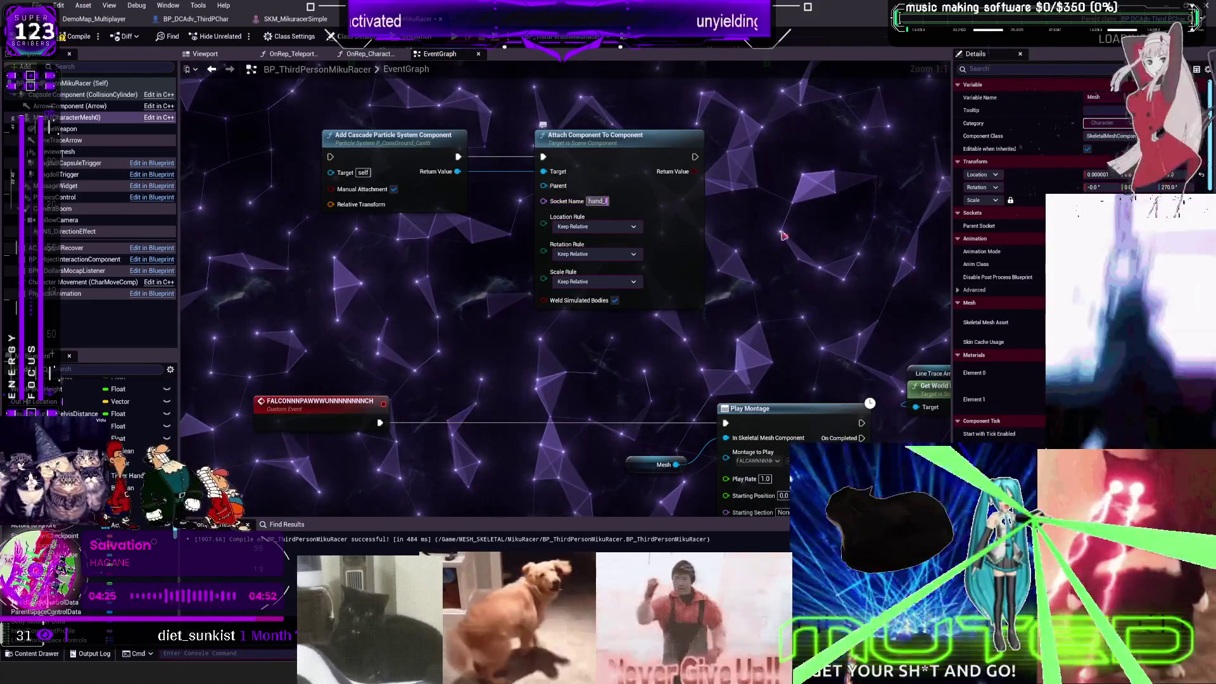
{"action": "type", "text": "r"}
{"action": "key", "text": "Return"}
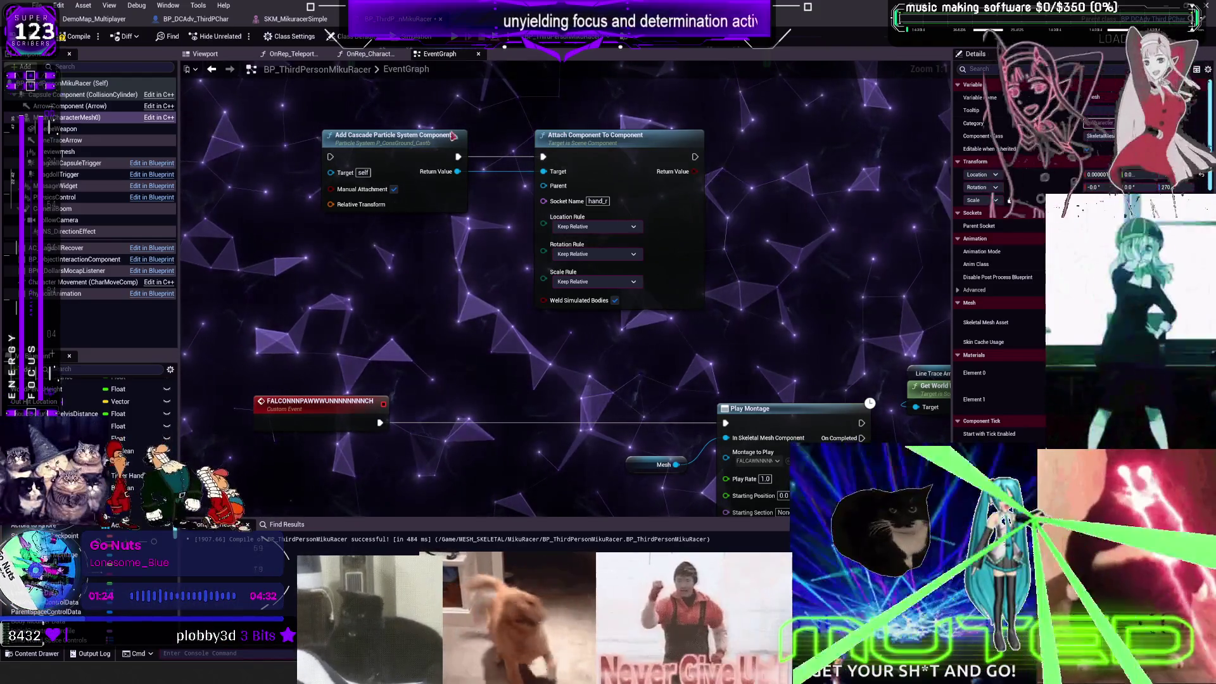
Step: Connect the character Mesh as the attach node's Parent
{"action": "scroll", "coordinate": [608, 302], "scroll_direction": "down", "scroll_amount": 2}
{"action": "scroll", "coordinate": [608, 302], "scroll_direction": "up", "scroll_amount": 2}
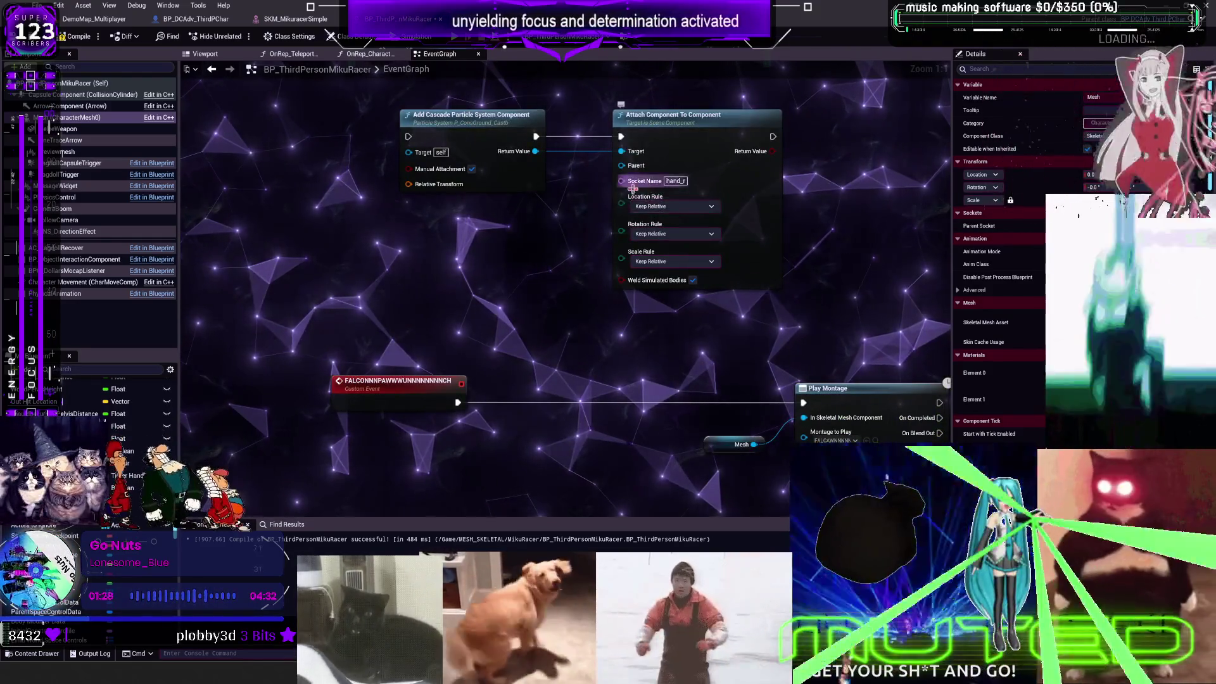
{"action": "mouse_move", "coordinate": [70, 117]}
{"action": "left_mouse_down"}
{"action": "mouse_move", "coordinate": [599, 190]}
{"action": "mouse_move", "coordinate": [623, 167]}
{"action": "mouse_move", "coordinate": [425, 229]}
{"action": "left_mouse_up"}
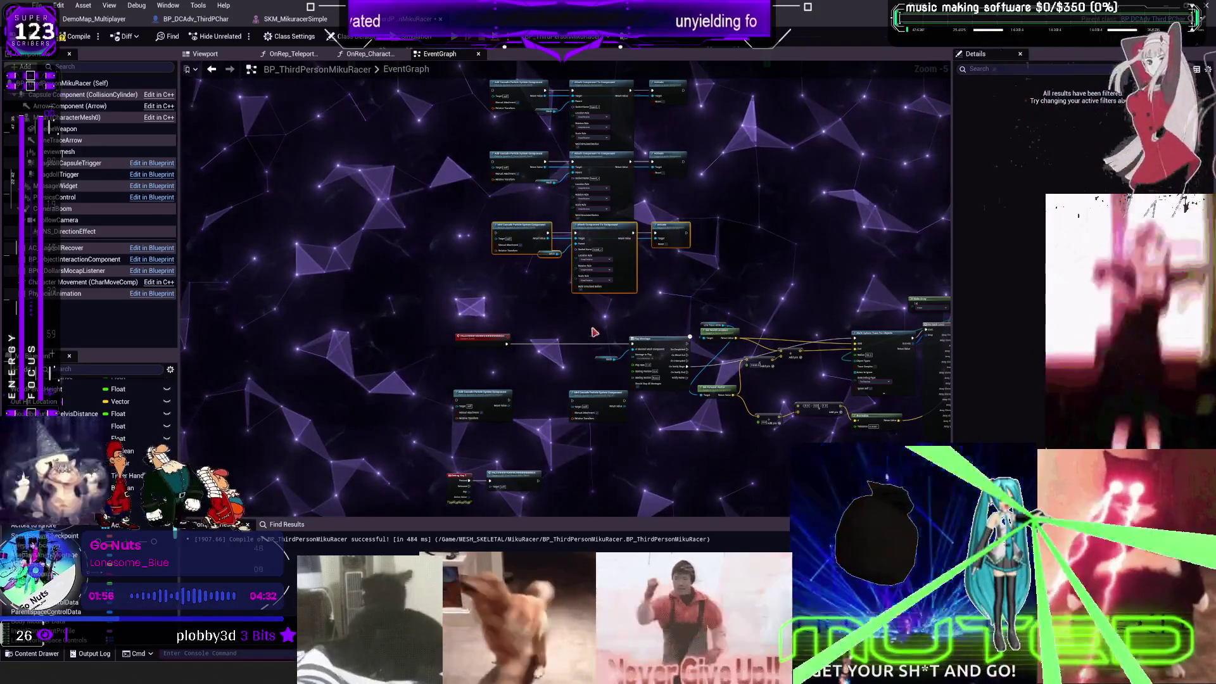
Step: Position the two Add Cascade Particle nodes and wire each into its Attach Component node
{"action": "scroll", "coordinate": [703, 166], "scroll_direction": "up", "scroll_amount": 3}
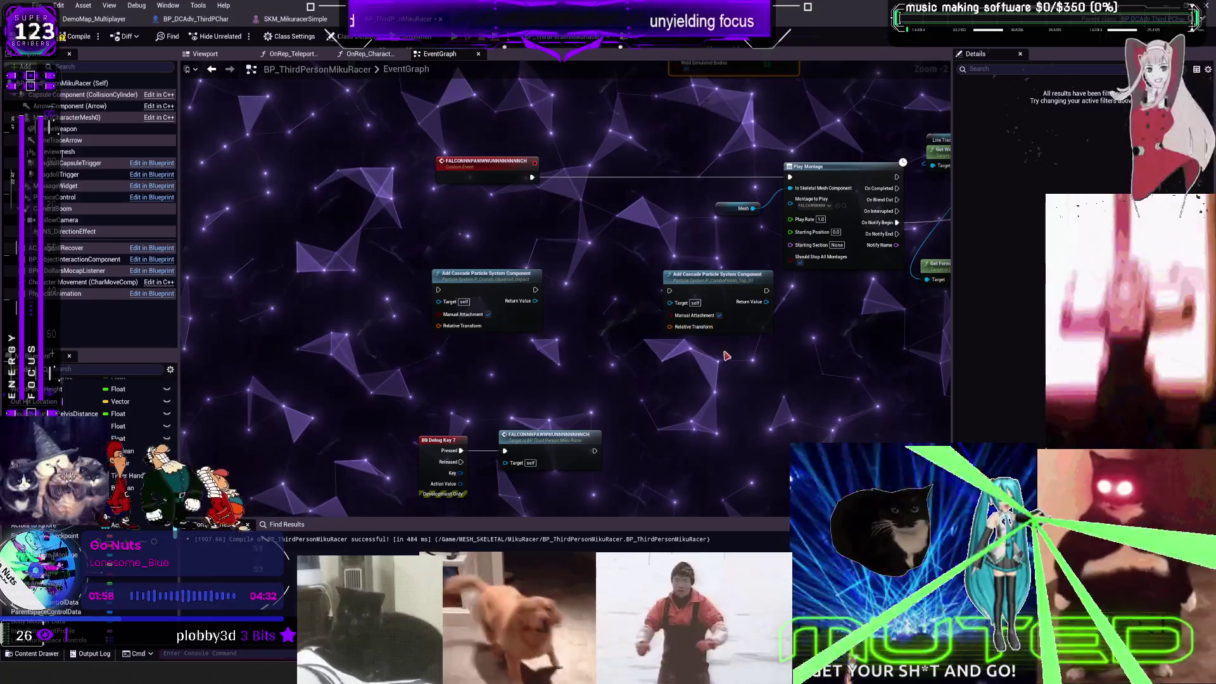
{"action": "left_click_drag", "start_coordinate": [777, 375], "coordinate": [500, 308]}
{"action": "left_click_drag", "start_coordinate": [496, 202], "coordinate": [406, 351]}
{"action": "left_click_drag", "start_coordinate": [636, 281], "coordinate": [423, 406]}
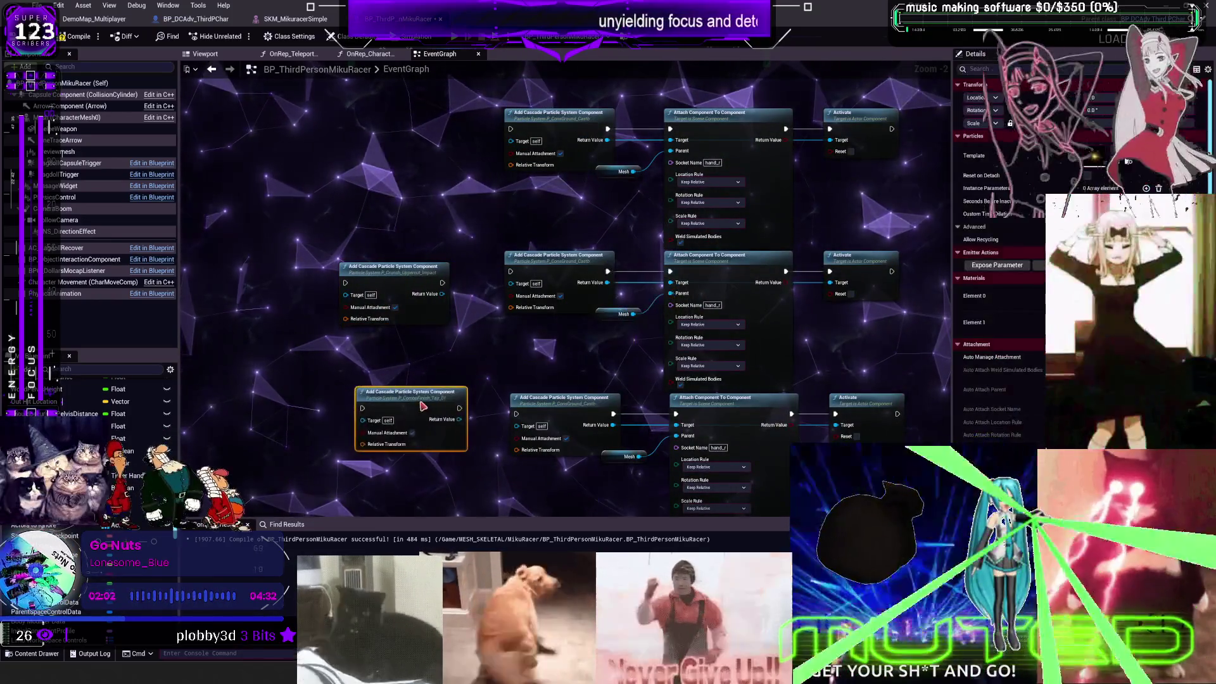
{"action": "left_click_drag", "start_coordinate": [444, 318], "coordinate": [442, 280]}
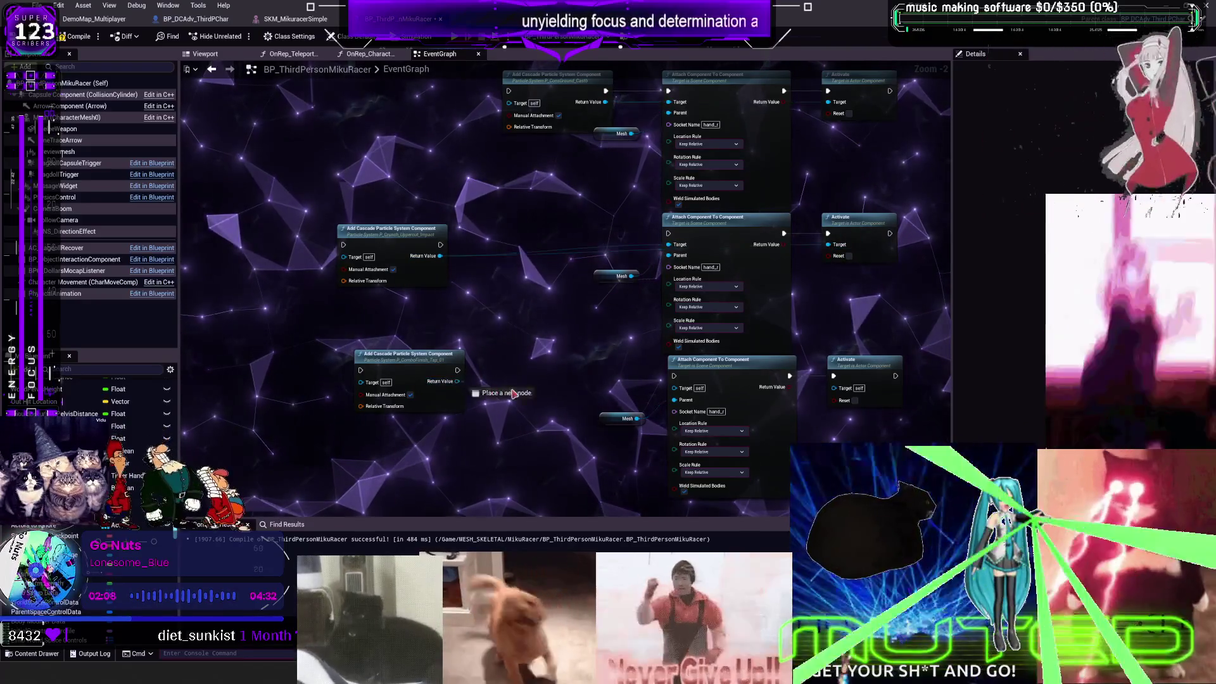
{"action": "left_click_drag", "start_coordinate": [676, 389], "coordinate": [675, 388]}
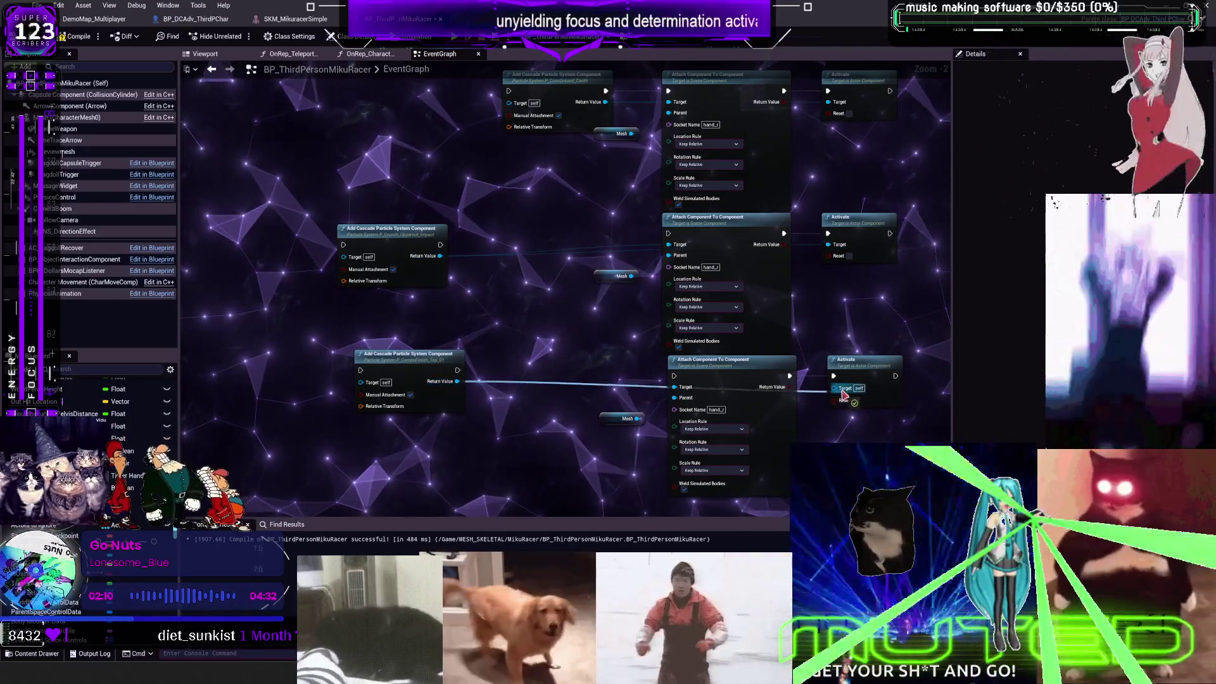
{"action": "left_click_drag", "start_coordinate": [461, 375], "coordinate": [669, 379]}
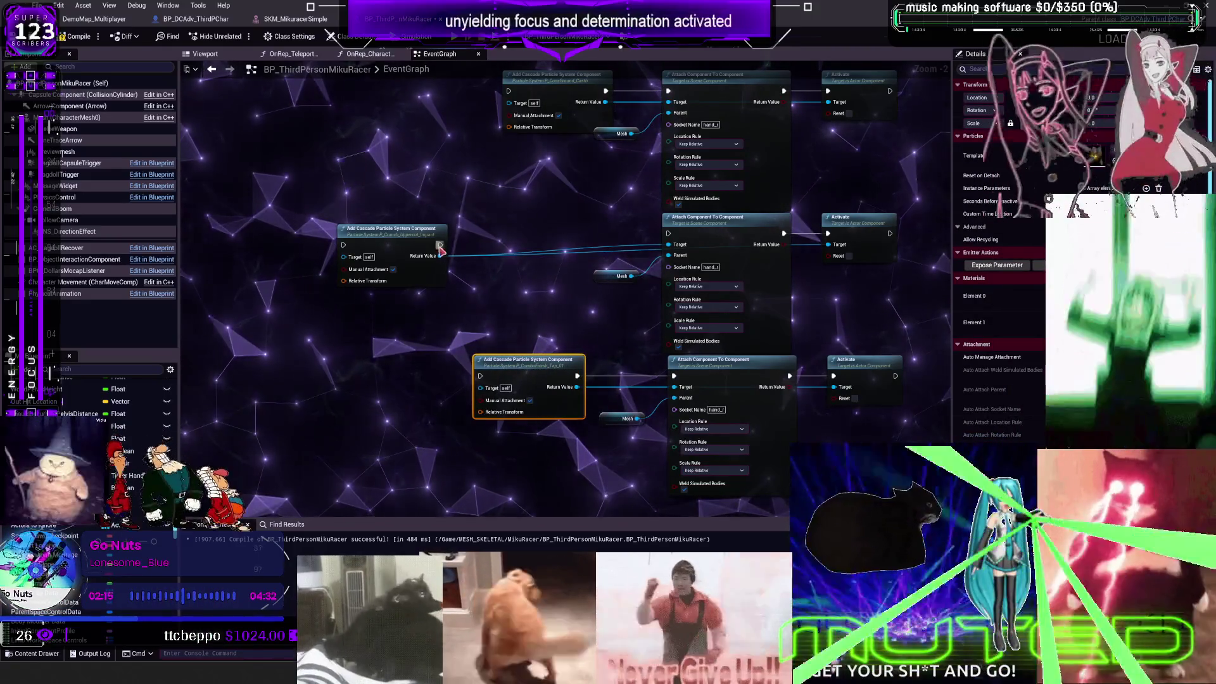
{"action": "left_click_drag", "start_coordinate": [441, 246], "coordinate": [669, 234]}
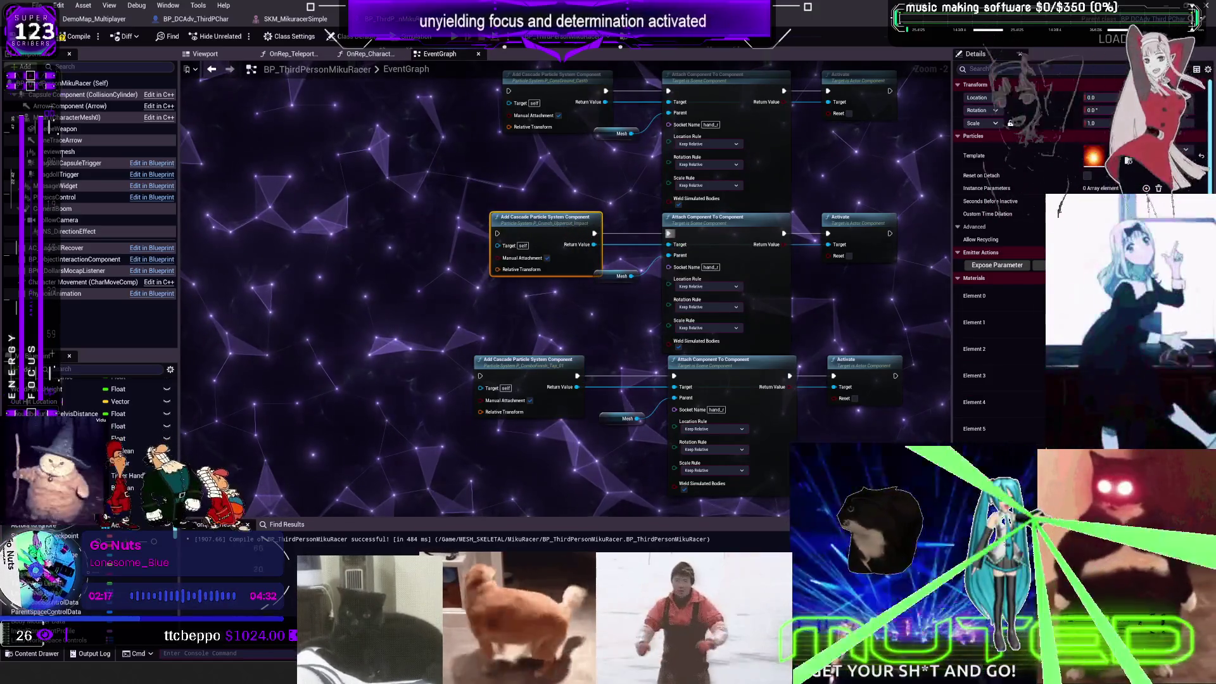
Step: Wire the punch event through the particle chain, Play Montage and sphere trace, then start multiplayer play
{"action": "left_click_drag", "start_coordinate": [498, 119], "coordinate": [443, 472]}
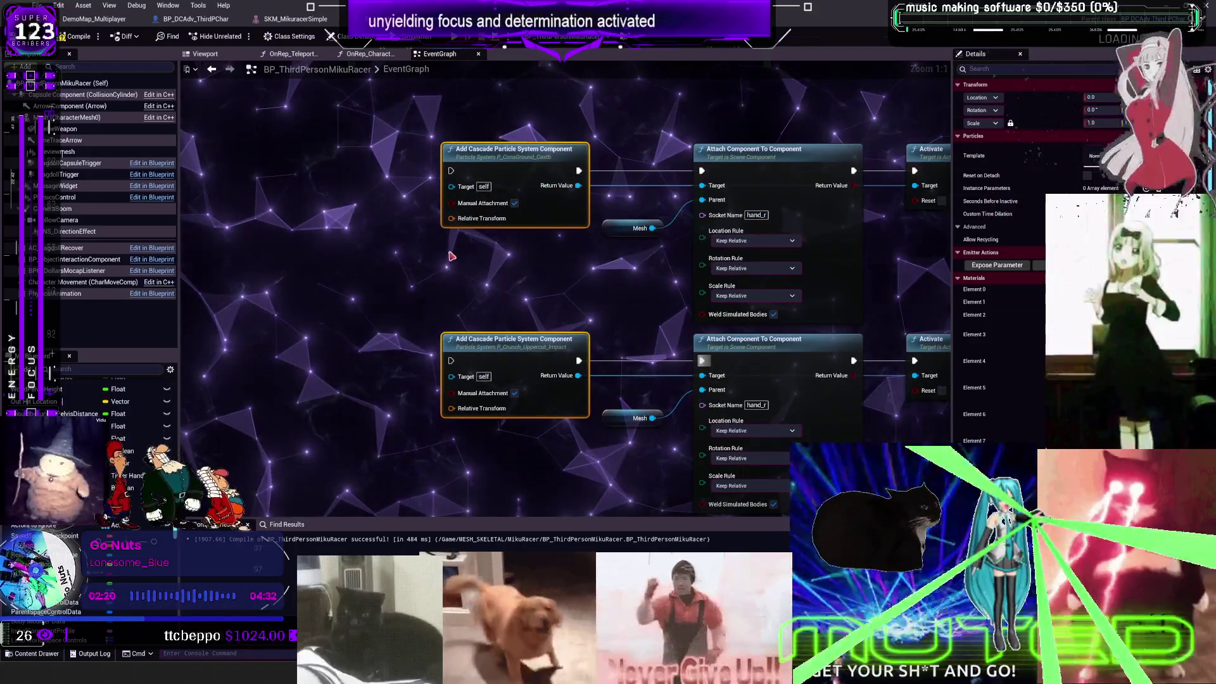
{"action": "left_click_drag", "start_coordinate": [377, 330], "coordinate": [377, 271]}
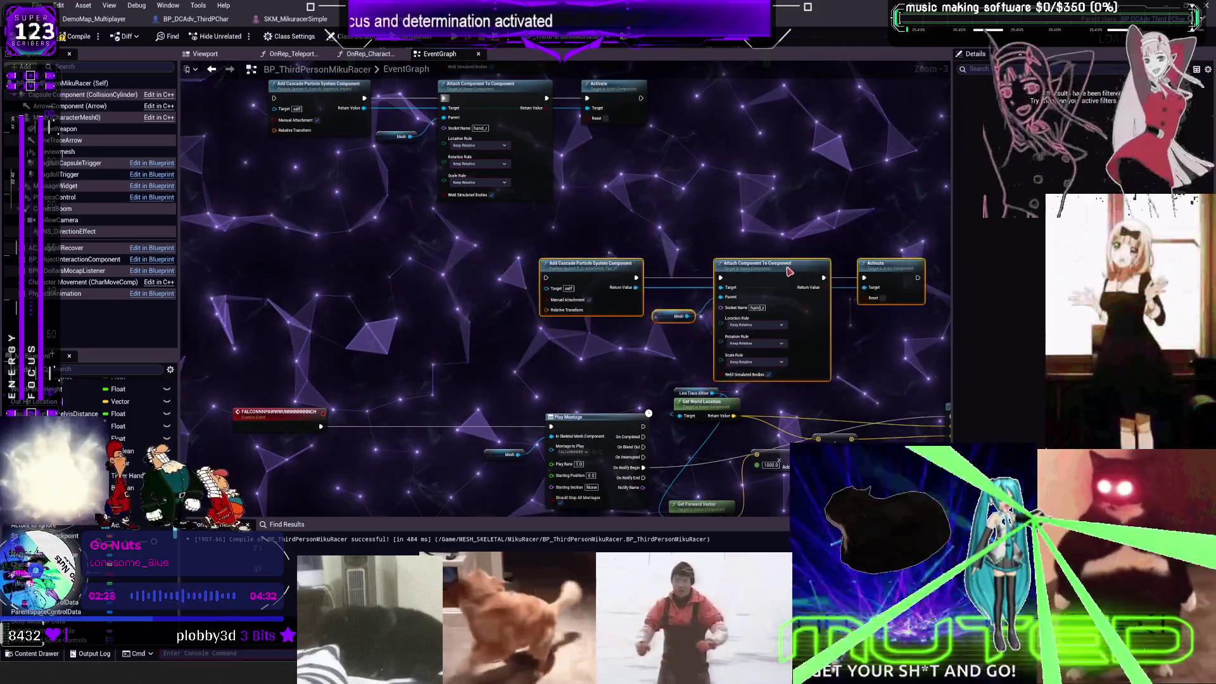
{"action": "left_click_drag", "start_coordinate": [650, 466], "coordinate": [624, 376]}
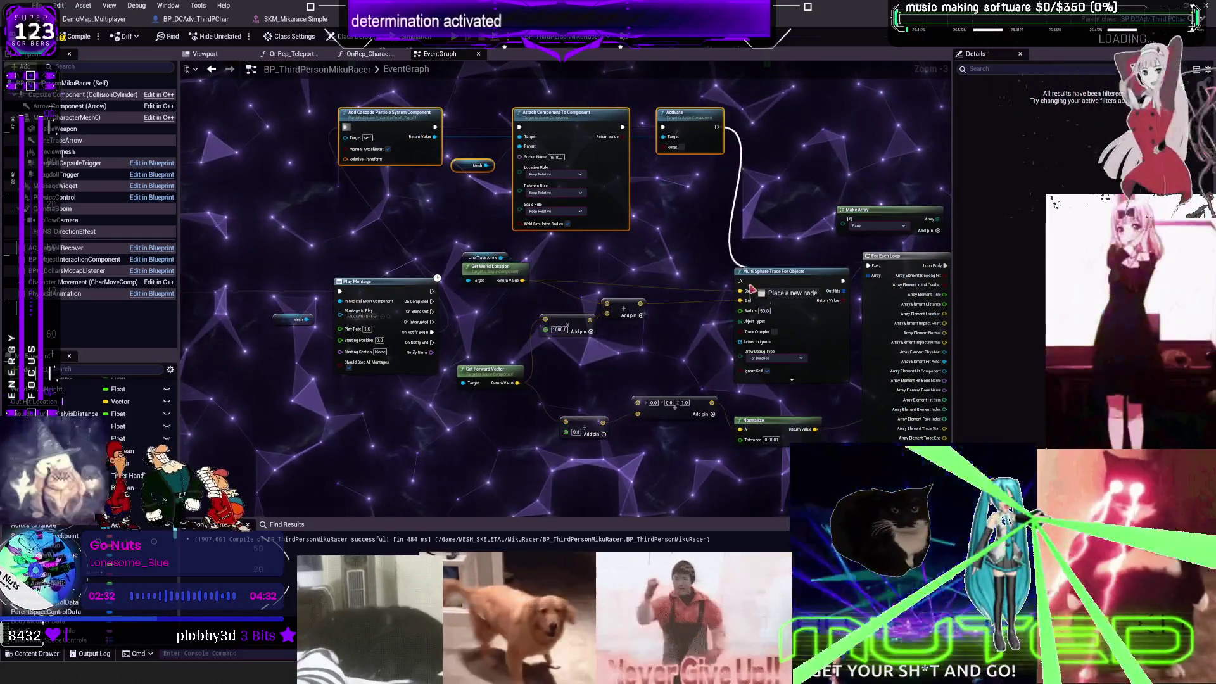
{"action": "left_click_drag", "start_coordinate": [717, 127], "coordinate": [742, 285]}
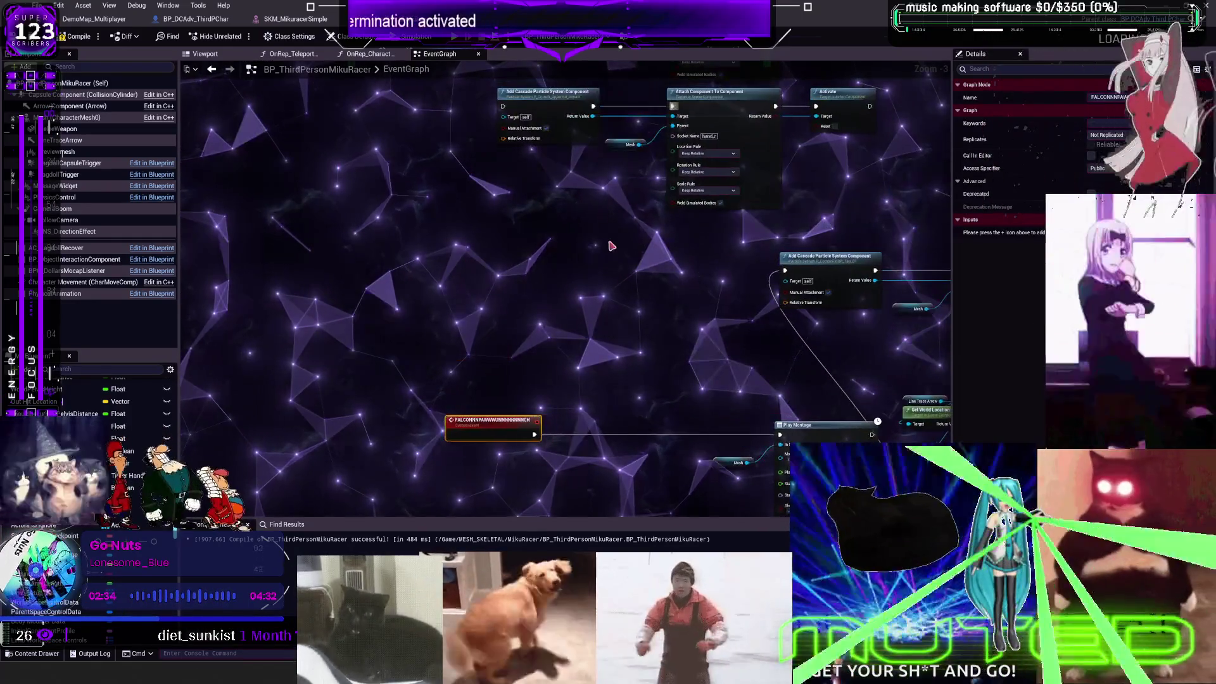
{"action": "left_click", "coordinate": [444, 426]}
{"action": "mouse_move", "coordinate": [457, 435]}
{"action": "left_mouse_down"}
{"action": "mouse_move", "coordinate": [472, 355]}
{"action": "mouse_move", "coordinate": [459, 124]}
{"action": "mouse_move", "coordinate": [526, 254]}
{"action": "mouse_move", "coordinate": [503, 243]}
{"action": "left_mouse_up"}
{"action": "mouse_move", "coordinate": [802, 378]}
{"action": "left_mouse_down"}
{"action": "mouse_move", "coordinate": [759, 216]}
{"action": "mouse_move", "coordinate": [715, 155]}
{"action": "left_mouse_up"}
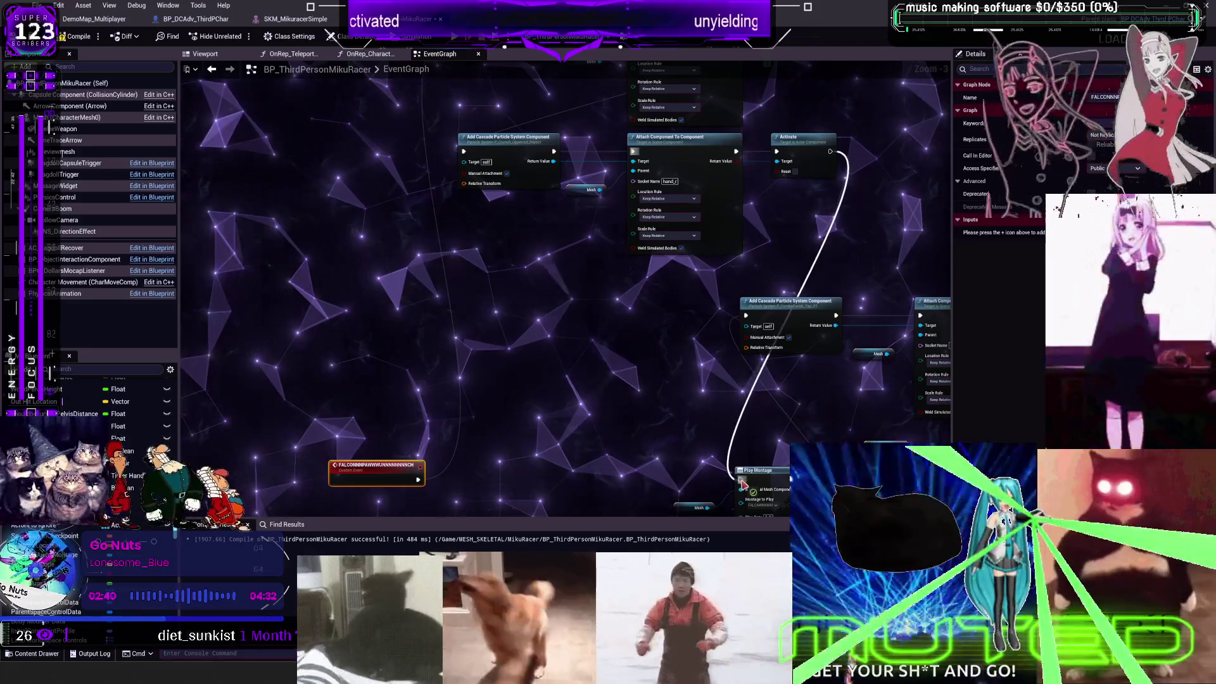
{"action": "left_click_drag", "start_coordinate": [725, 440], "coordinate": [659, 283]}
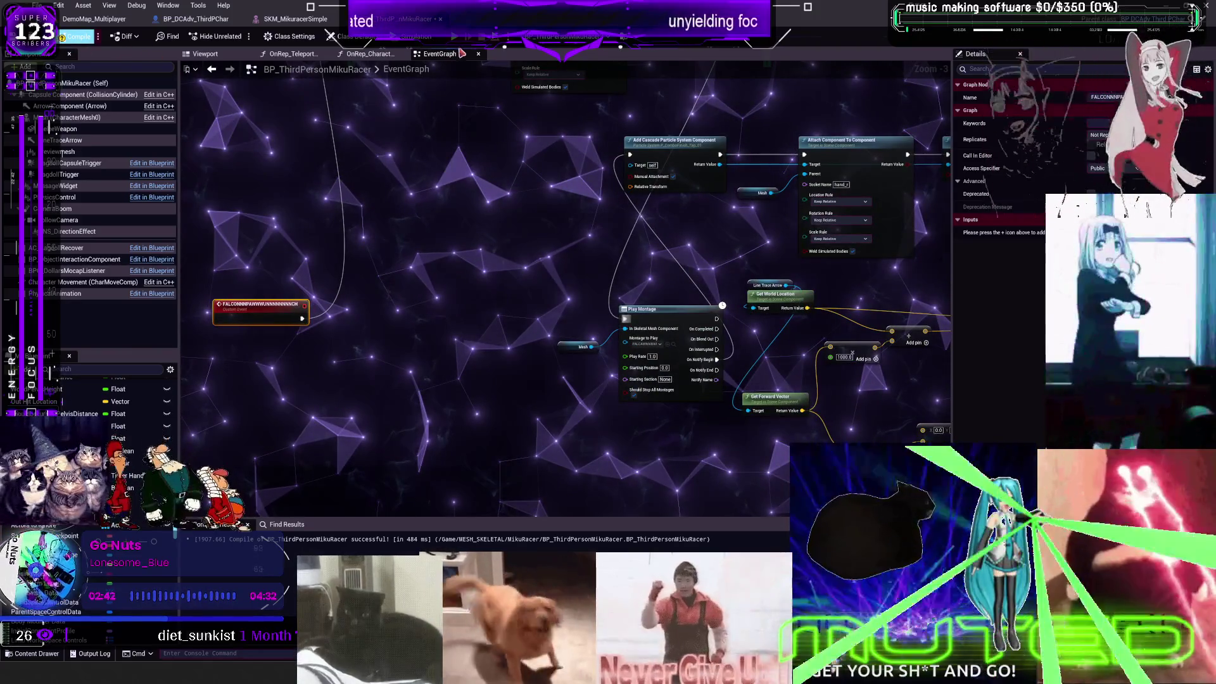
{"action": "left_click", "coordinate": [456, 44]}
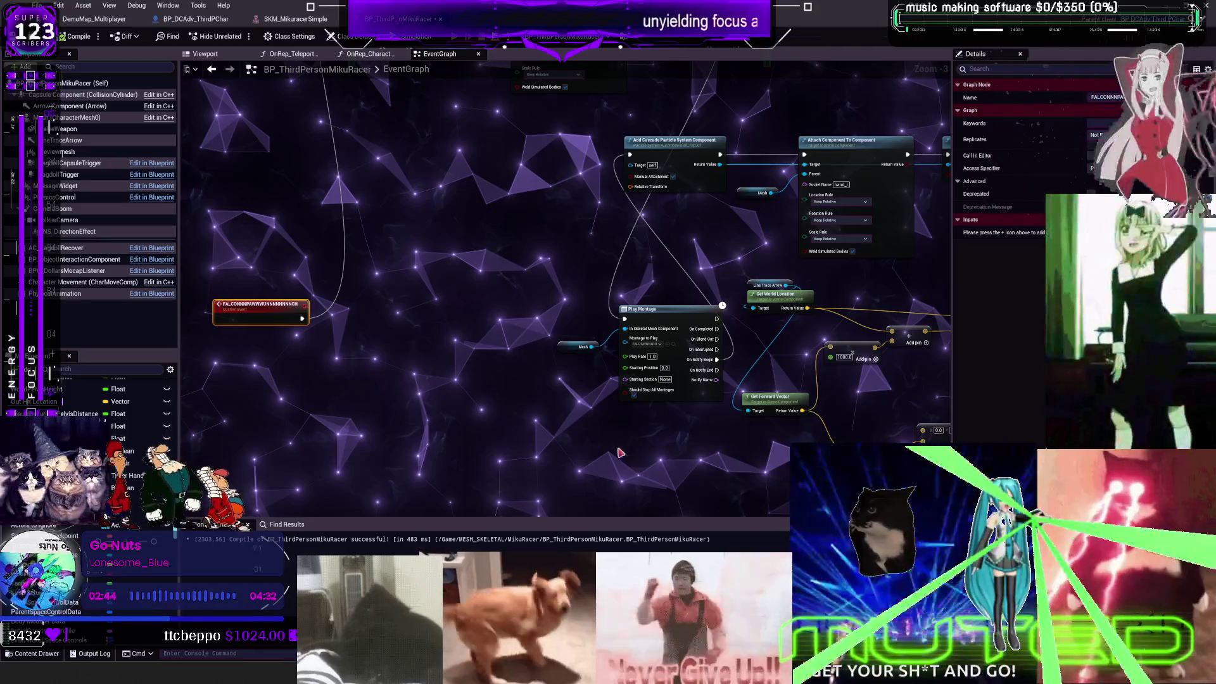
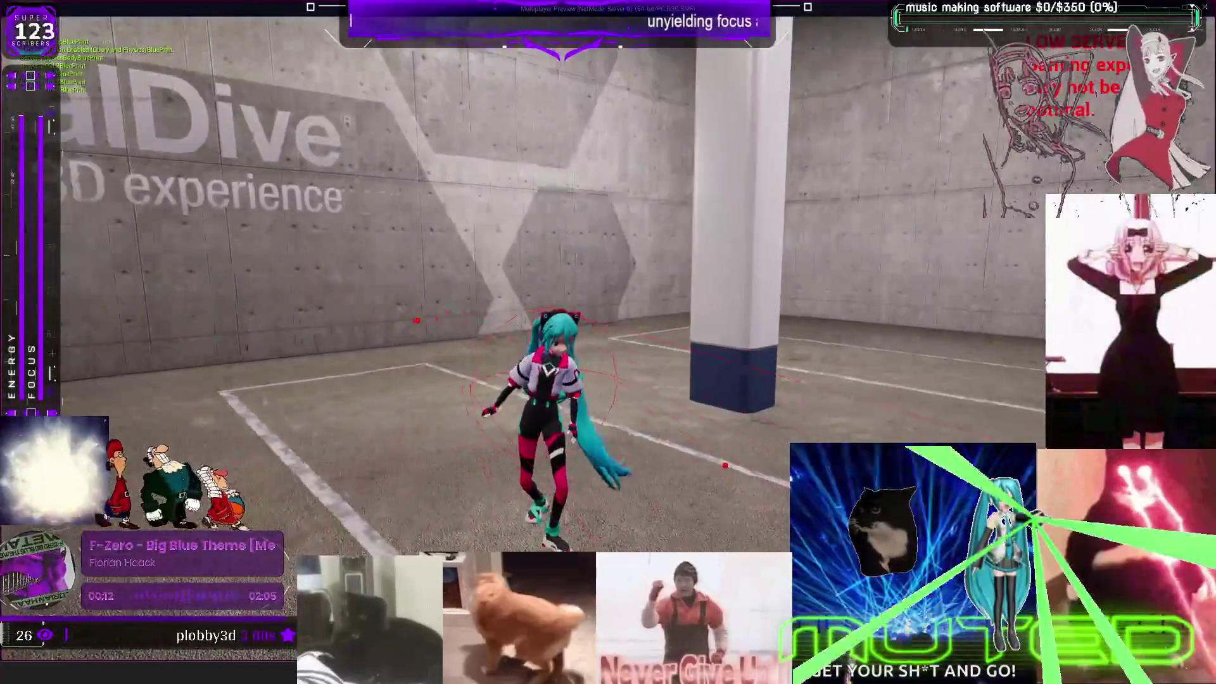
Step: Leave the running game and go back to the BP_ThirdPersonMikuRacer event graph
{"action": "key", "text": "alt+Tab"}
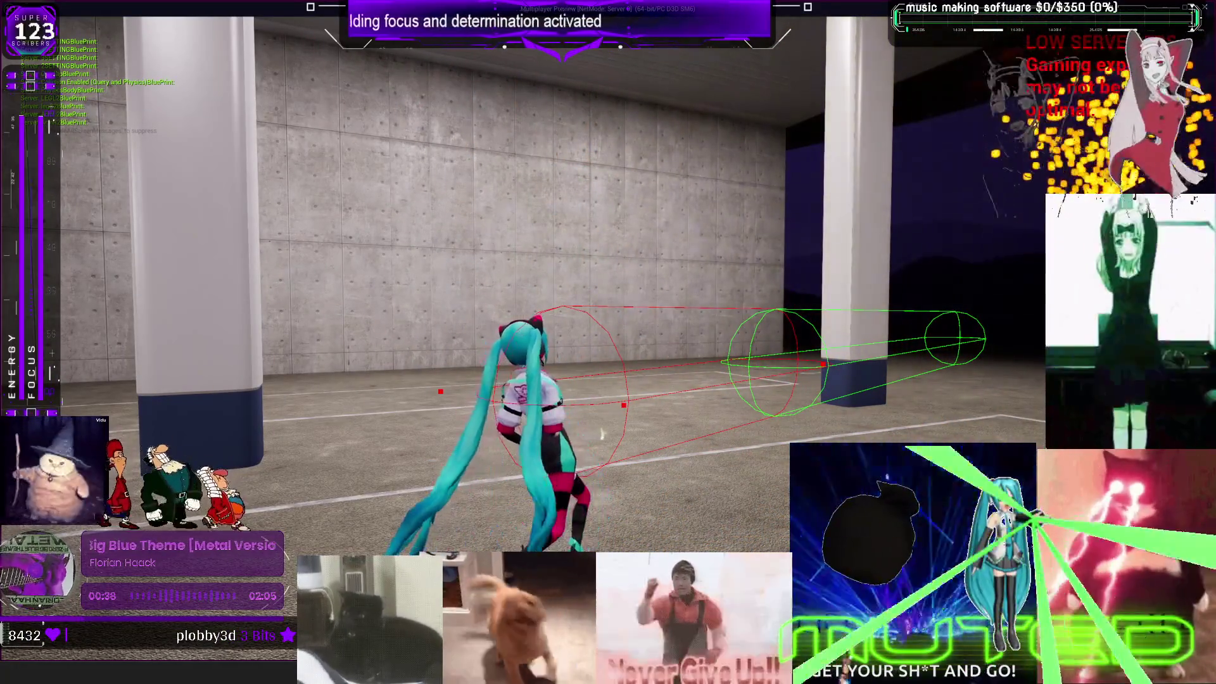
{"action": "key", "text": "alt+Tab"}
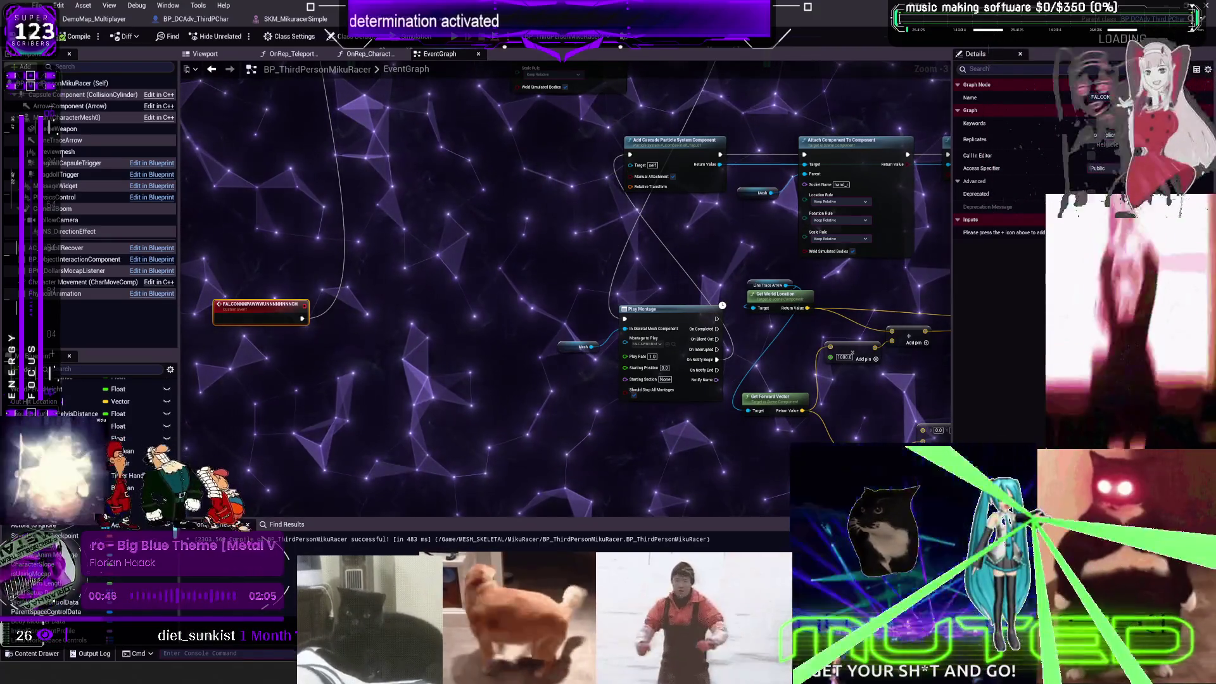
Step: Play-test the level, running the character at the white blocks to trigger the uppercut fire burst
{"action": "scroll", "coordinate": [746, 227], "scroll_direction": "up", "scroll_amount": 2}
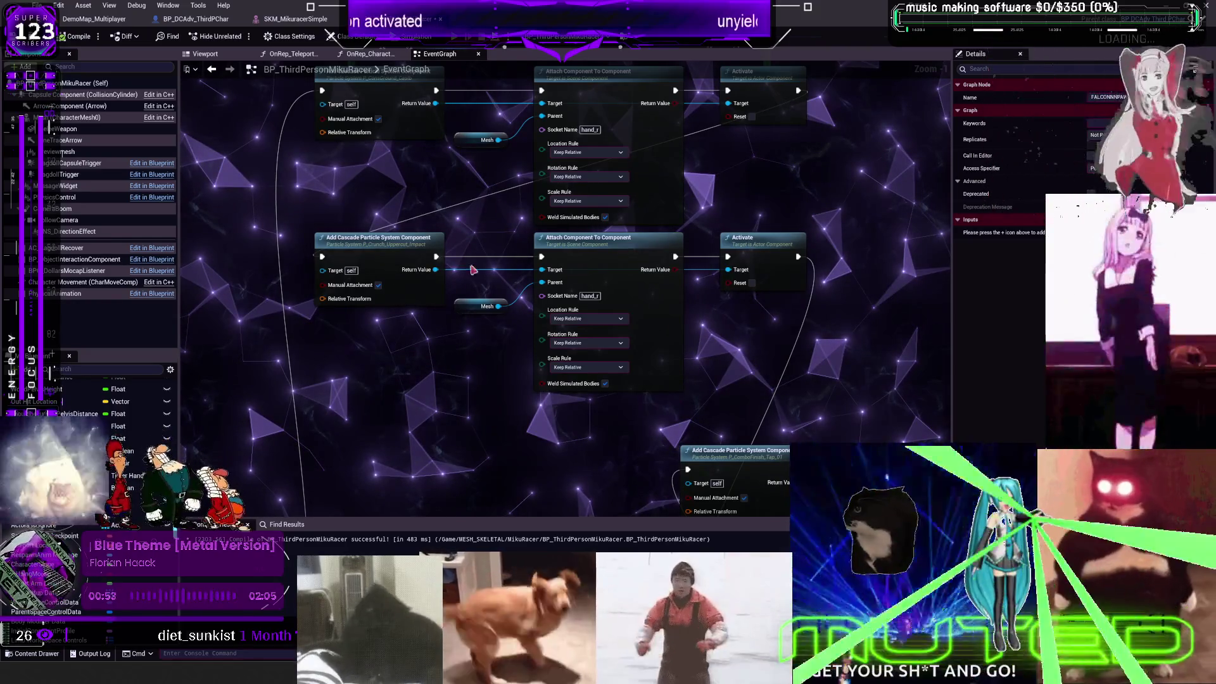
{"action": "key", "text": "alt+p"}
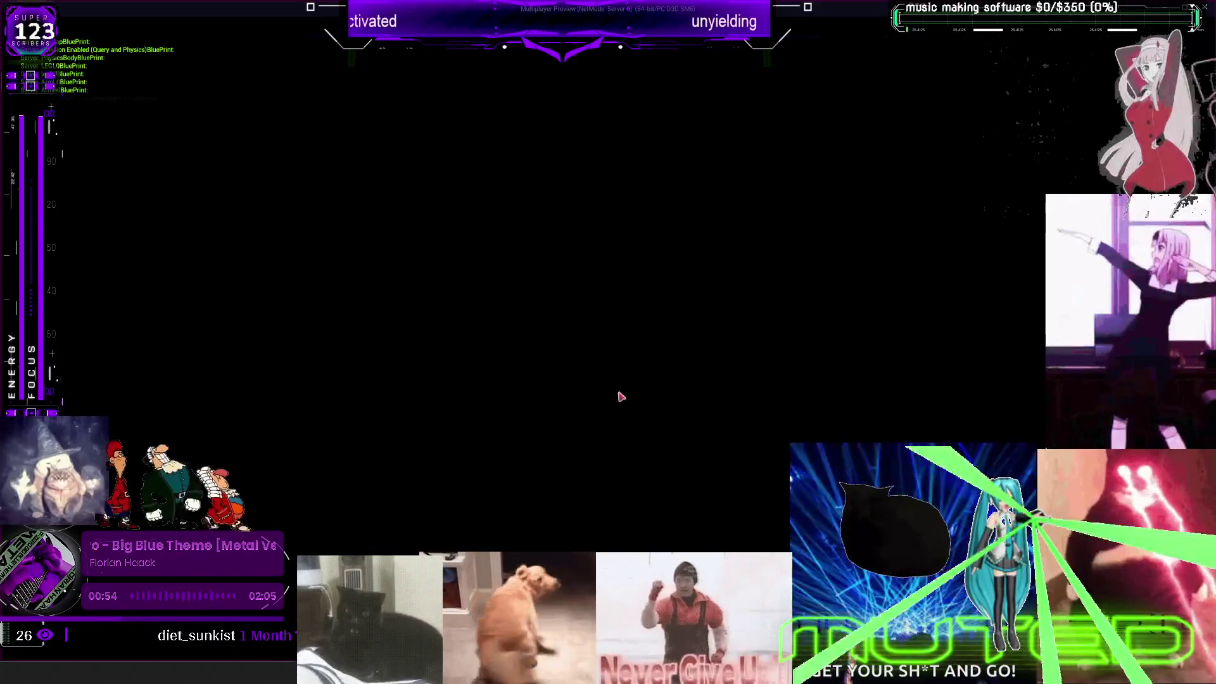
{"action": "key", "text": "w"}
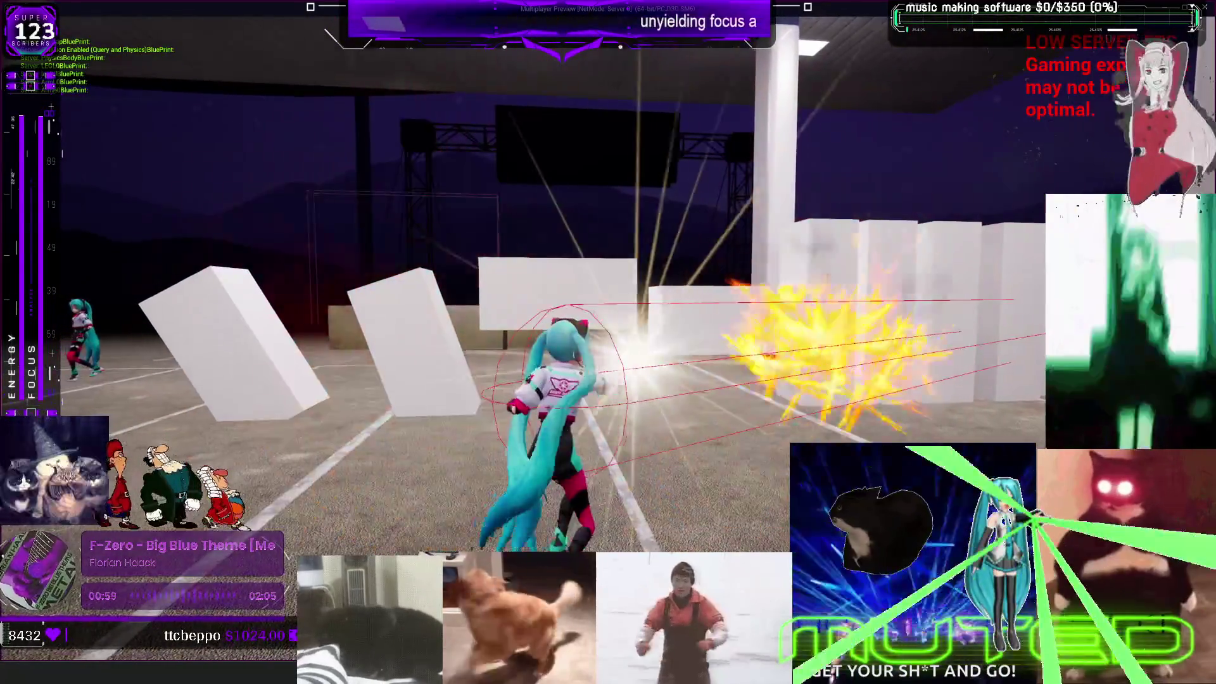
{"action": "key", "text": "w"}
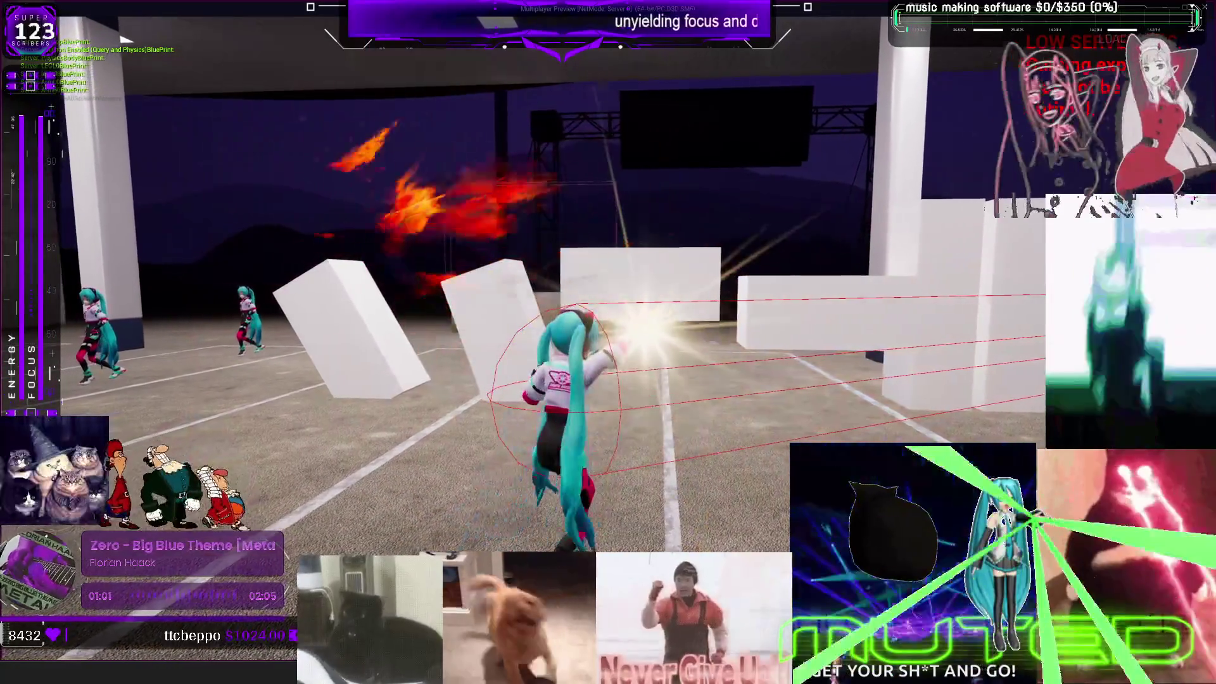
{"action": "key", "text": "w"}
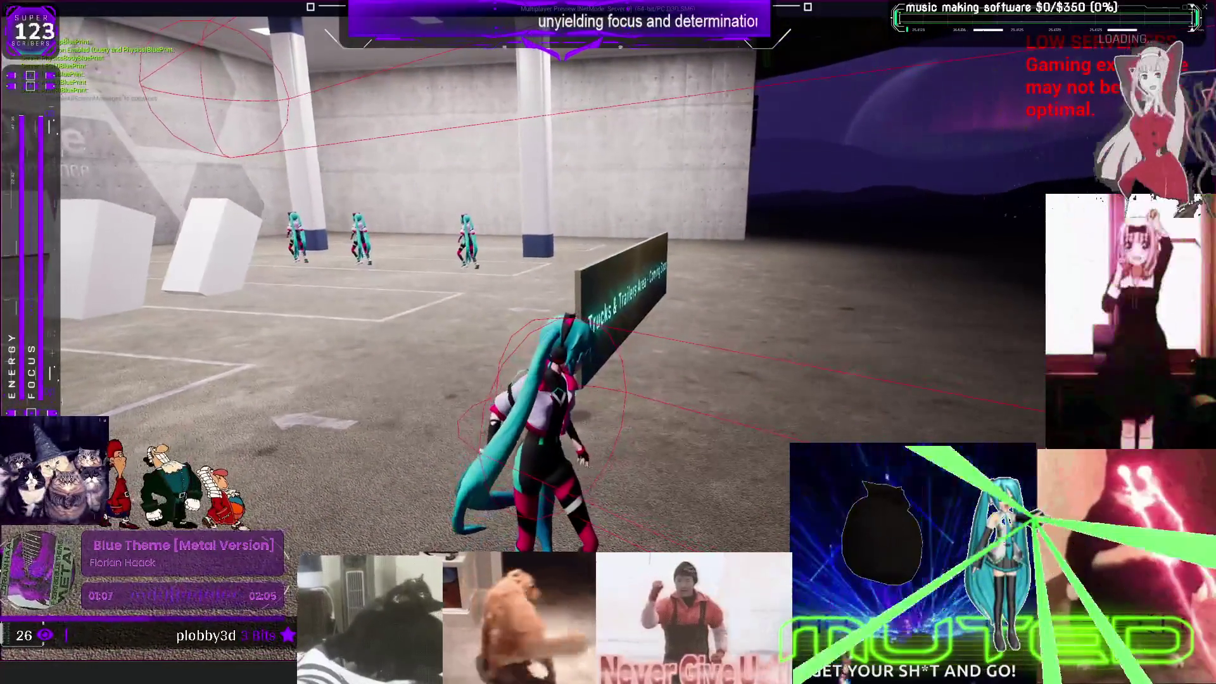
{"action": "key", "text": "Escape"}
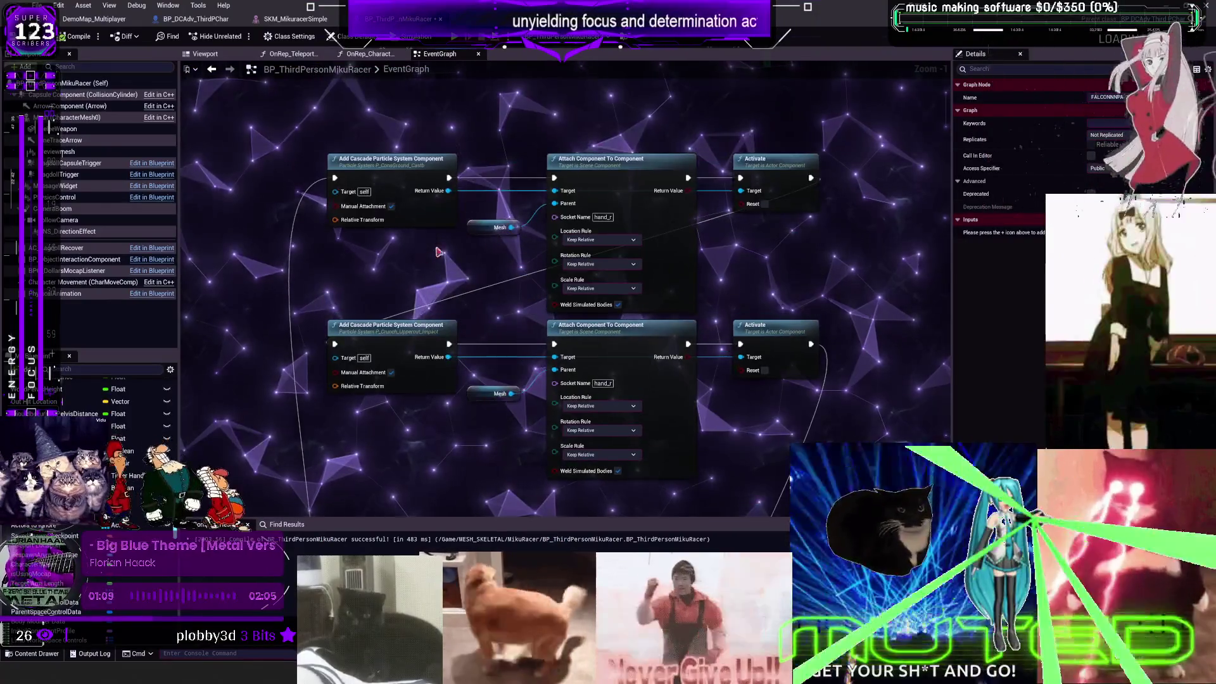
Step: Set the lower attach node's socket to clavicle_r, compile, and start a new play-test
{"action": "left_click", "coordinate": [417, 160]}
{"action": "left_click", "coordinate": [405, 327]}
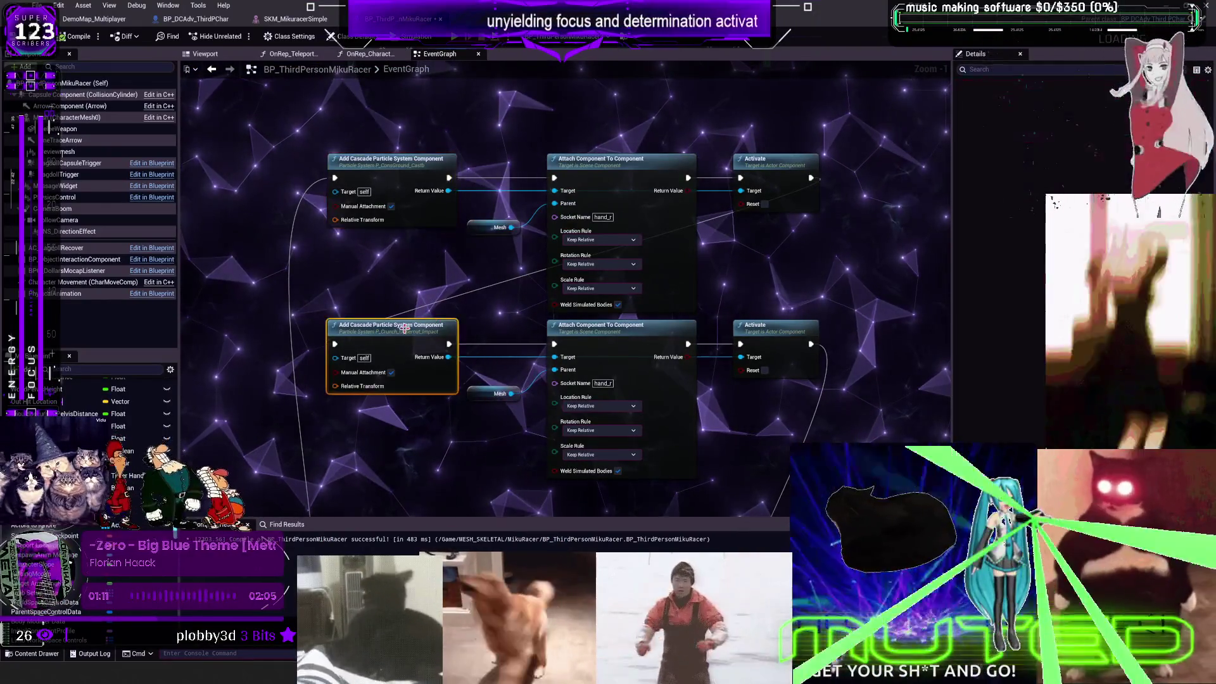
{"action": "left_click_drag", "start_coordinate": [487, 288], "coordinate": [508, 258]}
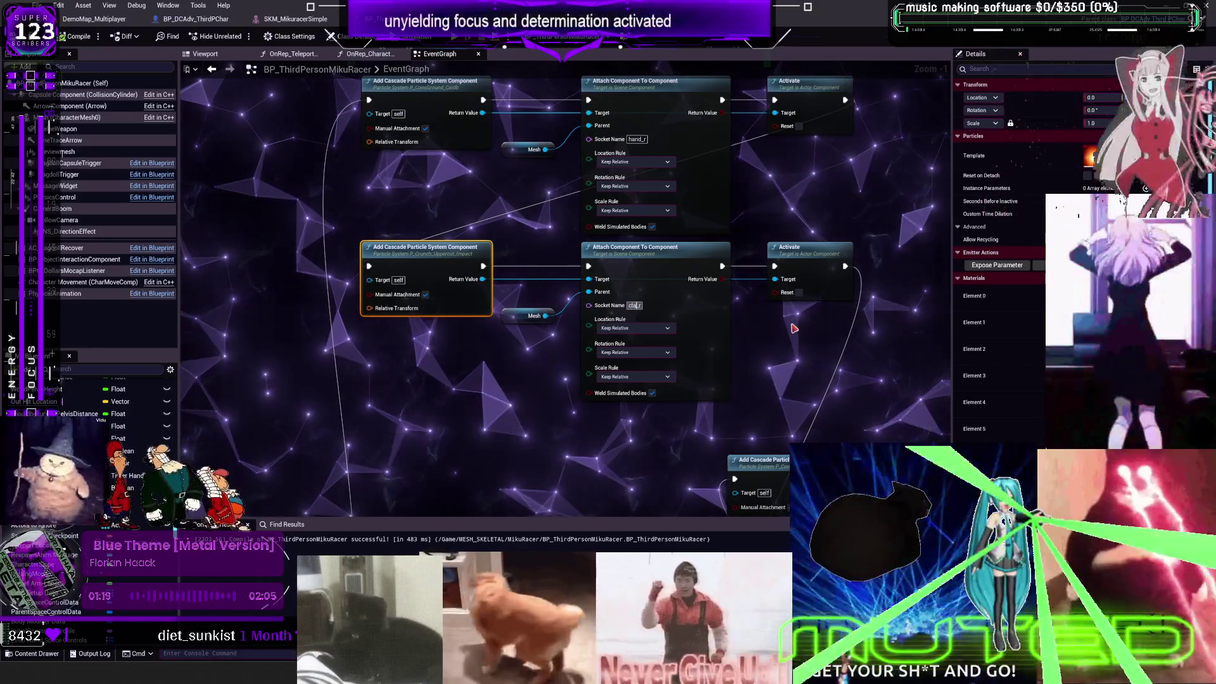
{"action": "type", "text": "v"}
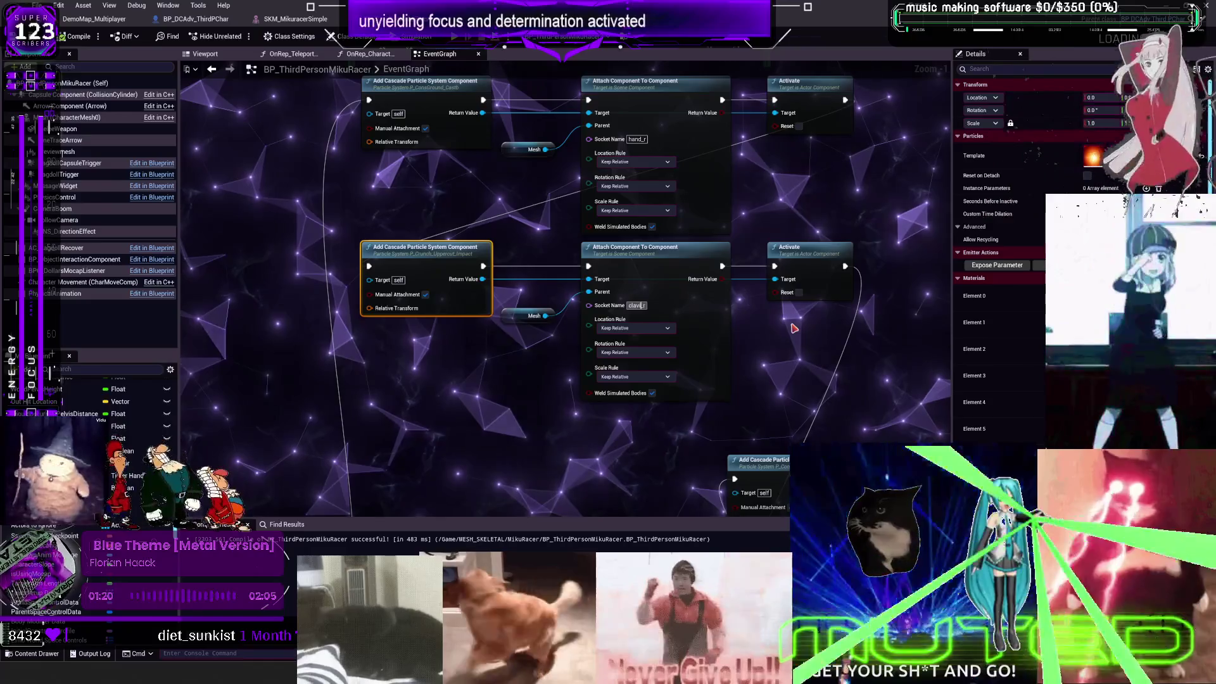
{"action": "type", "text": "icle"}
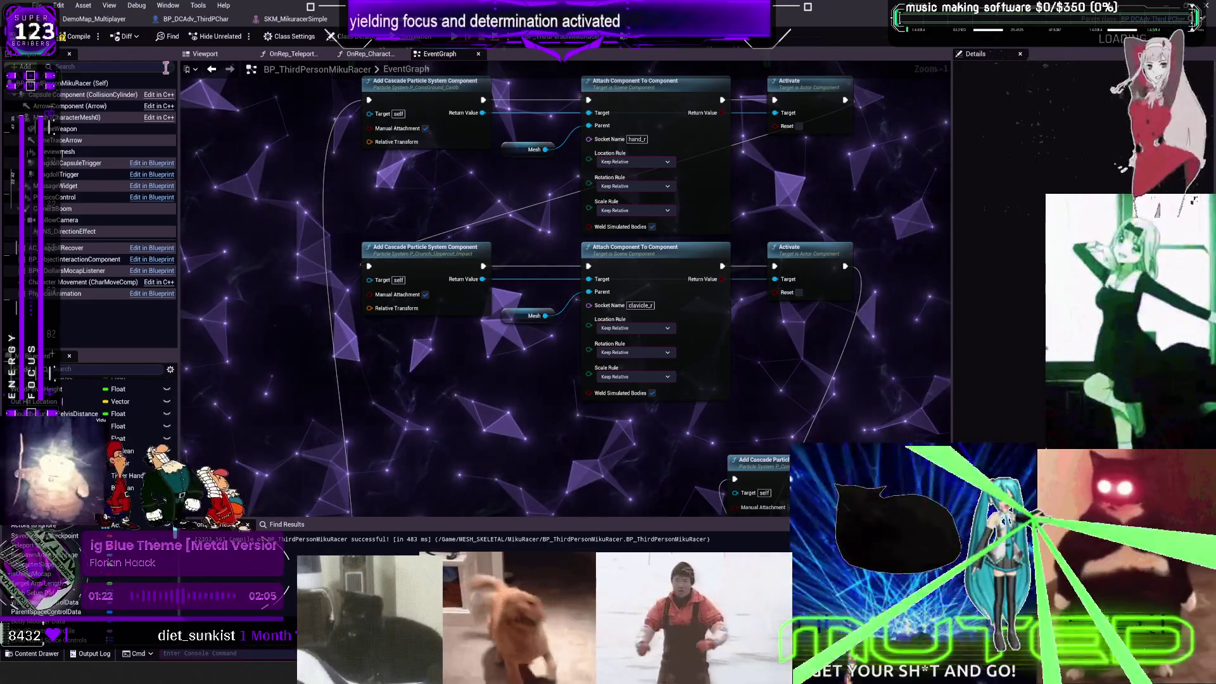
{"action": "left_click", "coordinate": [77, 36]}
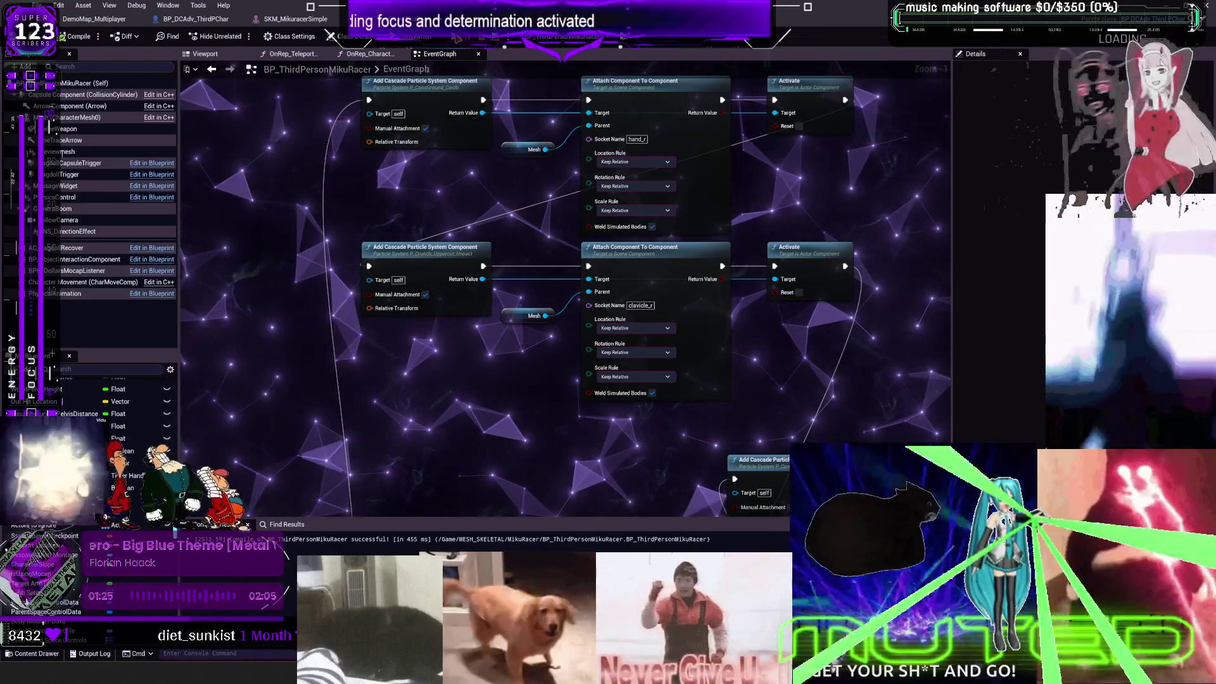
{"action": "key", "text": "alt+p"}
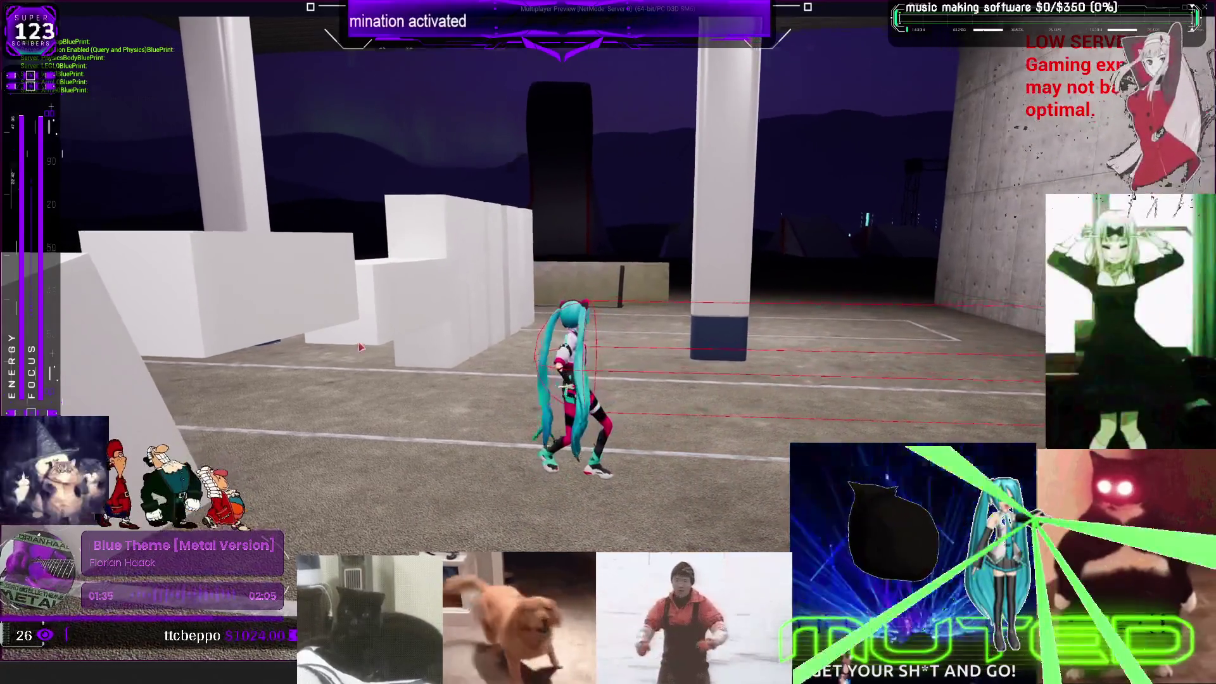
Step: Change the attach socket name to pelvis and play-test the fire effect
{"action": "key", "text": "Escape"}
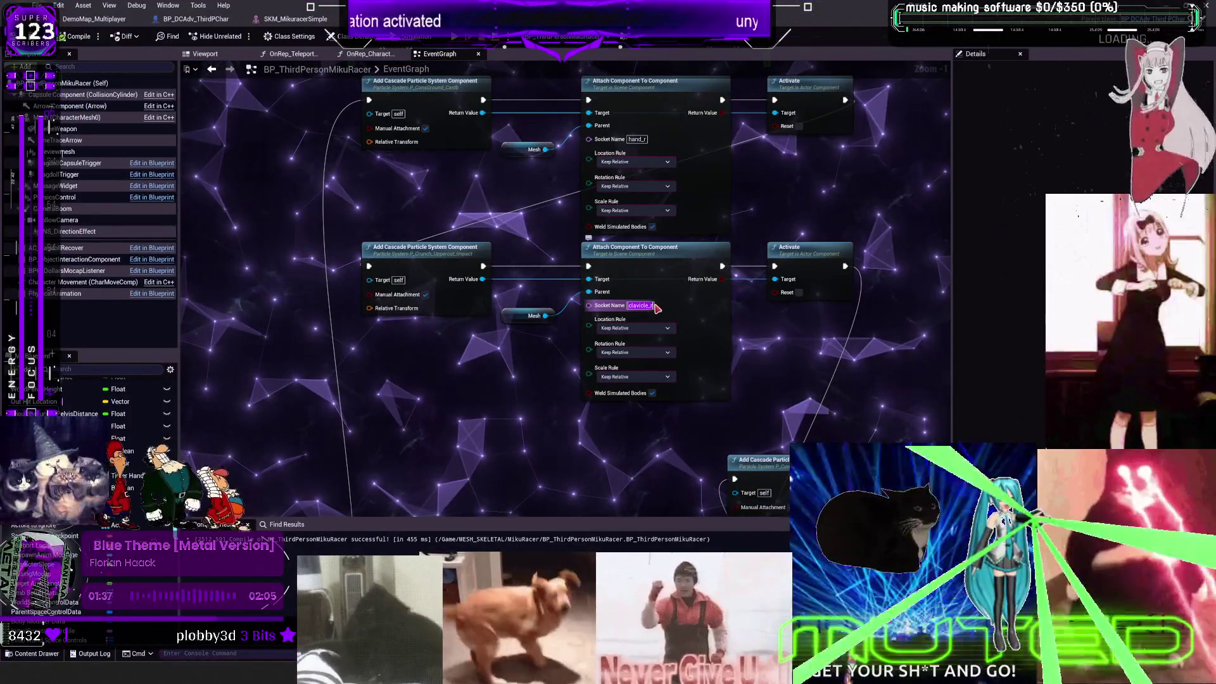
{"action": "left_click", "coordinate": [653, 305]}
{"action": "type", "text": "pel"}
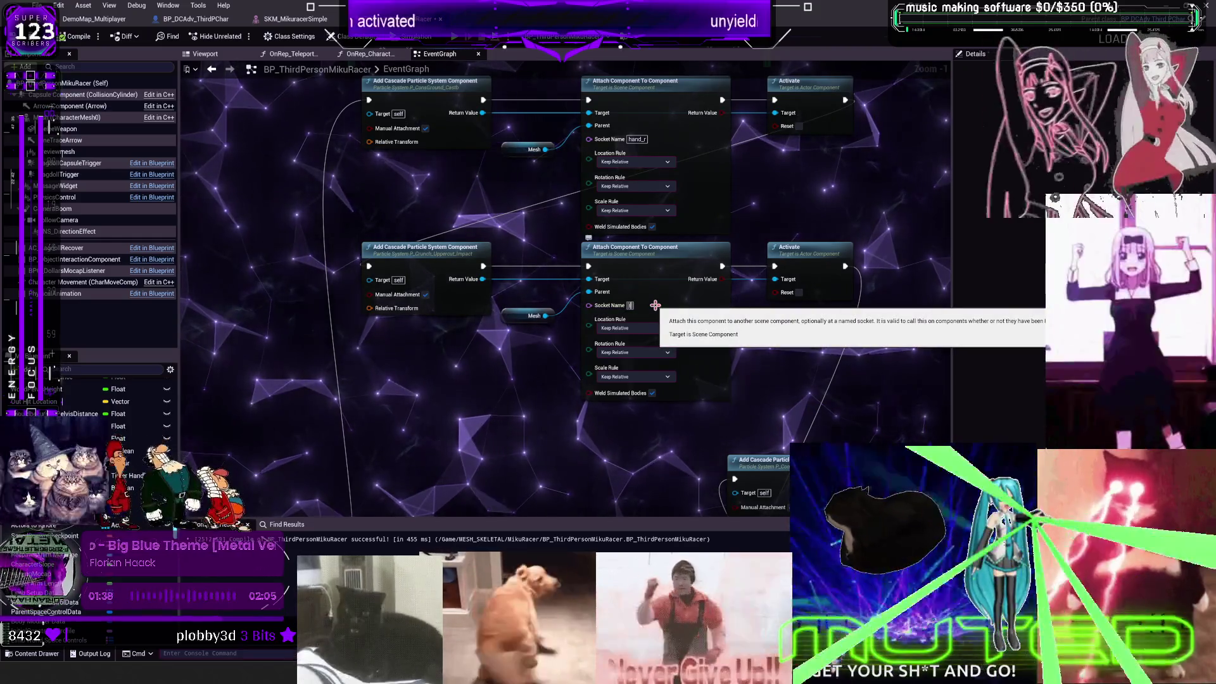
{"action": "type", "text": "vis"}
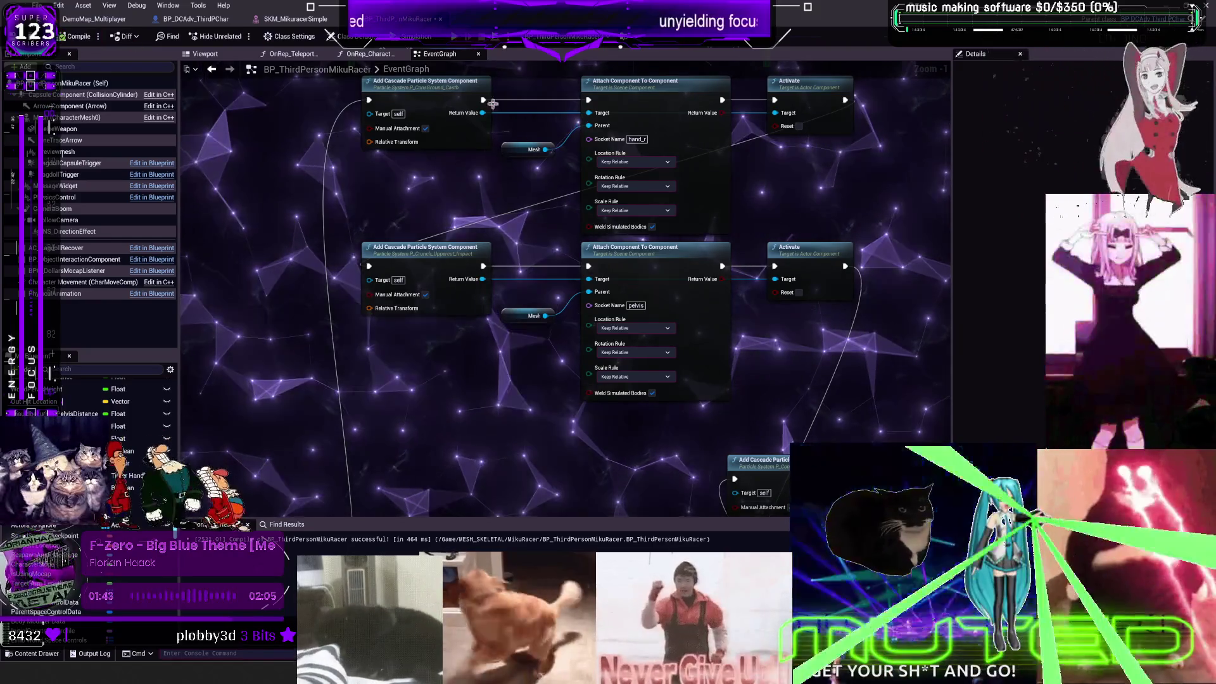
{"action": "left_click", "coordinate": [455, 38]}
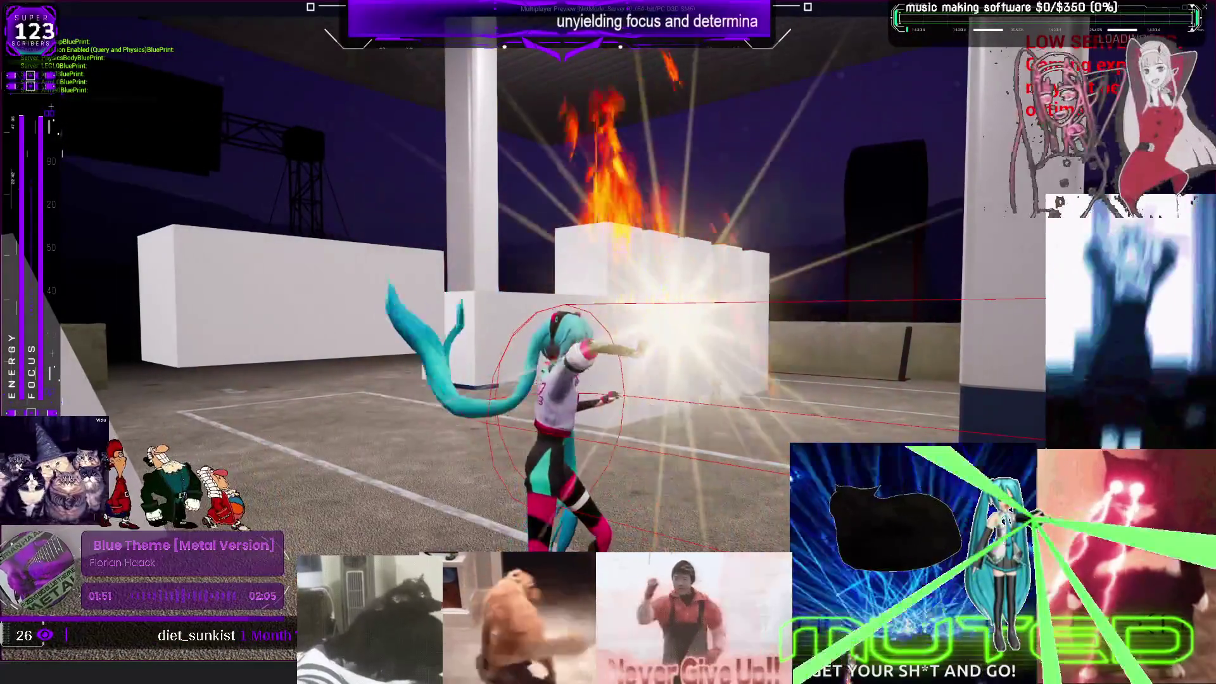
Step: Set the location, rotation and scale rules to Snap to Target, then play-test again
{"action": "key", "text": "Escape"}
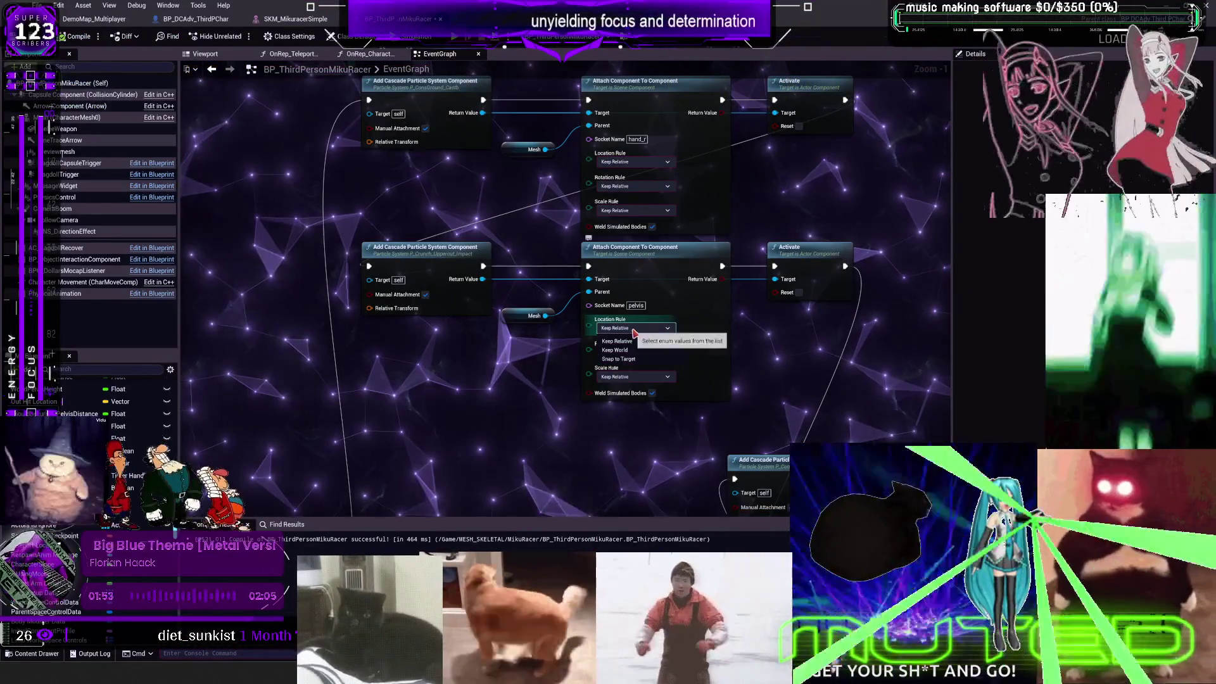
{"action": "left_click", "coordinate": [634, 352]}
{"action": "left_click", "coordinate": [624, 385]}
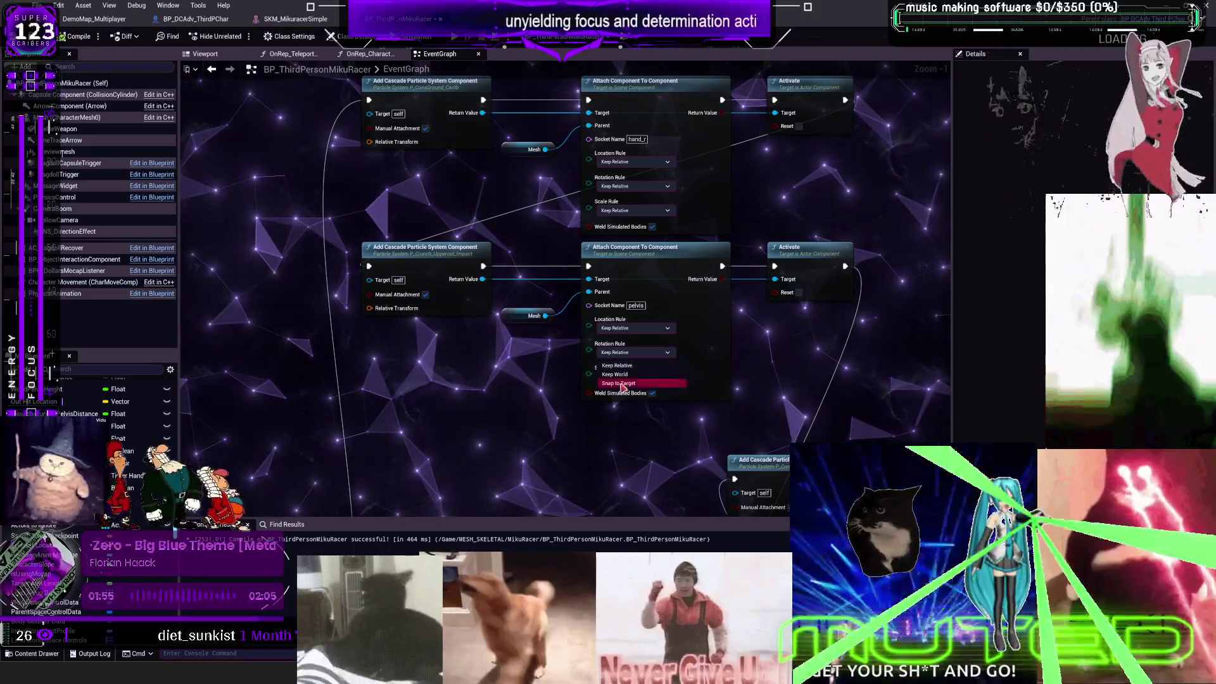
{"action": "left_click", "coordinate": [633, 328]}
{"action": "left_click", "coordinate": [618, 359]}
{"action": "left_click", "coordinate": [634, 377]}
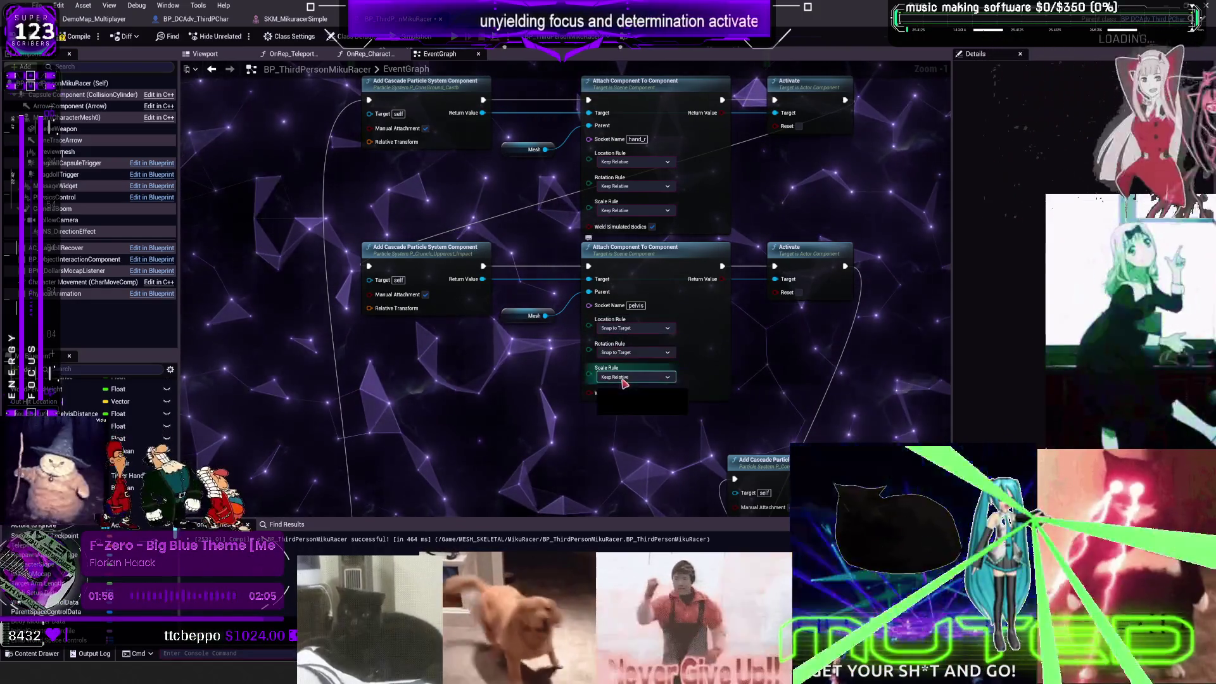
{"action": "left_click", "coordinate": [621, 408]}
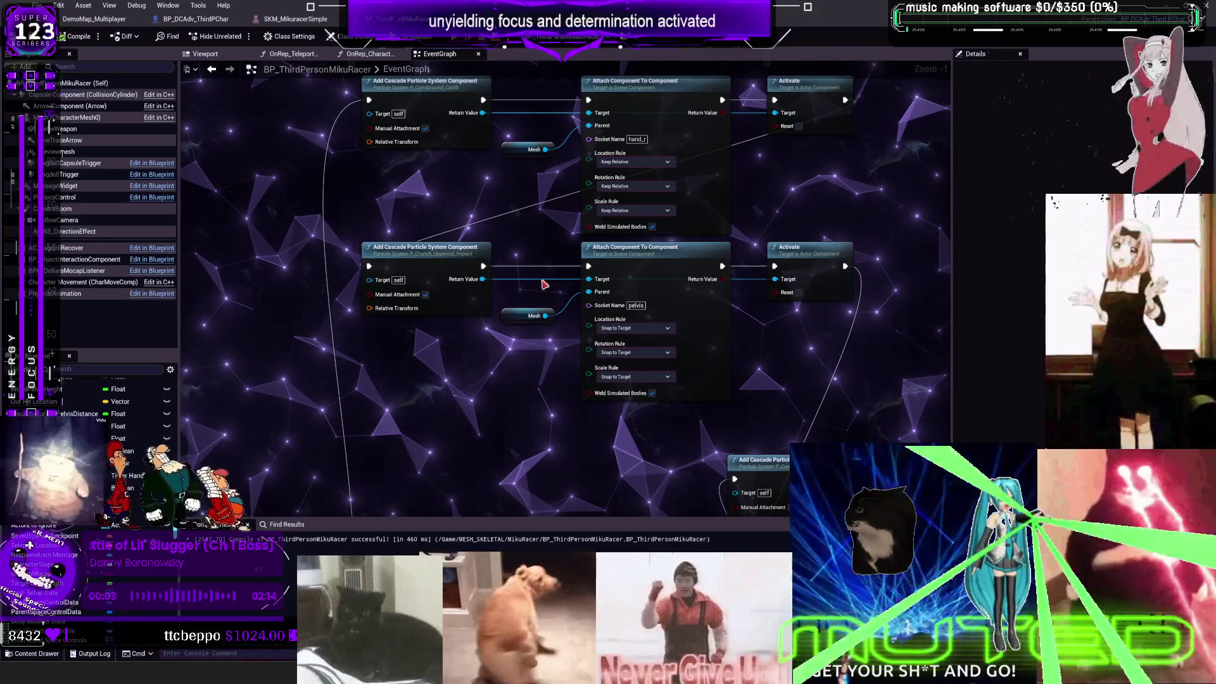
{"action": "key", "text": "alt+p"}
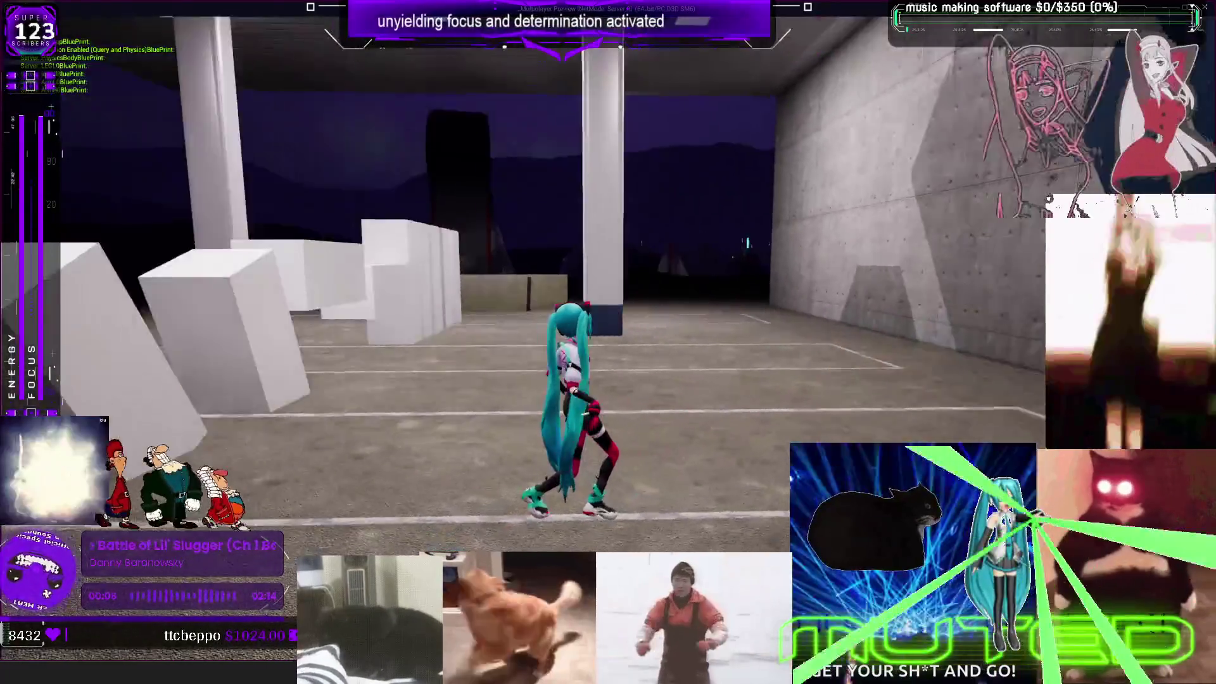
Step: Change the socket to root, compile the blueprint, and play-test the updated fire effect
{"action": "key", "text": "Escape"}
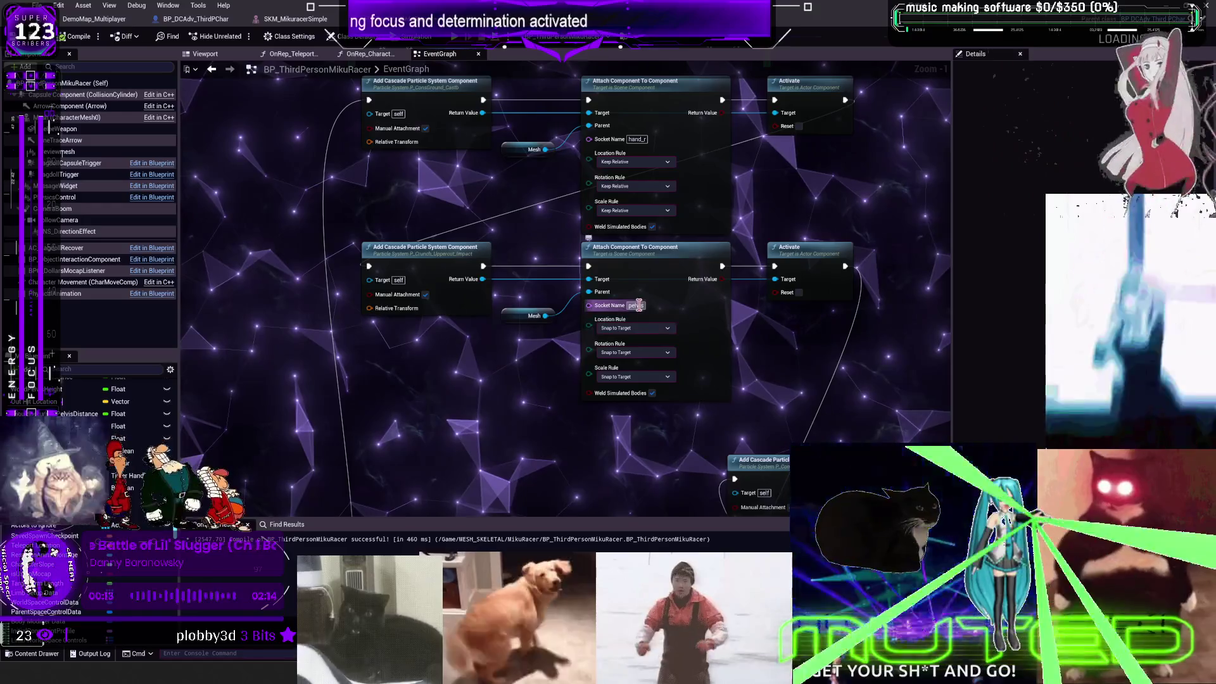
{"action": "type", "text": "root"}
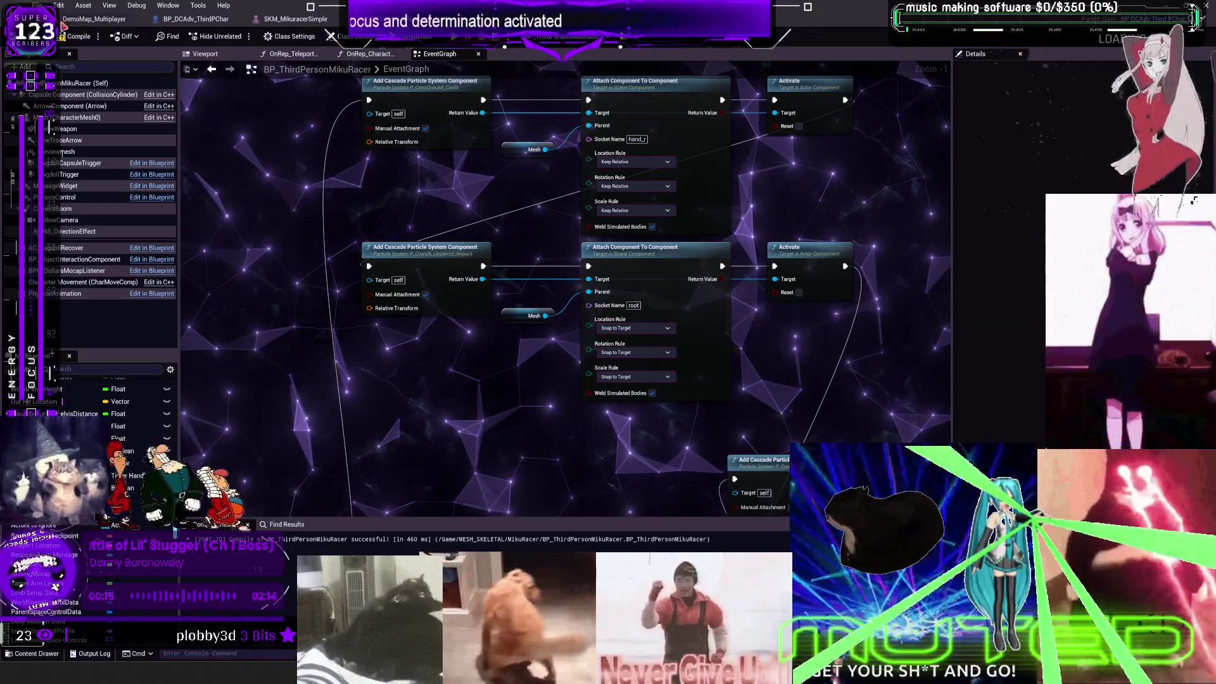
{"action": "left_click", "coordinate": [69, 36]}
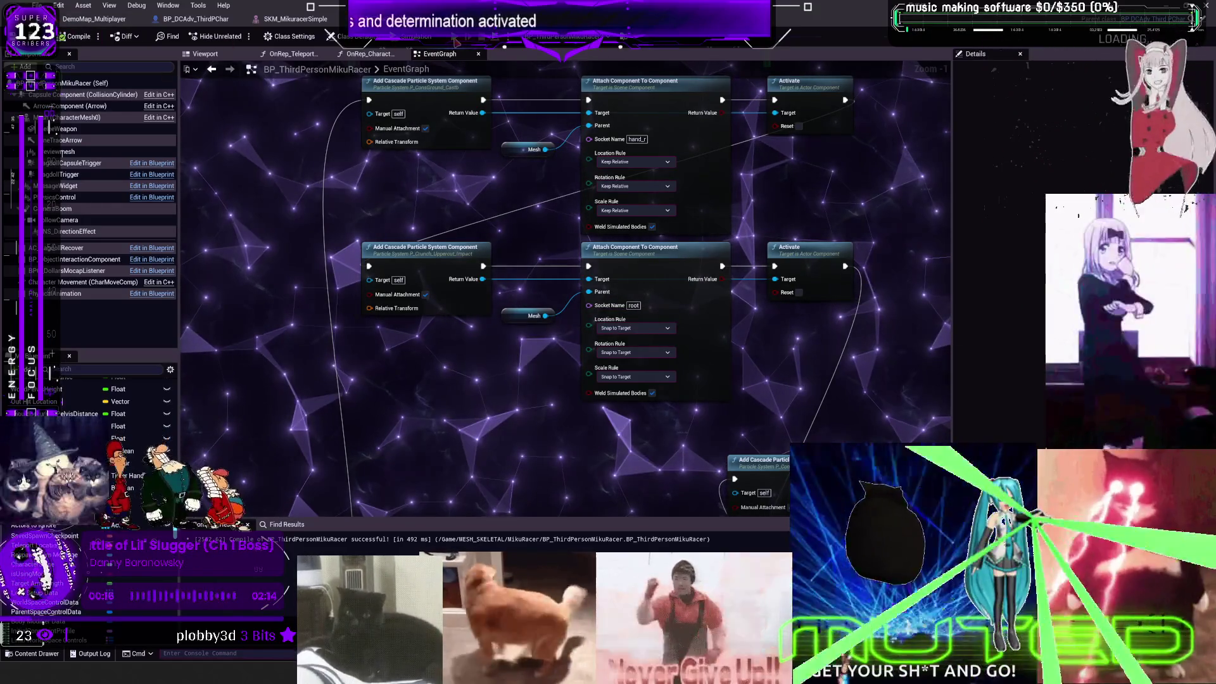
{"action": "left_click", "coordinate": [461, 39]}
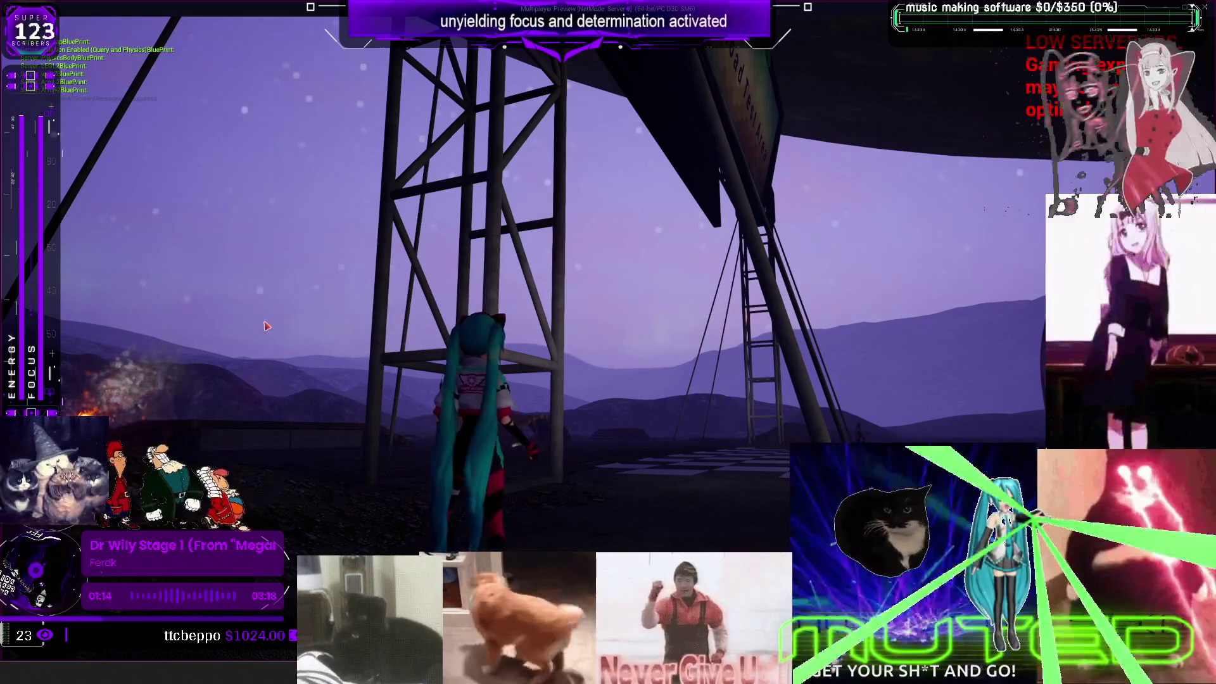
Step: Finish testing the uppercut fire burst and return to the editor
{"action": "key", "text": "Escape"}
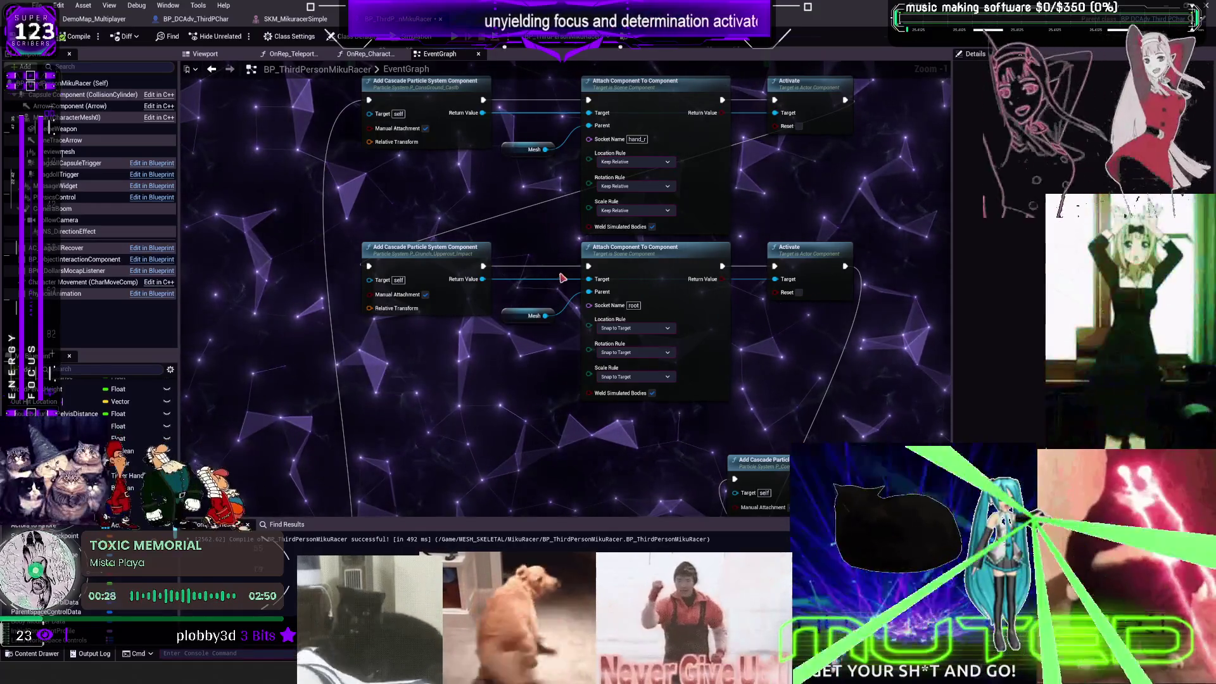
Step: Pan to the lower Add Cascade Particle System node and open its P_Crunch_Uppercut_Impact template in Cascade
{"action": "mouse_move", "coordinate": [574, 272]}
{"action": "left_mouse_down"}
{"action": "mouse_move", "coordinate": [464, 306]}
{"action": "mouse_move", "coordinate": [453, 343]}
{"action": "left_mouse_up"}
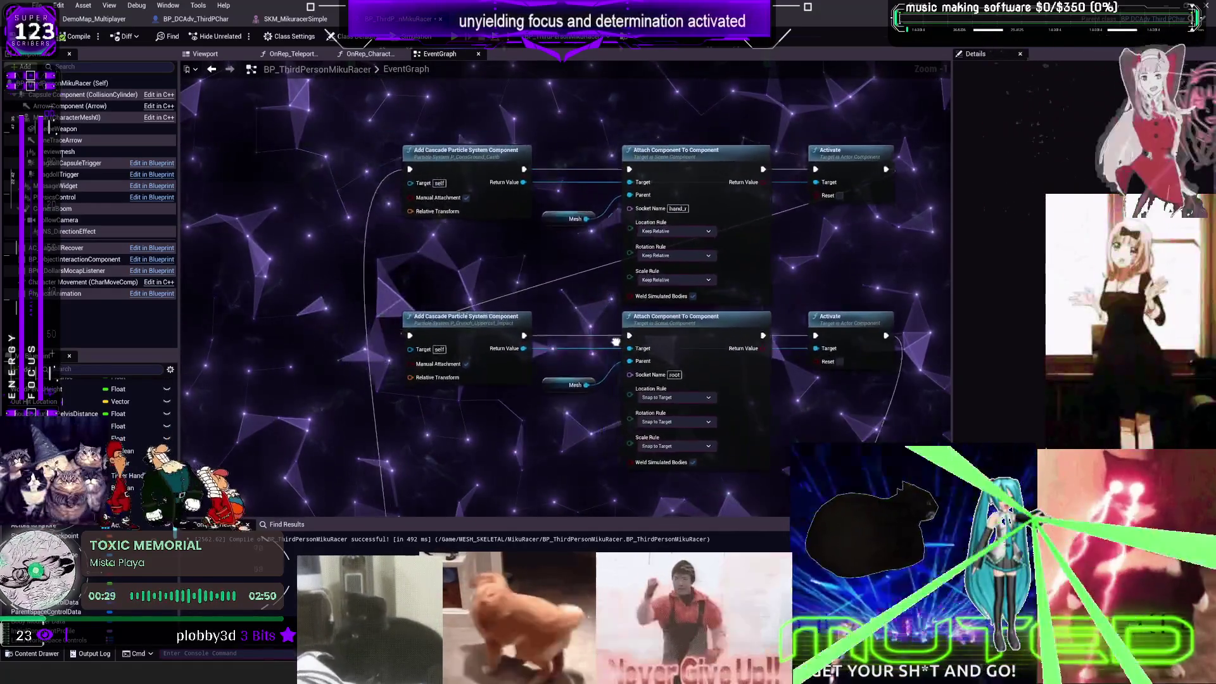
{"action": "left_click_drag", "start_coordinate": [616, 342], "coordinate": [500, 334]}
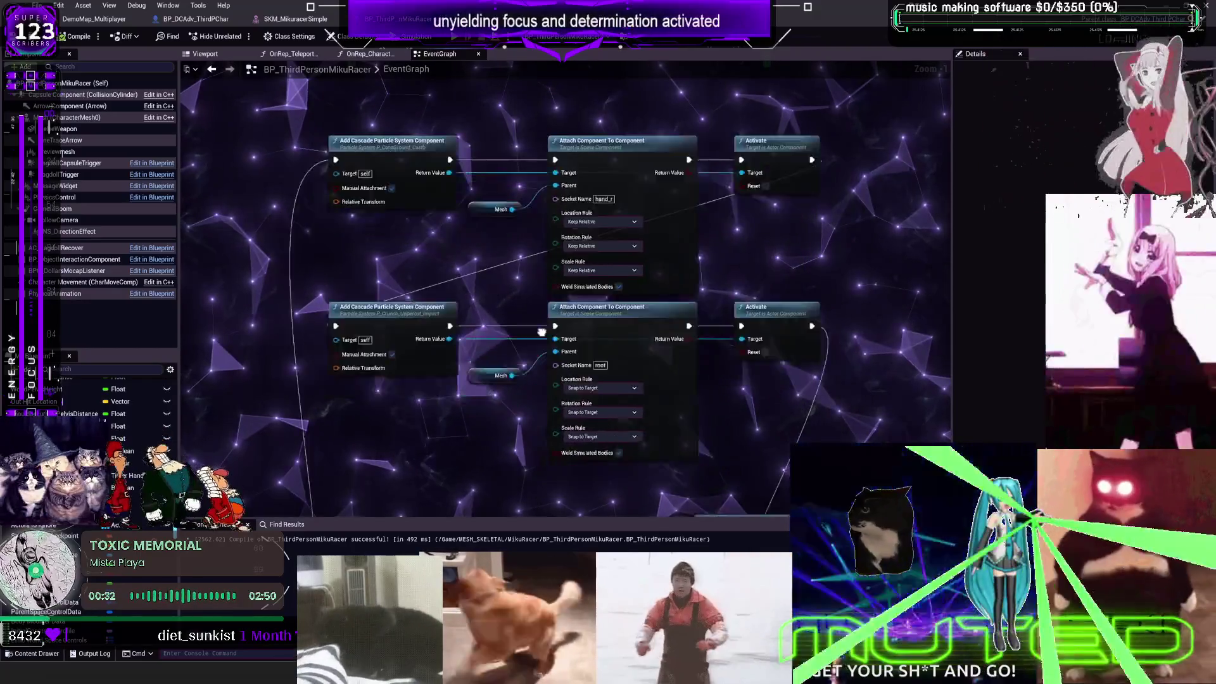
{"action": "left_click_drag", "start_coordinate": [590, 362], "coordinate": [622, 347]}
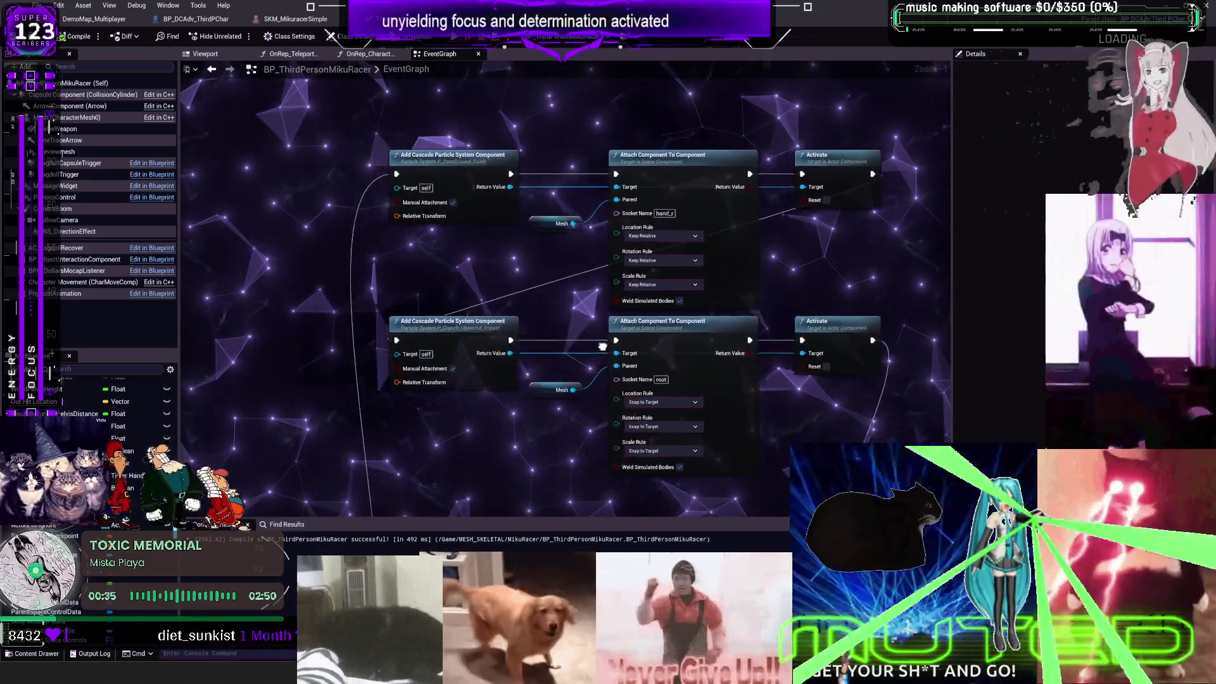
{"action": "mouse_move", "coordinate": [650, 343]}
{"action": "left_mouse_down"}
{"action": "mouse_move", "coordinate": [602, 335]}
{"action": "mouse_move", "coordinate": [684, 358]}
{"action": "mouse_move", "coordinate": [669, 334]}
{"action": "mouse_move", "coordinate": [688, 356]}
{"action": "mouse_move", "coordinate": [636, 346]}
{"action": "mouse_move", "coordinate": [695, 347]}
{"action": "mouse_move", "coordinate": [598, 342]}
{"action": "left_mouse_up"}
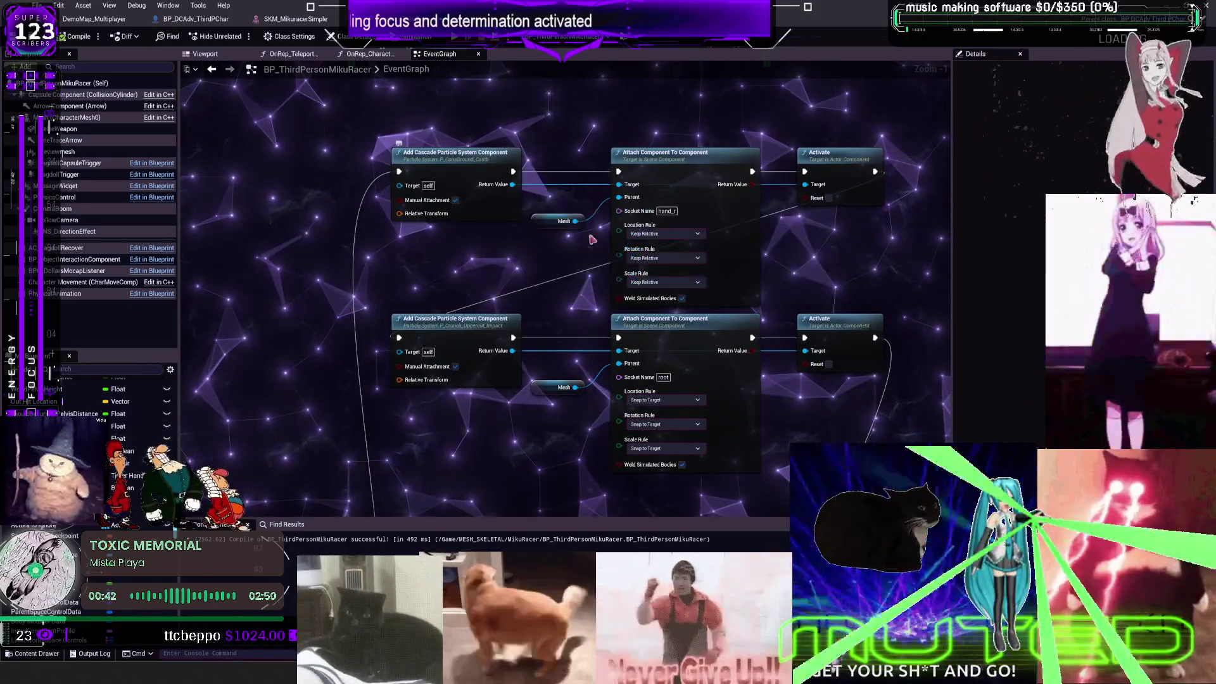
{"action": "left_click", "coordinate": [443, 322]}
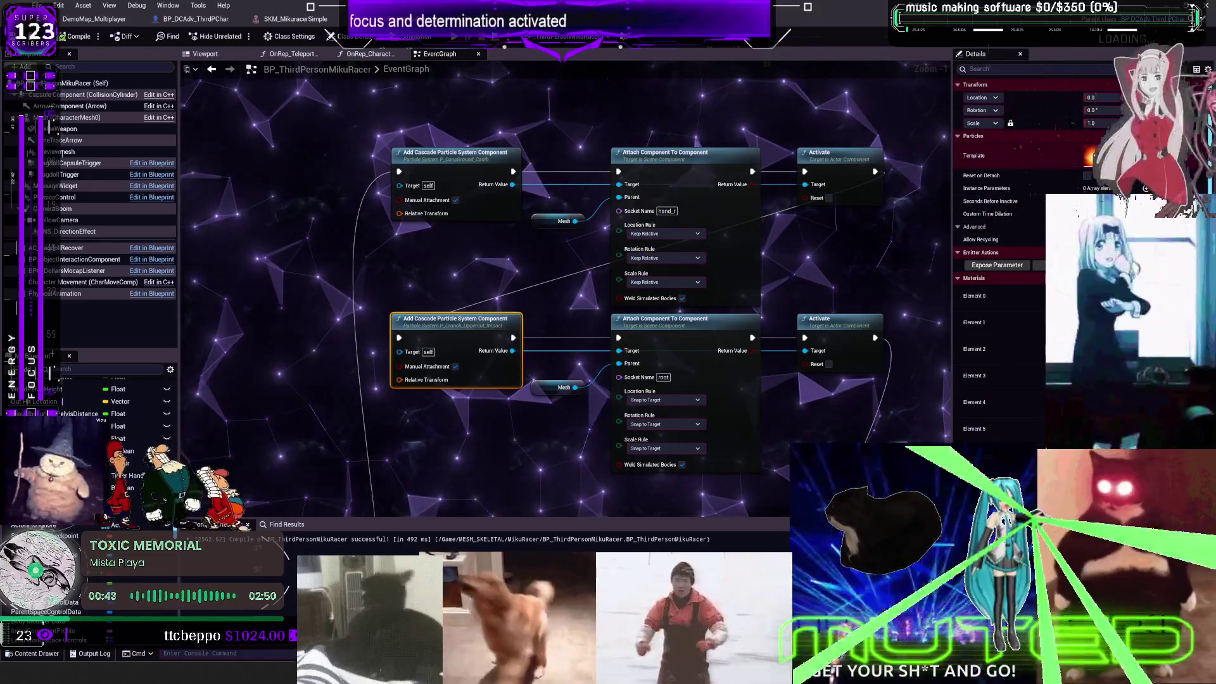
{"action": "double_click", "coordinate": [443, 322]}
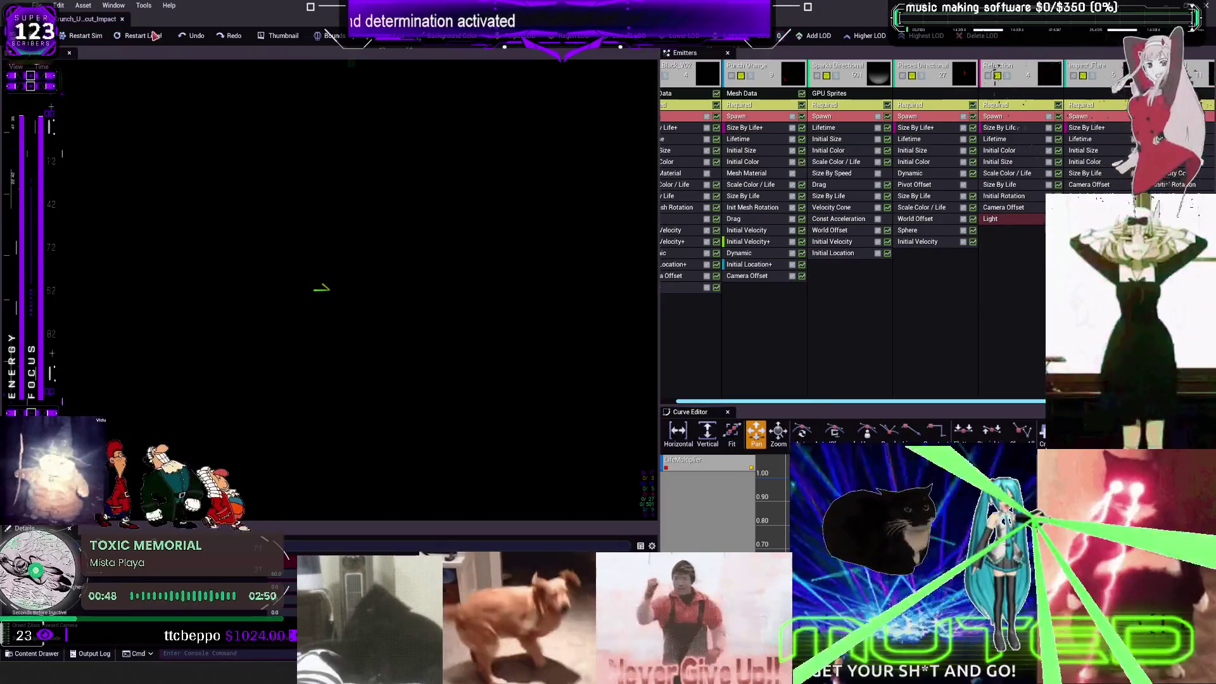
Step: Widen the Emitters panel, close the Cascade editor, and go back to BP_ThirdPersonMikuRacer
{"action": "left_click_drag", "start_coordinate": [660, 225], "coordinate": [521, 247]}
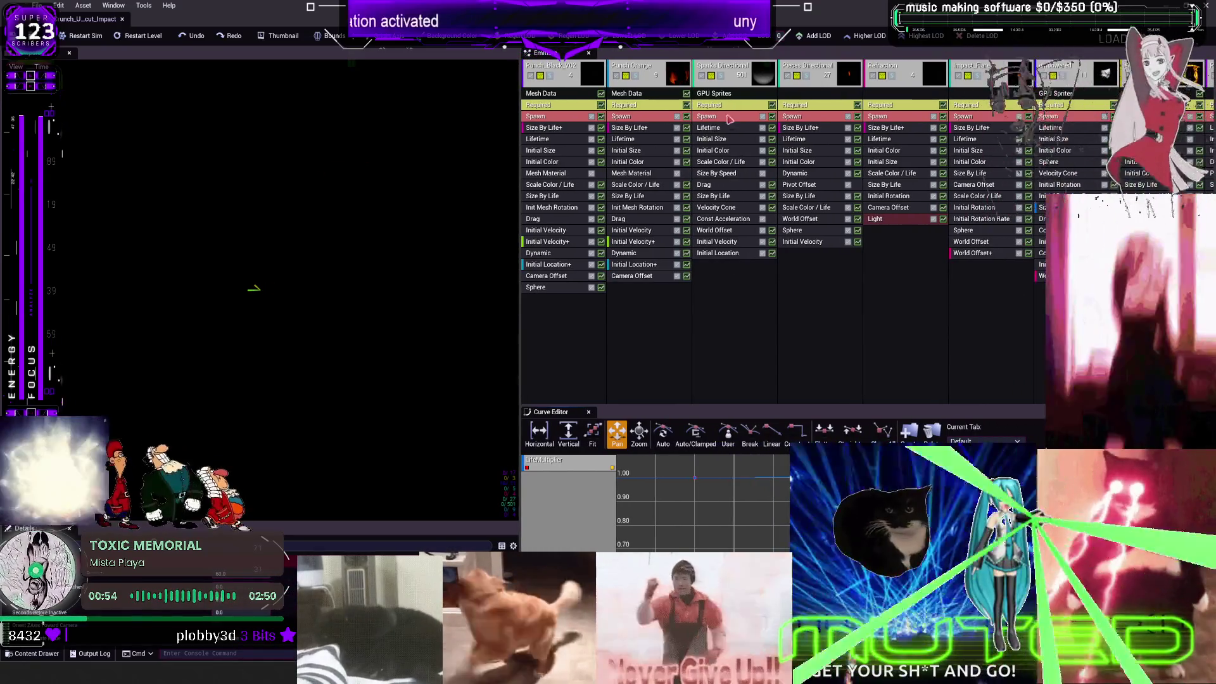
{"action": "left_click", "coordinate": [123, 19]}
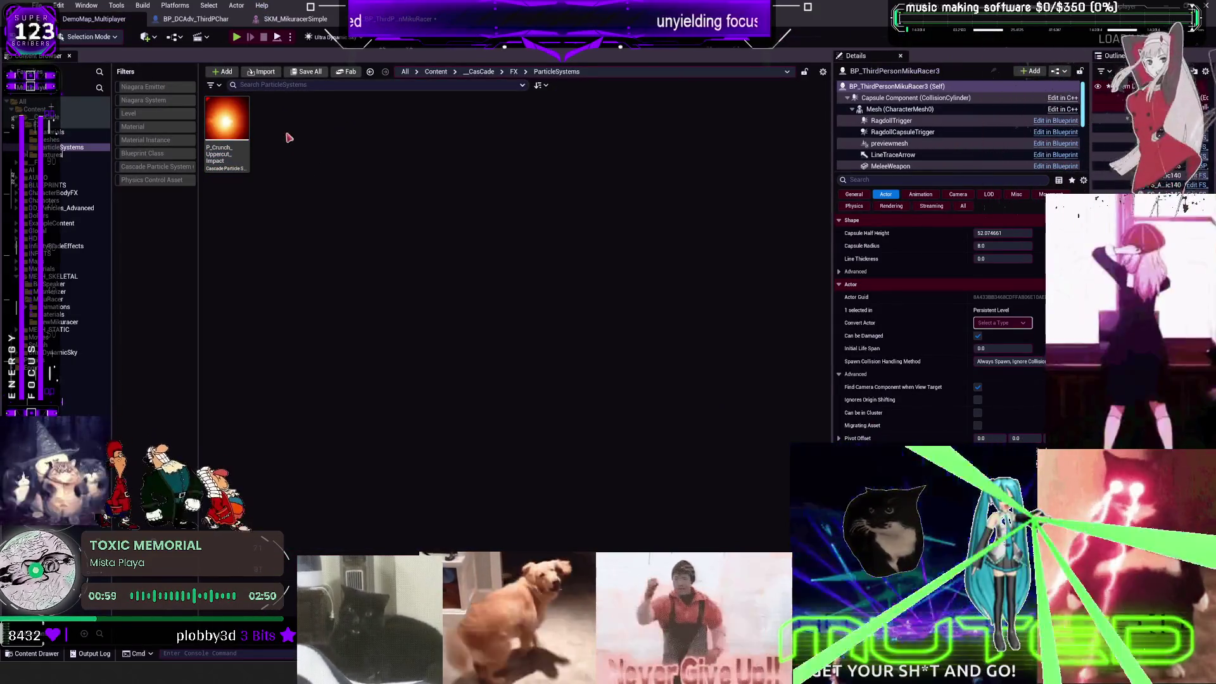
{"action": "left_click", "coordinate": [397, 19]}
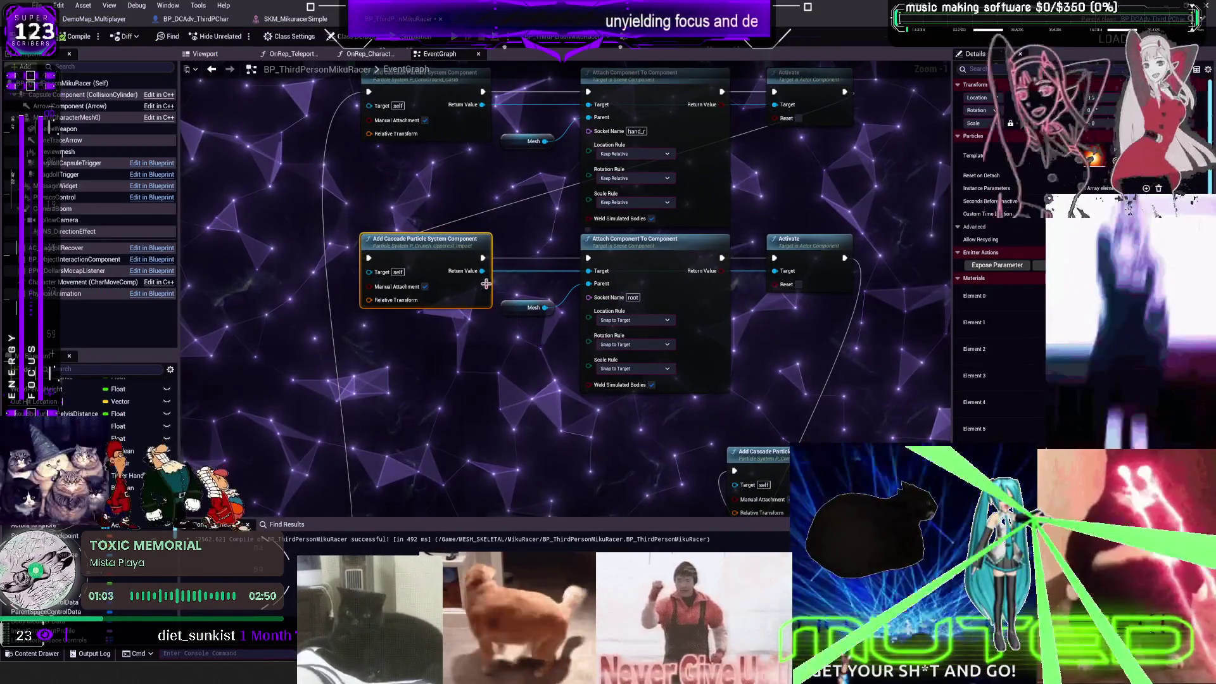
Step: Search the spawned component's actions for 'relative rotaiton', then cancel the search
{"action": "left_click_drag", "start_coordinate": [484, 272], "coordinate": [491, 372]}
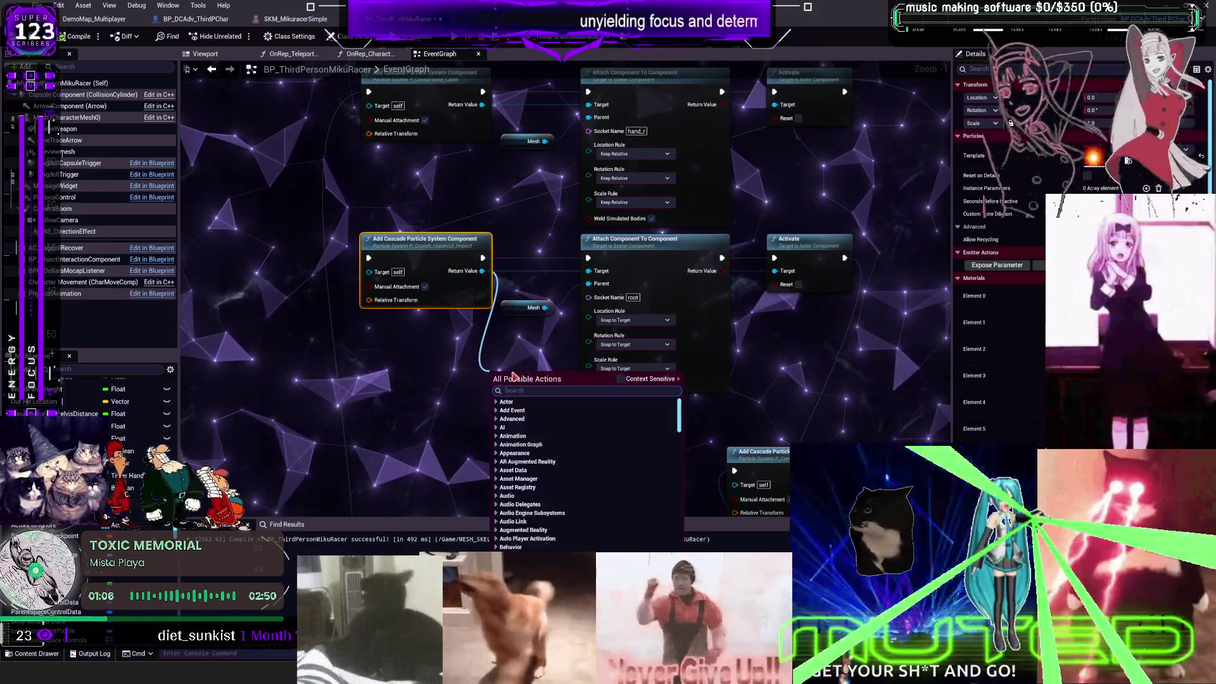
{"action": "type", "text": "relative rotaiton"}
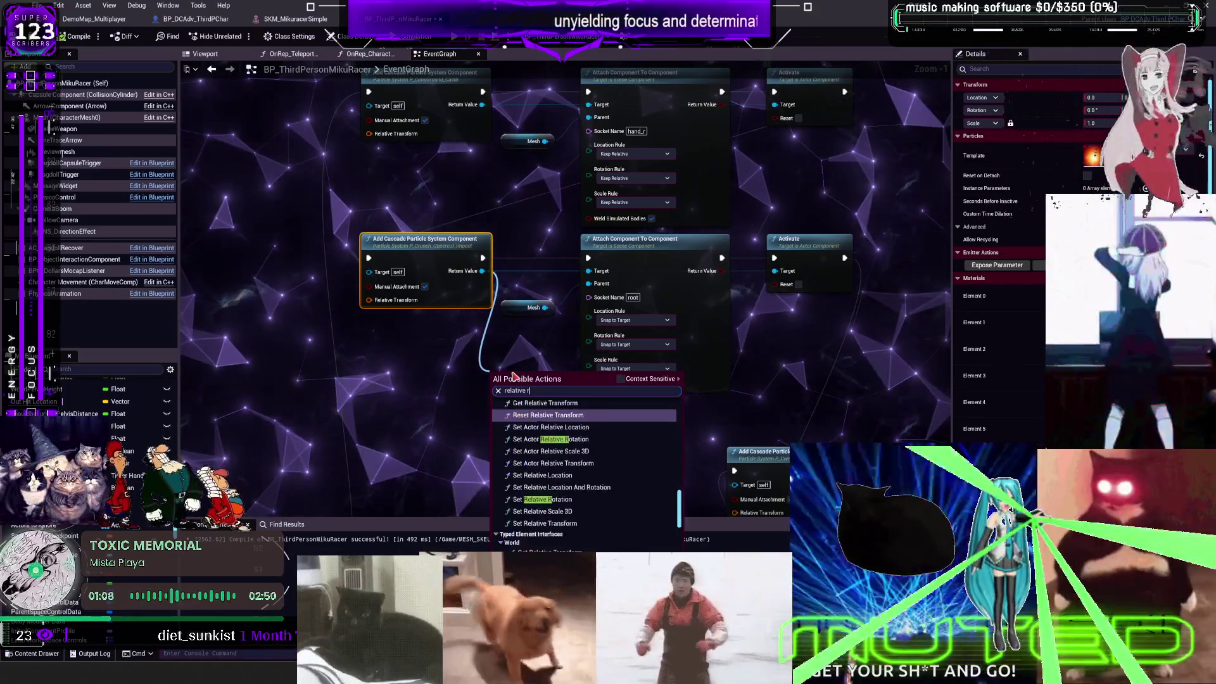
{"action": "key", "text": "Escape"}
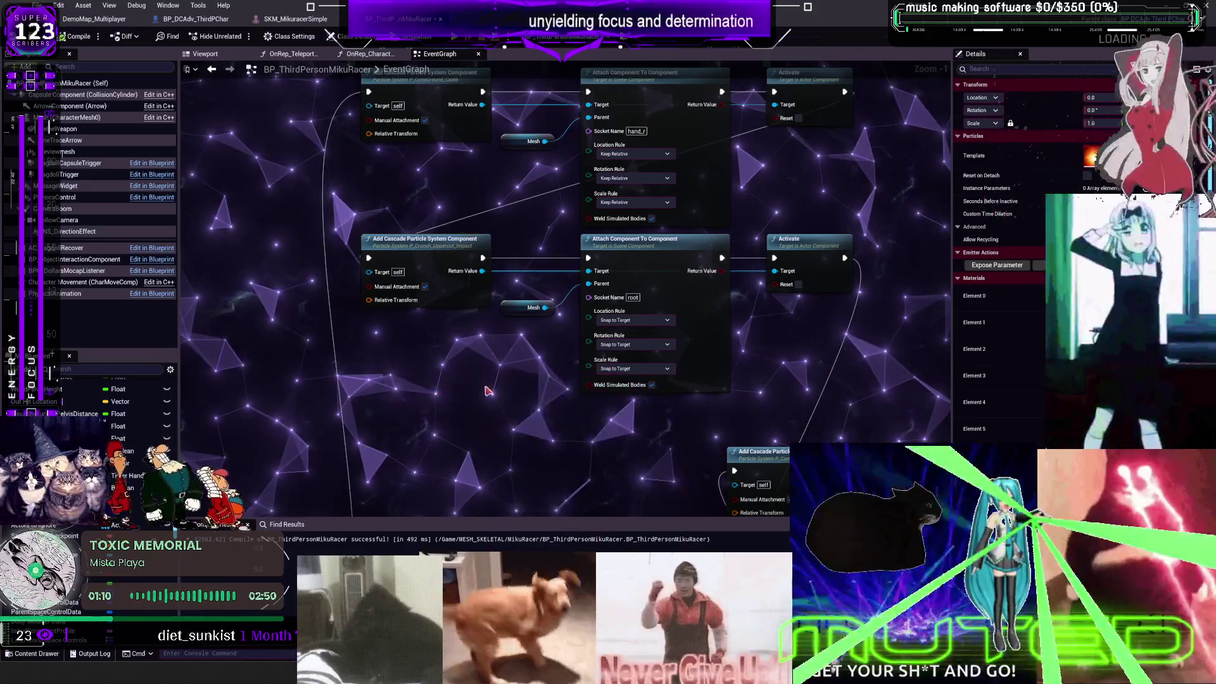
Step: In the blueprint Viewport, add a Cascade Particle System Component under Mesh and frame the character
{"action": "left_click", "coordinate": [95, 19]}
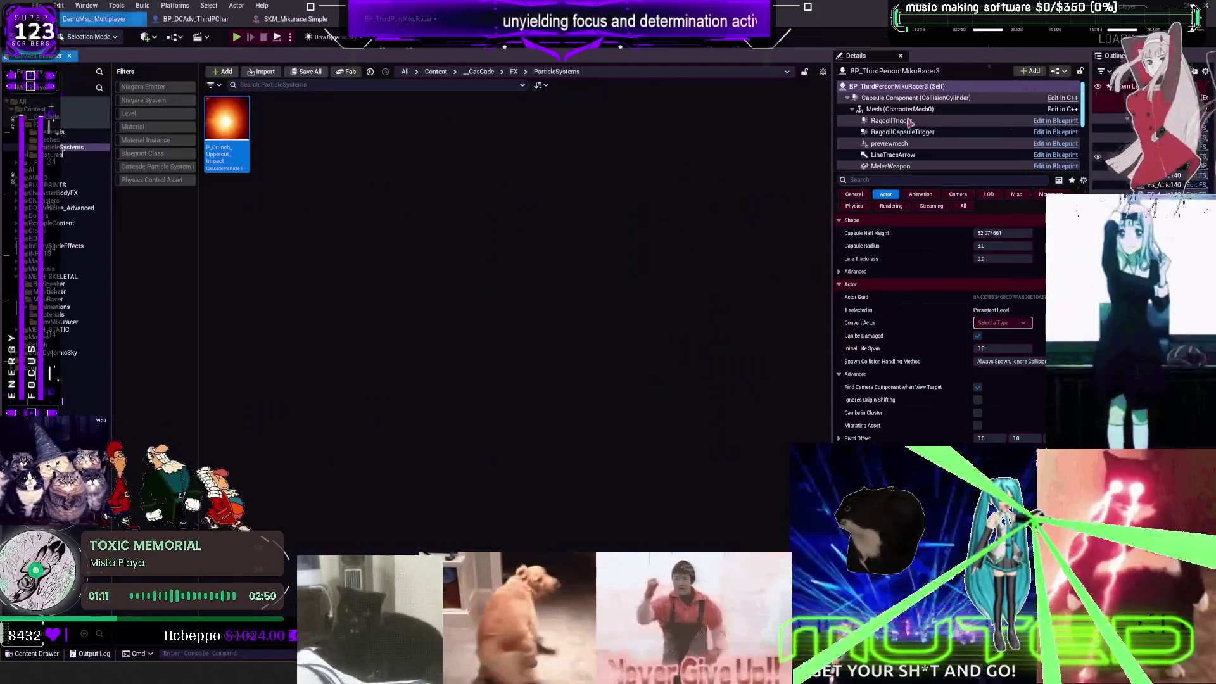
{"action": "left_click", "coordinate": [201, 21]}
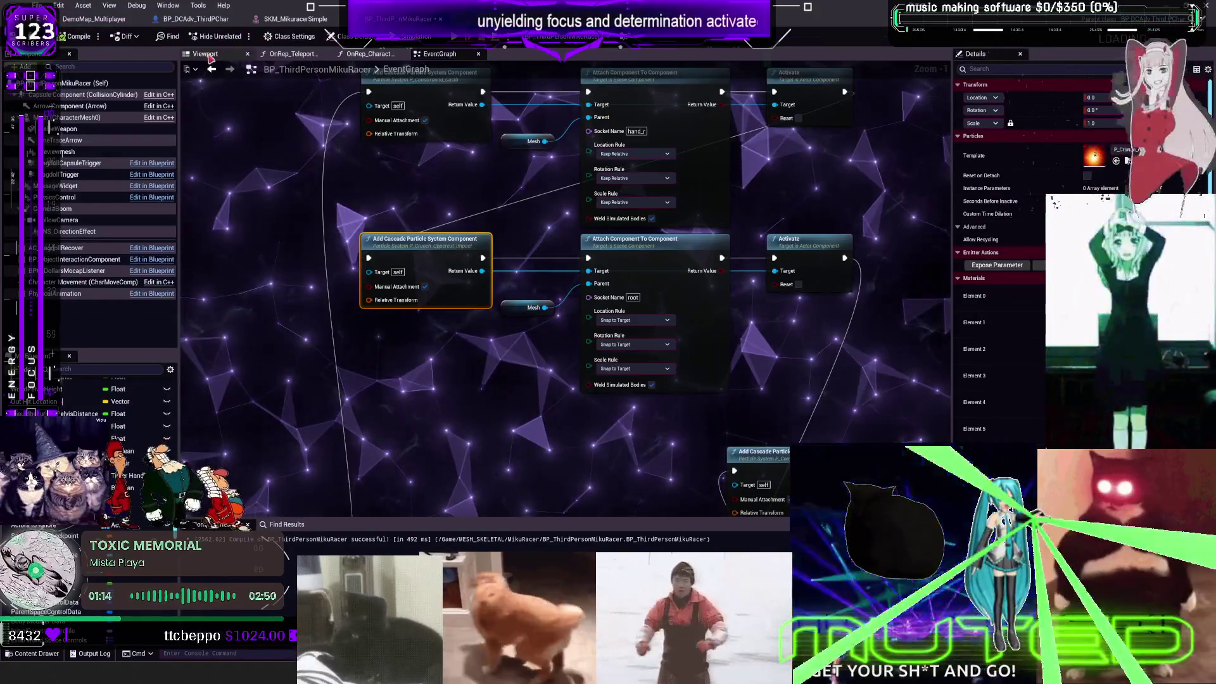
{"action": "left_click", "coordinate": [205, 54]}
{"action": "left_click", "coordinate": [65, 118]}
{"action": "left_click", "coordinate": [26, 66]}
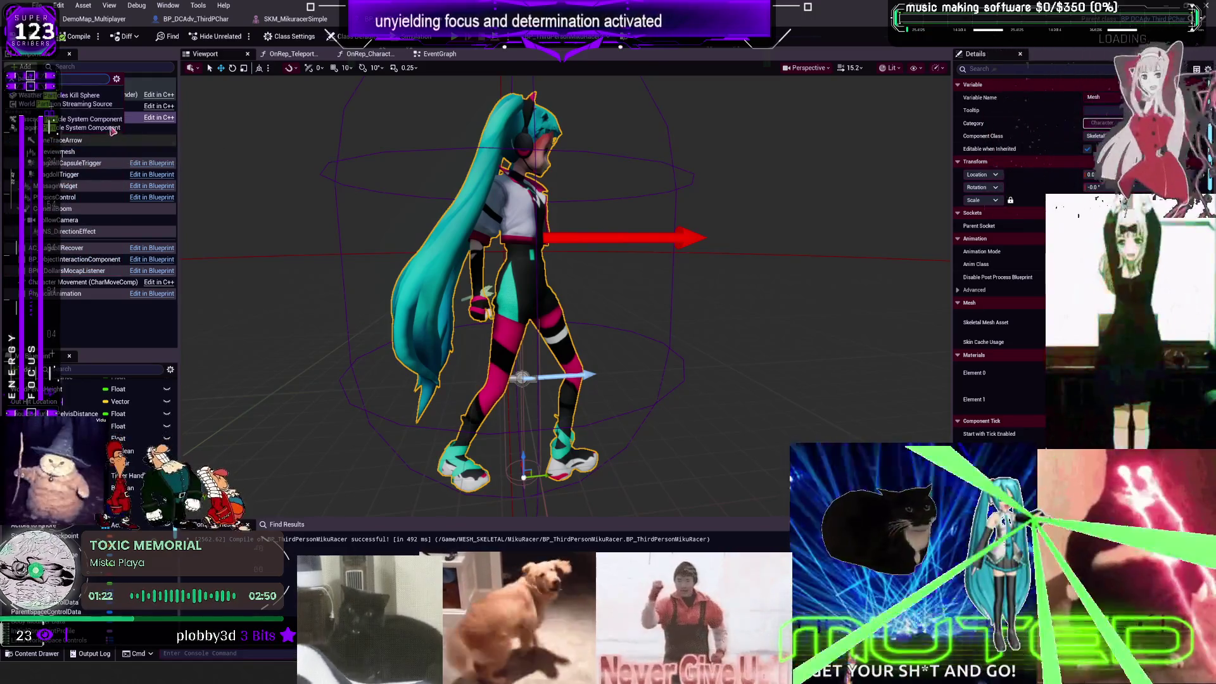
{"action": "left_click", "coordinate": [117, 145]}
{"action": "scroll", "coordinate": [318, 151], "scroll_direction": "down", "scroll_amount": 5}
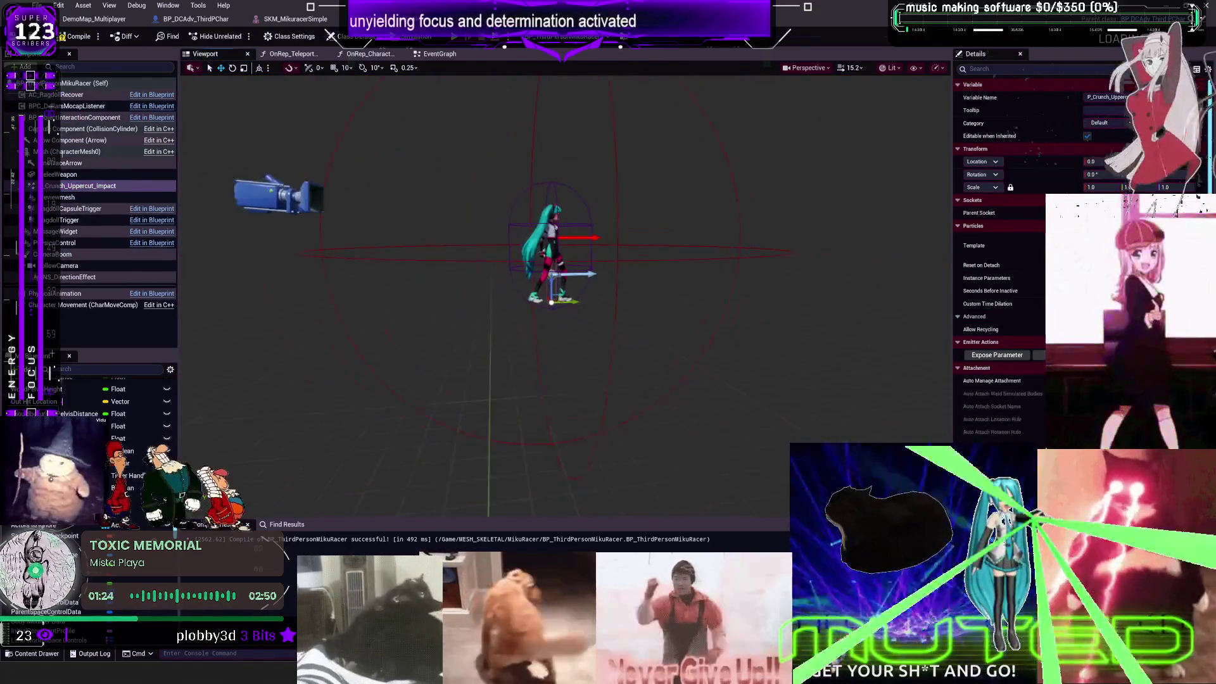
{"action": "key", "text": "f"}
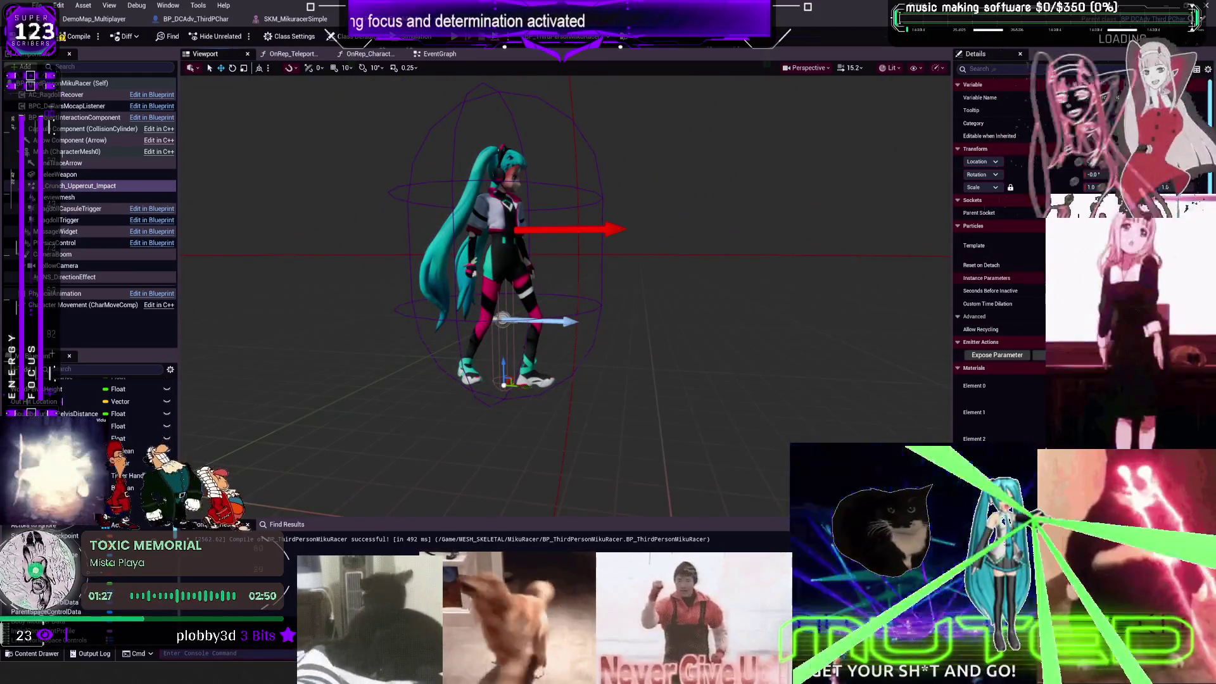
Step: Collapse the particle component's Details sections and set its rotation to 90 degrees
{"action": "left_click", "coordinate": [958, 342]}
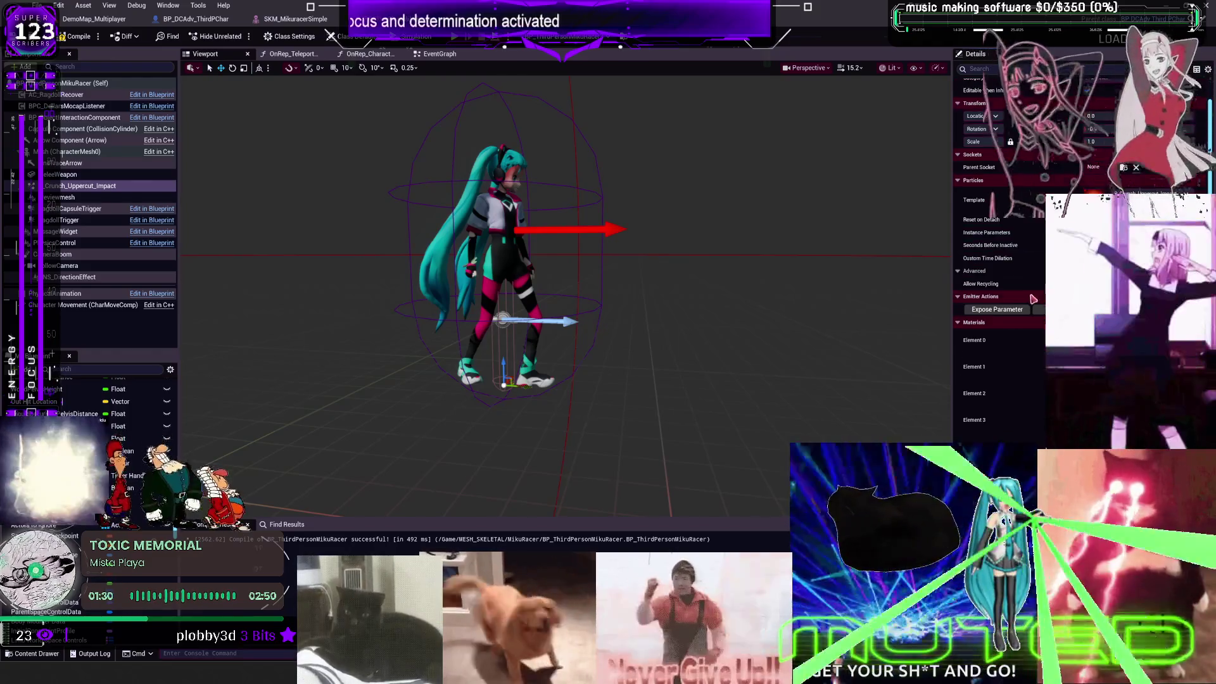
{"action": "left_click", "coordinate": [957, 316]}
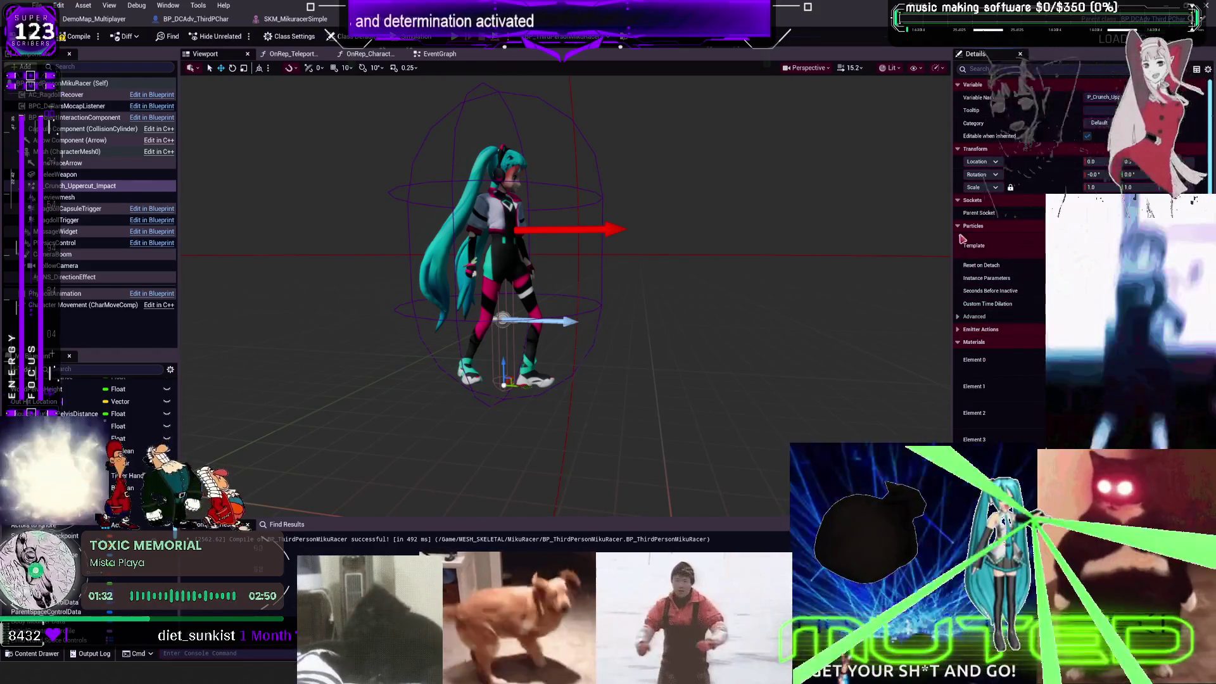
{"action": "left_click", "coordinate": [958, 226]}
{"action": "left_click", "coordinate": [957, 252]}
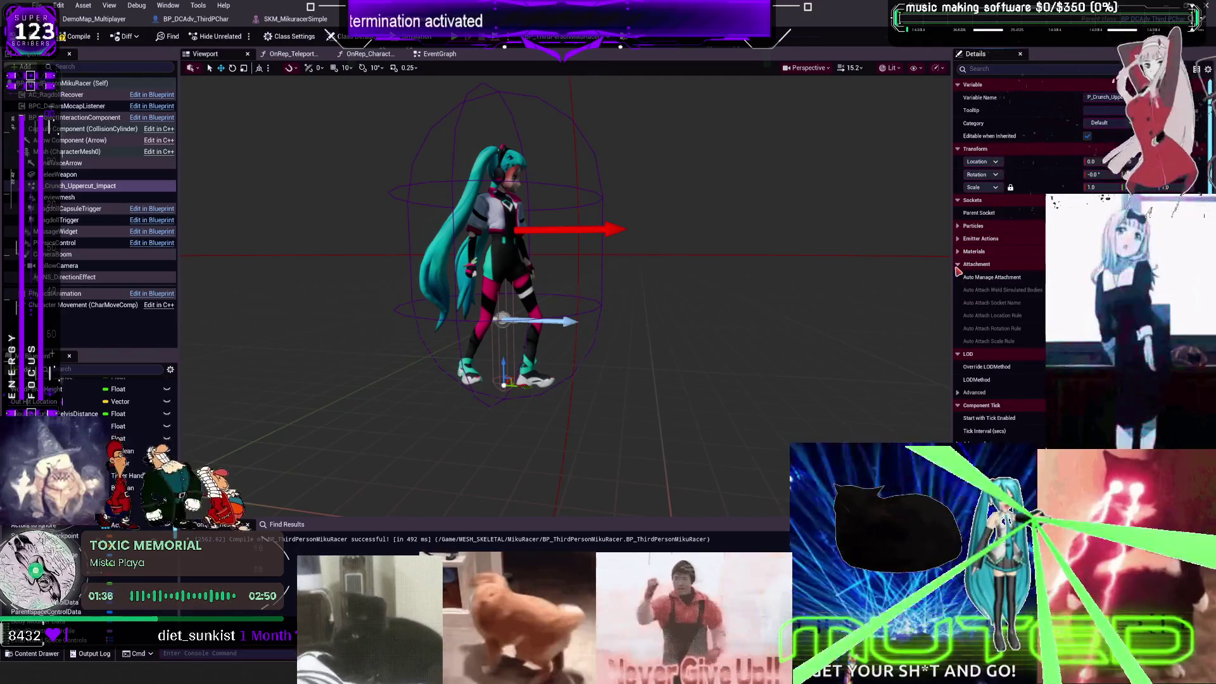
{"action": "left_click", "coordinate": [958, 265]}
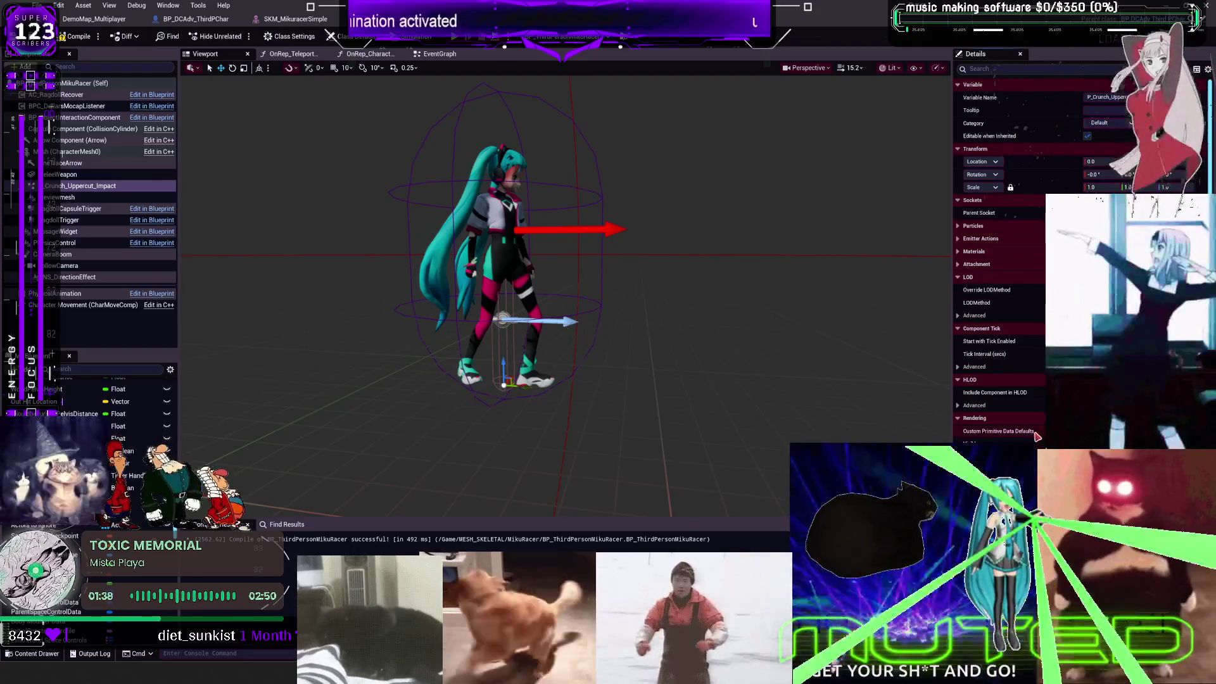
{"action": "scroll", "coordinate": [1036, 435], "scroll_direction": "down", "scroll_amount": 2}
{"action": "scroll", "coordinate": [684, 395], "scroll_direction": "down", "scroll_amount": 4}
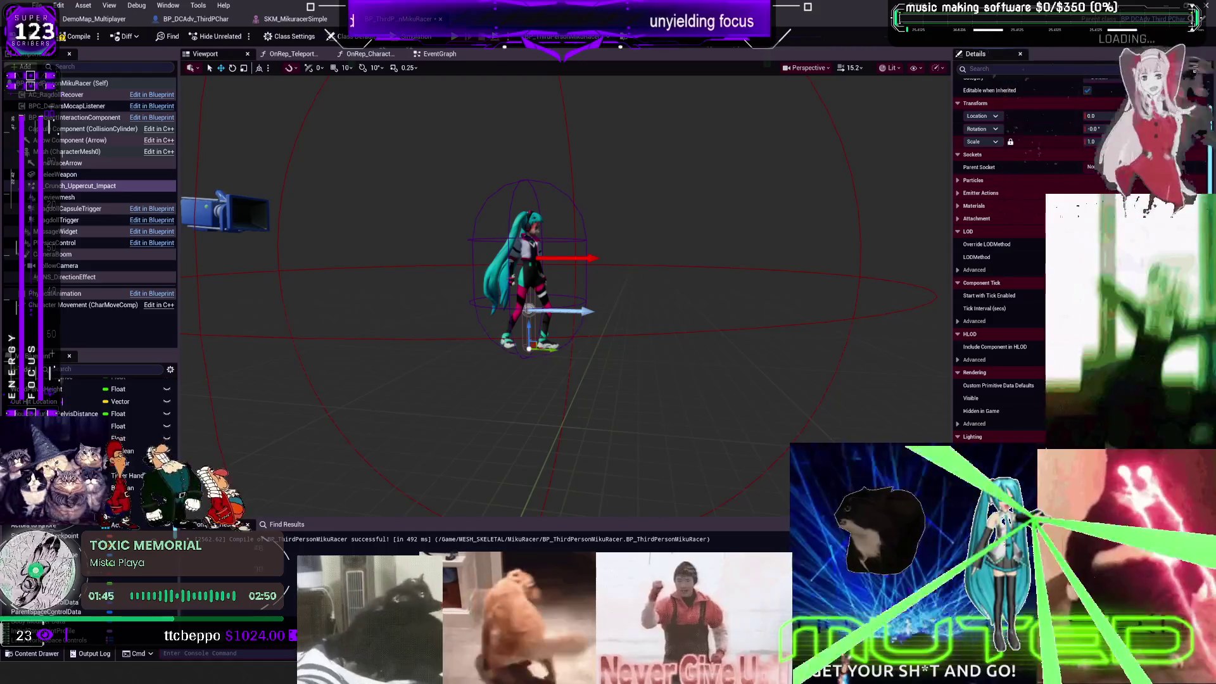
{"action": "type", "text": "90"}
{"action": "key", "text": "Return"}
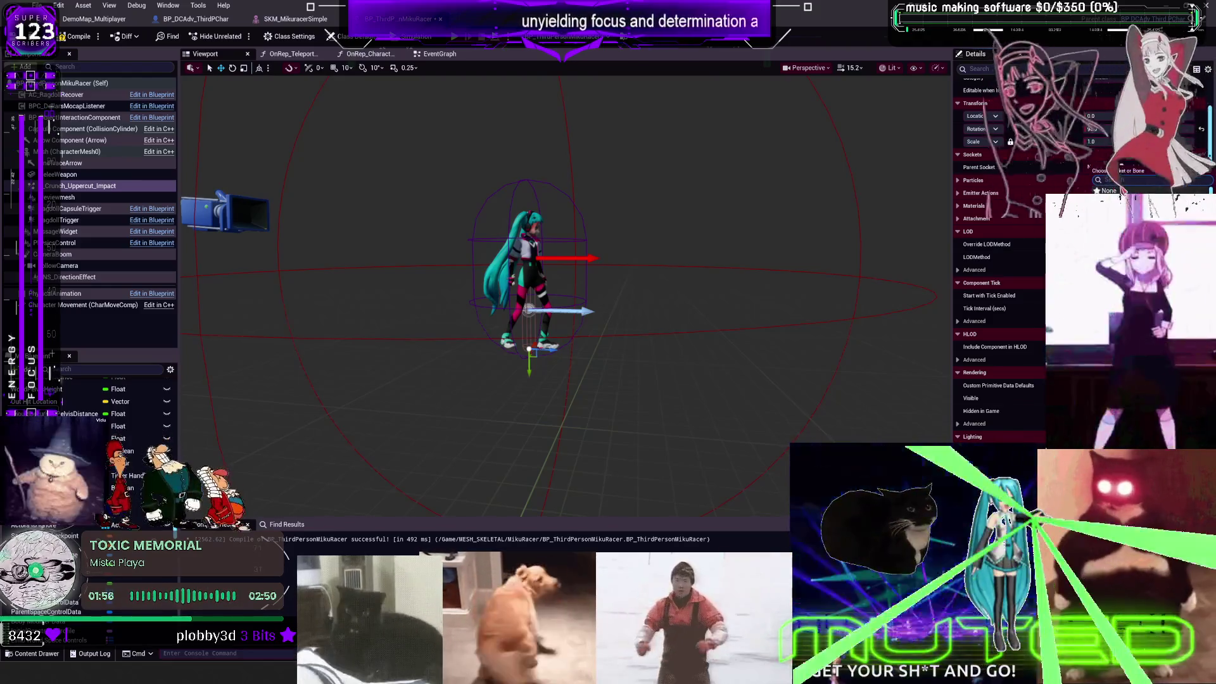
Step: Set the particle component's parent socket to pelvis and reset its rotation to 0
{"action": "type", "text": "pelvis"}
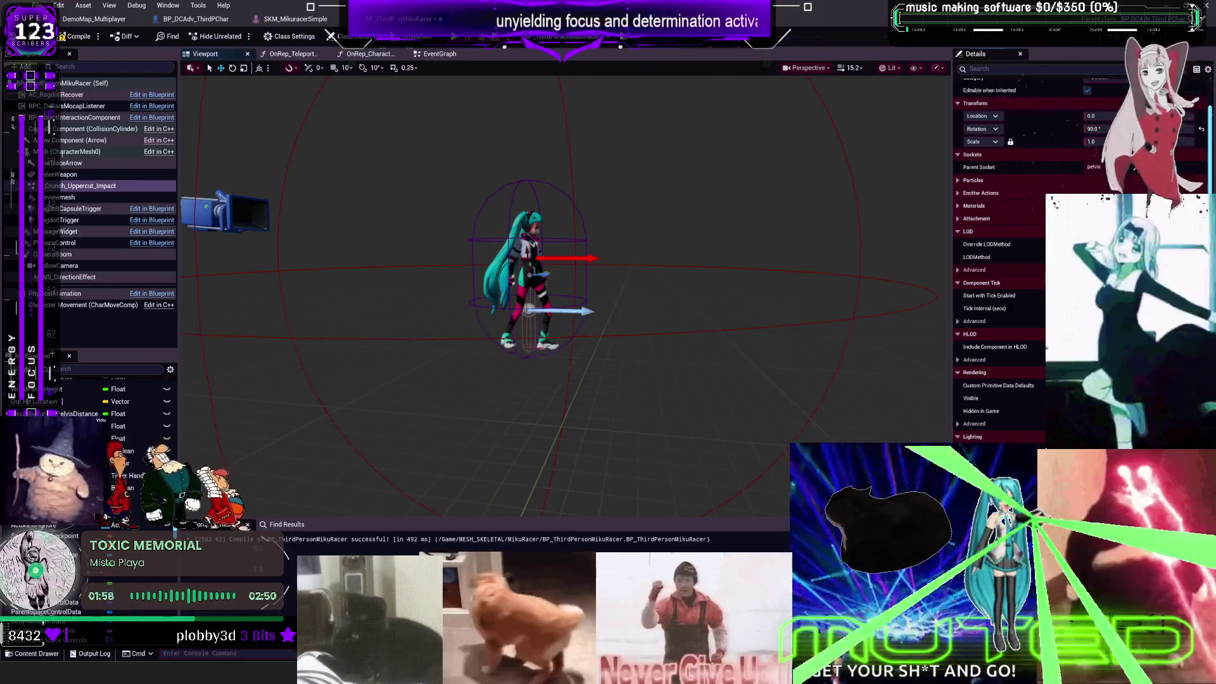
{"action": "key", "text": "Return"}
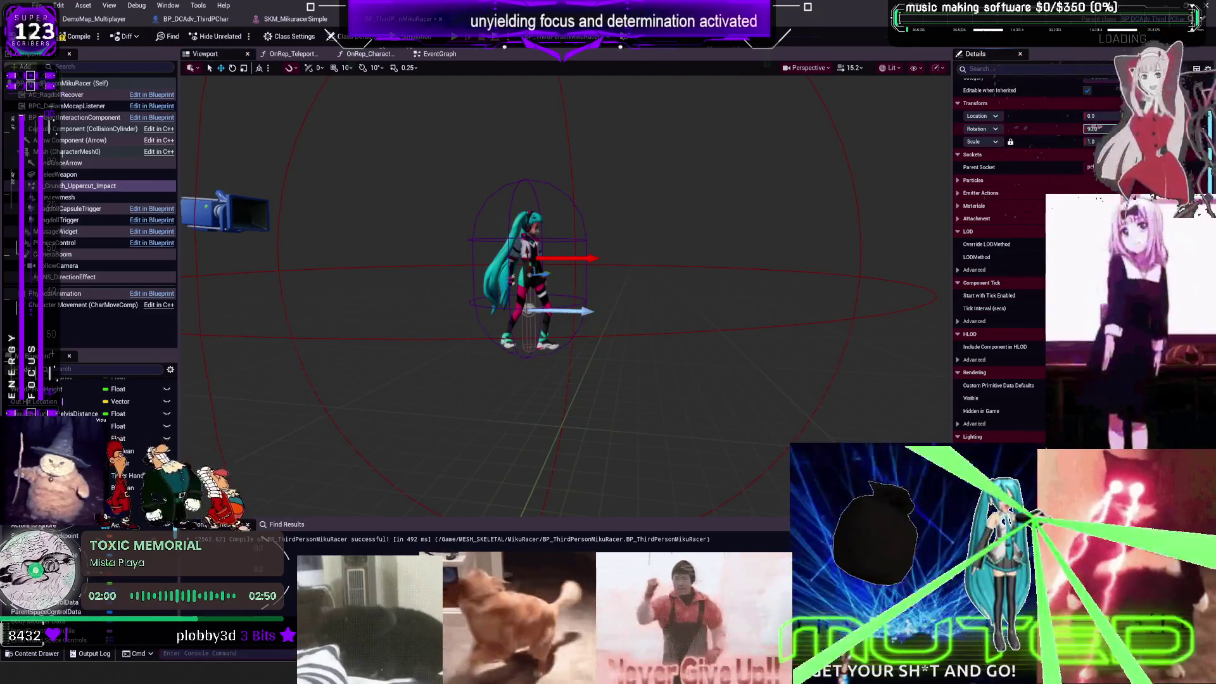
{"action": "type", "text": "0"}
{"action": "key", "text": "Return"}
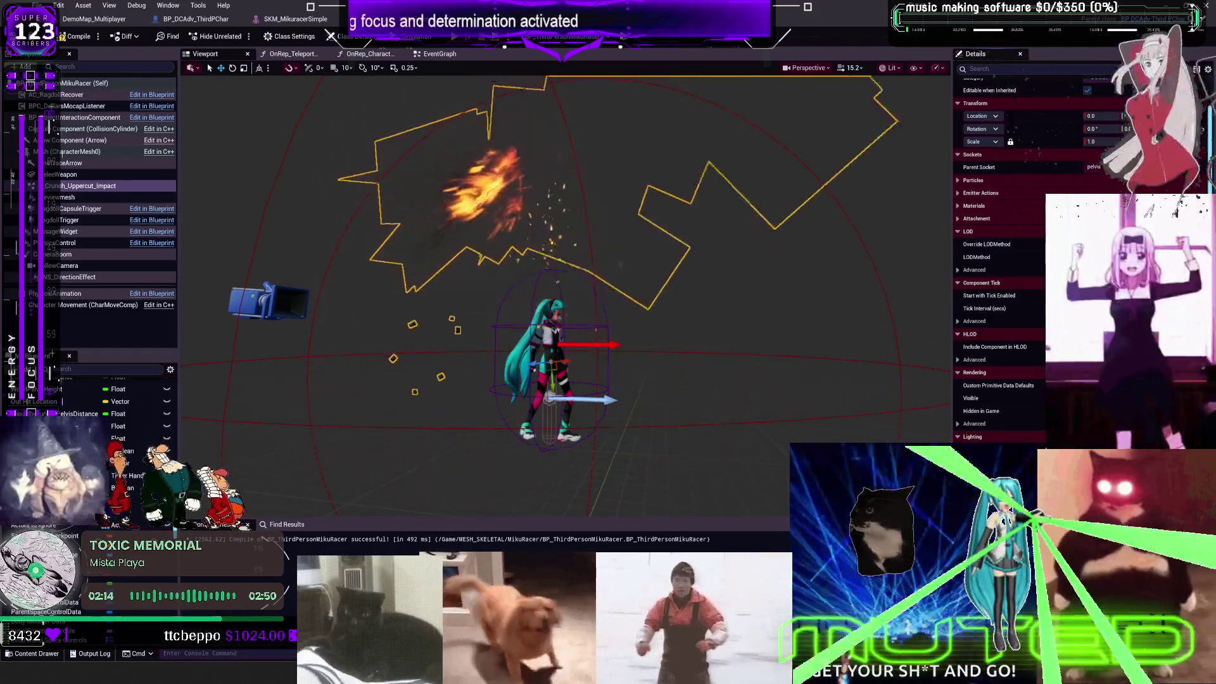
Step: Find the Crunch_Uppercut_Impact component's P_Crunch_Uppercut_Impact asset in the Content Browser and bring up its actions
{"action": "scroll", "coordinate": [1030, 232], "scroll_direction": "up", "scroll_amount": 3}
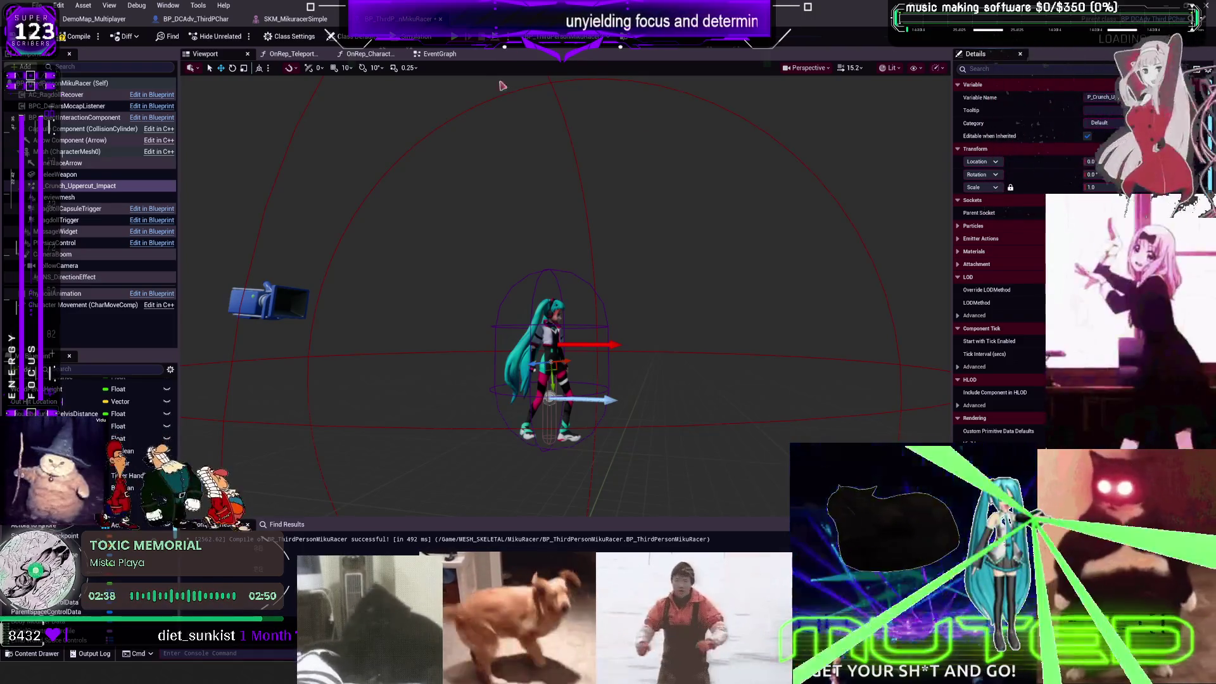
{"action": "left_click", "coordinate": [147, 188]}
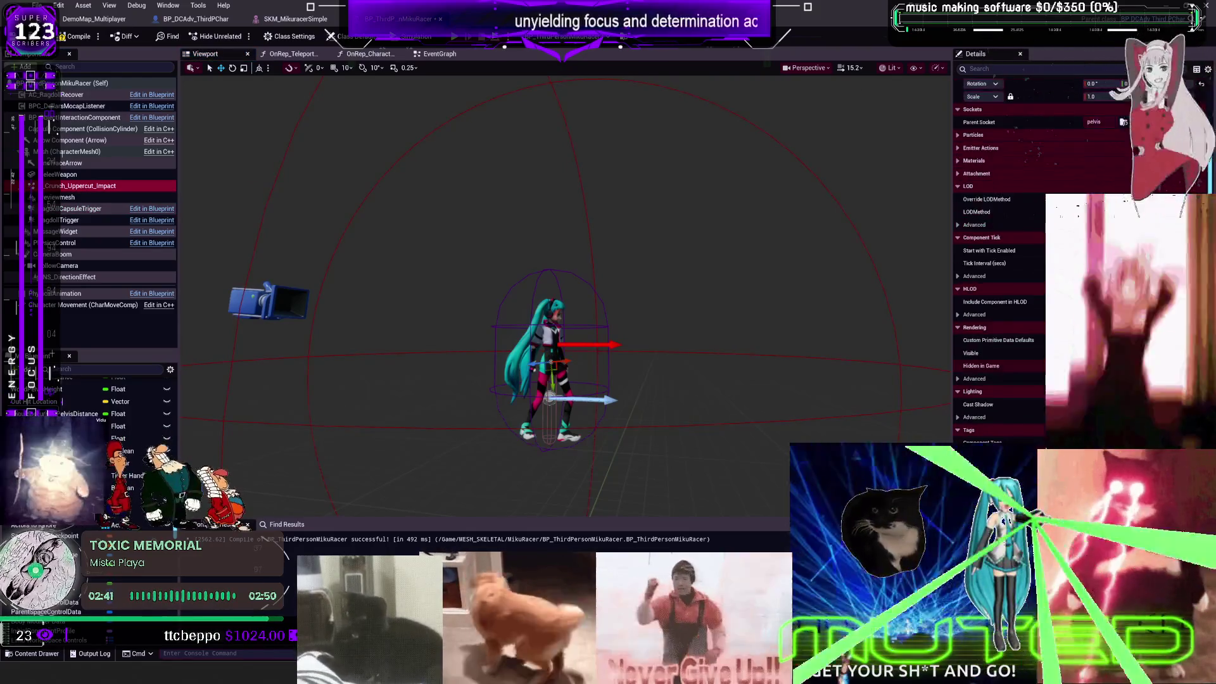
{"action": "key", "text": "ctrl+b"}
{"action": "right_click", "coordinate": [233, 126]}
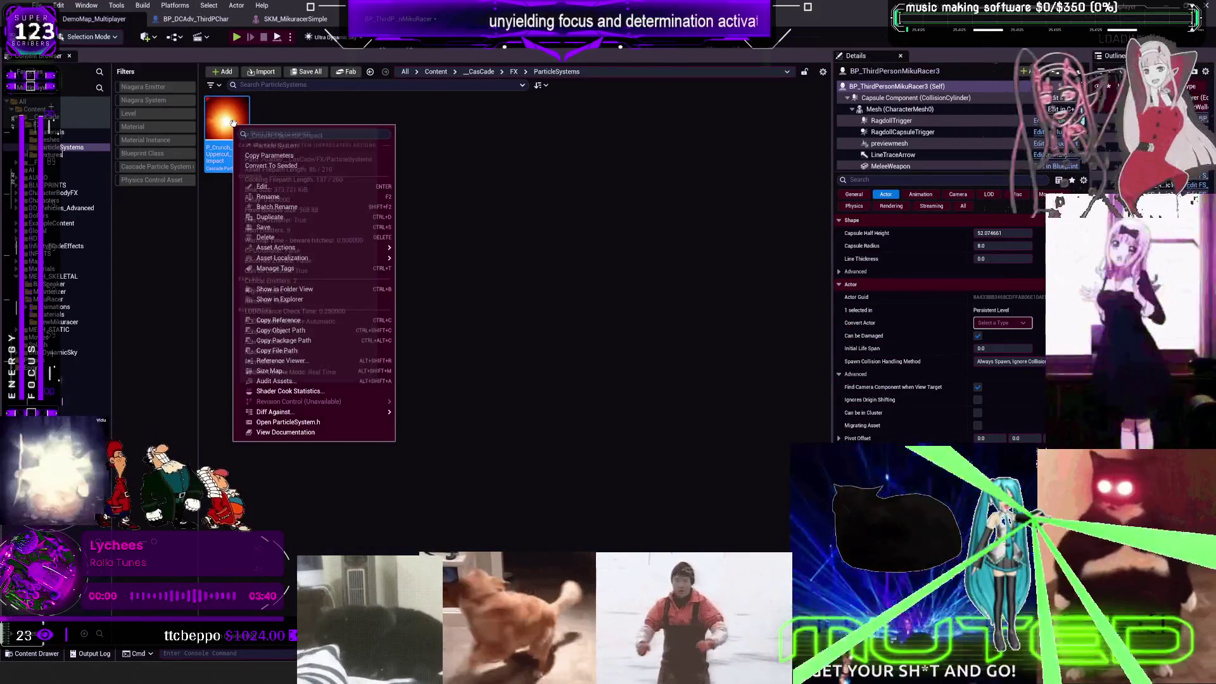
Step: Dismiss the asset actions menu and open the Plugins window from the Edit menu
{"action": "mouse_move", "coordinate": [340, 248]}
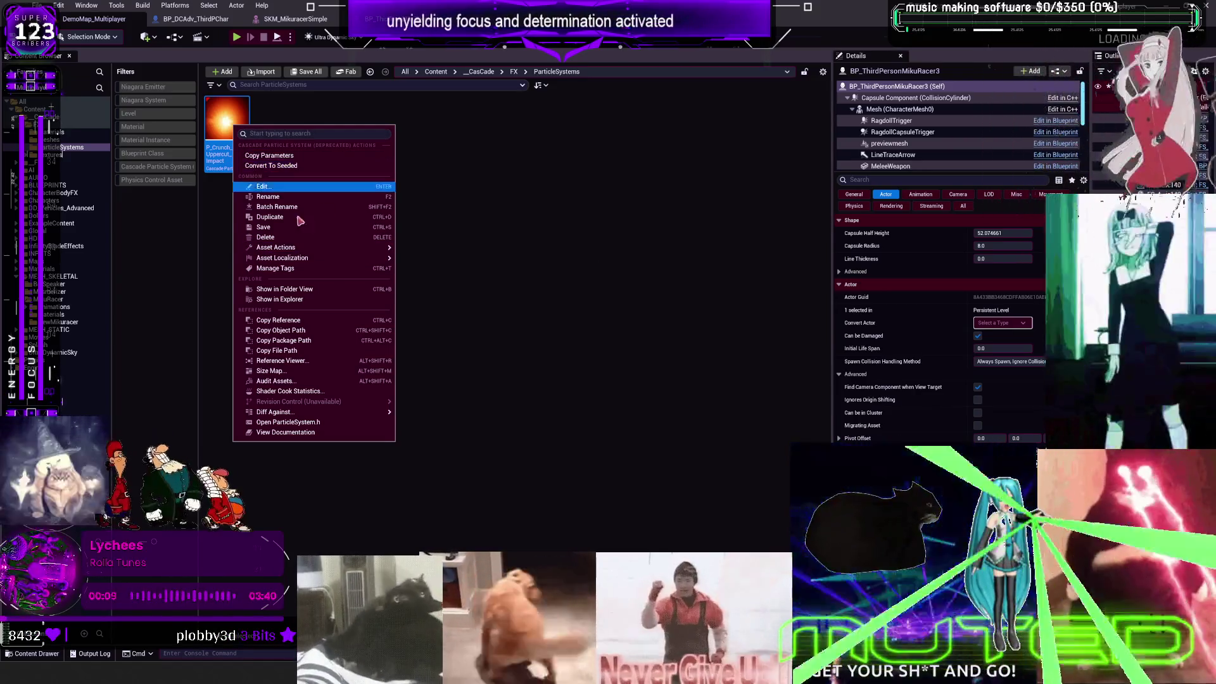
{"action": "mouse_move", "coordinate": [330, 415]}
{"action": "left_click", "coordinate": [545, 283]}
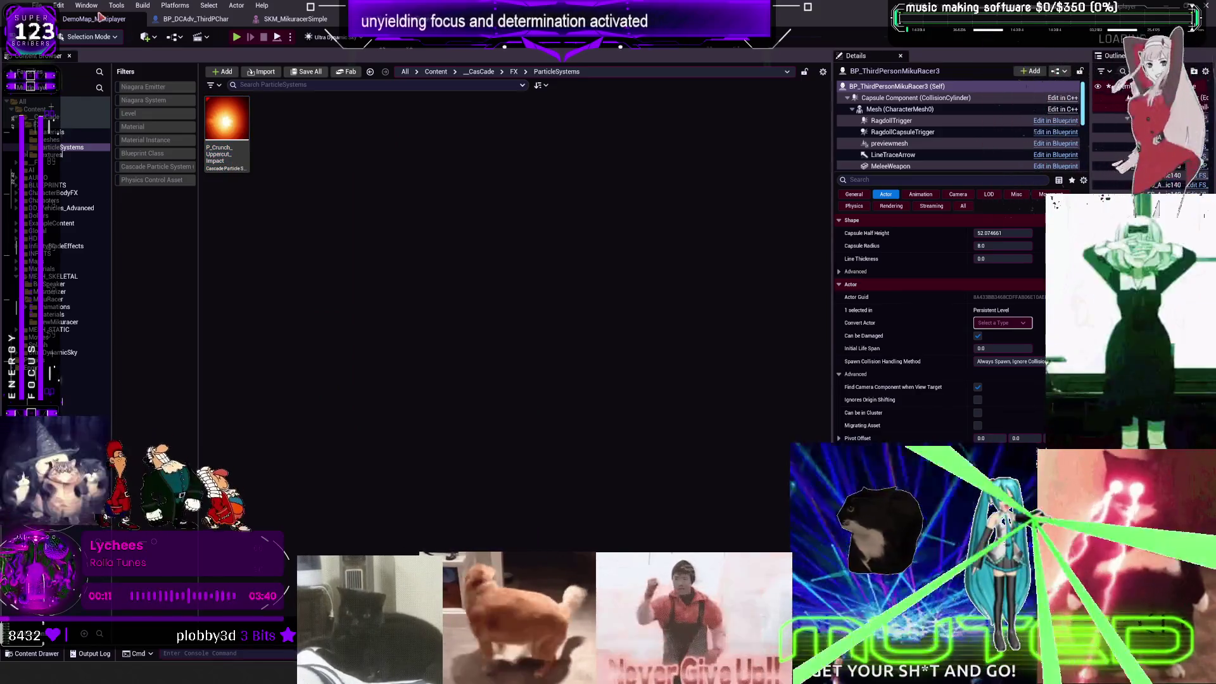
{"action": "left_click", "coordinate": [58, 5]}
{"action": "left_click", "coordinate": [83, 156]}
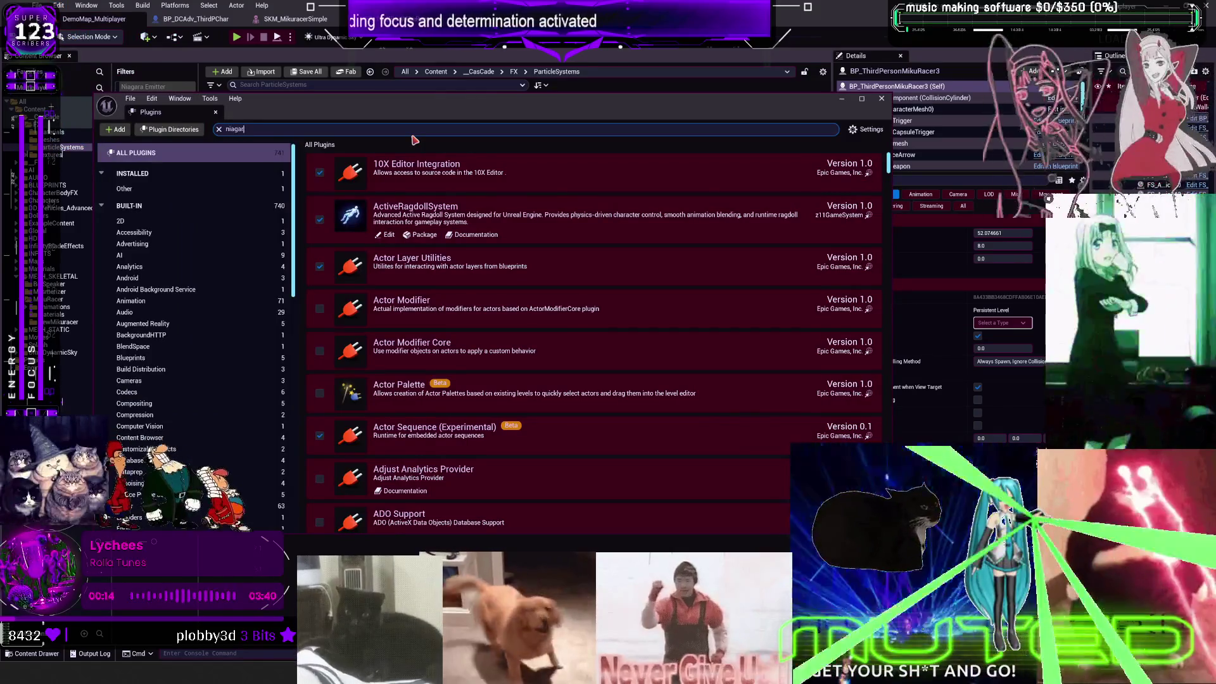
Step: Enable the beta Cascade To Niagara Converter plugin, restart the editor saving the blueprint, and close Plugins
{"action": "type", "text": "a"}
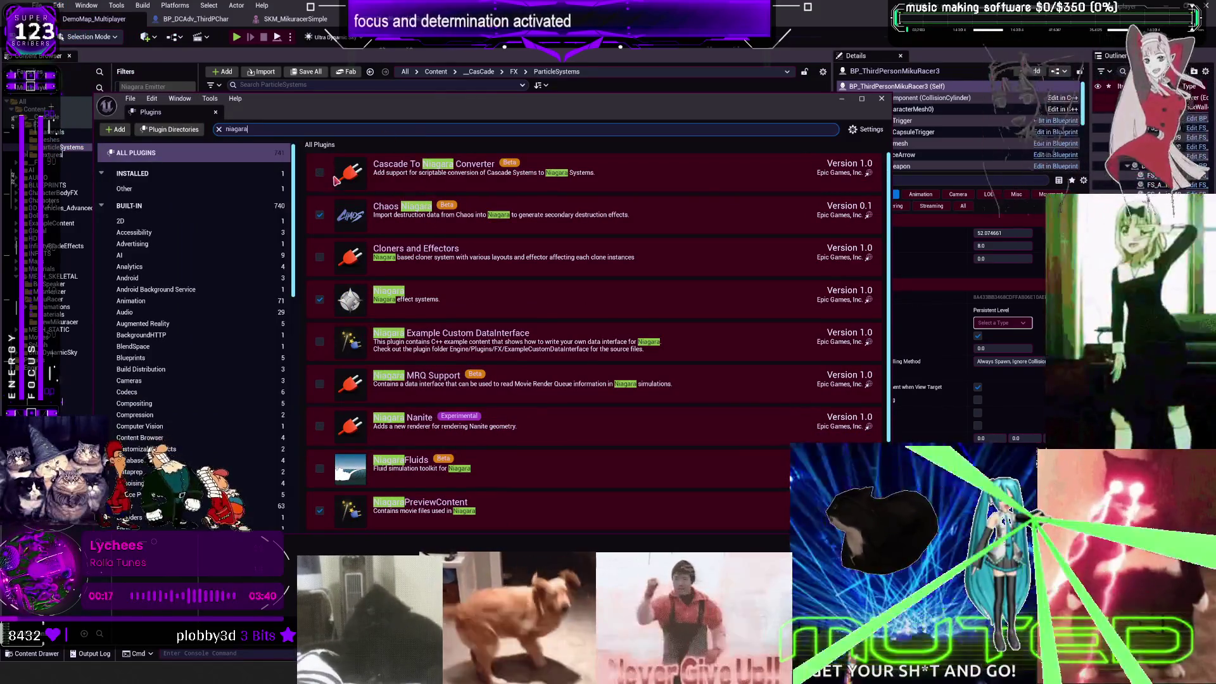
{"action": "left_click", "coordinate": [320, 173]}
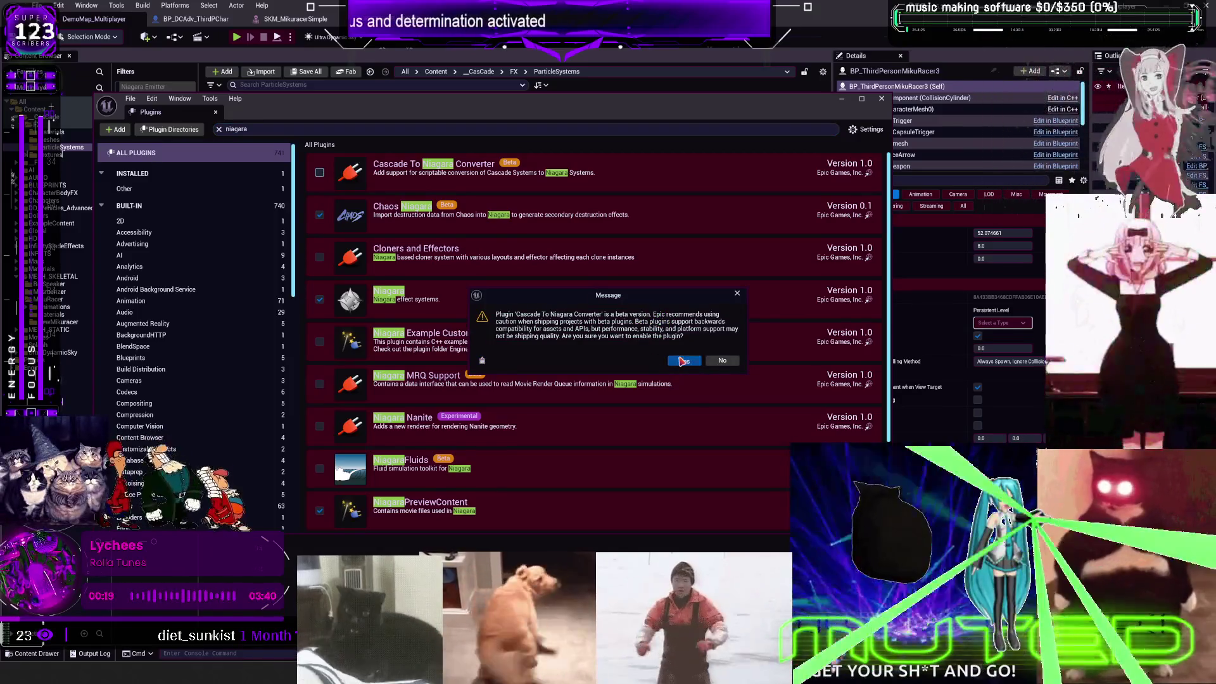
{"action": "left_click", "coordinate": [682, 361]}
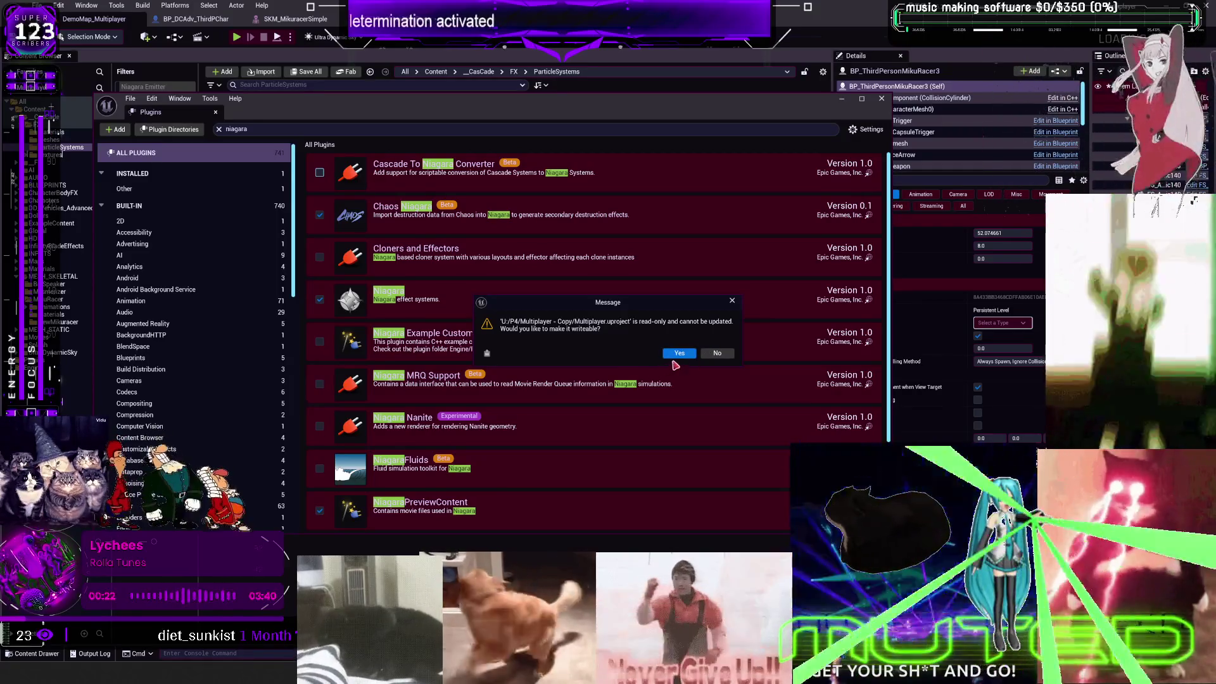
{"action": "left_click", "coordinate": [678, 355]}
{"action": "left_click", "coordinate": [842, 512]}
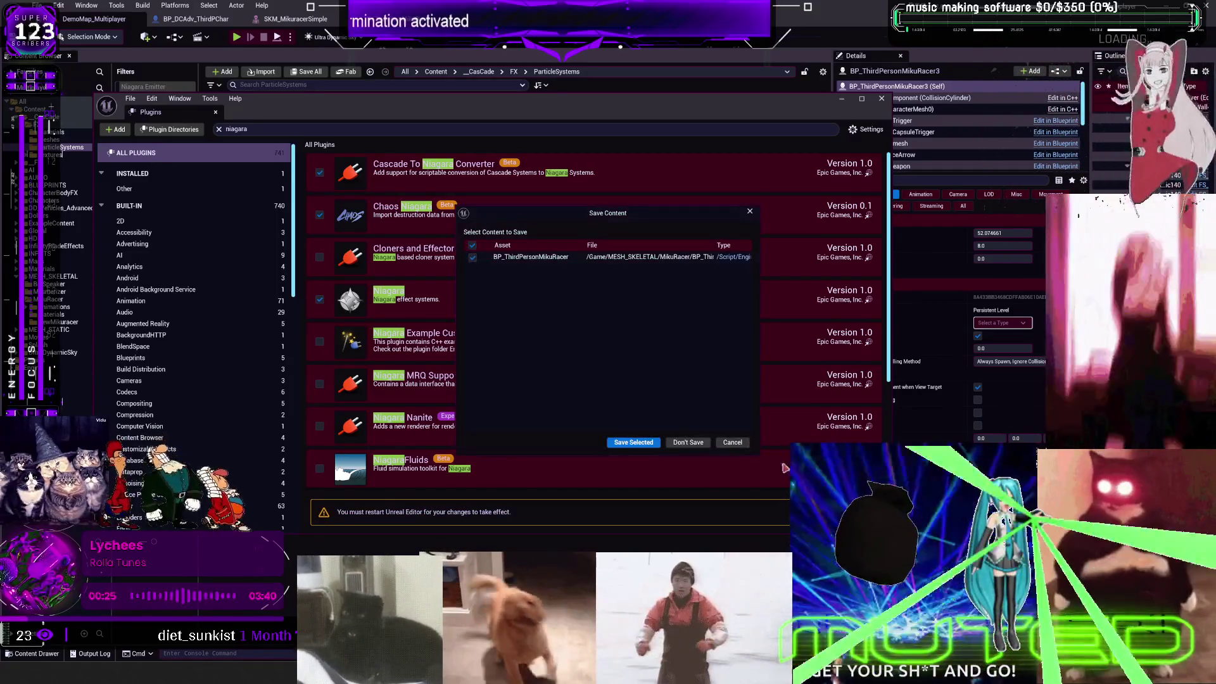
{"action": "left_click", "coordinate": [624, 444]}
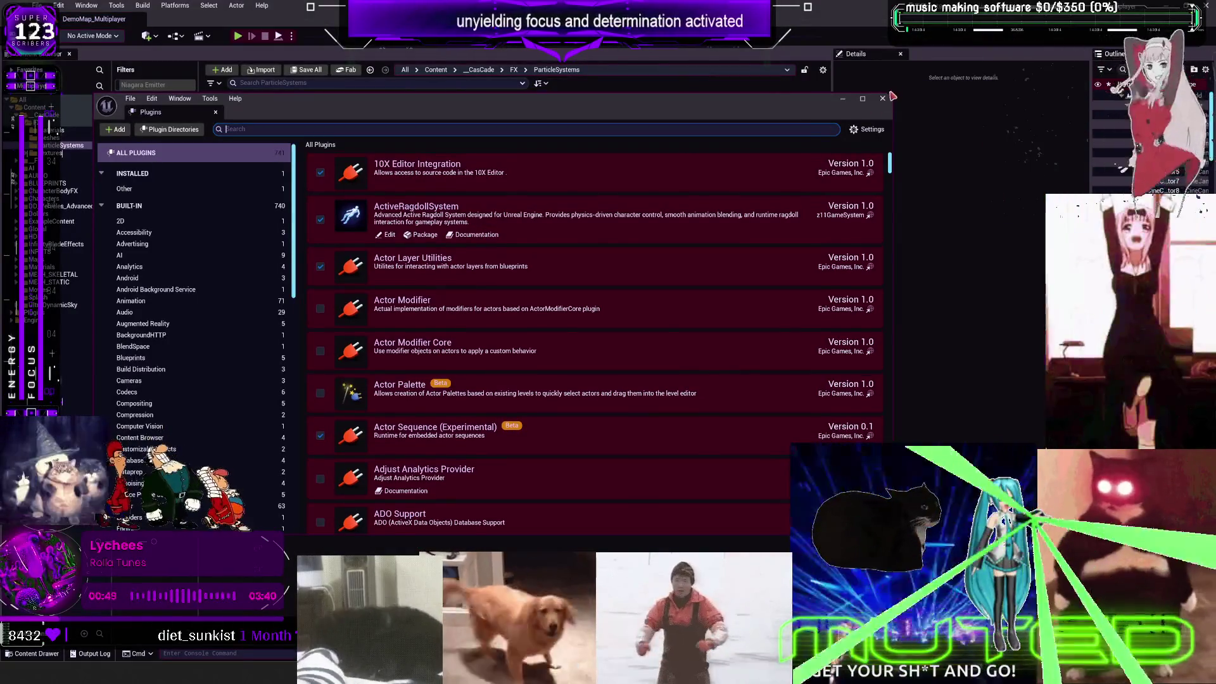
{"action": "left_click", "coordinate": [882, 98]}
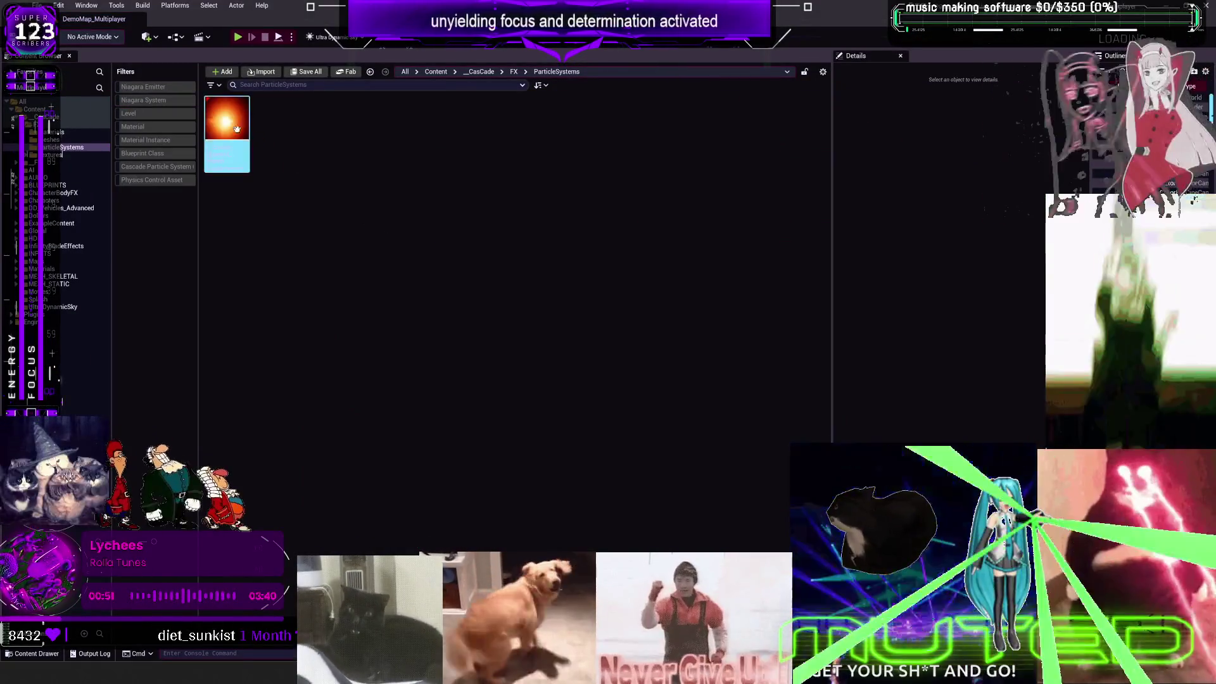
Step: Convert P_Crunch_Uppercut_Impact to Niagara and open the resulting P_Crunch_Uppercut_Impact_Converted system
{"action": "right_click", "coordinate": [232, 127]}
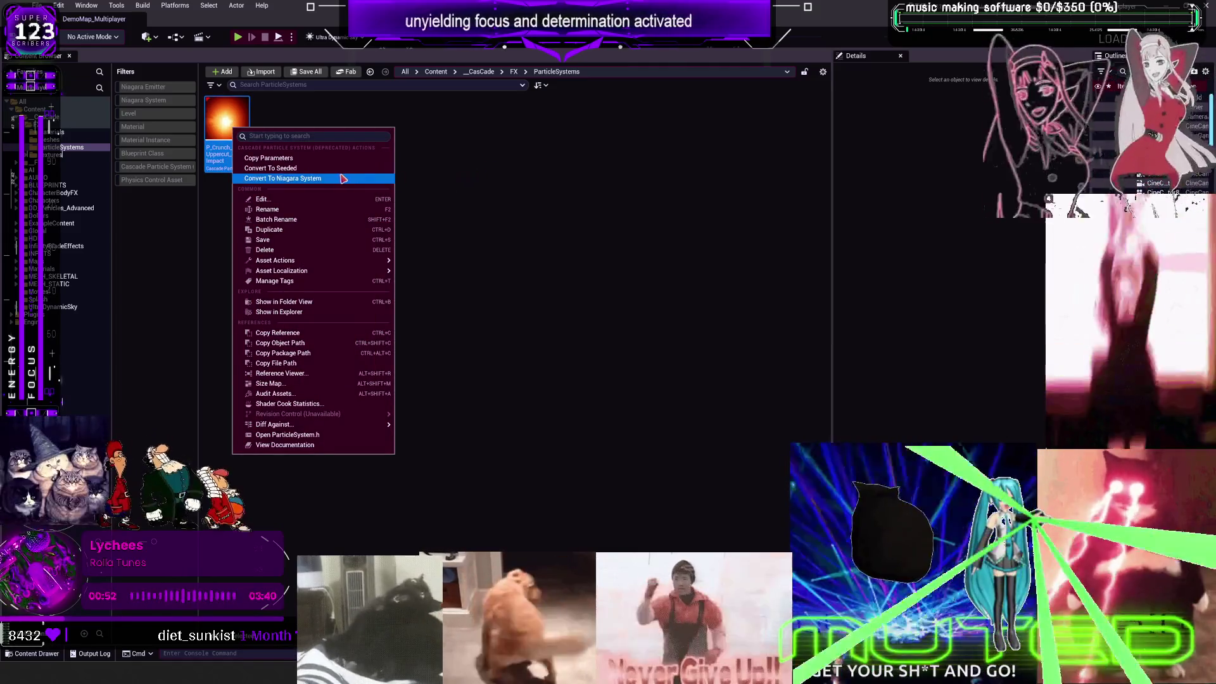
{"action": "left_click", "coordinate": [340, 178]}
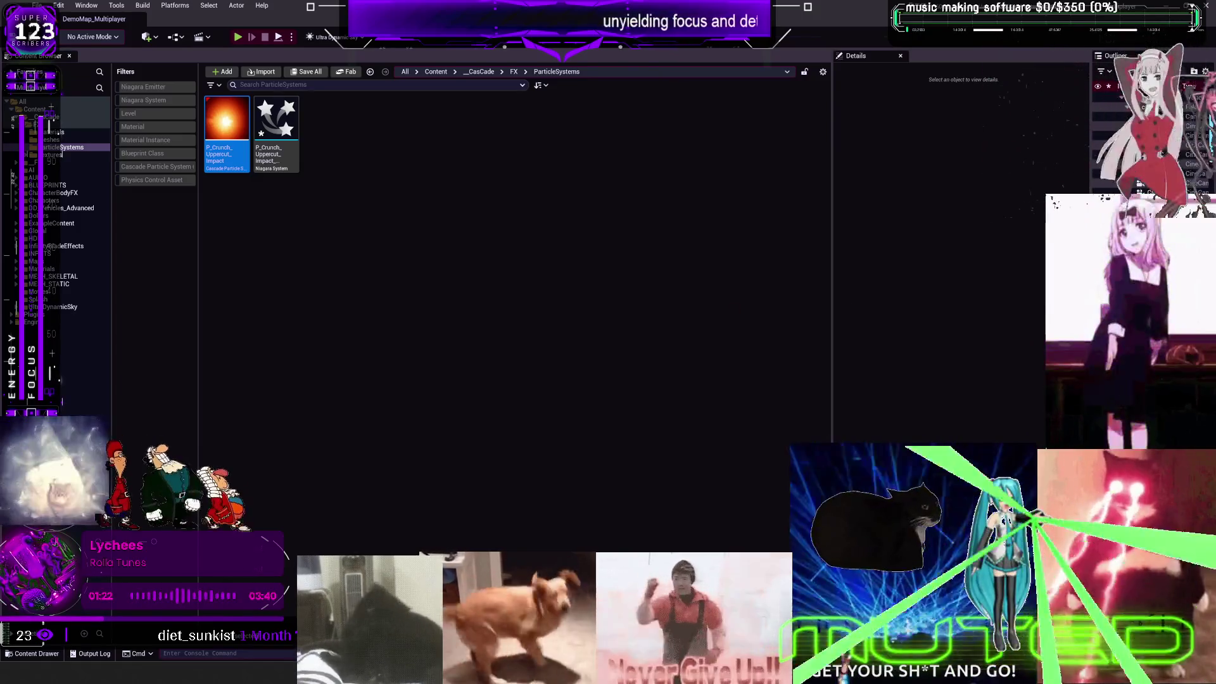
{"action": "left_click", "coordinate": [413, 294]}
{"action": "left_click", "coordinate": [278, 157]}
{"action": "double_click", "coordinate": [278, 157]}
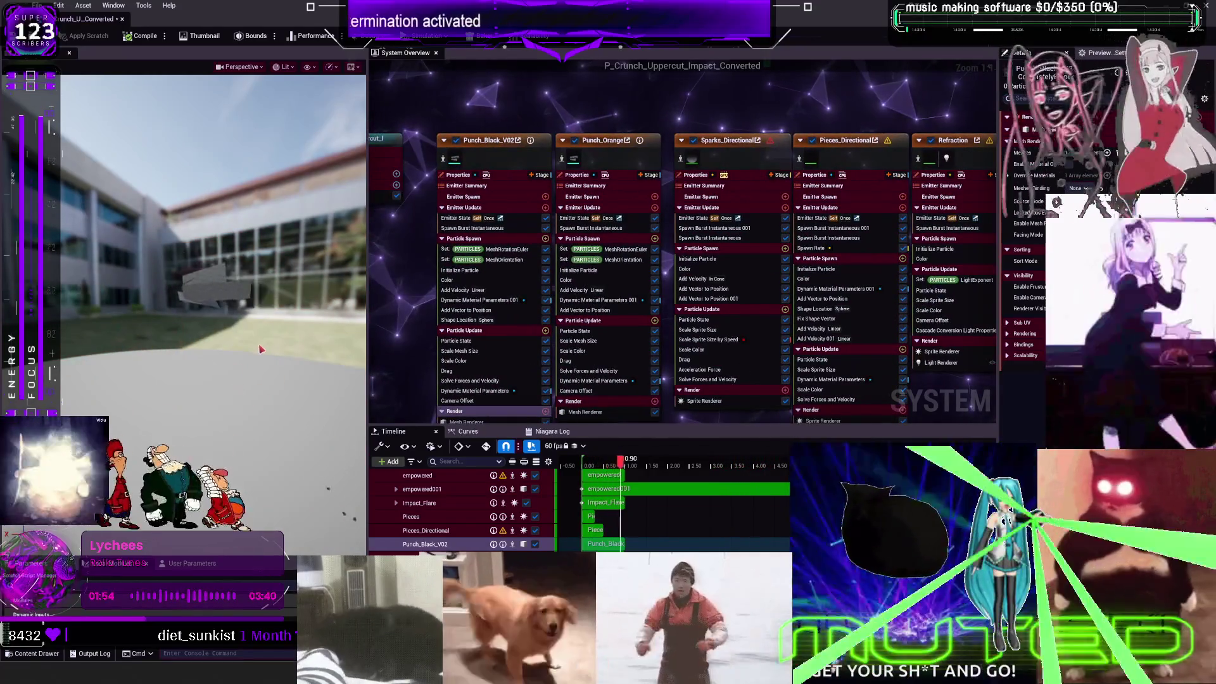
Step: Open the SM_Crunch_Plane_V04 plane mesh used by Punch_Black_V02's mesh renderer, then return to the system
{"action": "left_click_drag", "start_coordinate": [285, 182], "coordinate": [203, 185]}
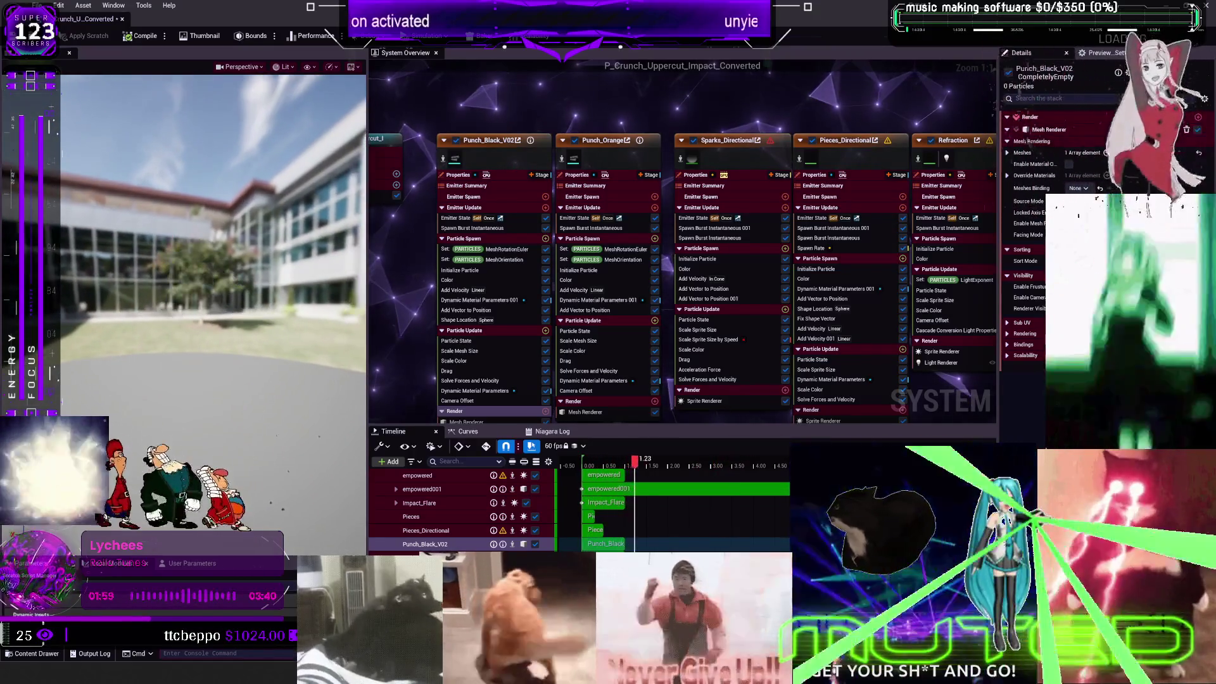
{"action": "left_click_drag", "start_coordinate": [467, 217], "coordinate": [562, 185]}
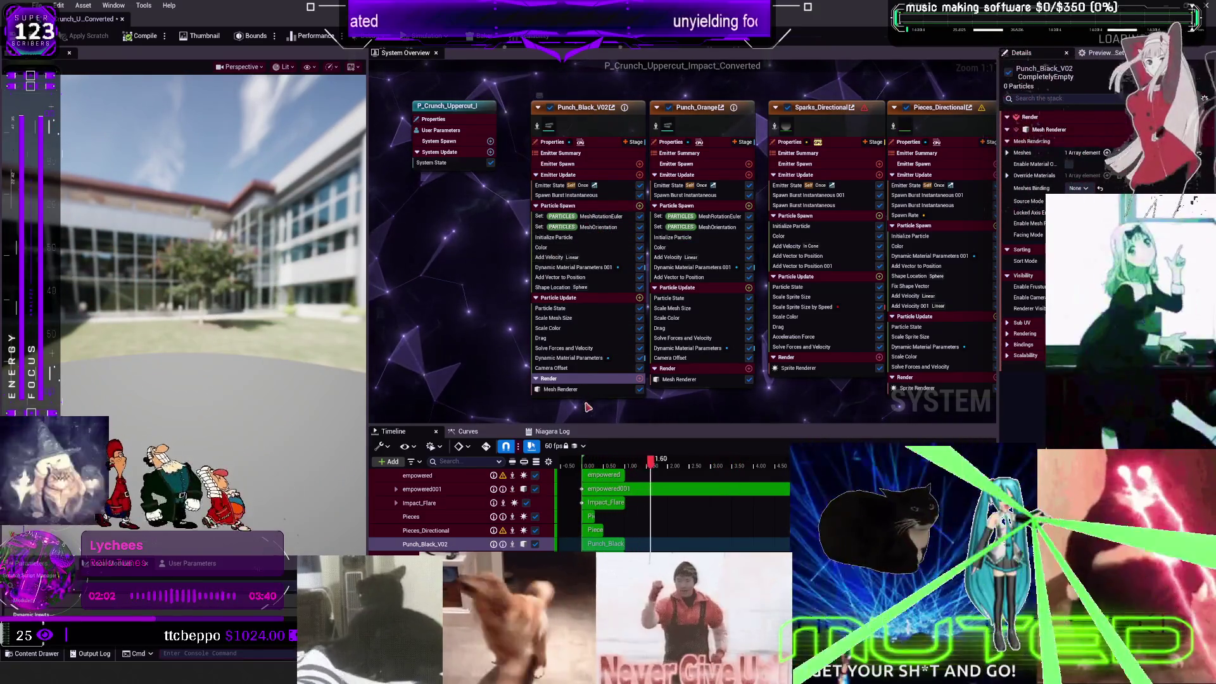
{"action": "left_click", "coordinate": [573, 389]}
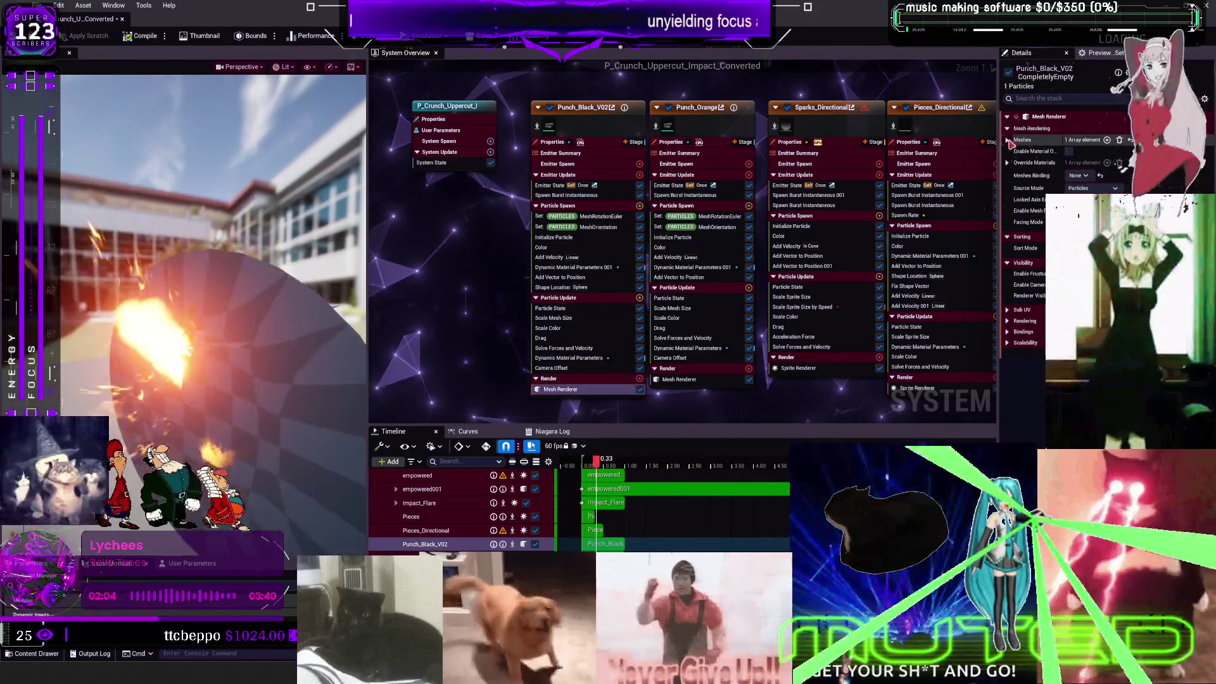
{"action": "double_click", "coordinate": [1075, 161]}
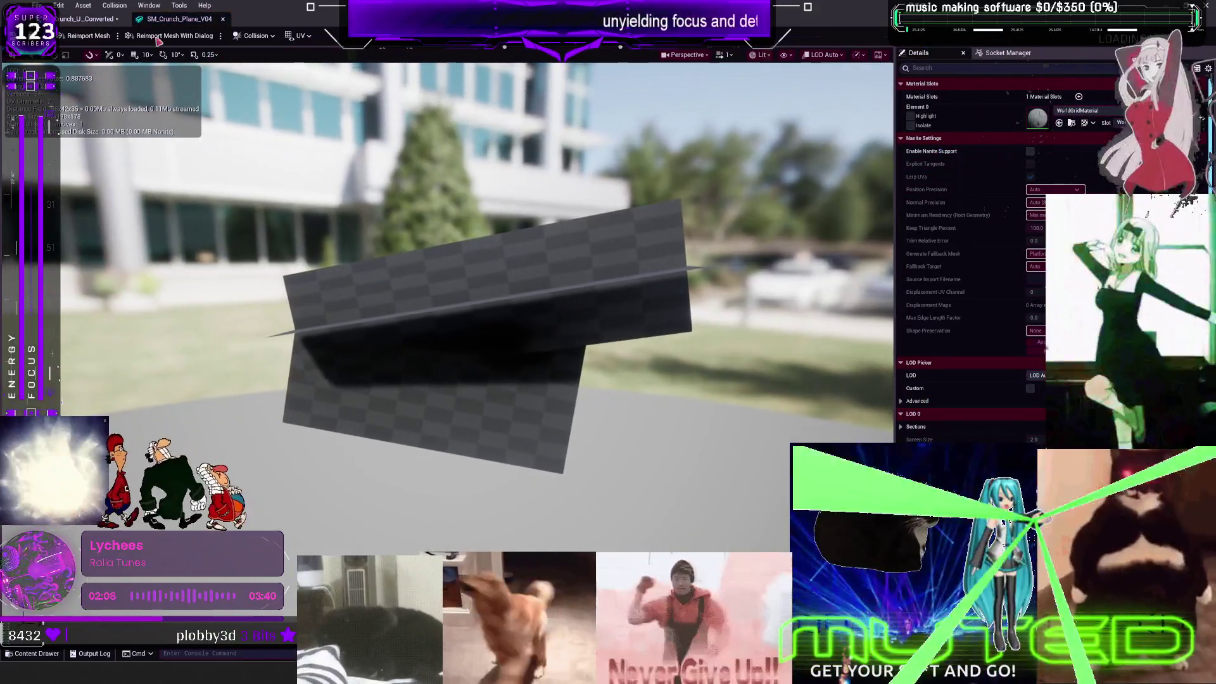
{"action": "left_click", "coordinate": [89, 19]}
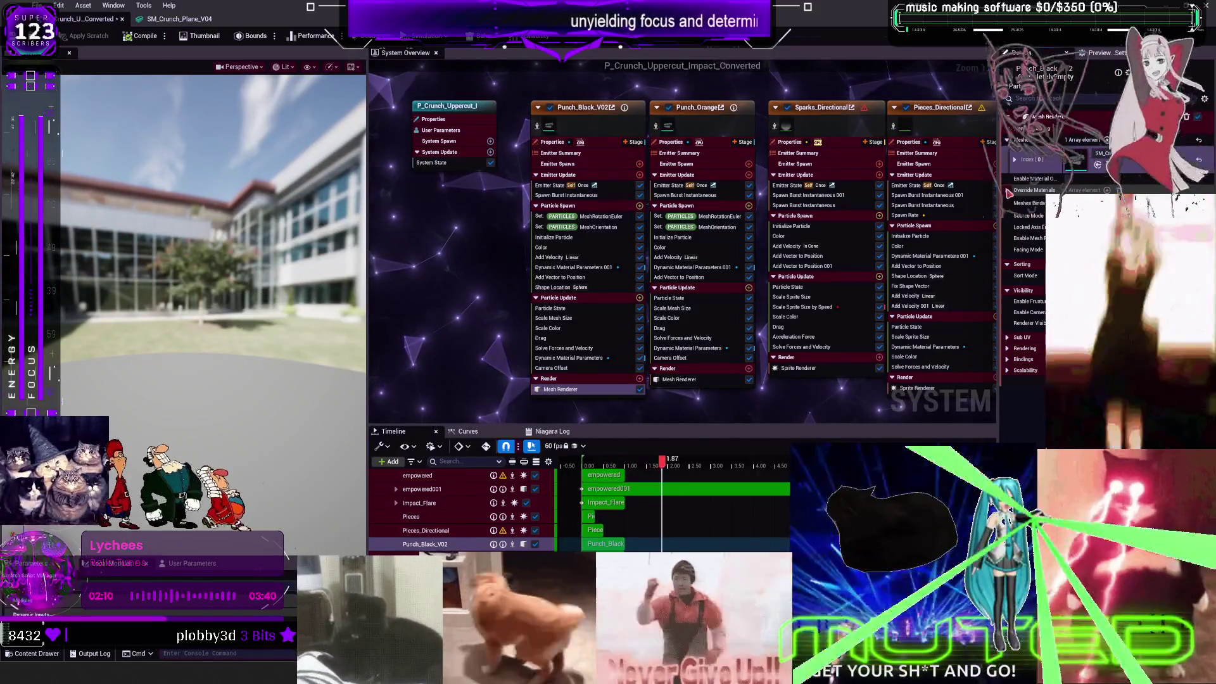
Step: Expand the renderer's override materials and upgrade Punch_Black_V02's Dynamic Material Parameters script
{"action": "left_click", "coordinate": [1007, 190]}
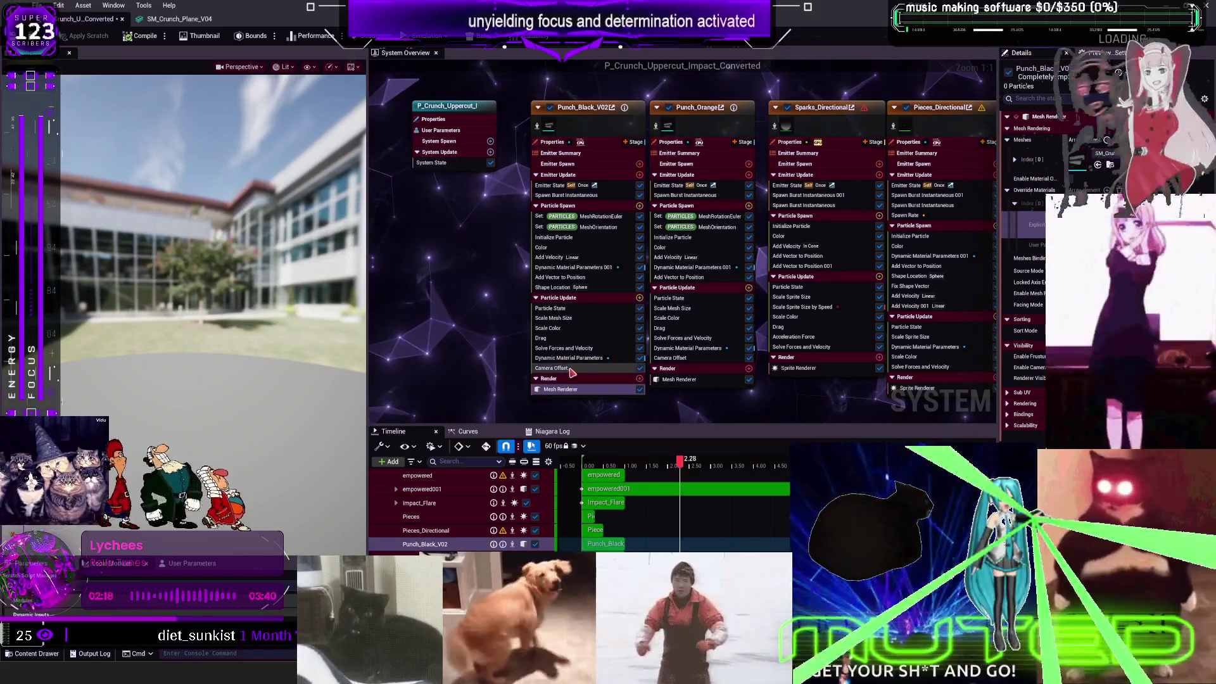
{"action": "left_click", "coordinate": [575, 359]}
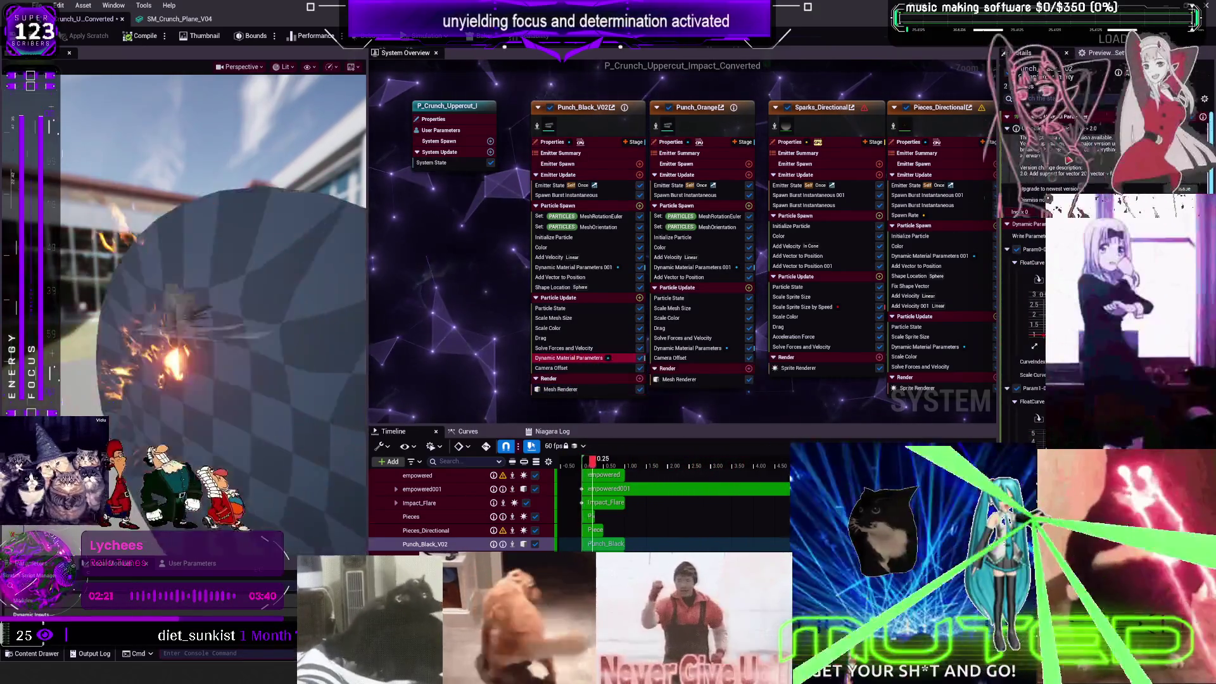
{"action": "left_click", "coordinate": [1179, 189]}
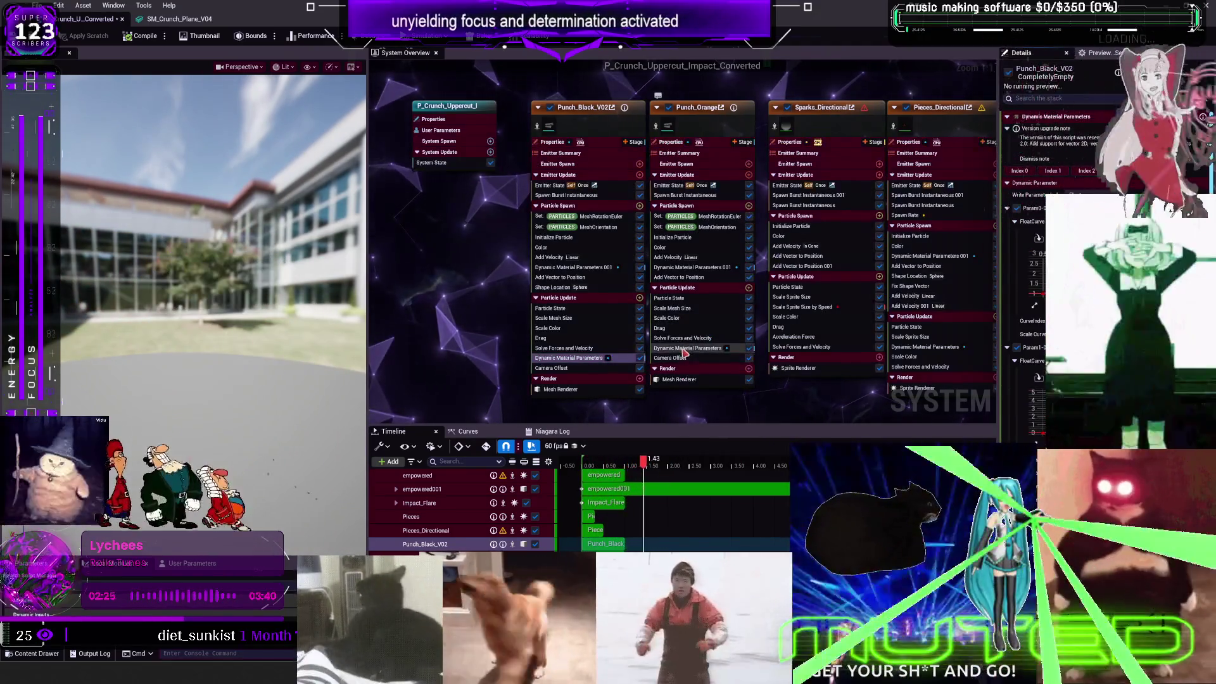
Step: Check Punch_Orange's dynamic parameters and move Sparks_Directional's Scale Sprite Size by Speed below Solve Forces
{"action": "left_click", "coordinate": [689, 348]}
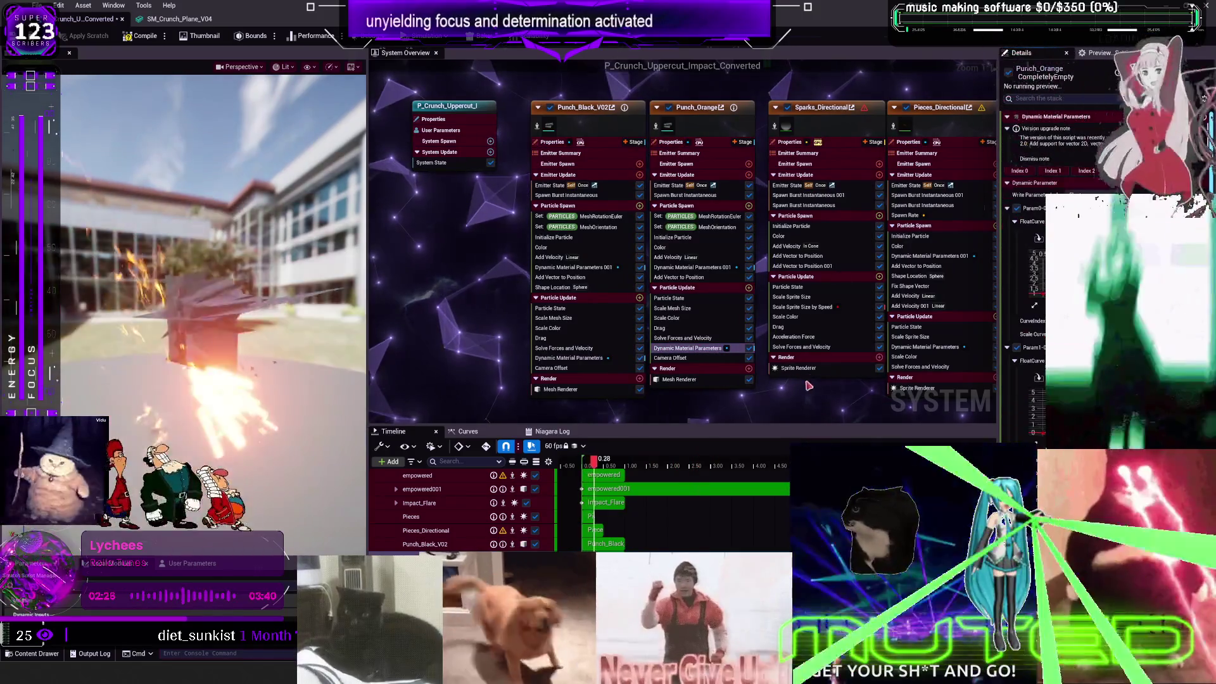
{"action": "left_click", "coordinate": [804, 307]}
{"action": "left_click_drag", "start_coordinate": [803, 307], "coordinate": [803, 347]}
Step: Review the Dynamic Material Parameters modules of Pieces_Directional, Punch_Orange and Punch_Black_V02
{"action": "left_click", "coordinate": [930, 255]}
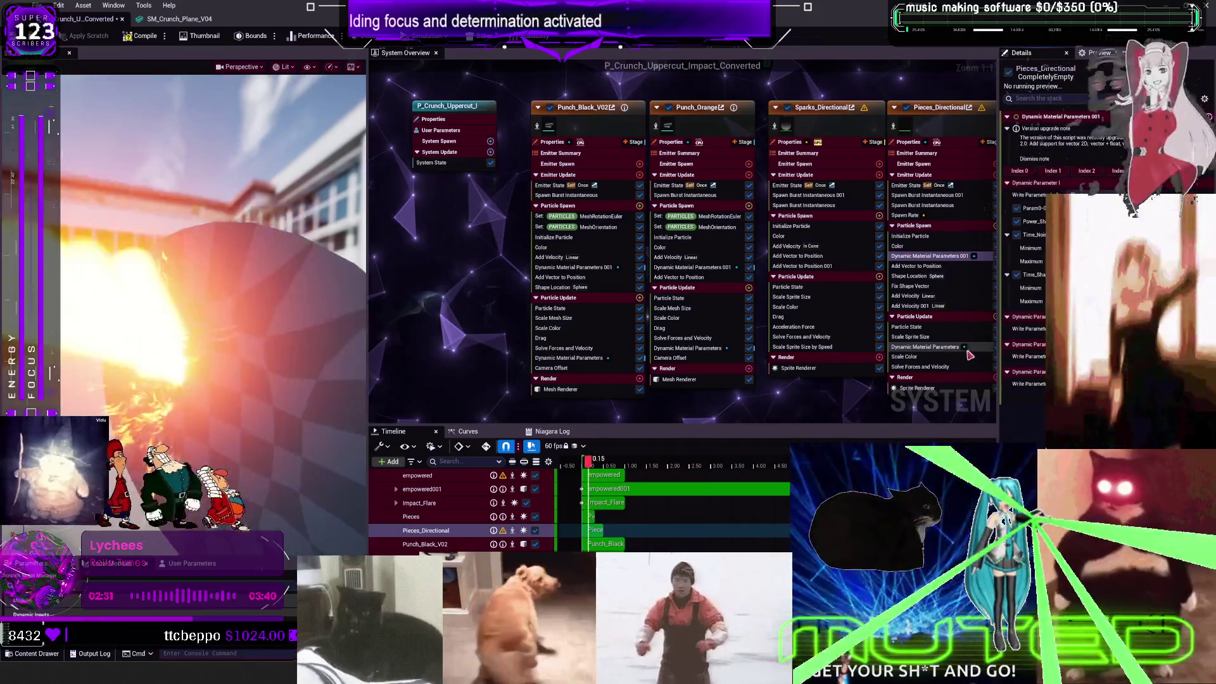
{"action": "left_click", "coordinate": [925, 346]}
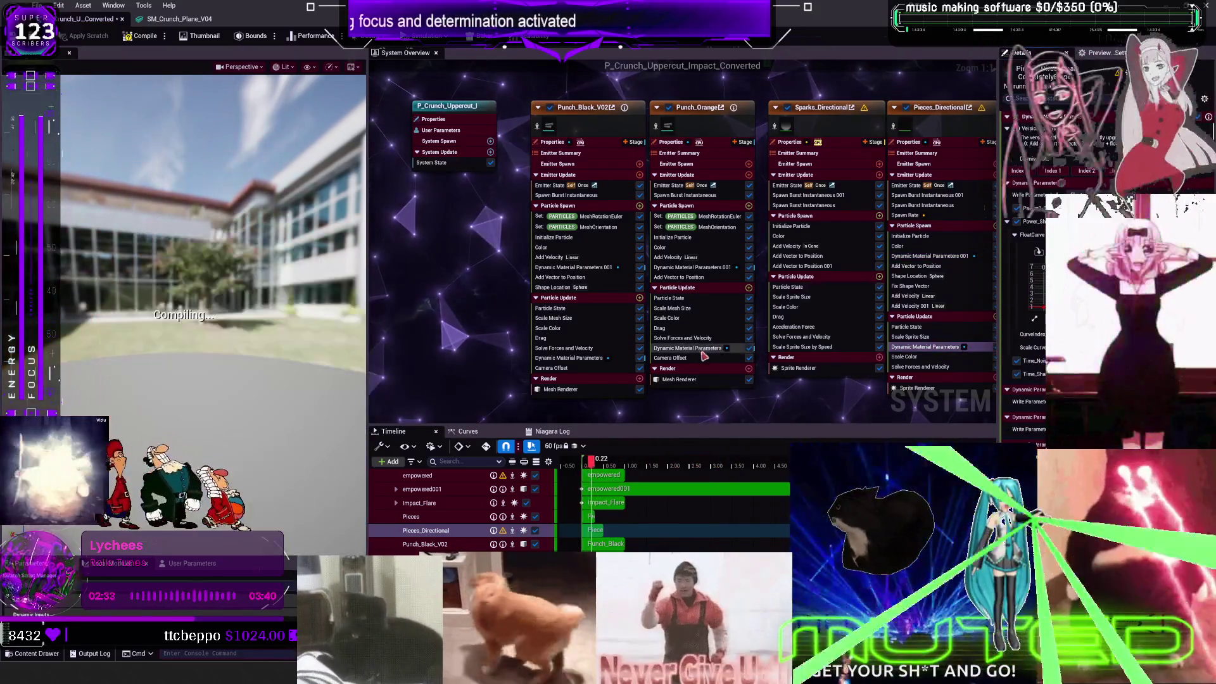
{"action": "left_click", "coordinate": [692, 267]}
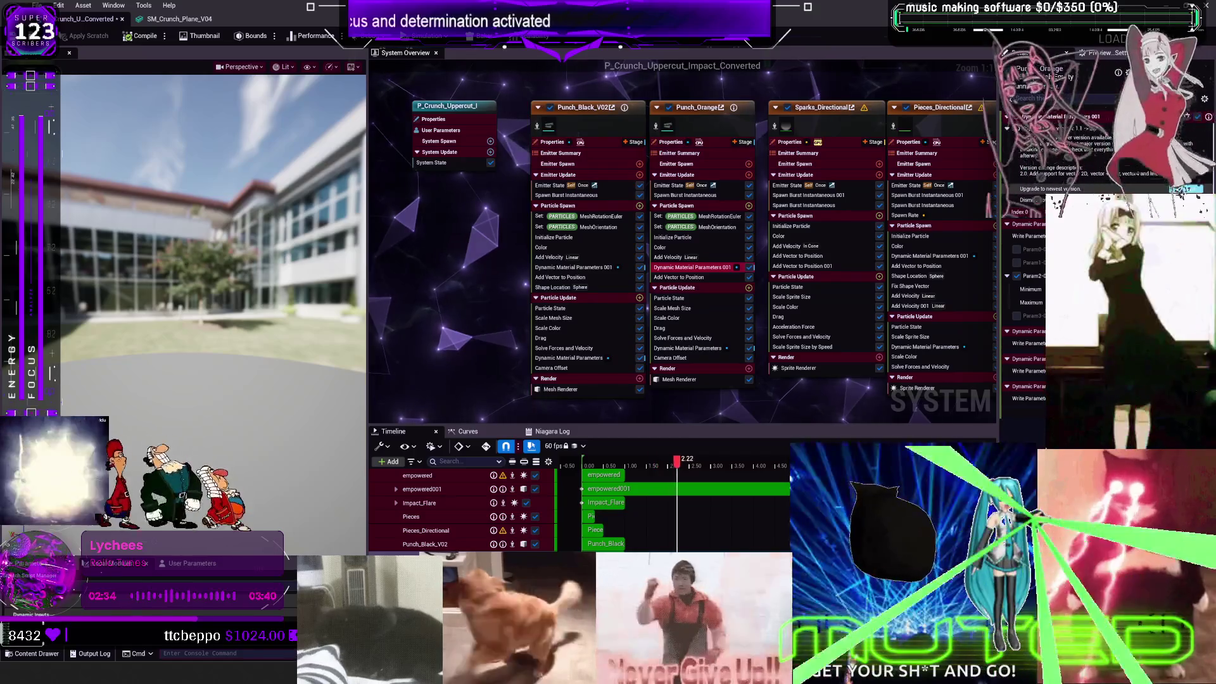
{"action": "left_click", "coordinate": [587, 268]}
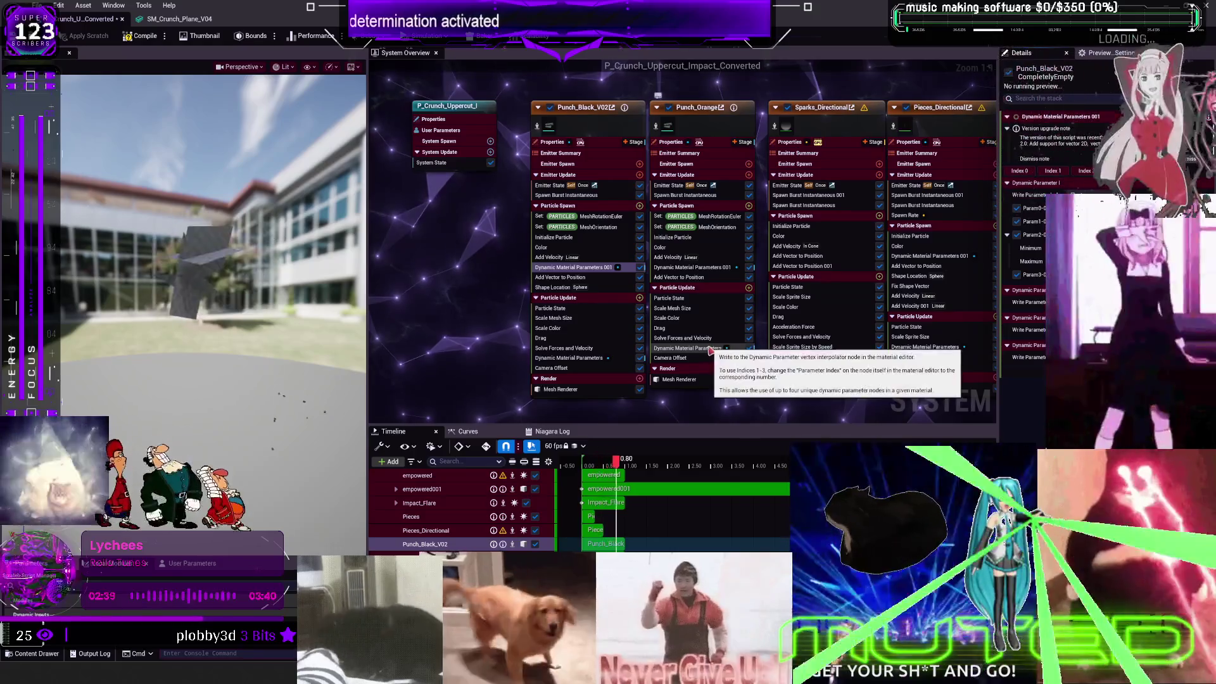
{"action": "left_click", "coordinate": [569, 358]}
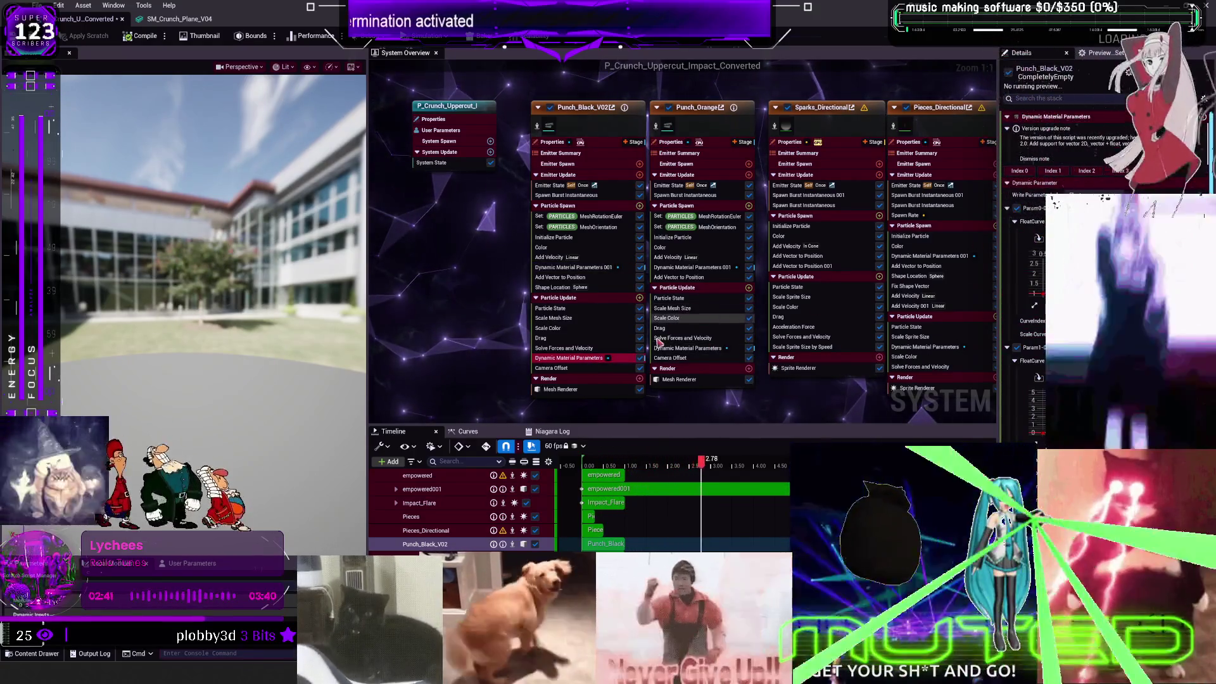
{"action": "left_click_drag", "start_coordinate": [958, 255], "coordinate": [734, 250]}
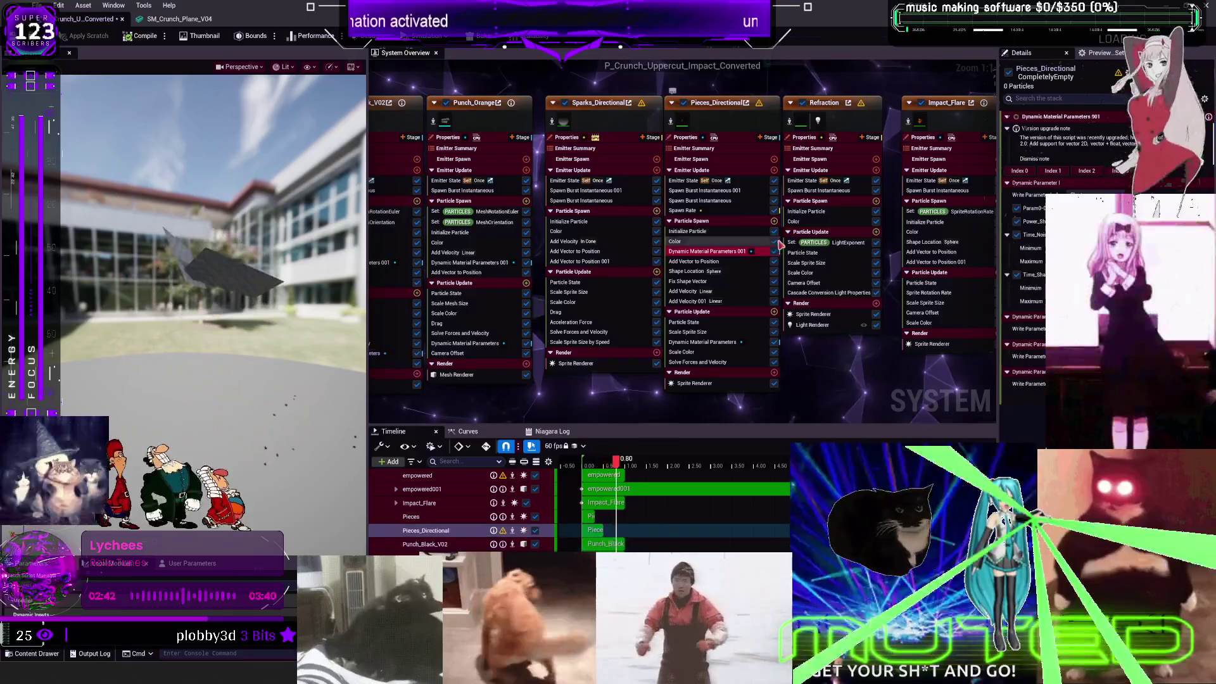
{"action": "left_click", "coordinate": [716, 342]}
Step: Upgrade the Pieces emitter's Dynamic Material Parameters 001 script, then close the Niagara and mesh editors
{"action": "left_click", "coordinate": [804, 282]}
{"action": "left_click_drag", "start_coordinate": [950, 374], "coordinate": [615, 359]}
{"action": "left_click_drag", "start_coordinate": [783, 361], "coordinate": [636, 372]}
{"action": "left_click", "coordinate": [774, 235]}
{"action": "left_click", "coordinate": [1045, 182]}
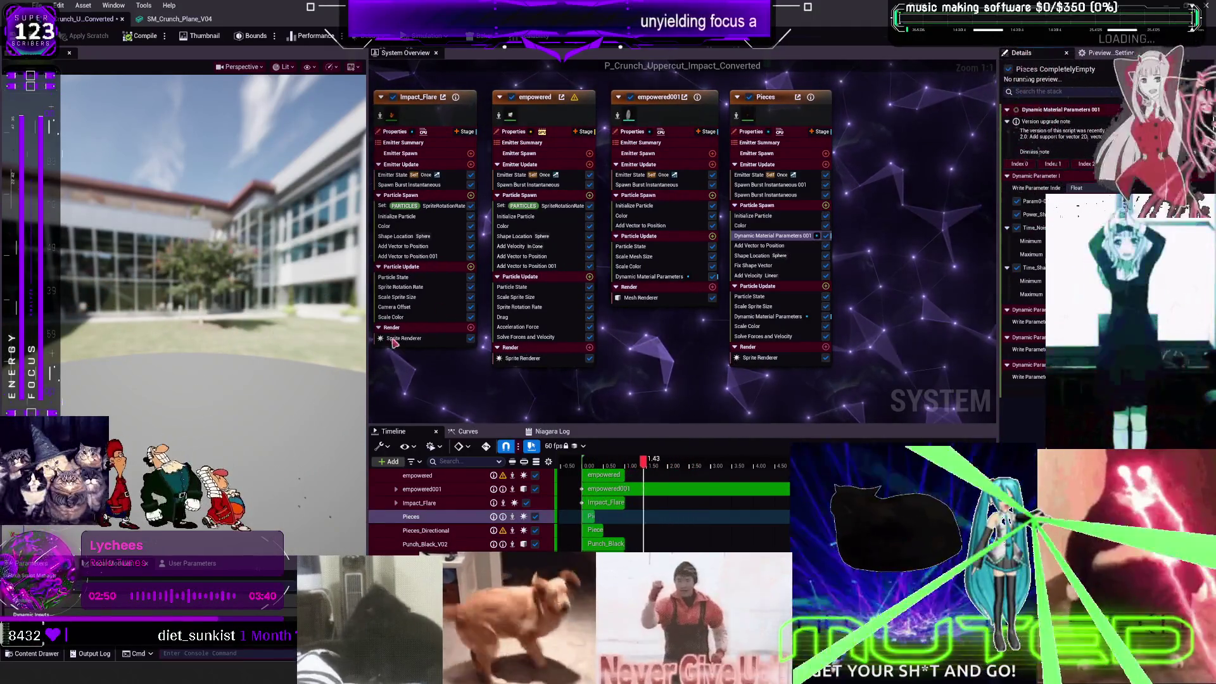
{"action": "left_click", "coordinate": [768, 316]}
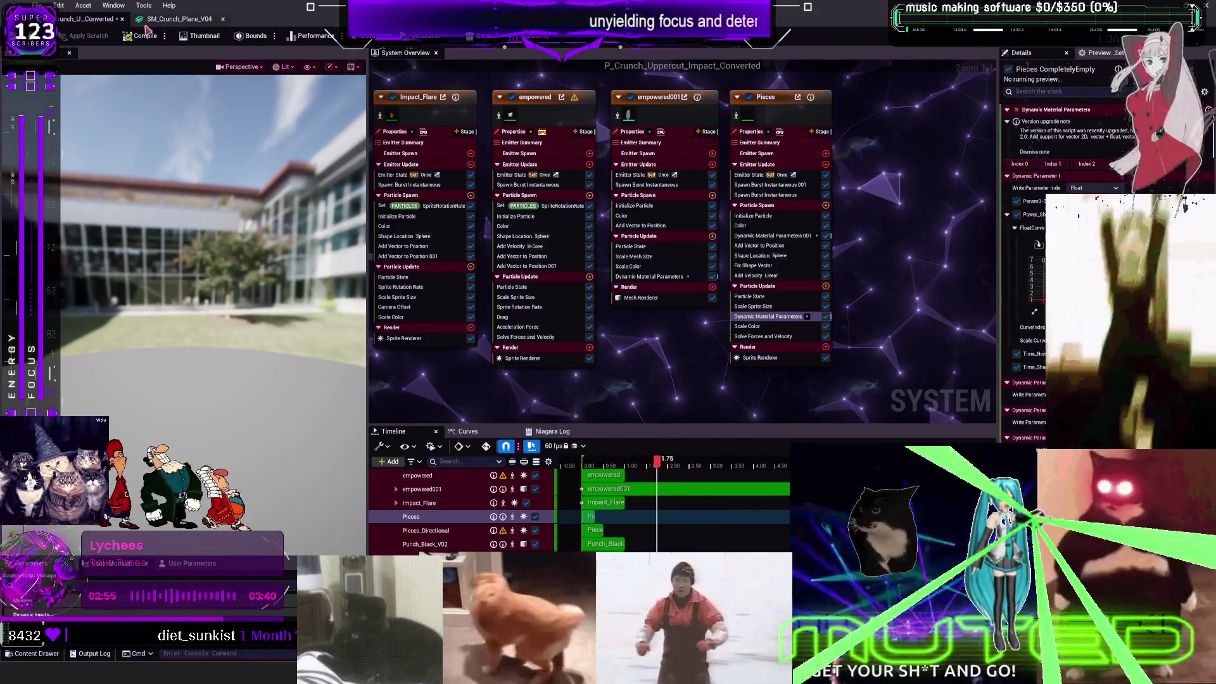
{"action": "left_click", "coordinate": [123, 19]}
{"action": "left_click", "coordinate": [123, 19]}
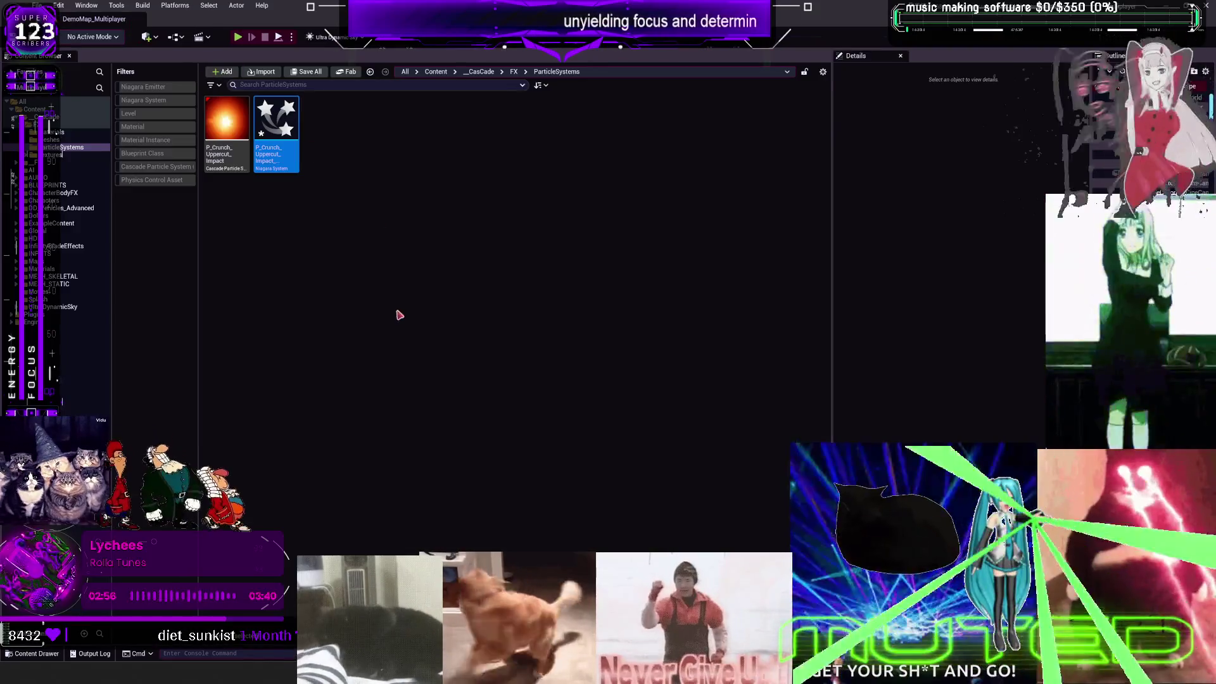
Step: Reopen the original P_Crunch_Uppercut_Impact in Cascade and widen the emitter panel to show more emitters
{"action": "double_click", "coordinate": [220, 159]}
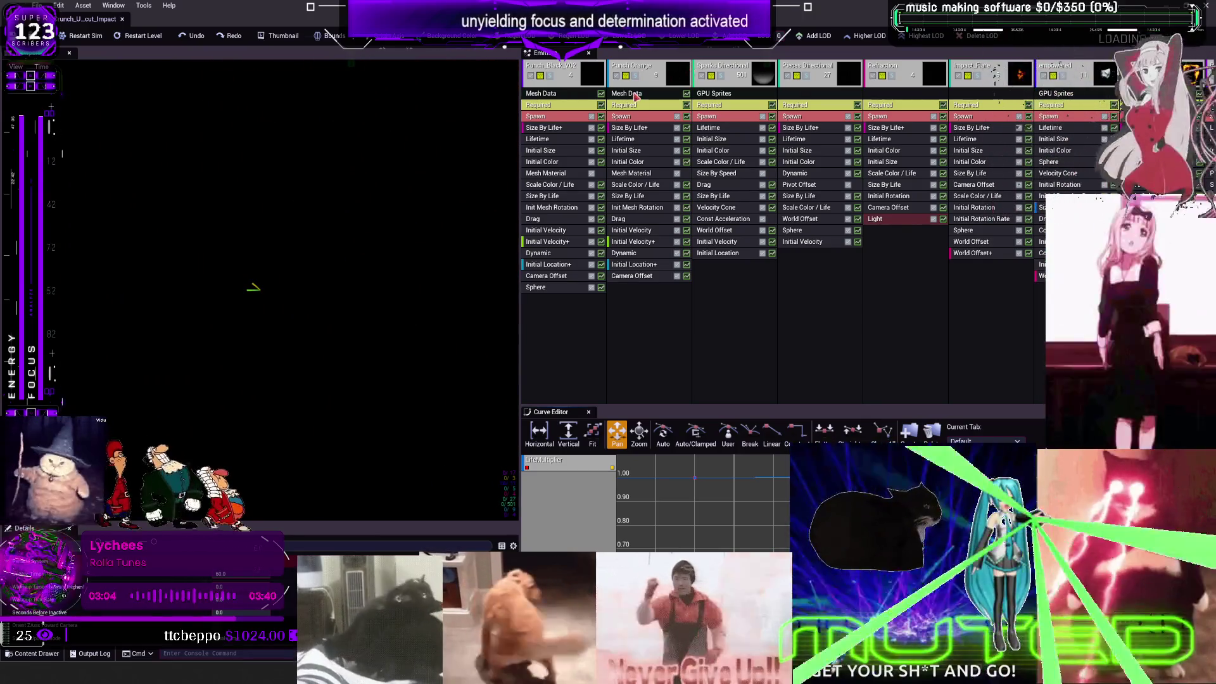
{"action": "left_click", "coordinate": [550, 209]}
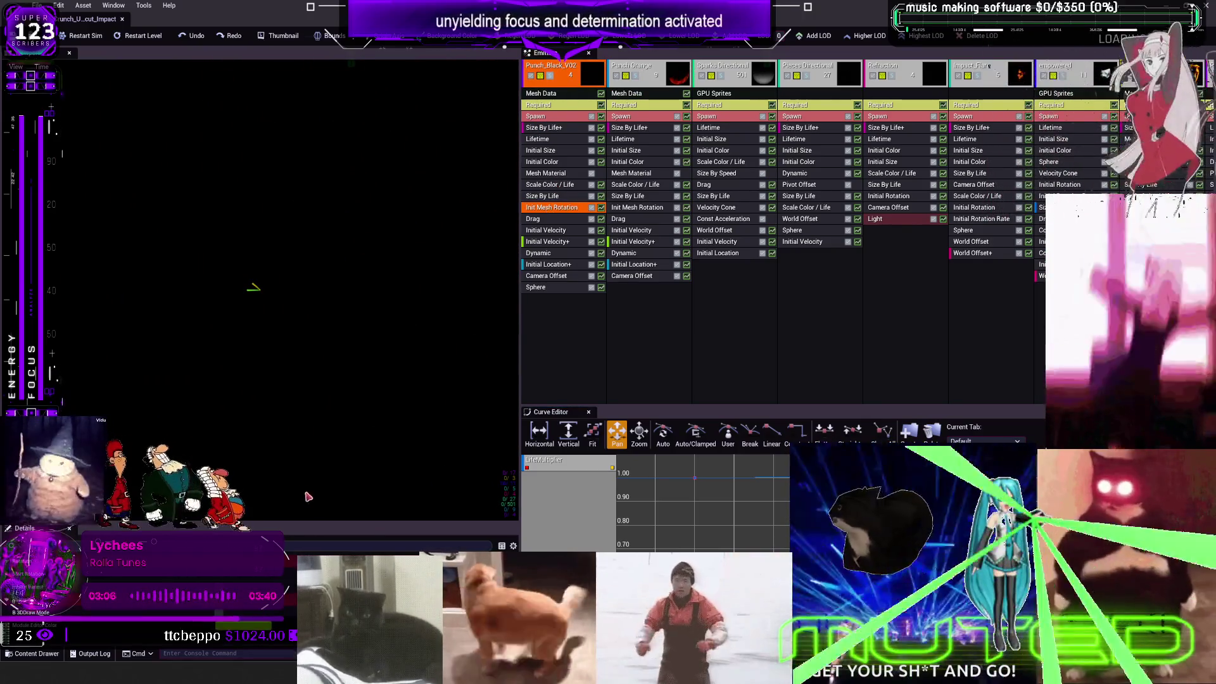
{"action": "mouse_move", "coordinate": [307, 526]}
{"action": "left_mouse_down"}
{"action": "mouse_move", "coordinate": [338, 331]}
{"action": "mouse_move", "coordinate": [323, 361]}
{"action": "mouse_move", "coordinate": [330, 412]}
{"action": "left_mouse_up"}
{"action": "left_click", "coordinate": [534, 265]}
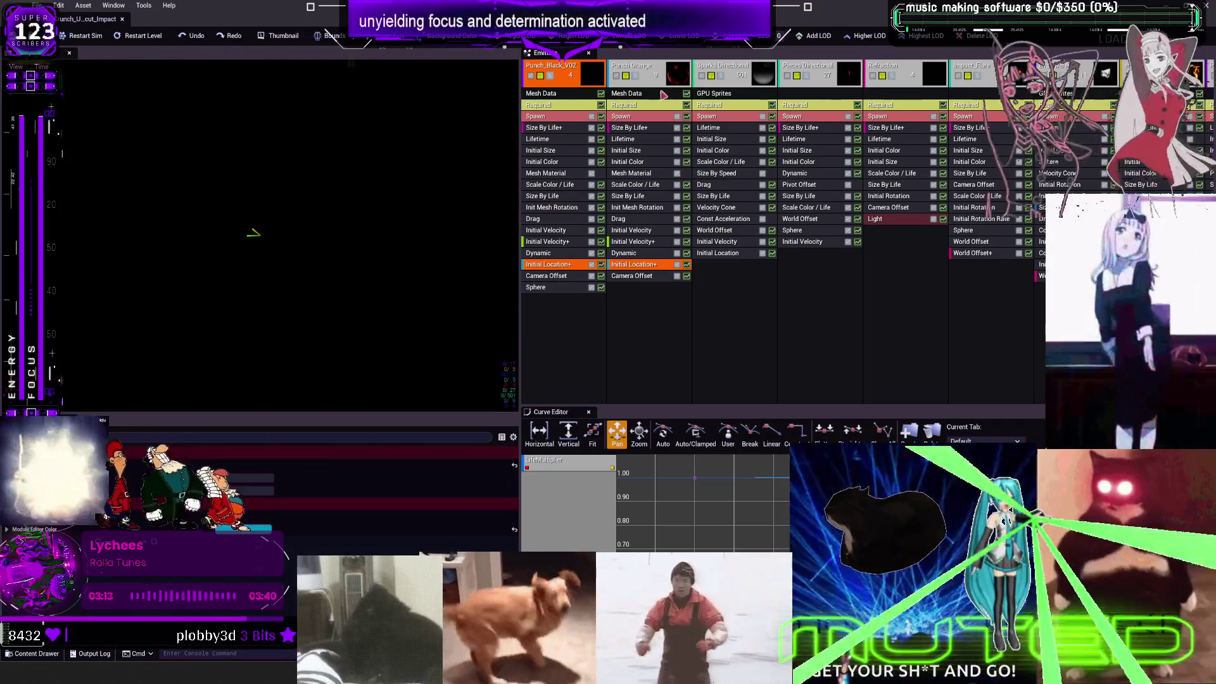
{"action": "left_click", "coordinate": [821, 317]}
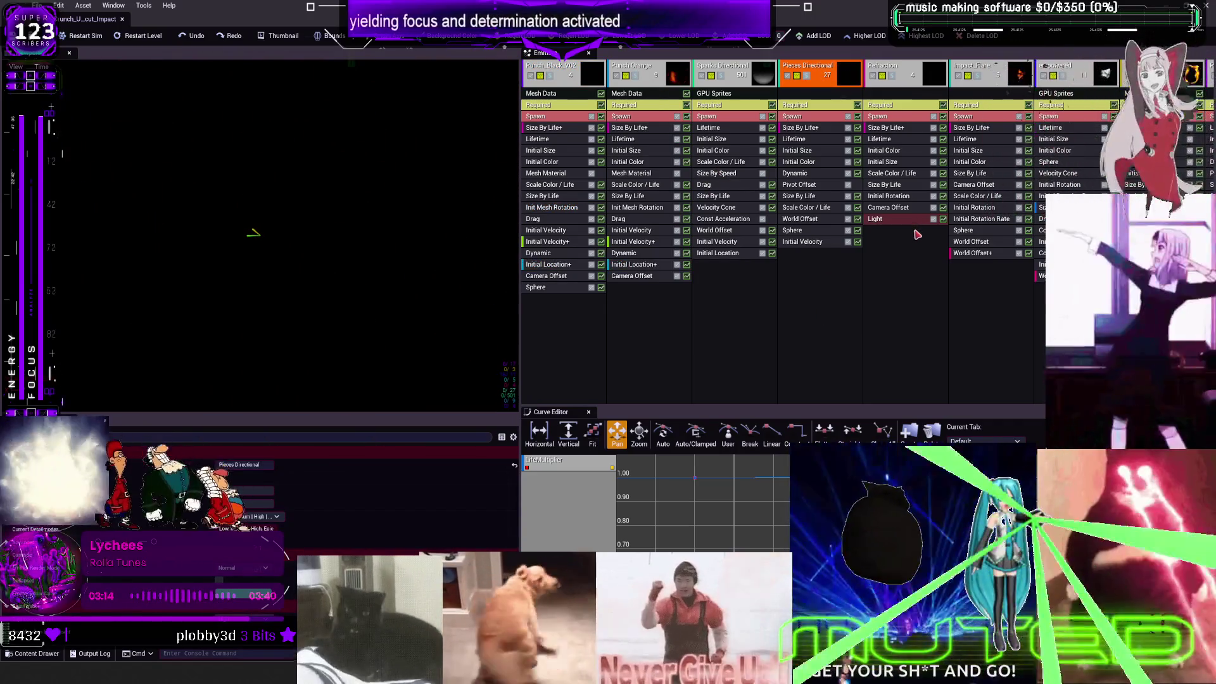
{"action": "mouse_move", "coordinate": [521, 351]}
{"action": "left_mouse_down"}
{"action": "mouse_move", "coordinate": [272, 350]}
{"action": "mouse_move", "coordinate": [442, 355]}
{"action": "mouse_move", "coordinate": [423, 359]}
{"action": "left_mouse_up"}
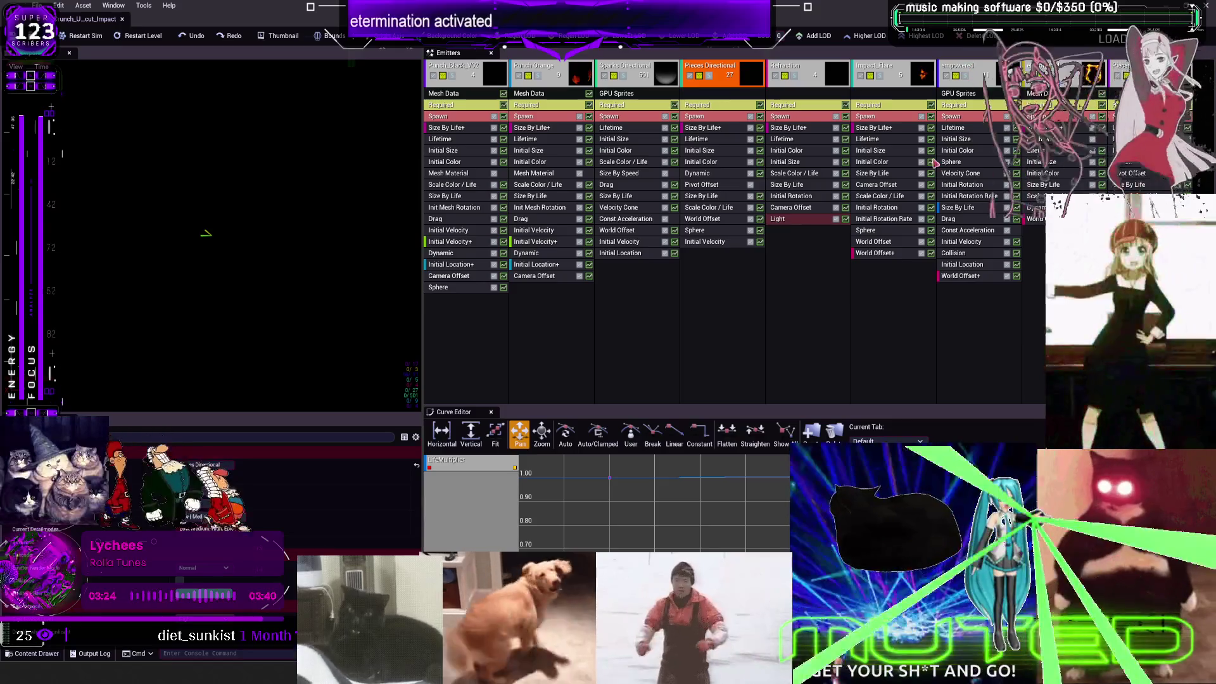
{"action": "left_click", "coordinate": [769, 327]}
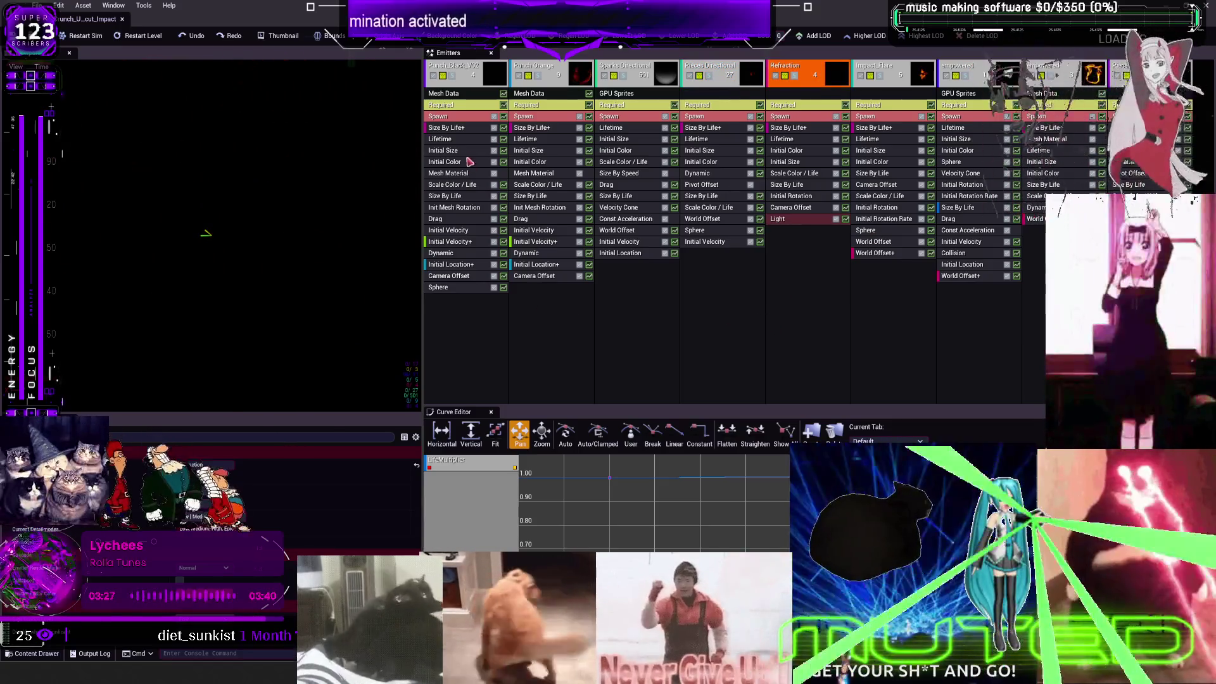
Step: Add Punch_Black_V02's Init Mesh Rotation, Initial Velocity+ and Initial Location+ curves to the Curve Editor
{"action": "left_click", "coordinate": [466, 208]}
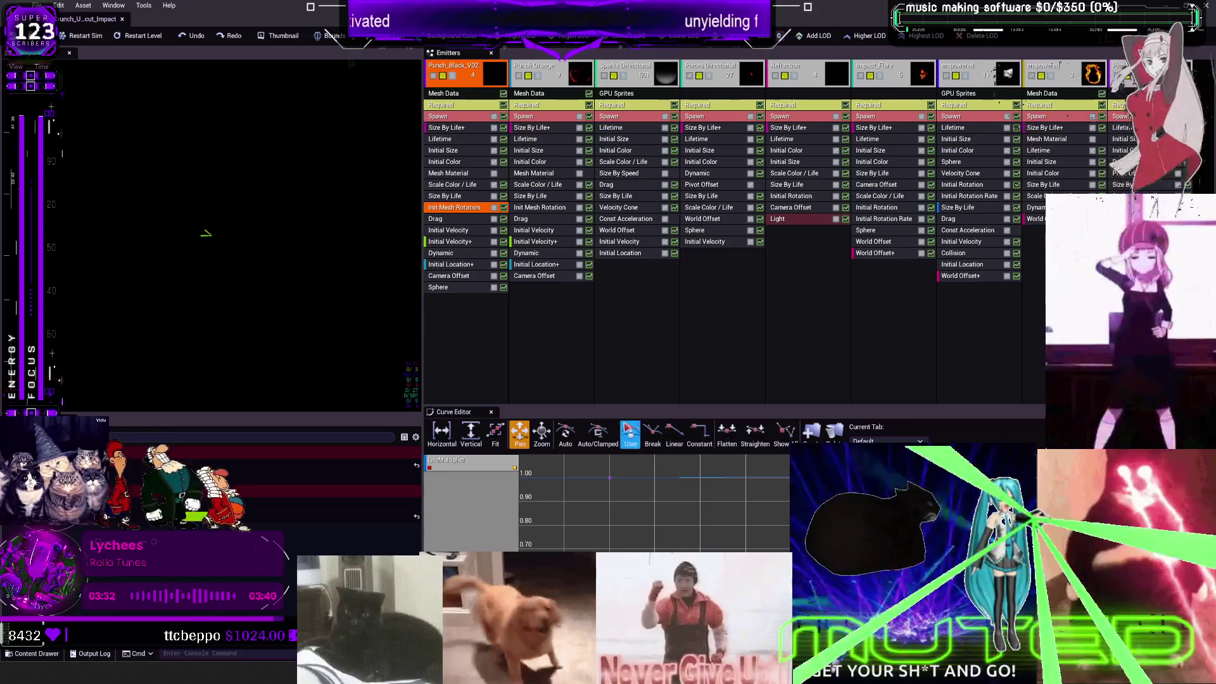
{"action": "left_click", "coordinate": [503, 208]}
{"action": "scroll", "coordinate": [720, 530], "scroll_direction": "down", "scroll_amount": 2}
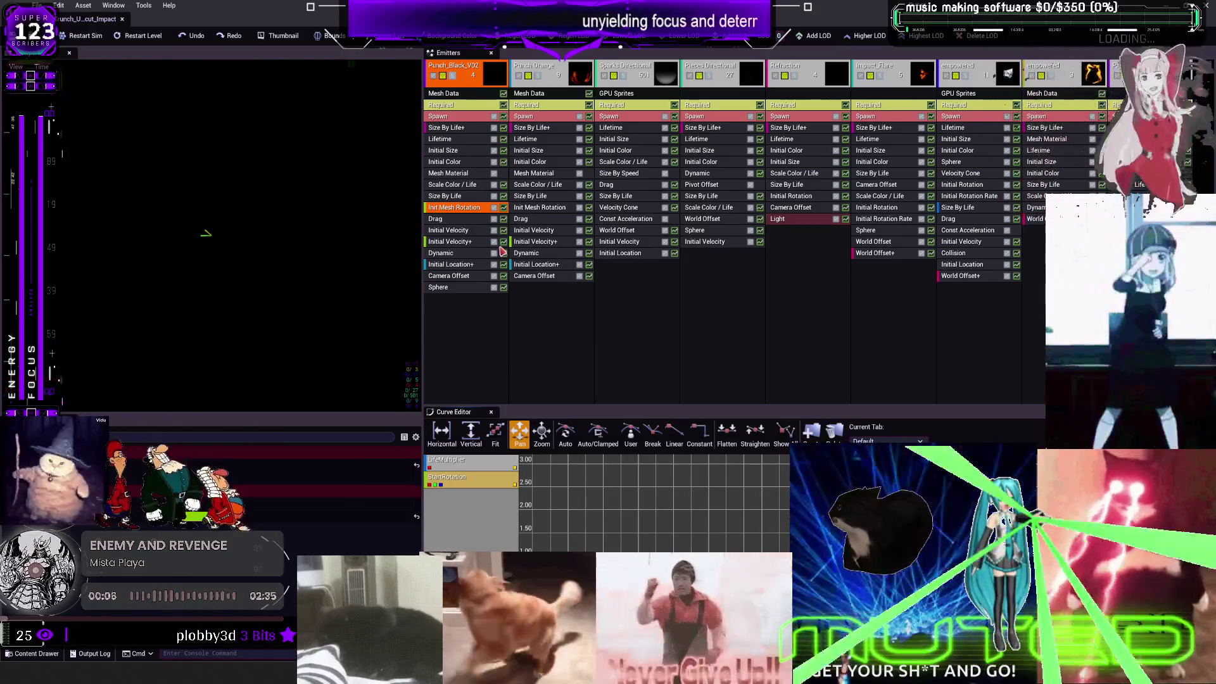
{"action": "left_click", "coordinate": [504, 242]}
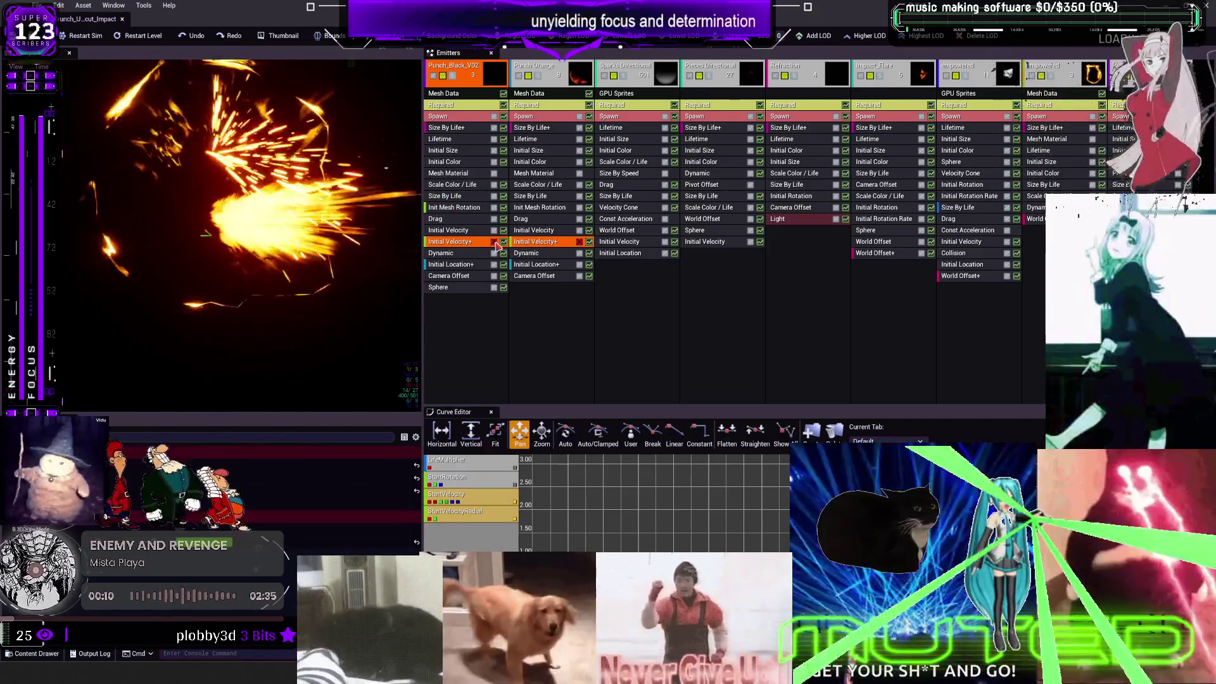
{"action": "left_click", "coordinate": [504, 266]}
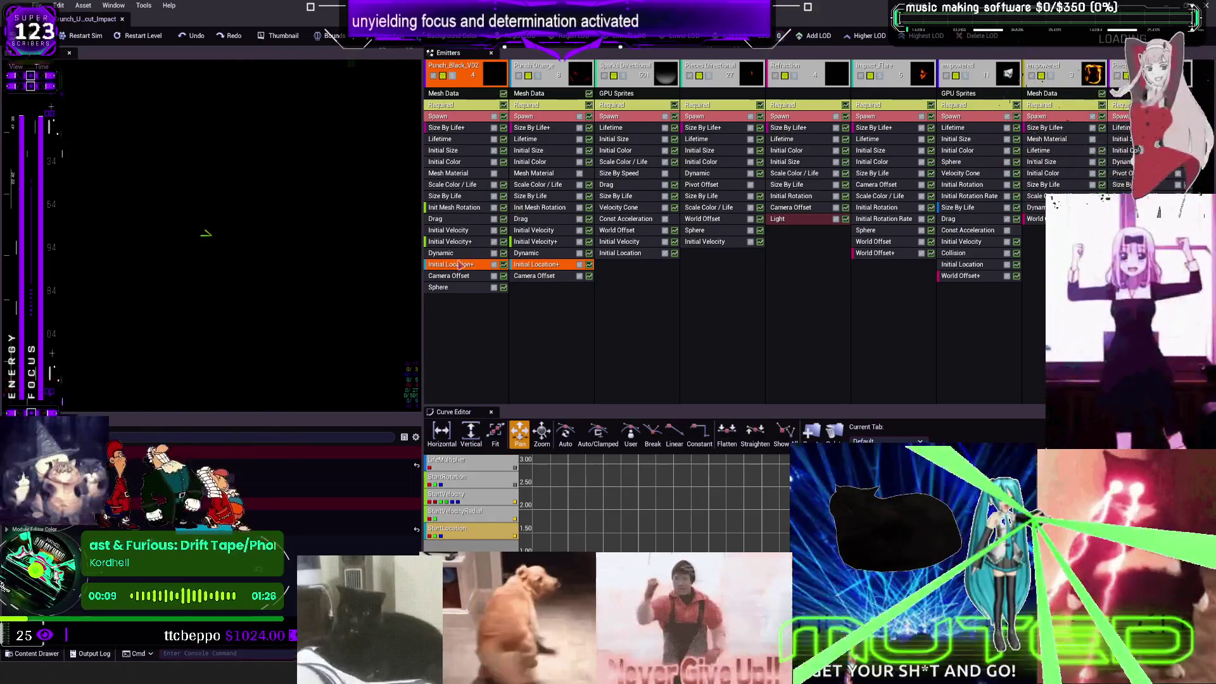
{"action": "left_click", "coordinate": [453, 76]}
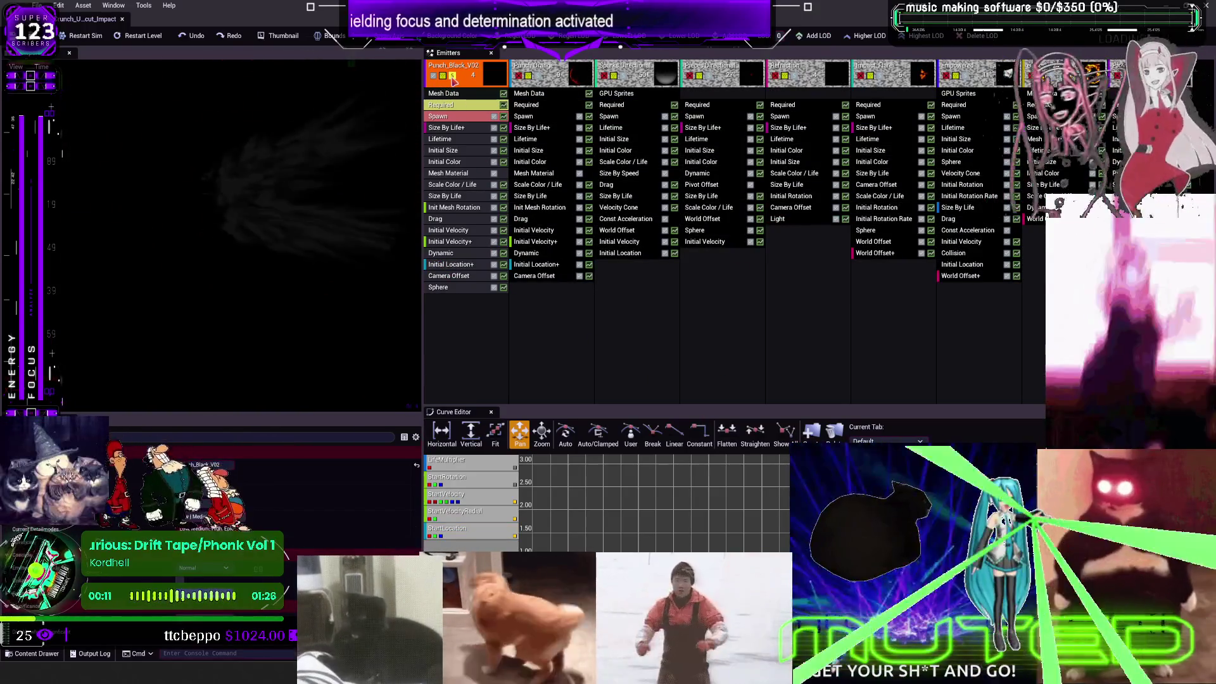
{"action": "left_click", "coordinate": [529, 76]}
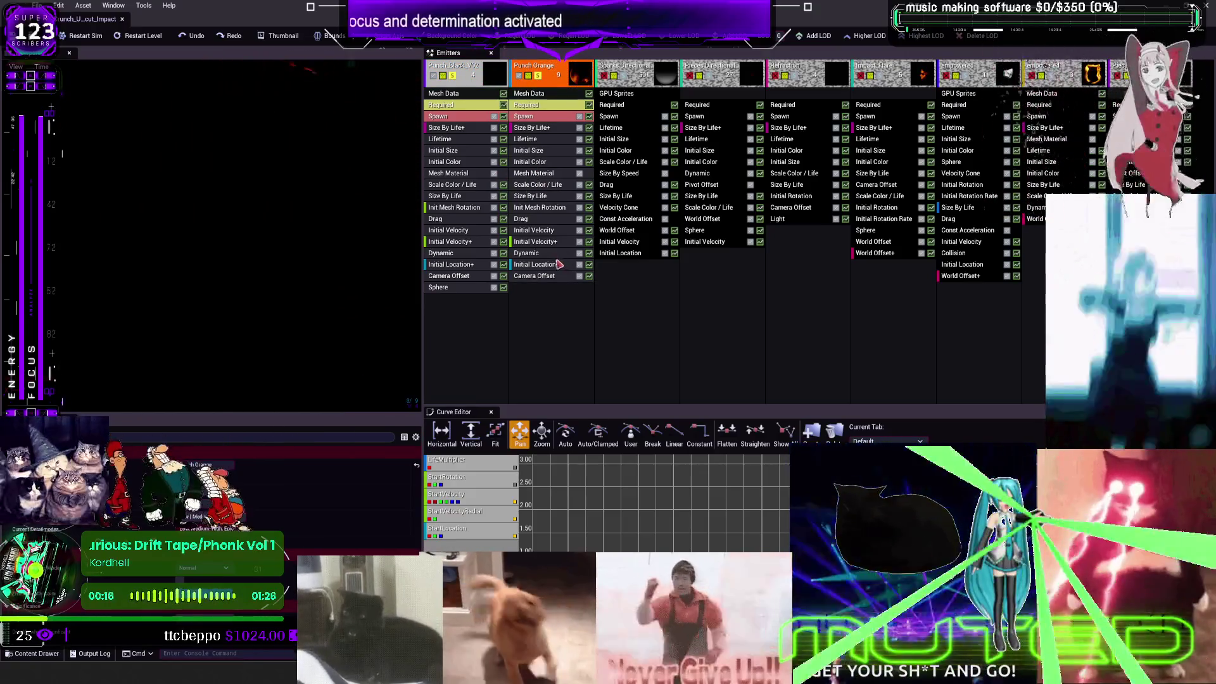
{"action": "left_click", "coordinate": [624, 76]}
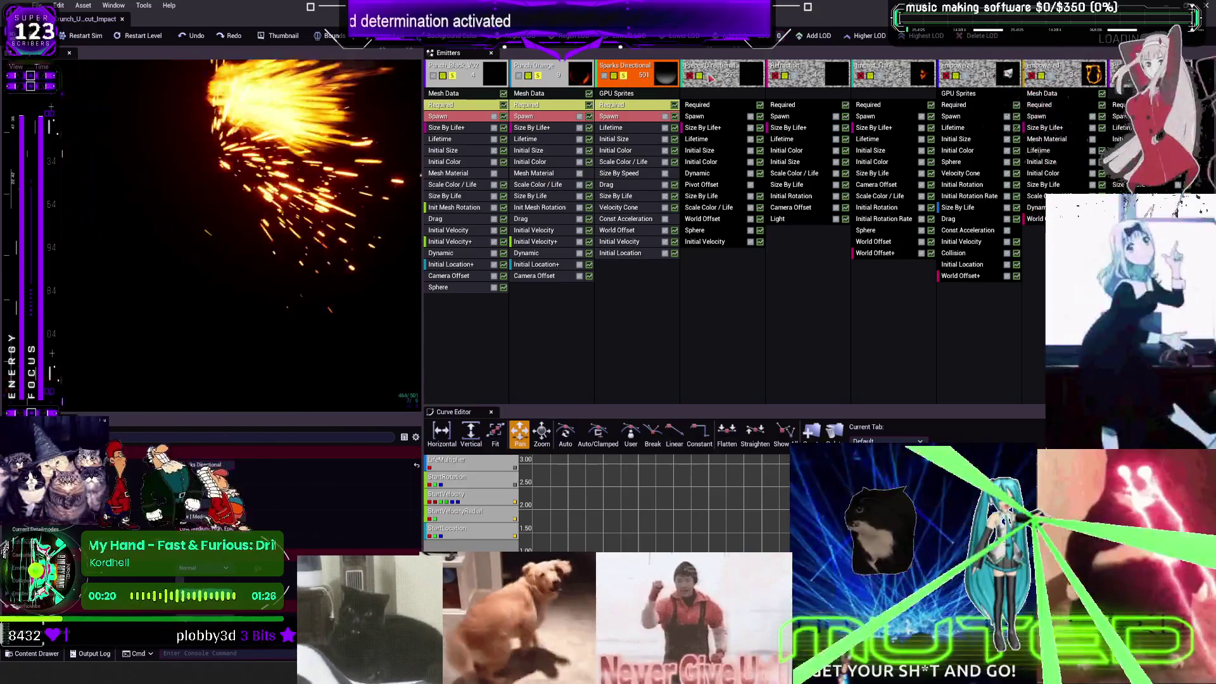
{"action": "left_click", "coordinate": [709, 76]}
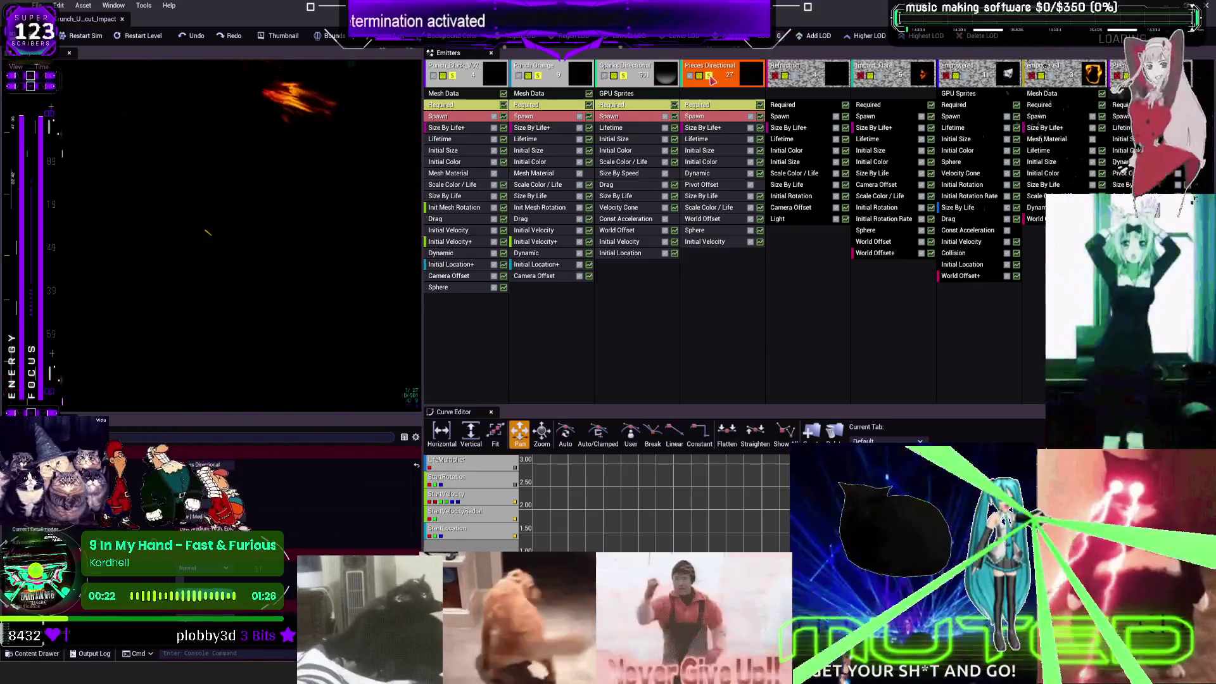
{"action": "left_click", "coordinate": [794, 76]}
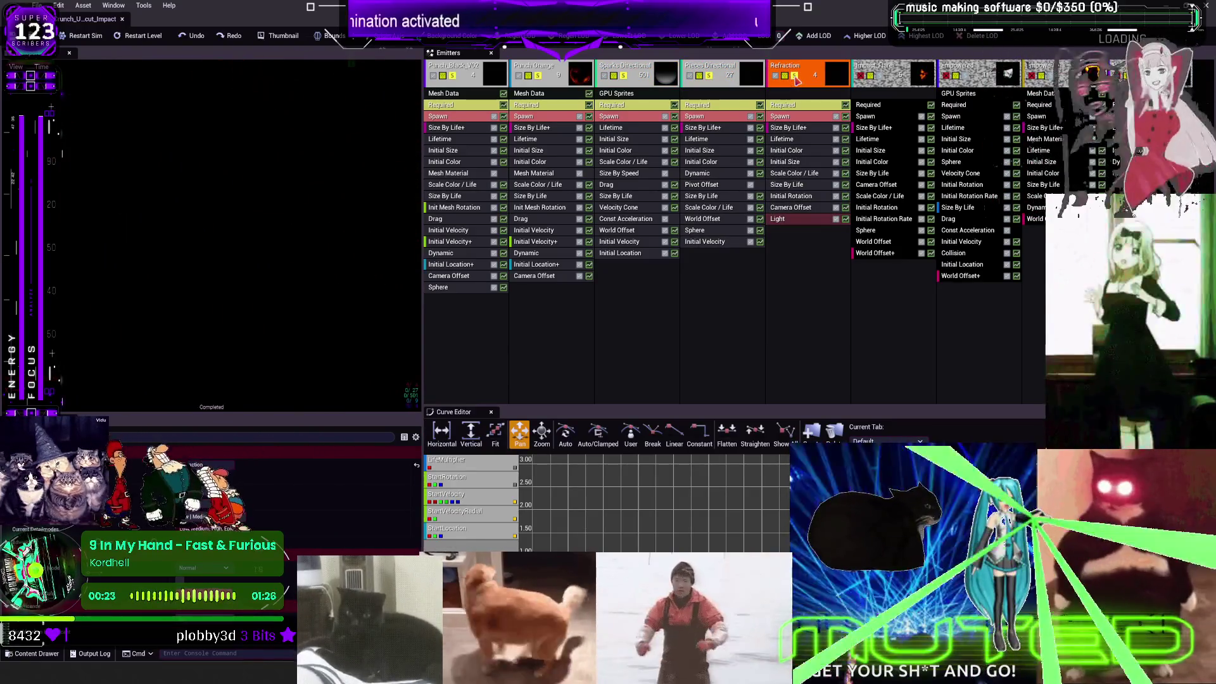
{"action": "left_click", "coordinate": [795, 76]}
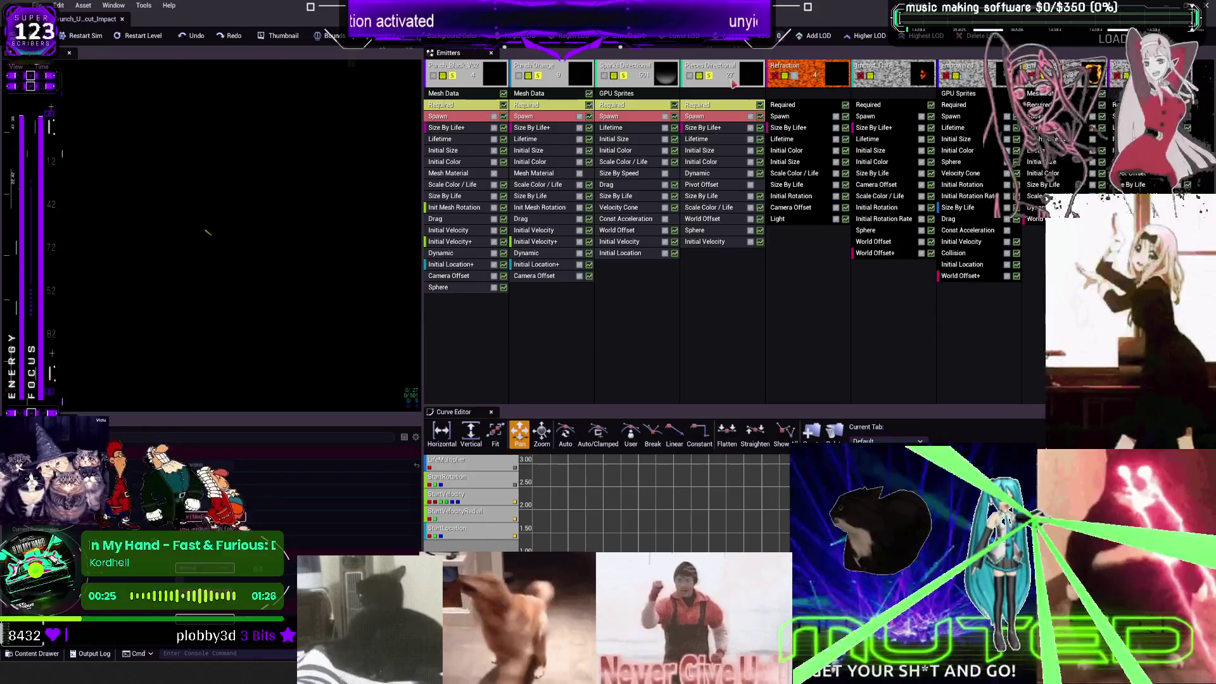
{"action": "left_click", "coordinate": [880, 76]}
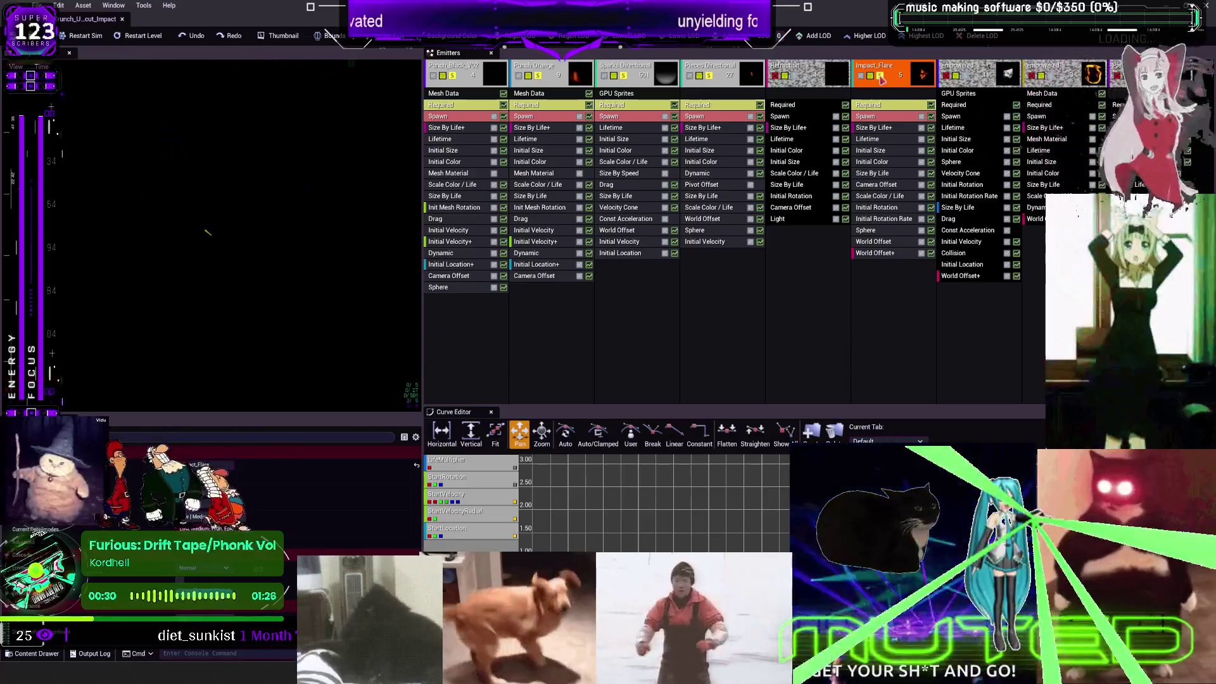
{"action": "left_click", "coordinate": [881, 77]}
{"action": "left_click", "coordinate": [969, 71]}
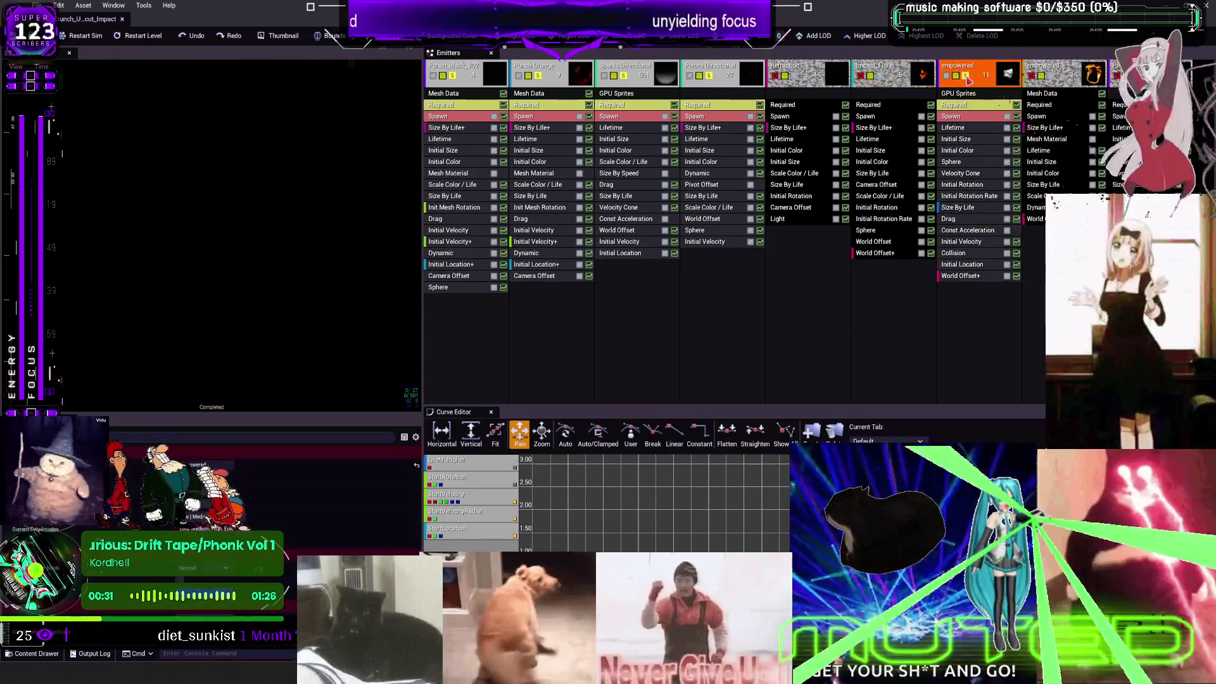
{"action": "left_click", "coordinate": [454, 77]}
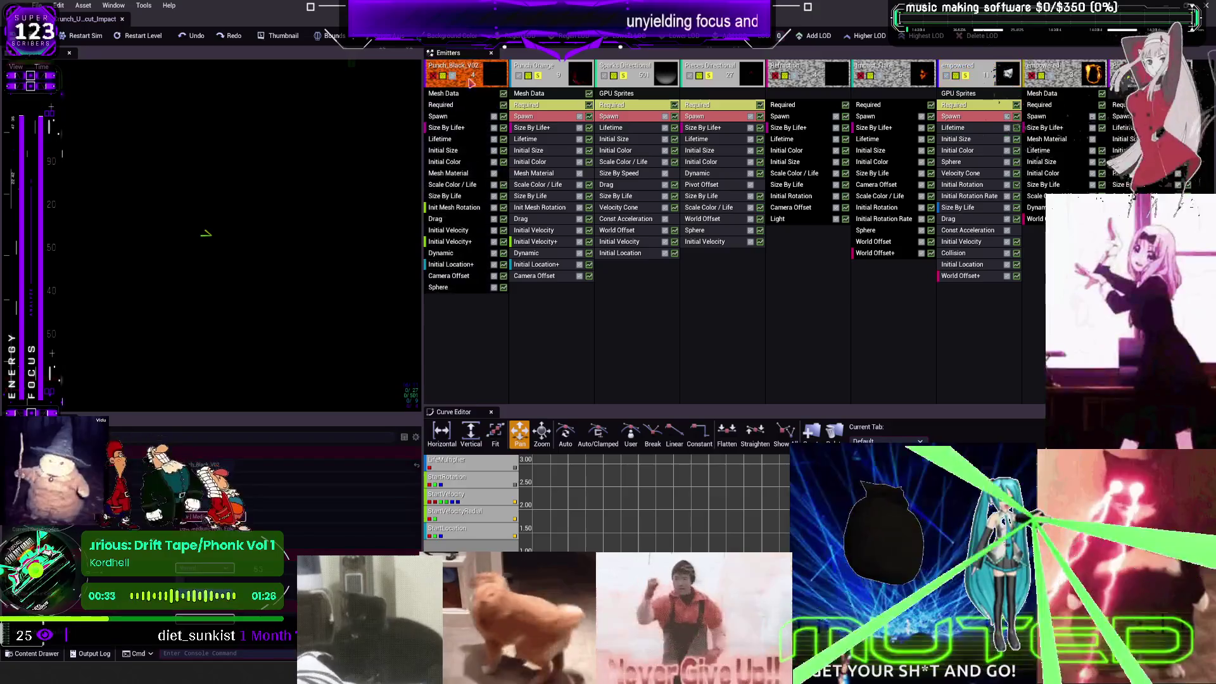
{"action": "left_click", "coordinate": [538, 77]}
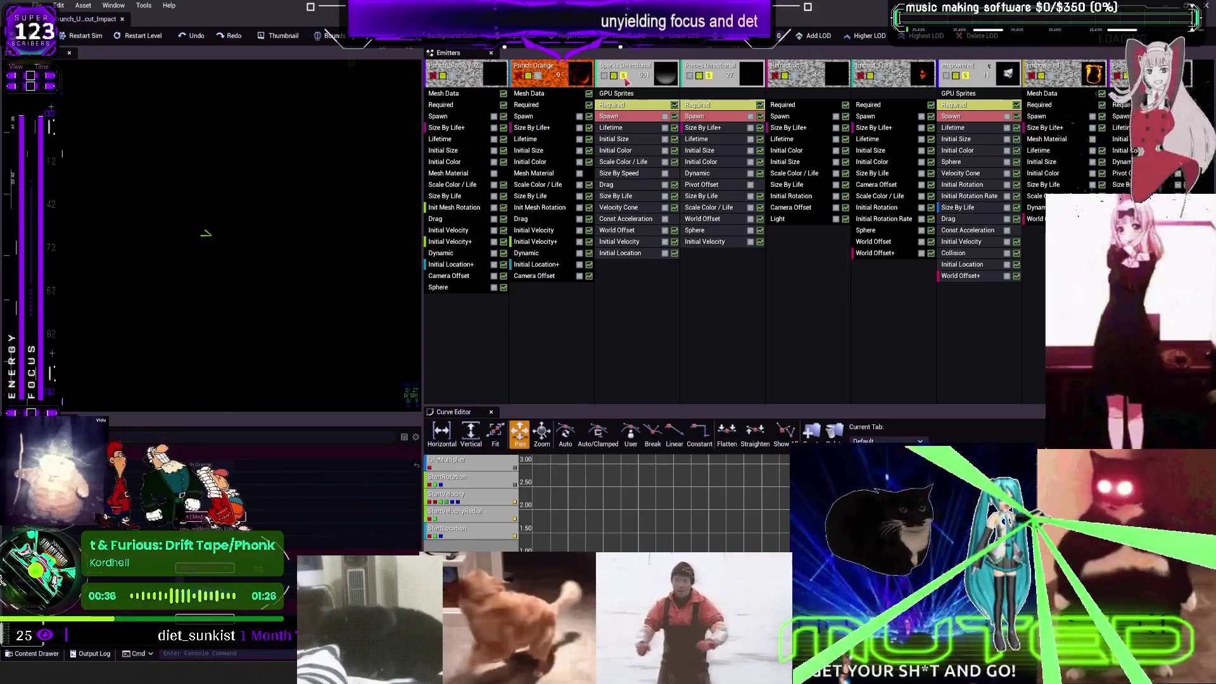
{"action": "left_click", "coordinate": [624, 76]}
{"action": "left_click", "coordinate": [709, 76]}
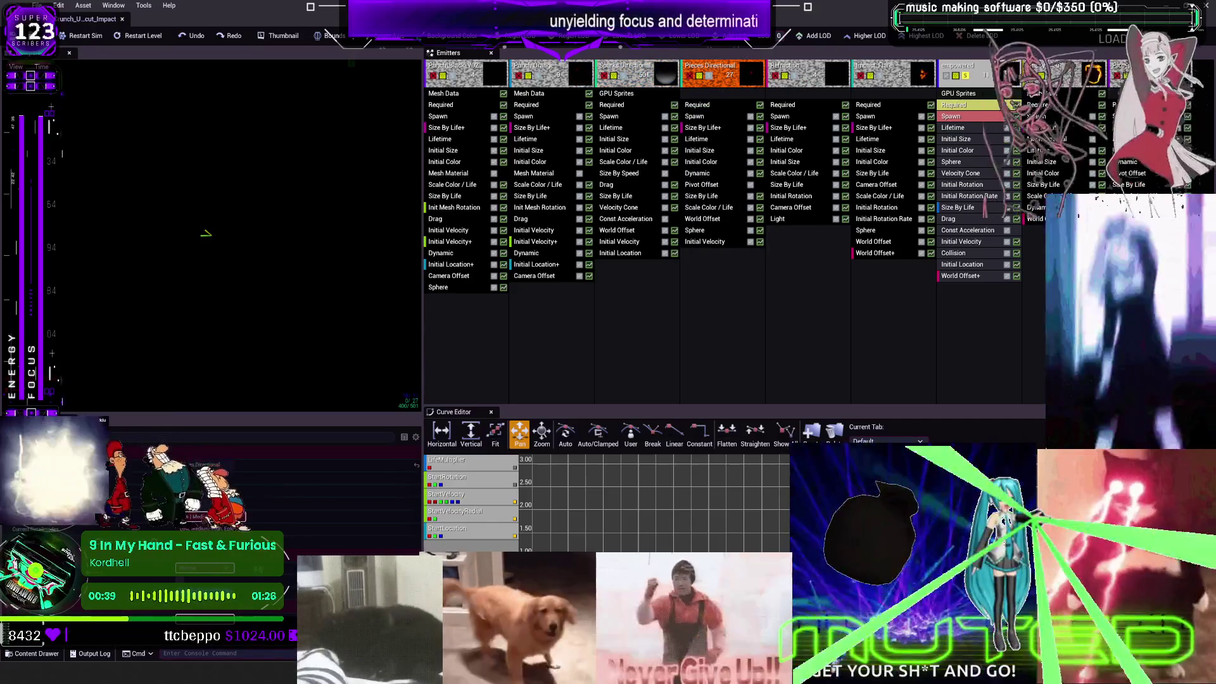
{"action": "left_click", "coordinate": [1048, 77]}
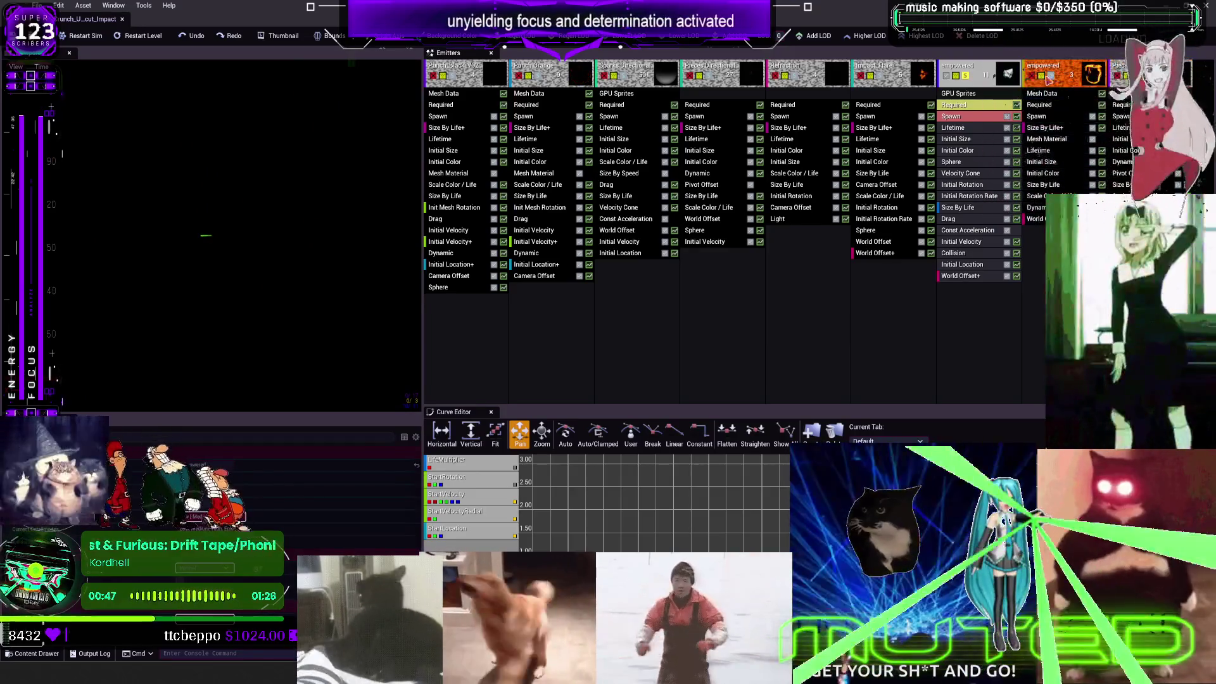
{"action": "left_click", "coordinate": [965, 76]}
{"action": "left_click", "coordinate": [452, 82]}
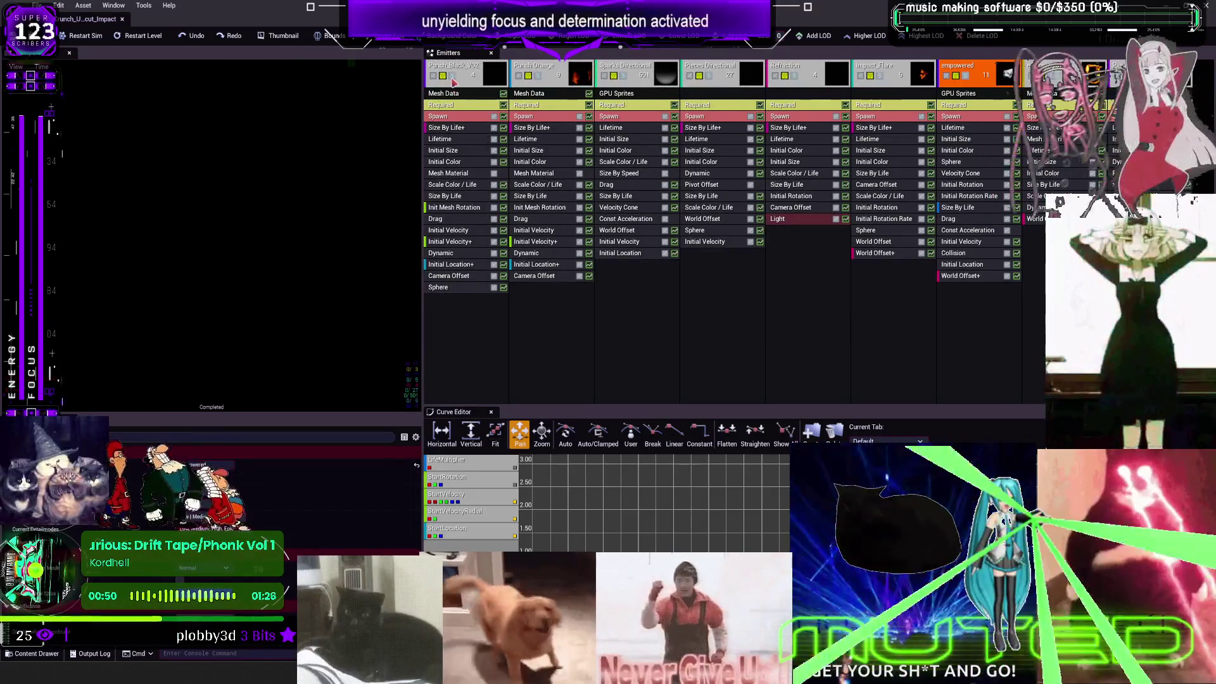
Step: Inspect Punch_Black_V02's Required, Init Mesh Rotation, Initial Location+, Dynamic and Sphere modules
{"action": "left_click", "coordinate": [452, 266]}
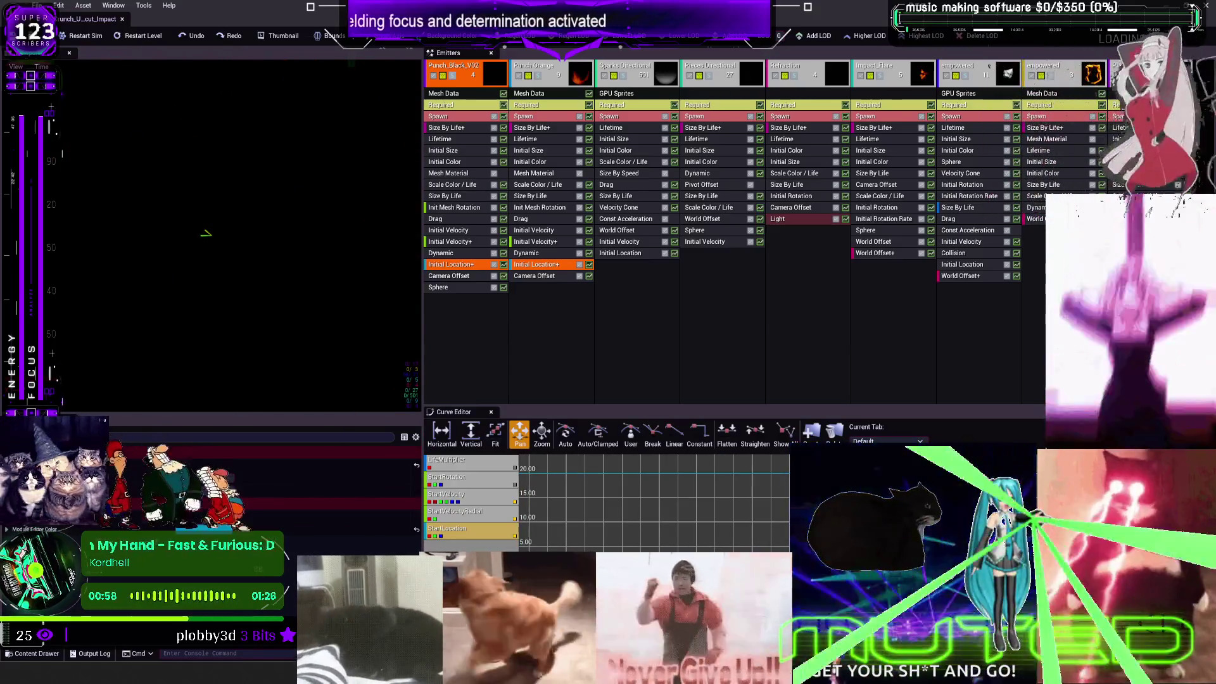
{"action": "left_click", "coordinate": [446, 253]}
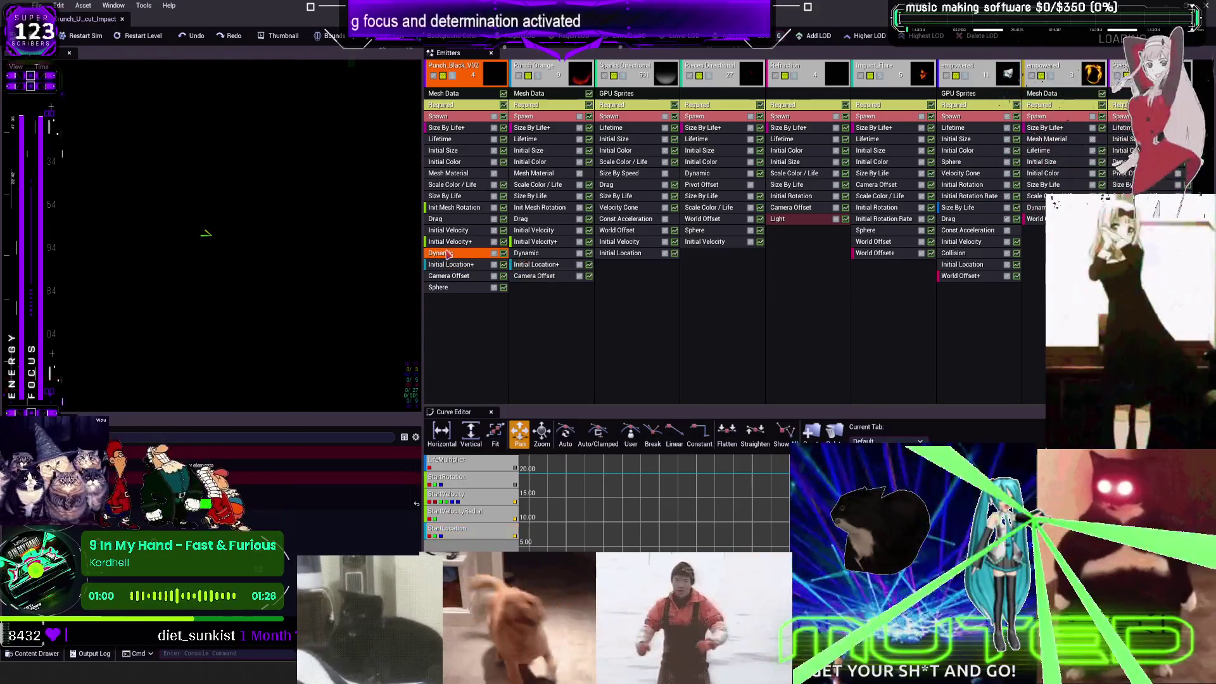
{"action": "left_click", "coordinate": [443, 288]}
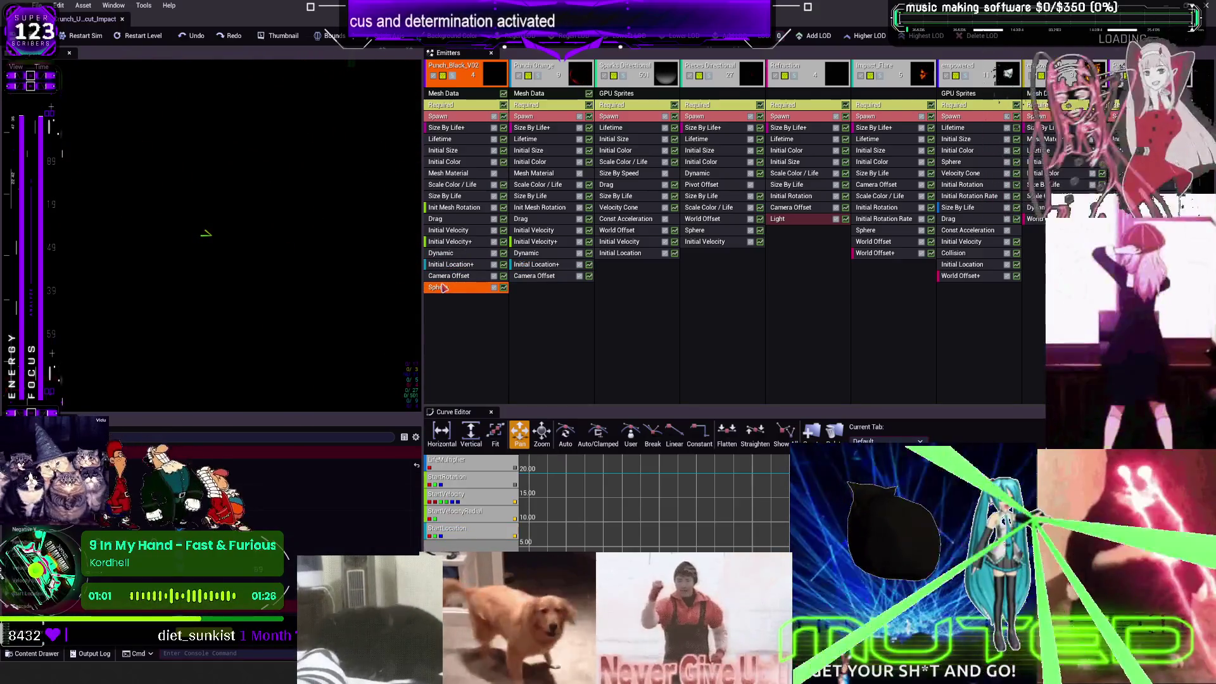
{"action": "left_click", "coordinate": [458, 208]}
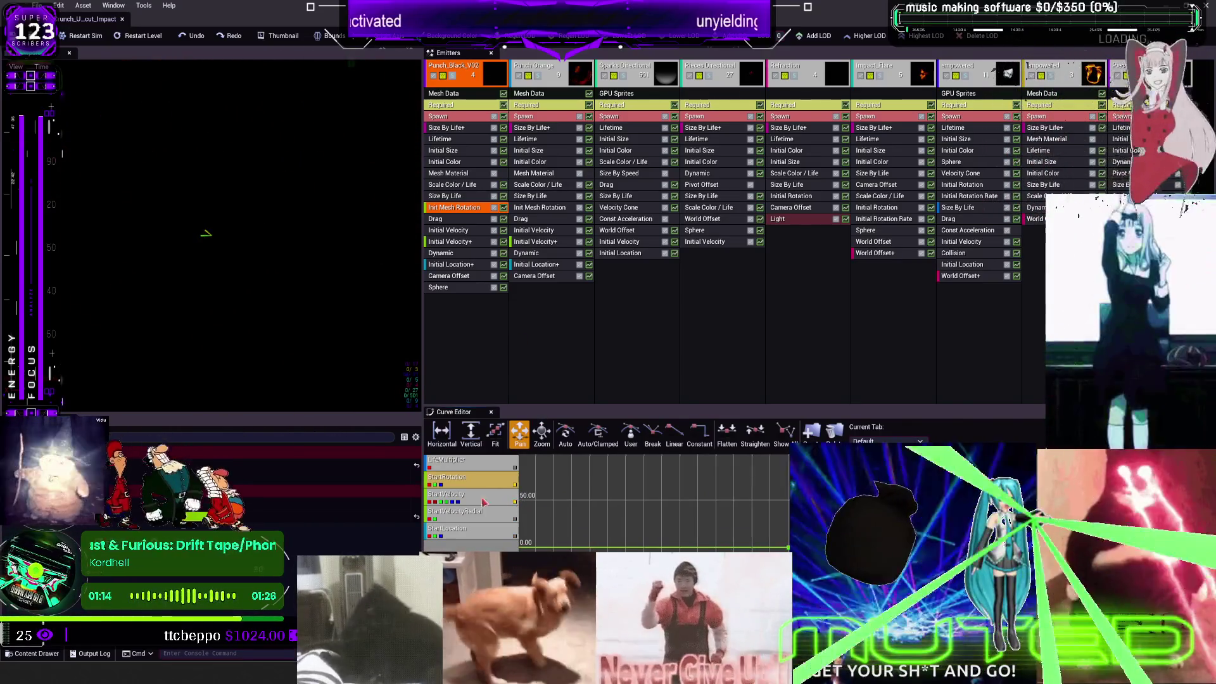
{"action": "left_click", "coordinate": [465, 107]}
{"action": "left_click", "coordinate": [461, 185]}
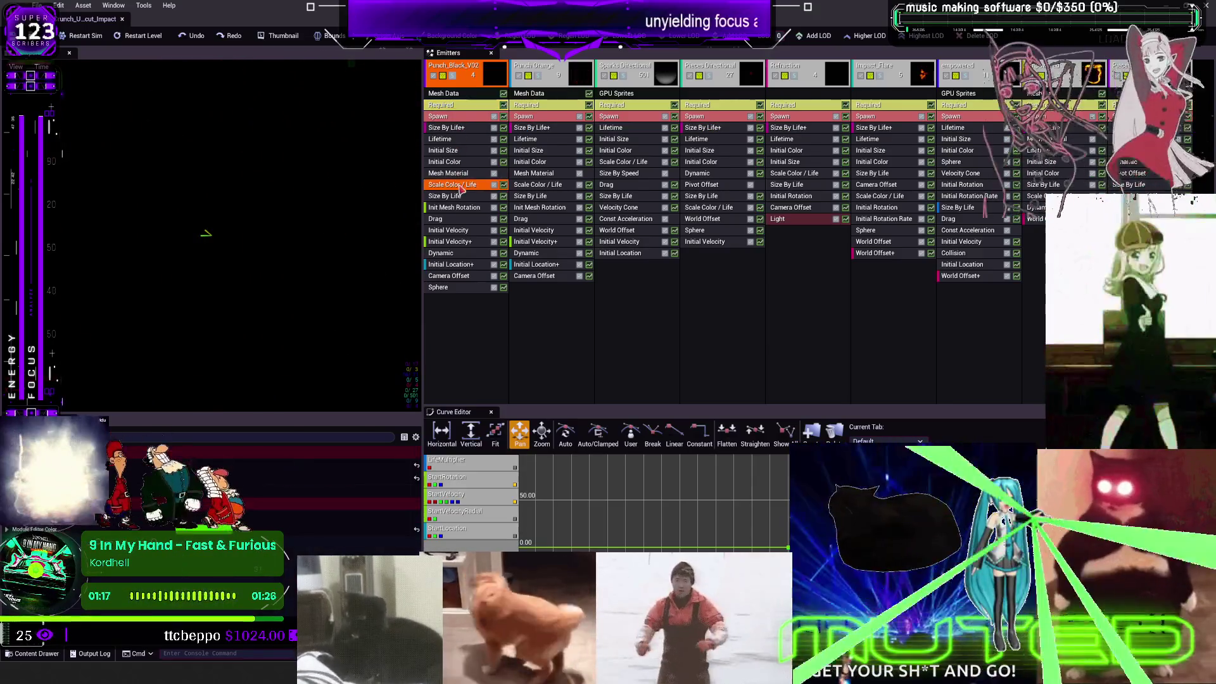
{"action": "left_click", "coordinate": [454, 197]}
{"action": "left_click", "coordinate": [455, 208]}
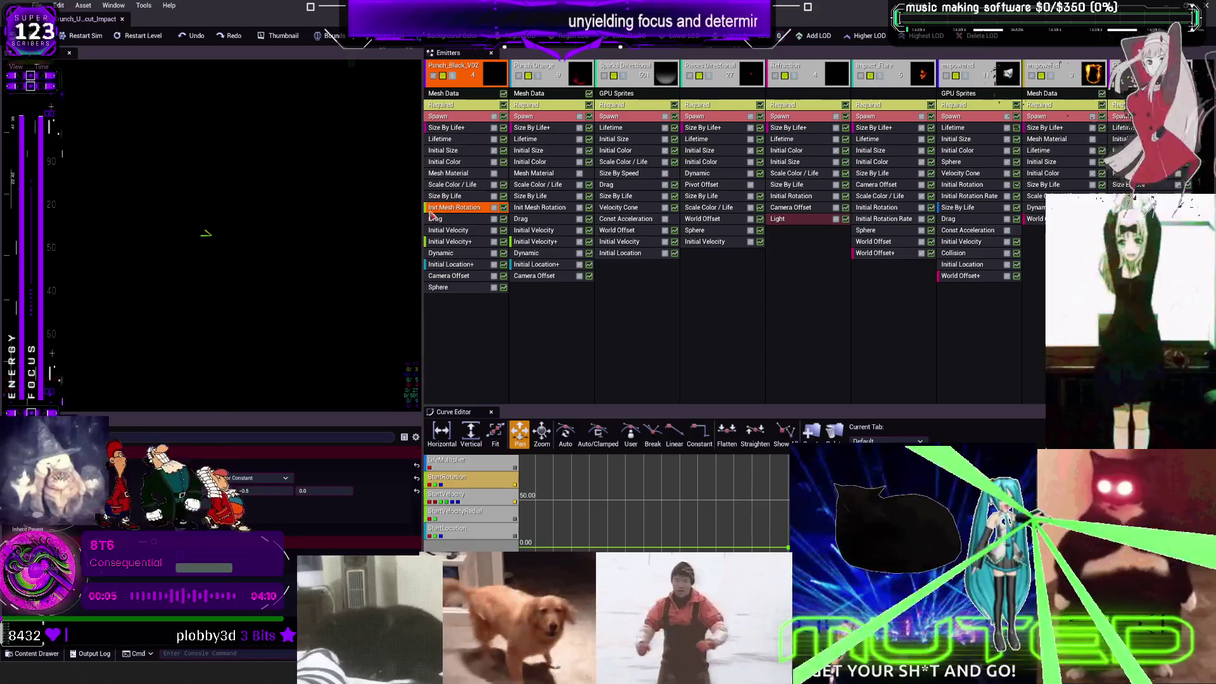
Step: Review the velocity and Drag modules, ending on the Init Mesh Rotation StartRotation curve
{"action": "left_click", "coordinate": [445, 229]}
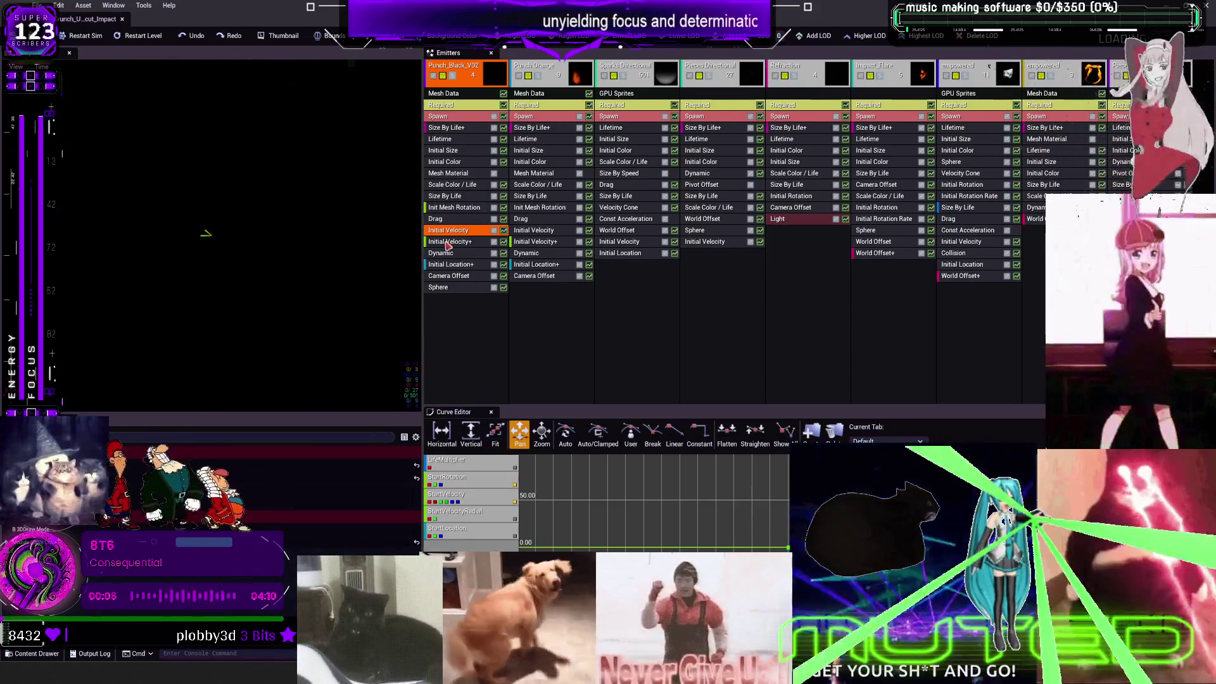
{"action": "left_click", "coordinate": [448, 242]}
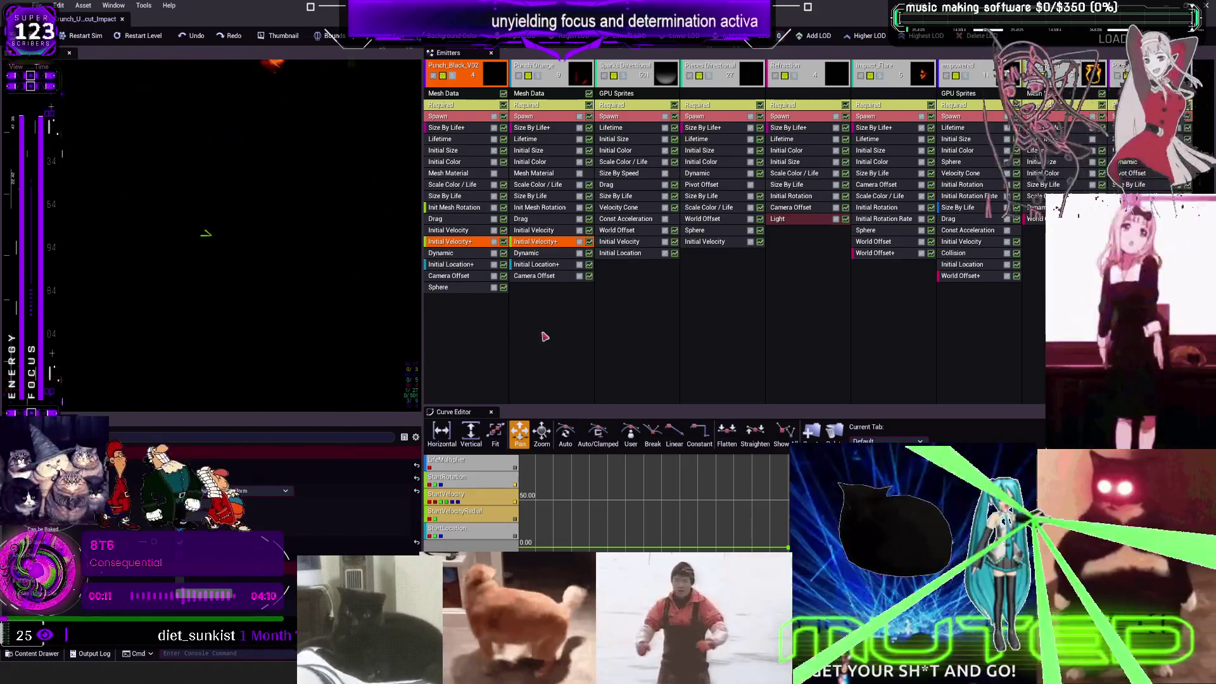
{"action": "left_click", "coordinate": [457, 254]}
{"action": "left_click", "coordinate": [459, 266]}
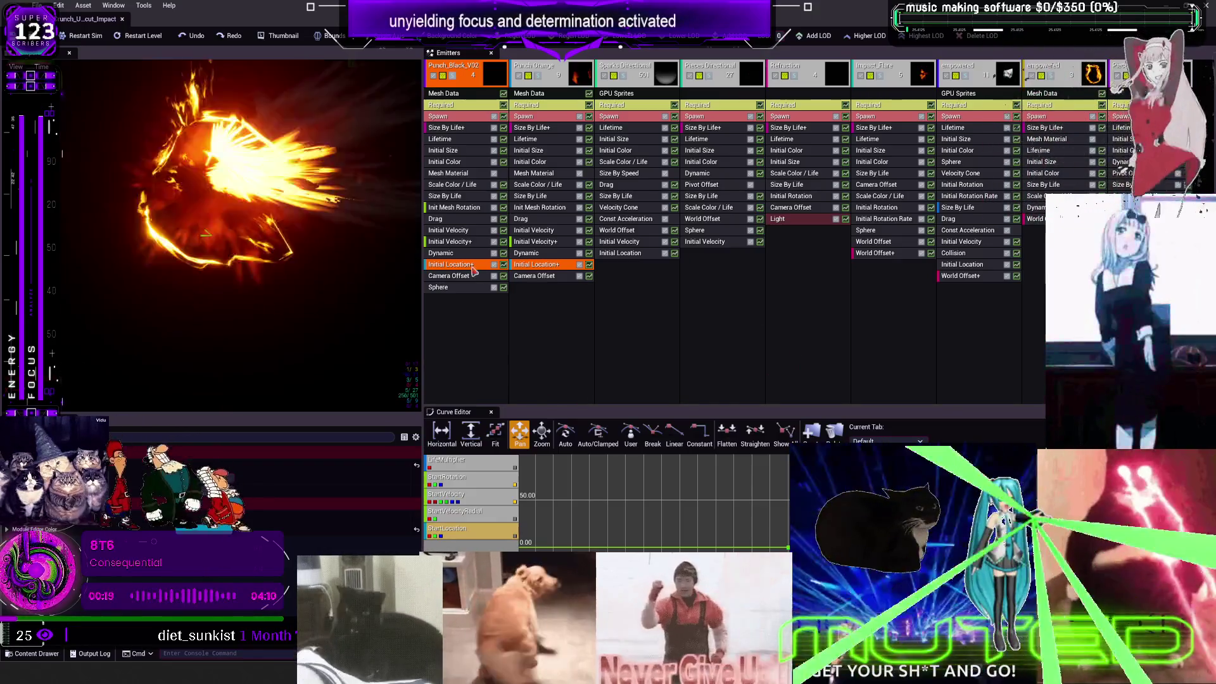
{"action": "left_click", "coordinate": [535, 242]}
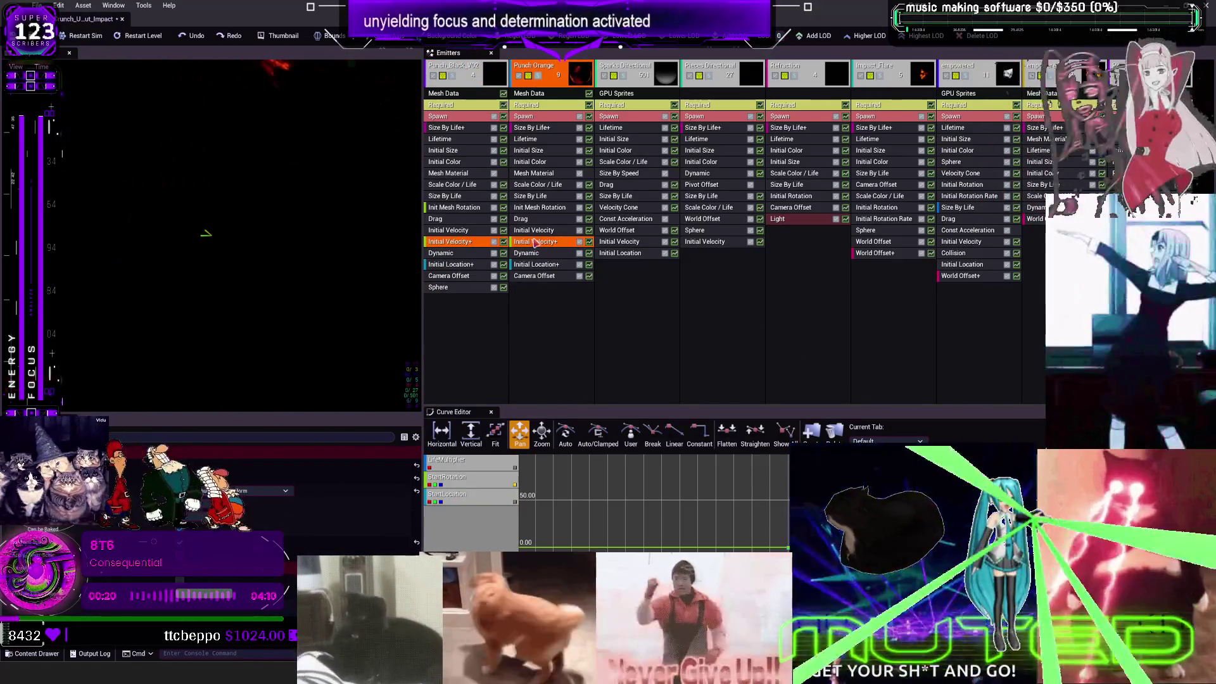
{"action": "left_click", "coordinate": [449, 220]}
{"action": "left_click", "coordinate": [455, 208]}
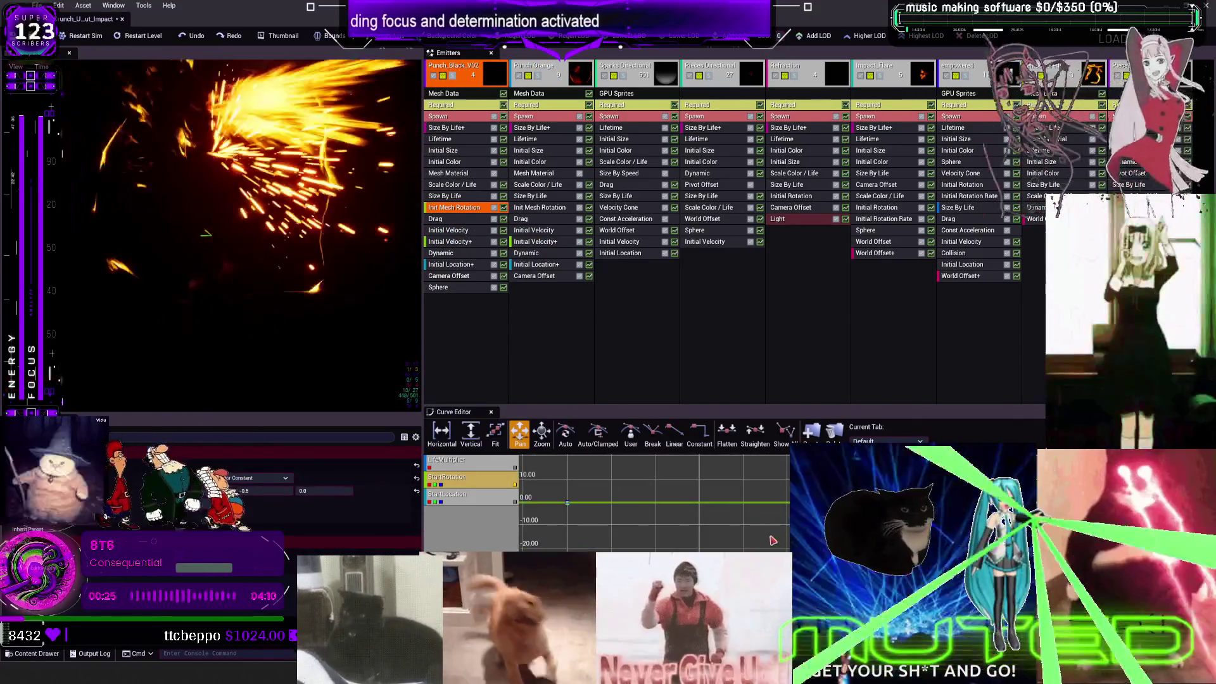
Step: Toggle the Initial Size and Required curve tracks and fit them in the curve graph
{"action": "left_click_drag", "start_coordinate": [633, 495], "coordinate": [633, 537]}
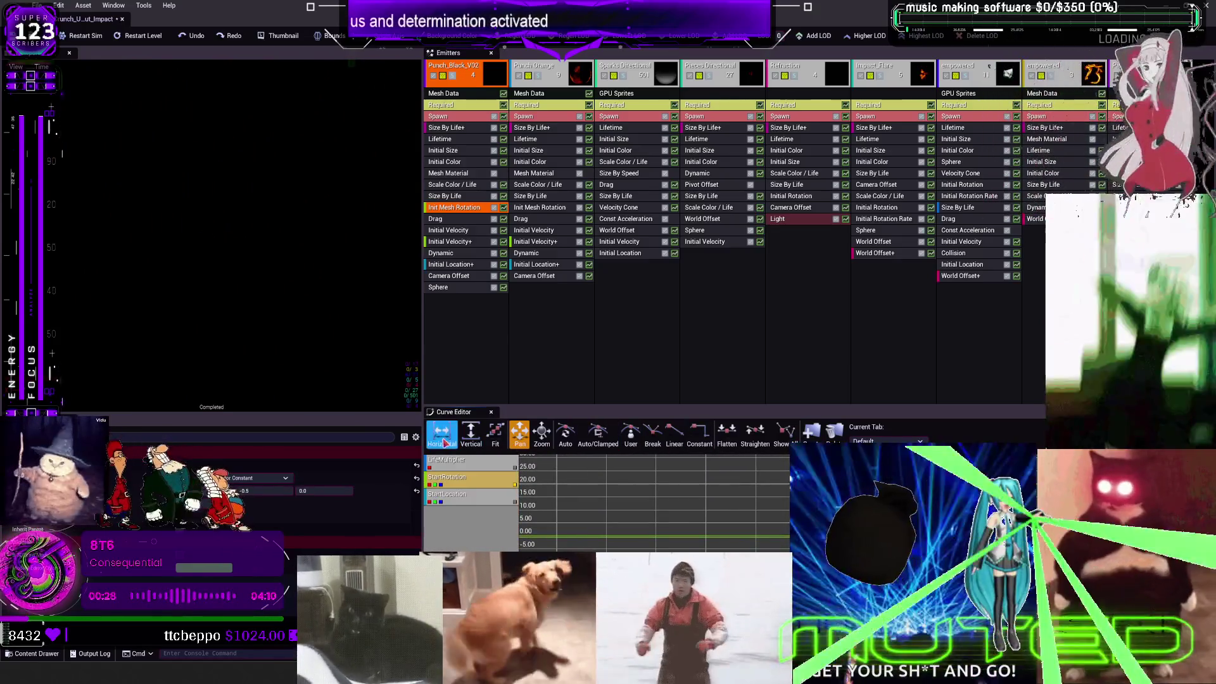
{"action": "left_click", "coordinate": [495, 433]}
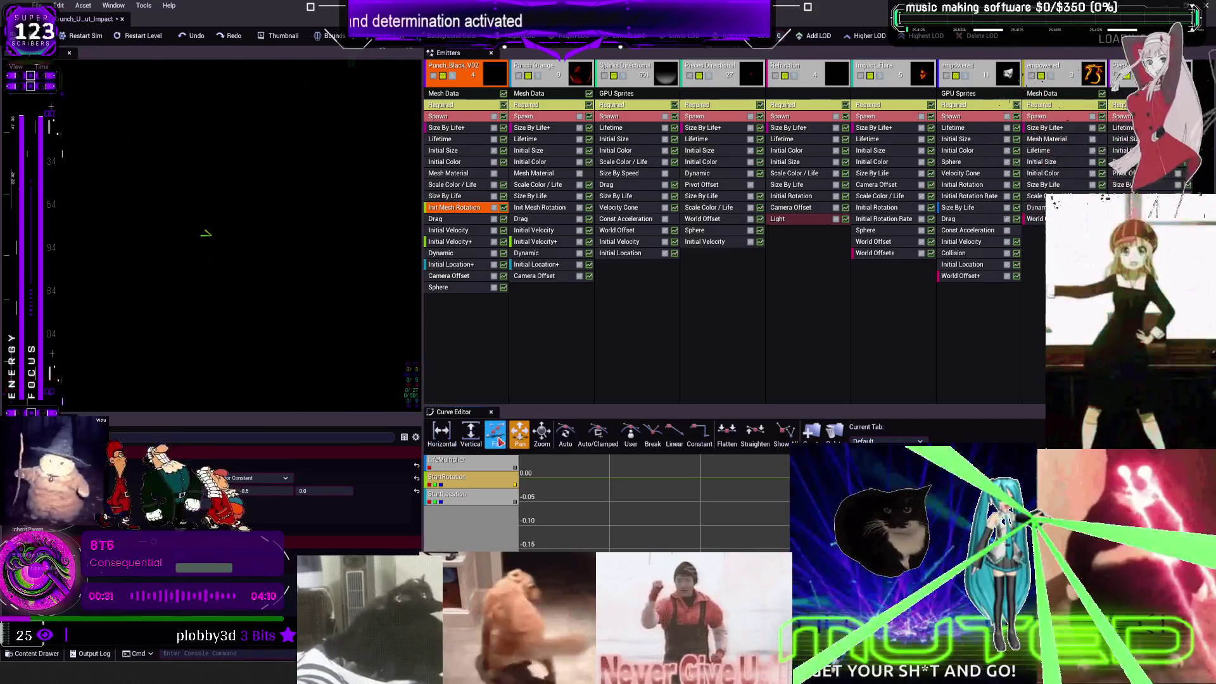
{"action": "left_click", "coordinate": [504, 196]}
{"action": "left_click", "coordinate": [504, 184]}
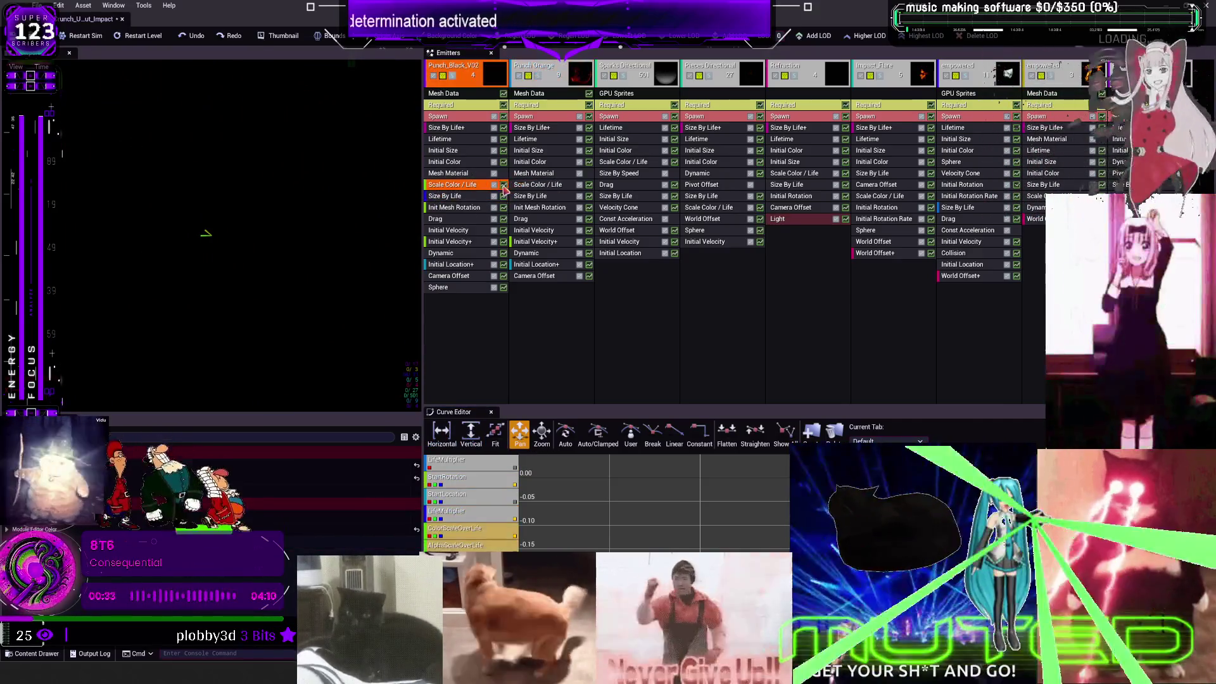
{"action": "left_click", "coordinate": [504, 162]}
{"action": "left_click", "coordinate": [503, 150]}
{"action": "left_click", "coordinate": [503, 139]}
{"action": "left_click", "coordinate": [503, 116]}
{"action": "left_click", "coordinate": [504, 105]}
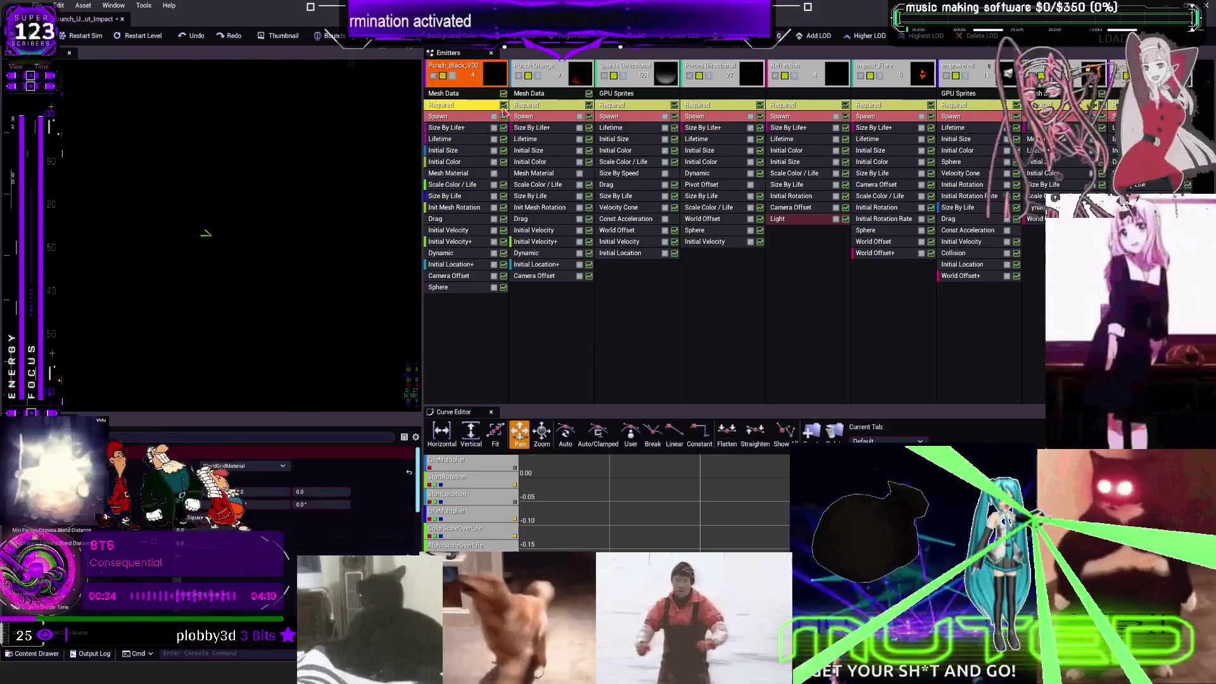
{"action": "left_click", "coordinate": [495, 436]}
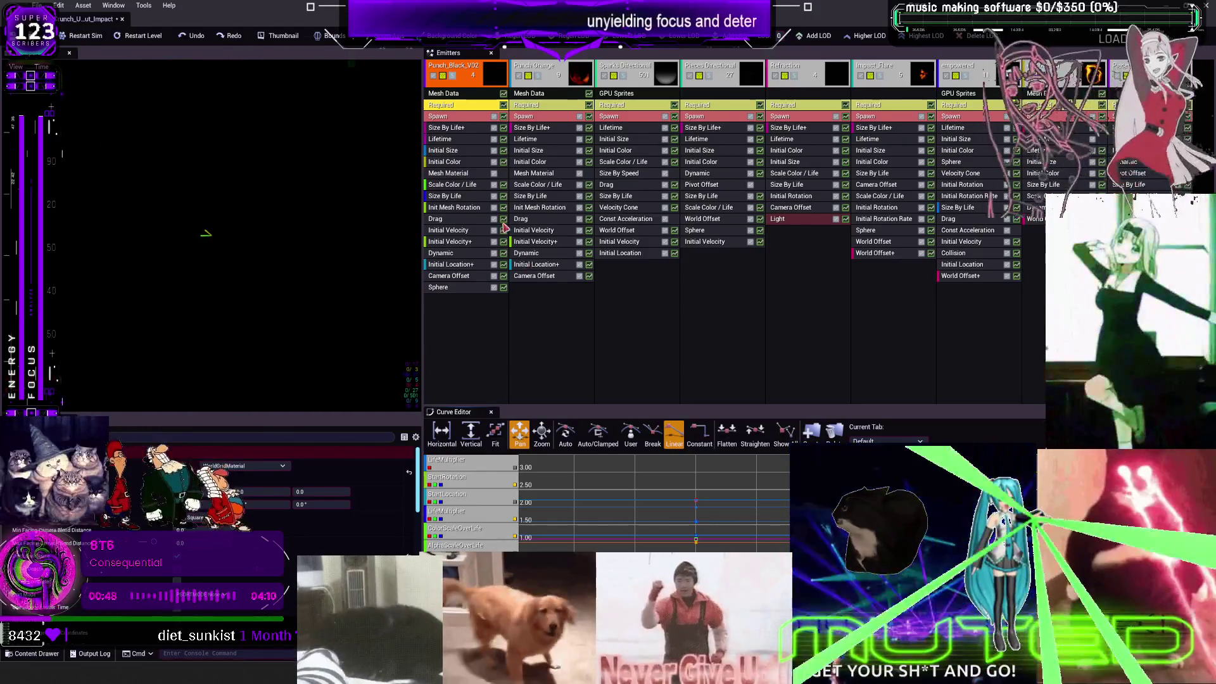
Step: Inspect Punch_Black's mesh data, the Sparks Directional emitter and the Sphere module
{"action": "left_click", "coordinate": [505, 94]}
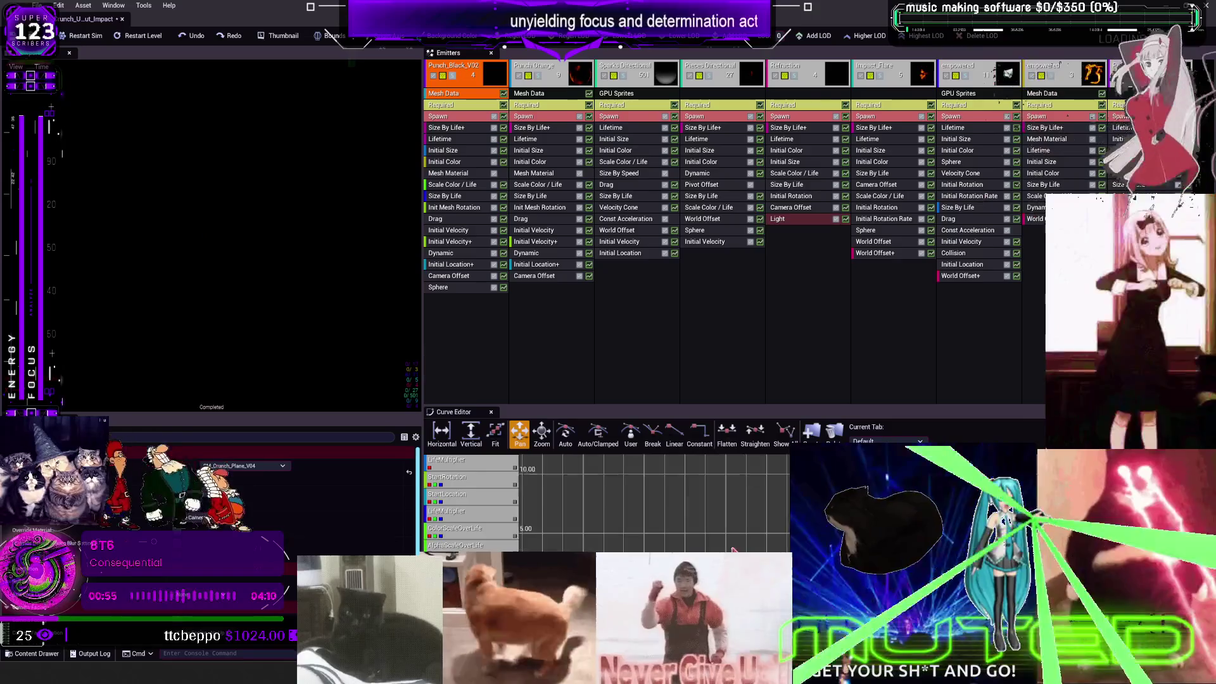
{"action": "left_click", "coordinate": [617, 349]}
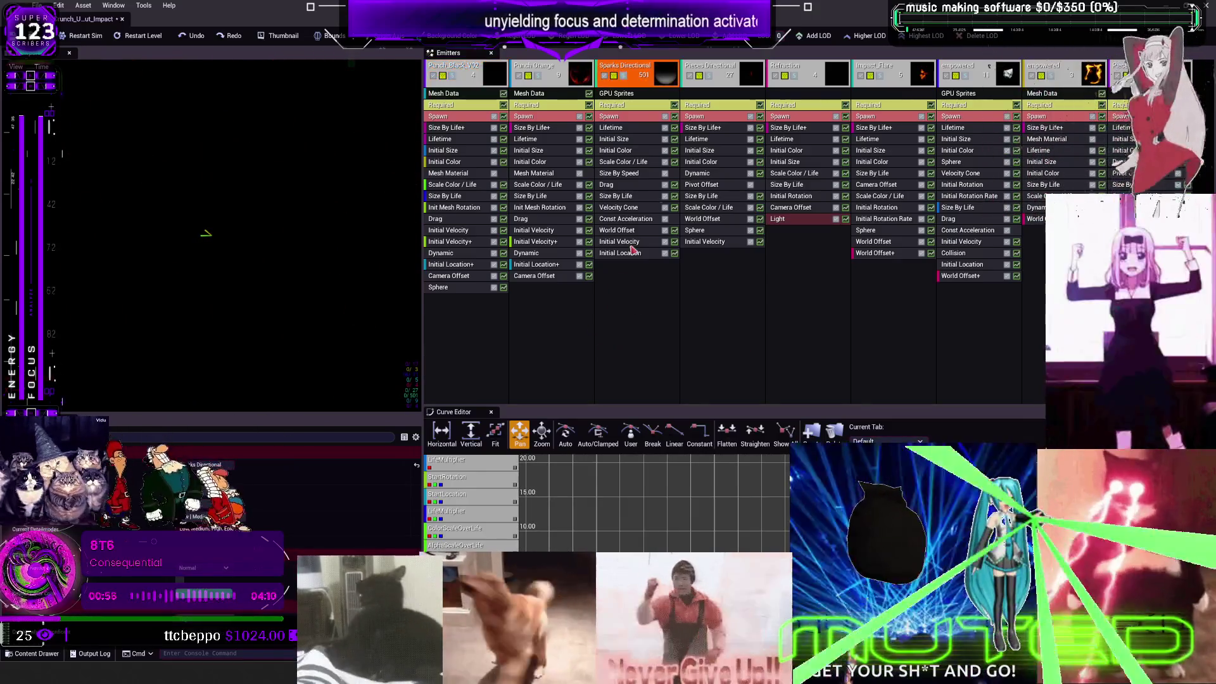
{"action": "left_click", "coordinate": [450, 288]}
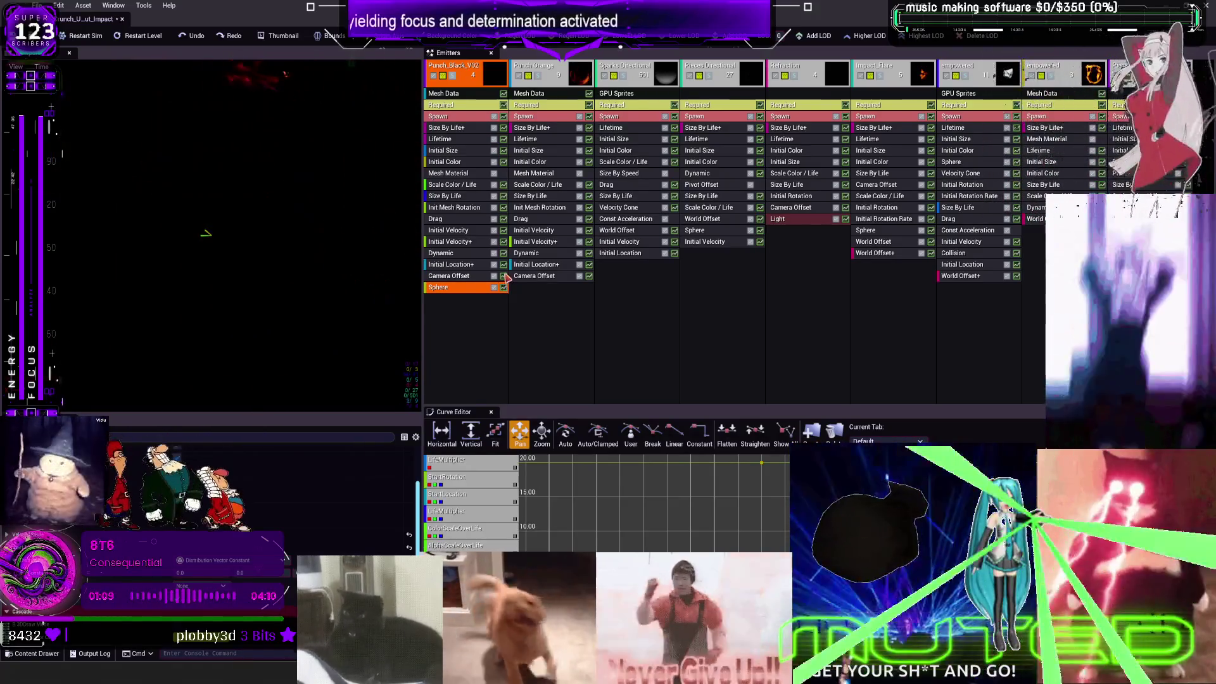
Step: Show the Initial Velocity+, Scale Color / Life and Size By Life+ curves and fit them
{"action": "left_click", "coordinate": [505, 275]}
{"action": "left_click", "coordinate": [505, 264]}
{"action": "left_click", "coordinate": [505, 253]}
{"action": "left_click", "coordinate": [505, 242]}
{"action": "left_click", "coordinate": [505, 230]}
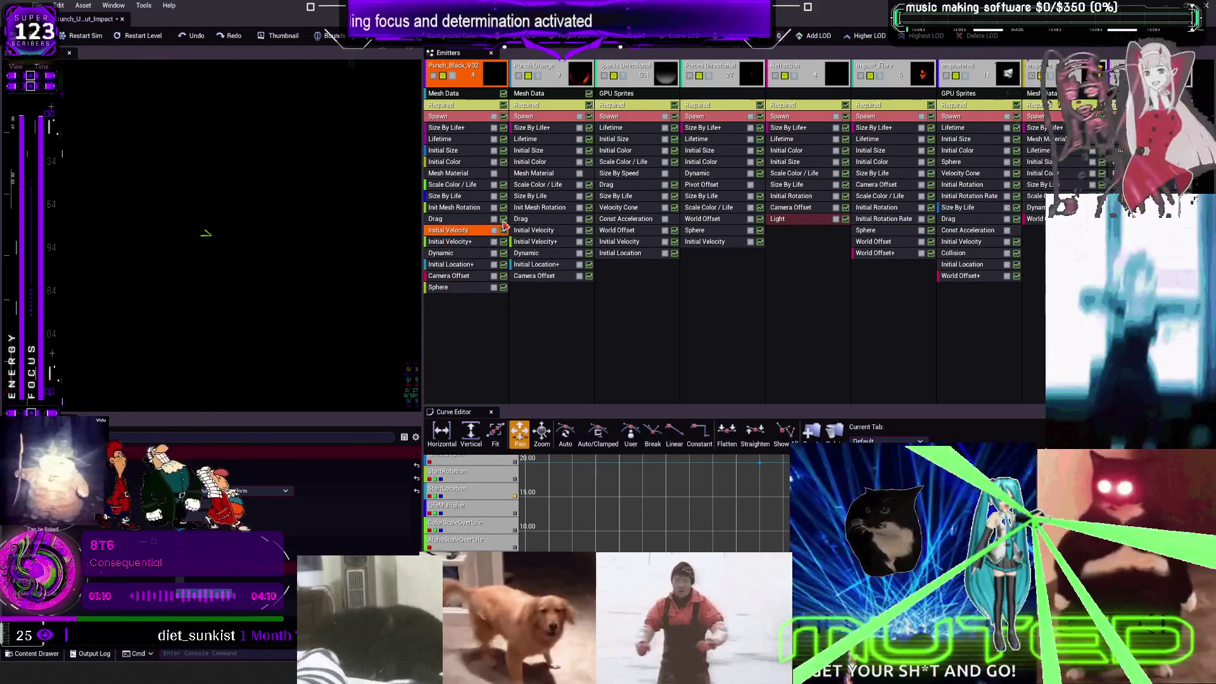
{"action": "left_click", "coordinate": [505, 219]}
{"action": "left_click", "coordinate": [504, 207]}
{"action": "left_click", "coordinate": [505, 196]}
{"action": "left_click", "coordinate": [505, 184]}
{"action": "left_click", "coordinate": [505, 173]}
{"action": "left_click", "coordinate": [505, 162]}
{"action": "left_click", "coordinate": [505, 150]}
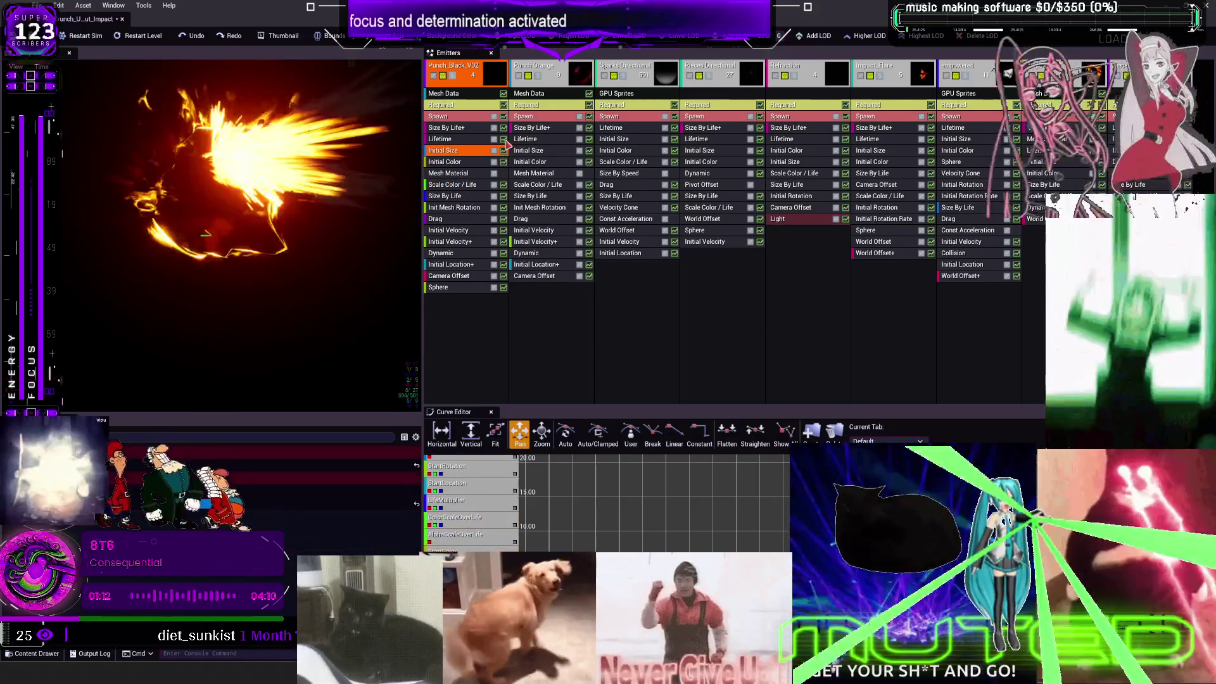
{"action": "left_click", "coordinate": [505, 139]}
{"action": "left_click", "coordinate": [505, 127]}
{"action": "scroll", "coordinate": [479, 481], "scroll_direction": "down", "scroll_amount": 5}
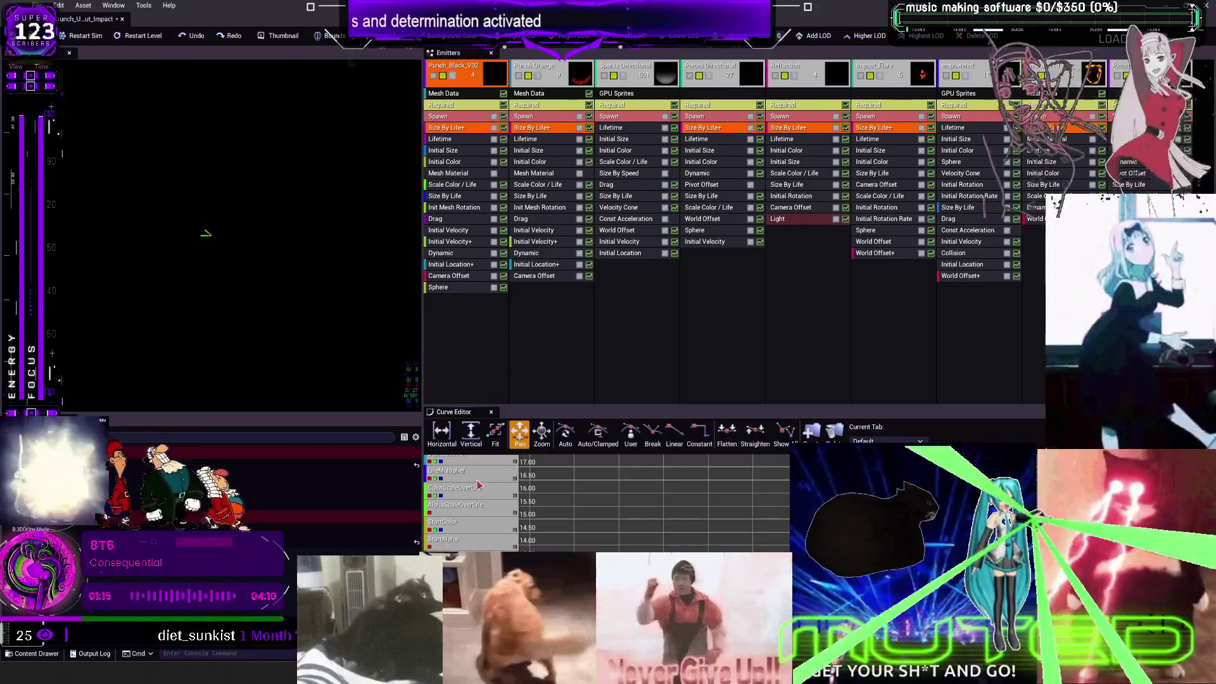
{"action": "left_click", "coordinate": [495, 434]}
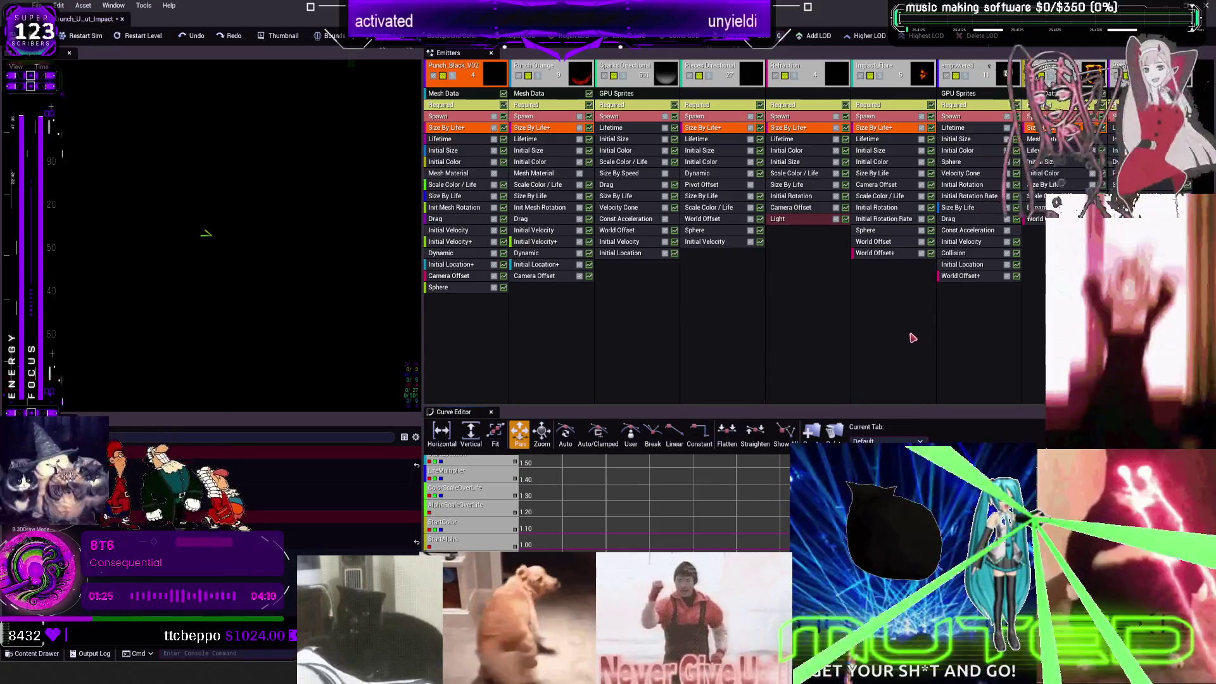
Step: Frame the Sphere module's StartLocation curve, then close the Cascade editor
{"action": "left_click", "coordinate": [451, 289]}
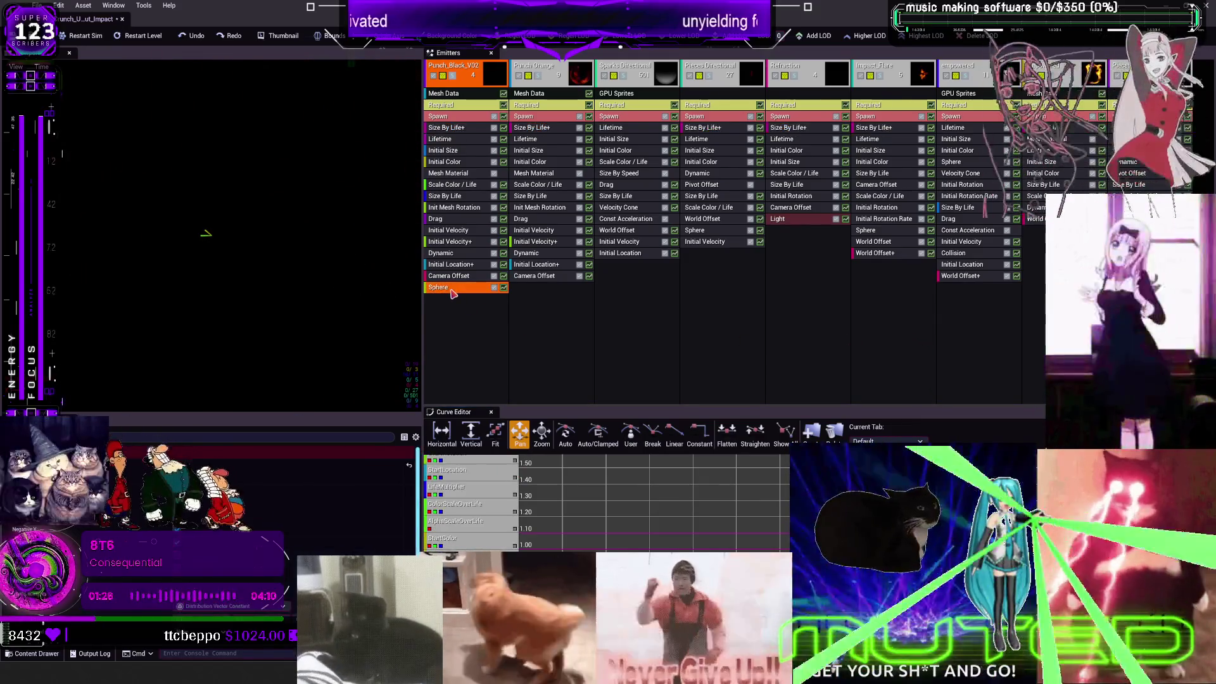
{"action": "left_click", "coordinate": [461, 468]}
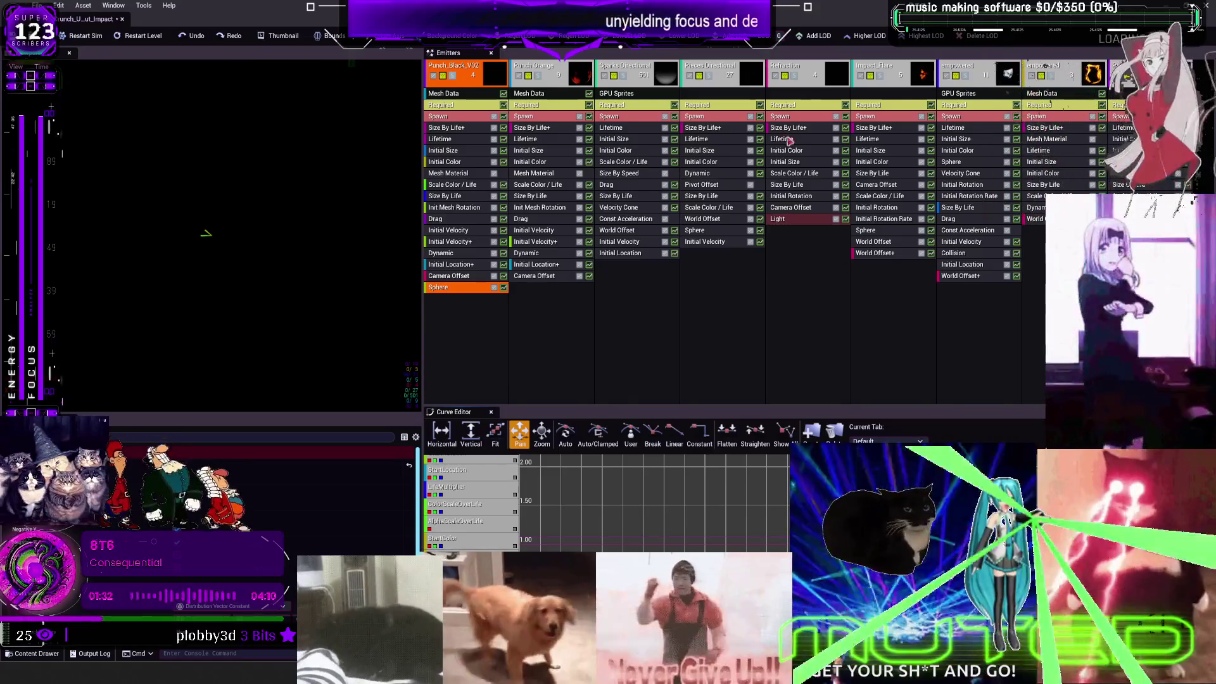
{"action": "left_click", "coordinate": [123, 19]}
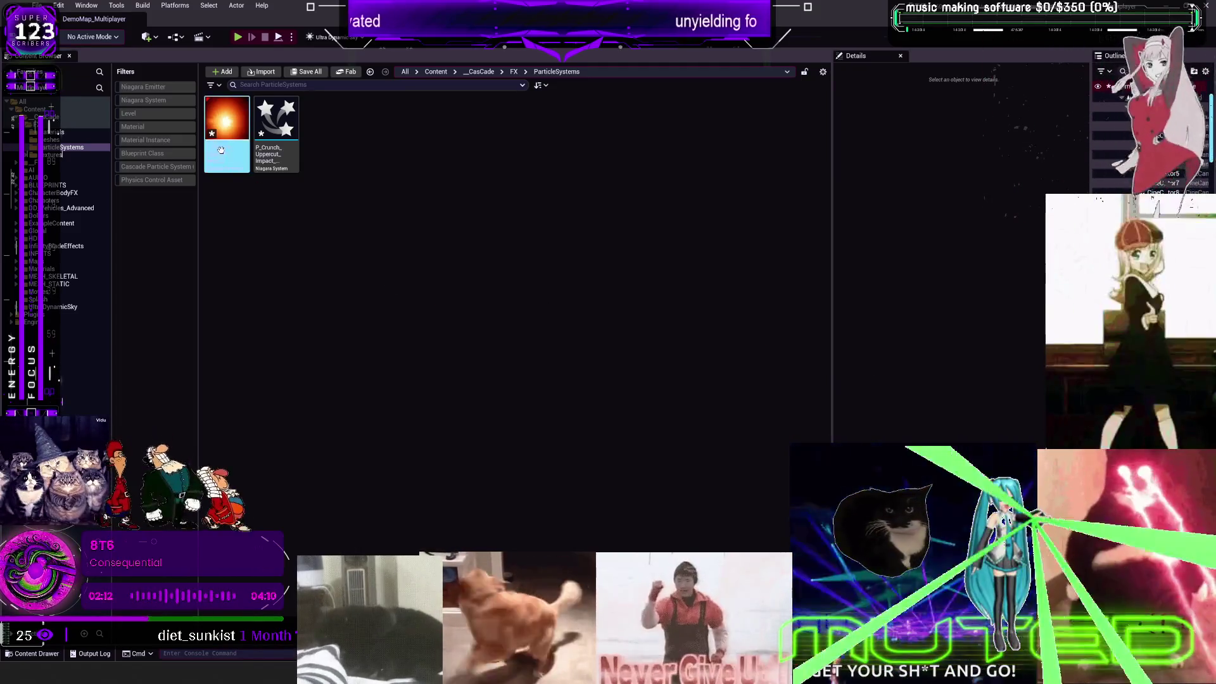
Step: Reopen P_Crunch_Uppercut_Impact, enlarge the curve area and check the punch emitters' velocity and Drag modules
{"action": "double_click", "coordinate": [227, 121]}
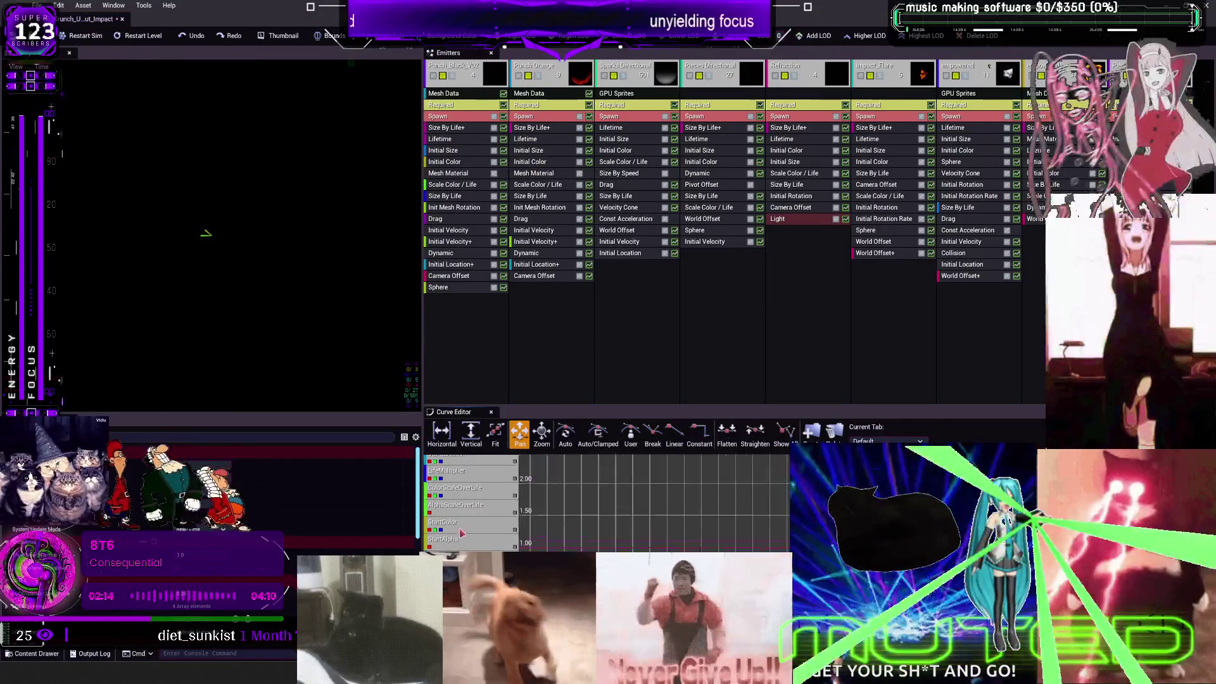
{"action": "mouse_move", "coordinate": [517, 405]}
{"action": "left_mouse_down"}
{"action": "mouse_move", "coordinate": [519, 174]}
{"action": "mouse_move", "coordinate": [553, 257]}
{"action": "left_mouse_up"}
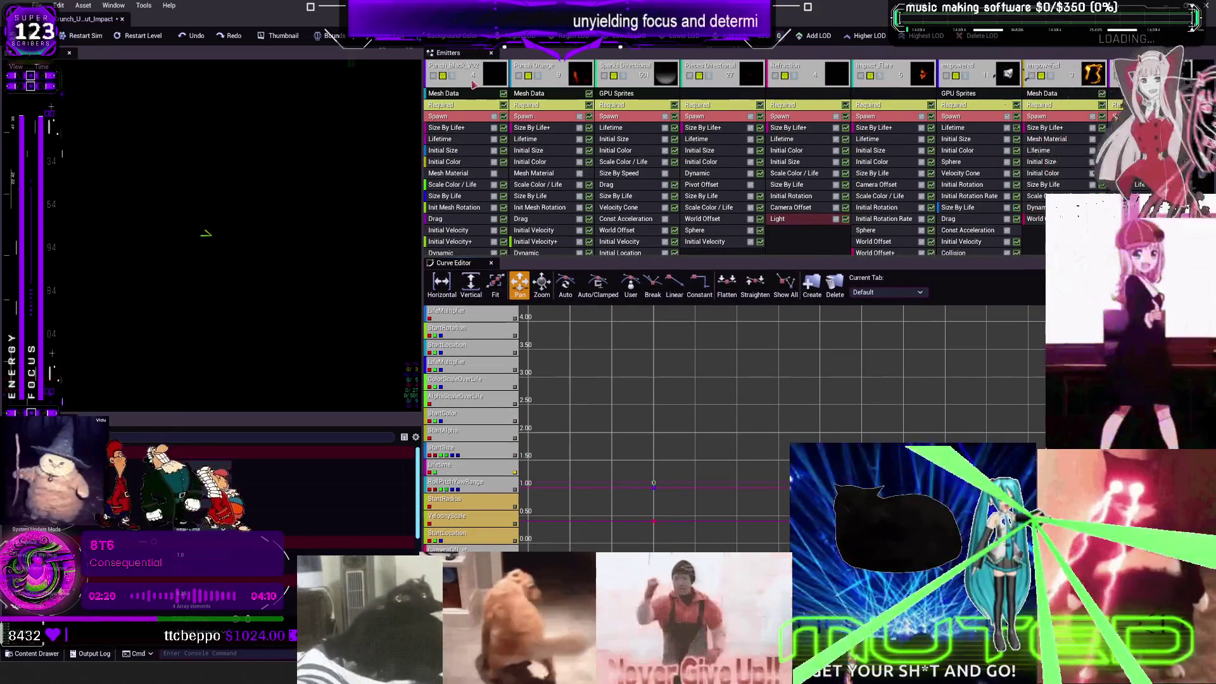
{"action": "left_click", "coordinate": [474, 78]}
{"action": "left_click", "coordinate": [541, 99]}
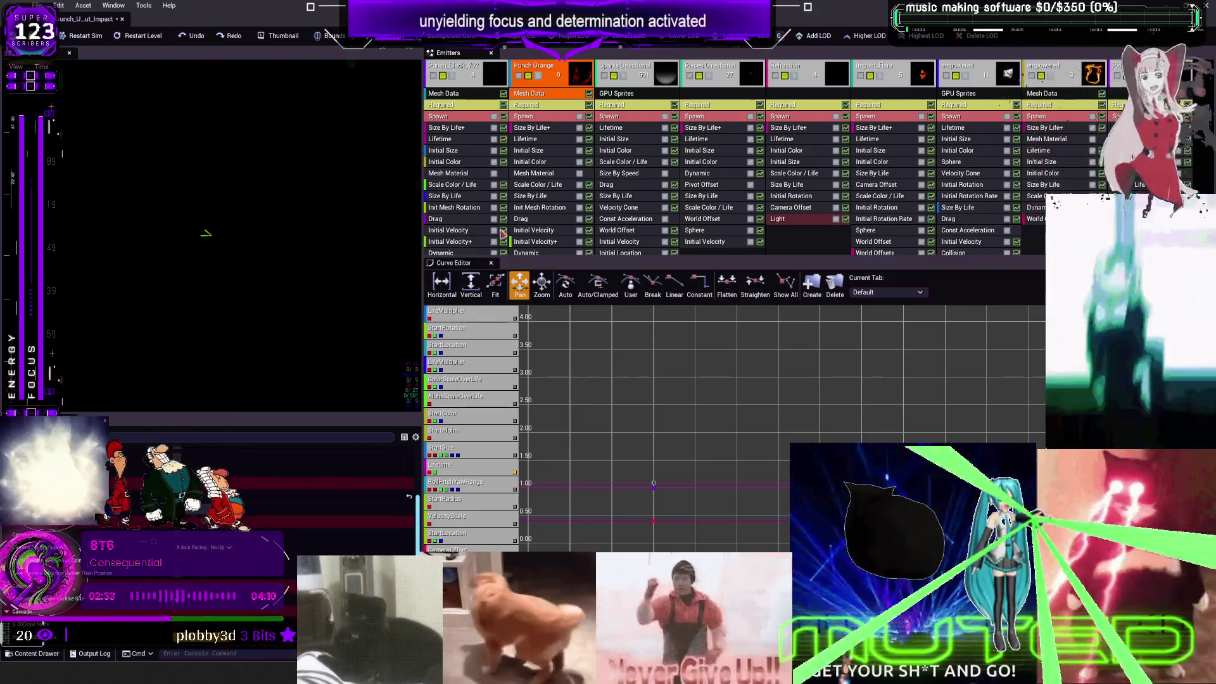
{"action": "left_click", "coordinate": [504, 244]}
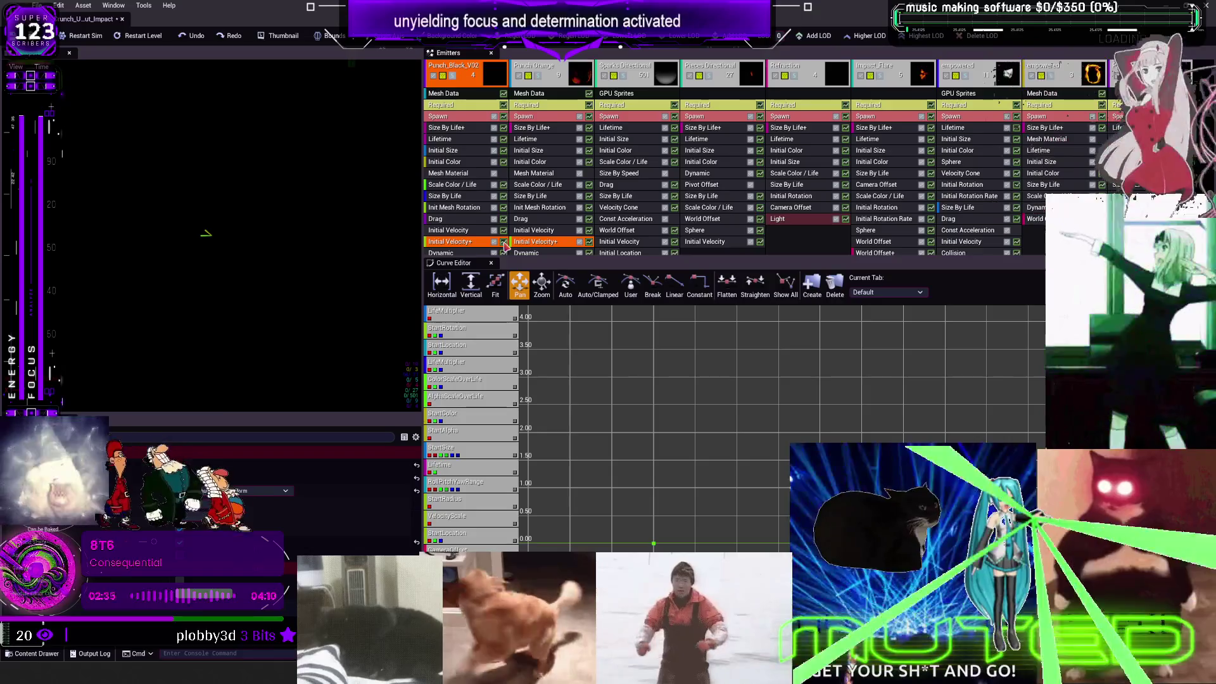
{"action": "left_click", "coordinate": [505, 232]}
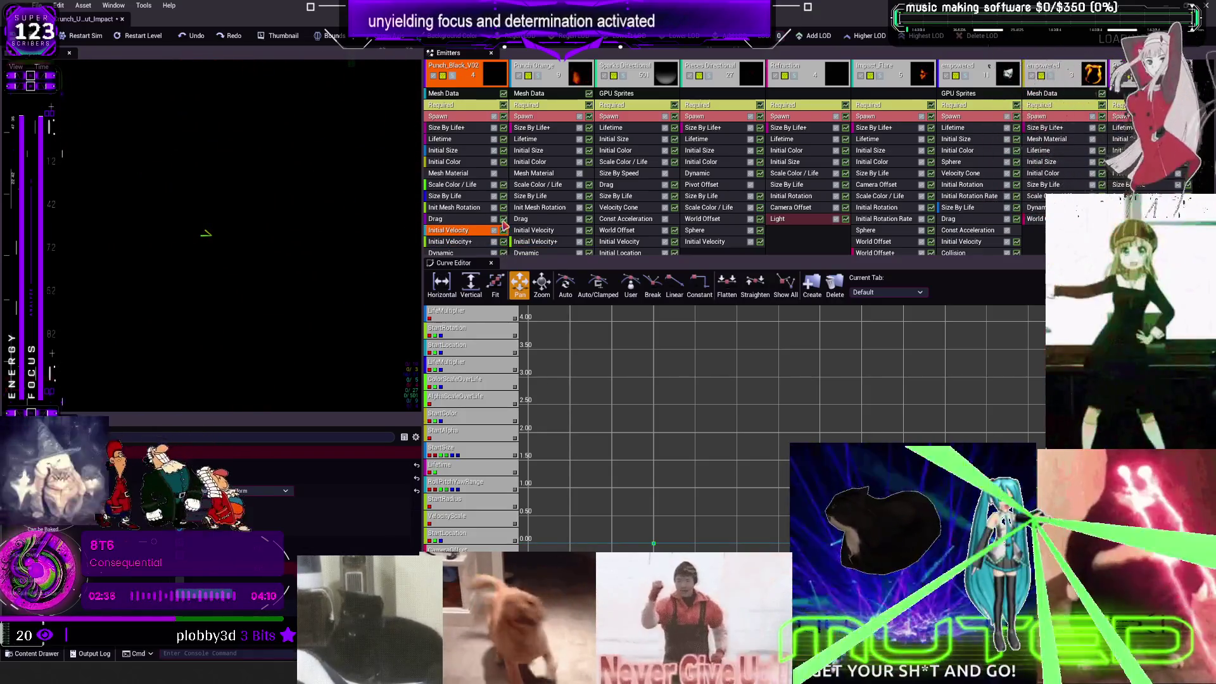
{"action": "left_click", "coordinate": [504, 220]}
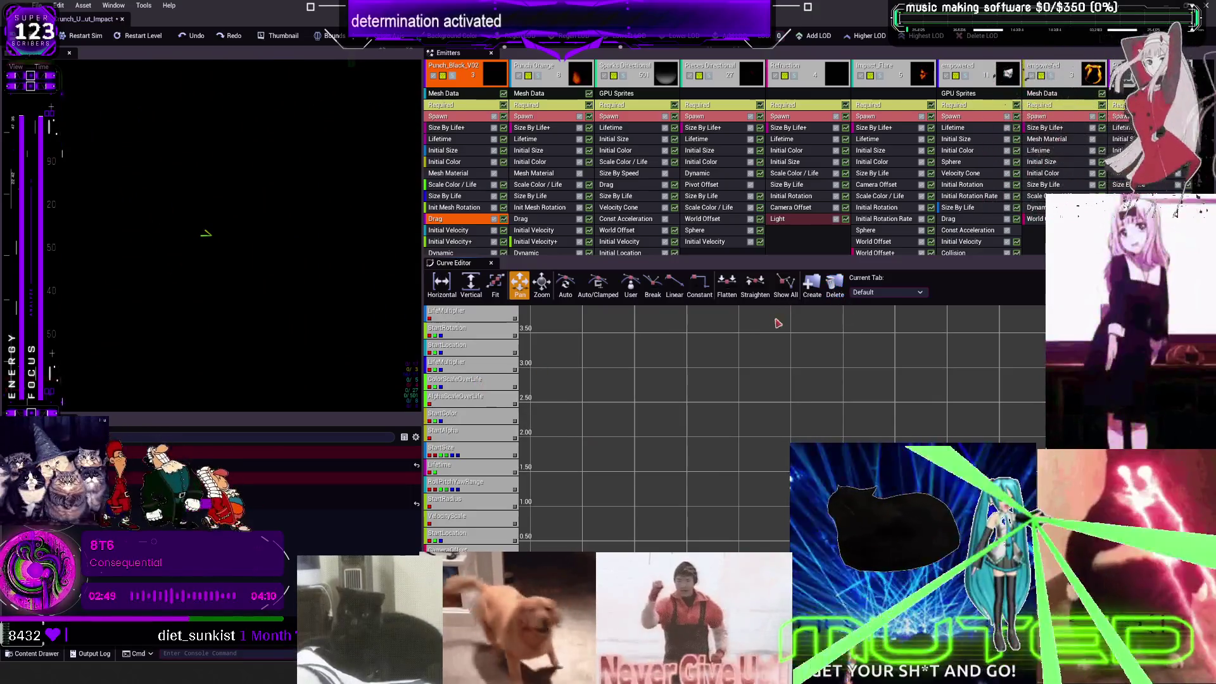
Step: Show all curves fitted to the graph and check the Size By Life and Mesh Material modules
{"action": "left_click", "coordinate": [787, 291]}
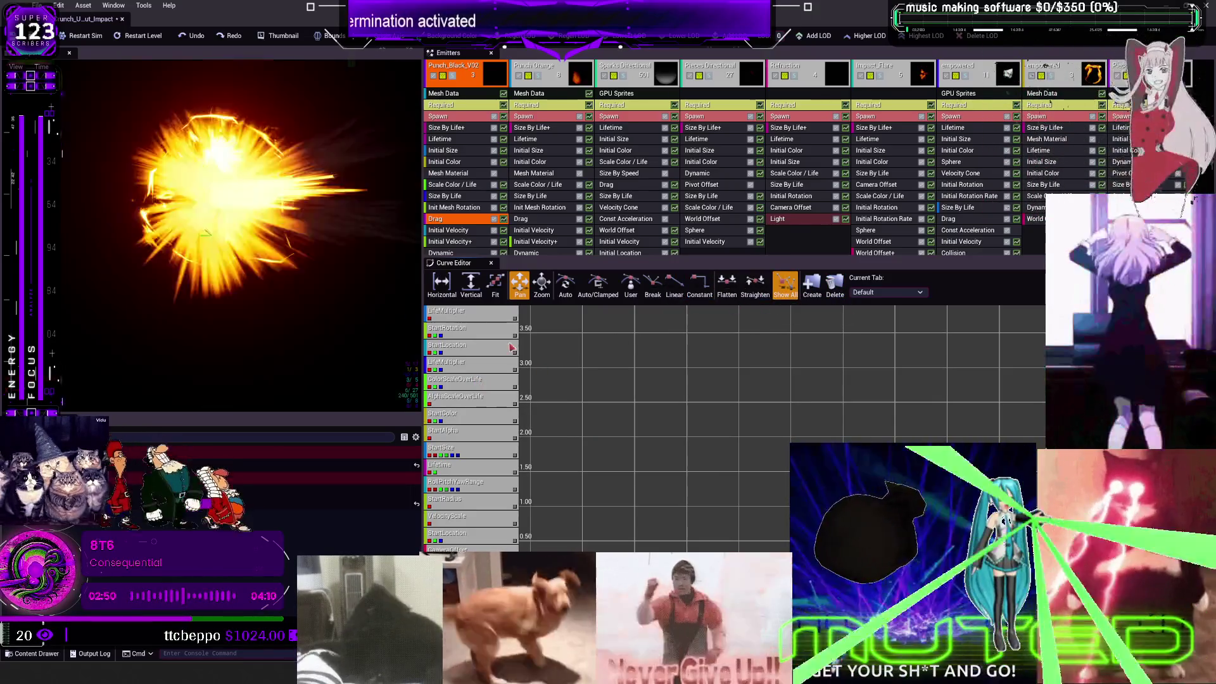
{"action": "left_click", "coordinate": [495, 284]}
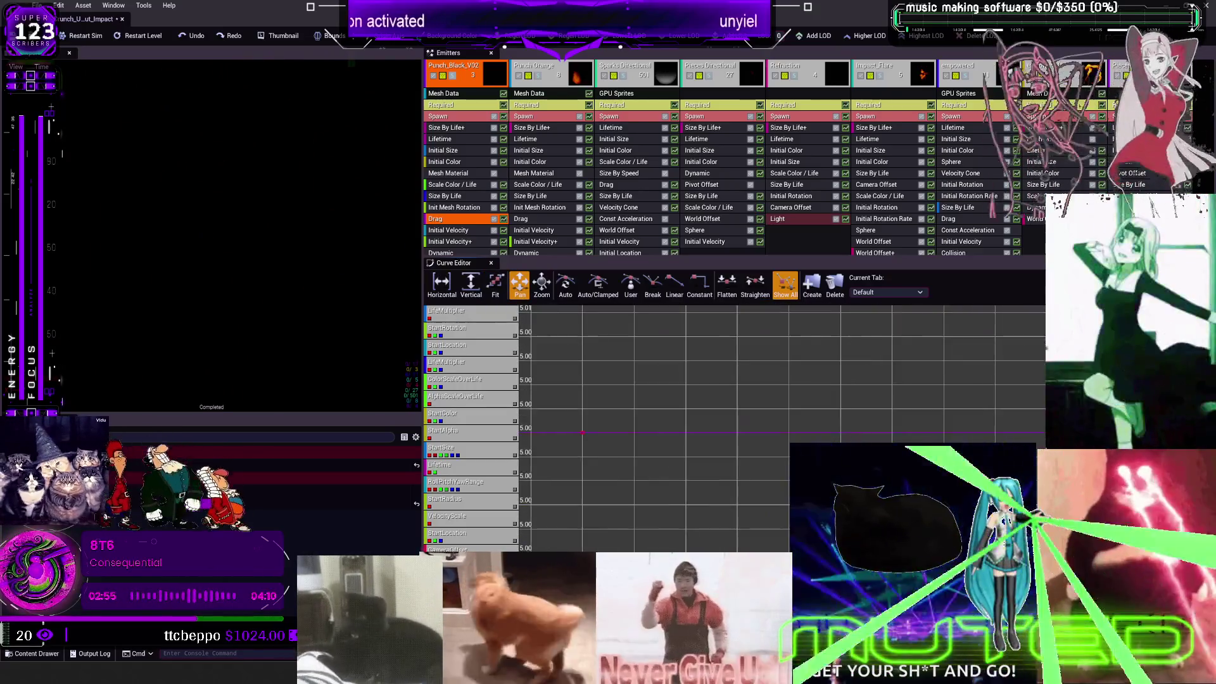
{"action": "scroll", "coordinate": [556, 369], "scroll_direction": "up", "scroll_amount": 3}
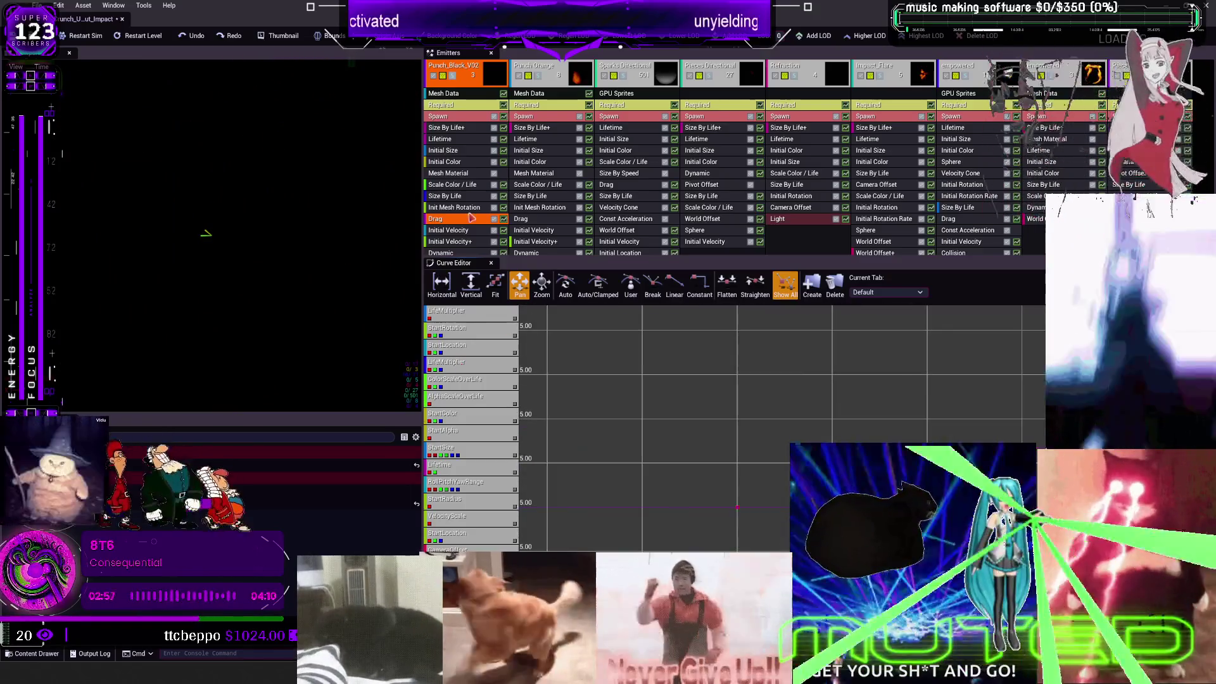
{"action": "left_click", "coordinate": [465, 198]}
{"action": "left_click", "coordinate": [452, 175]}
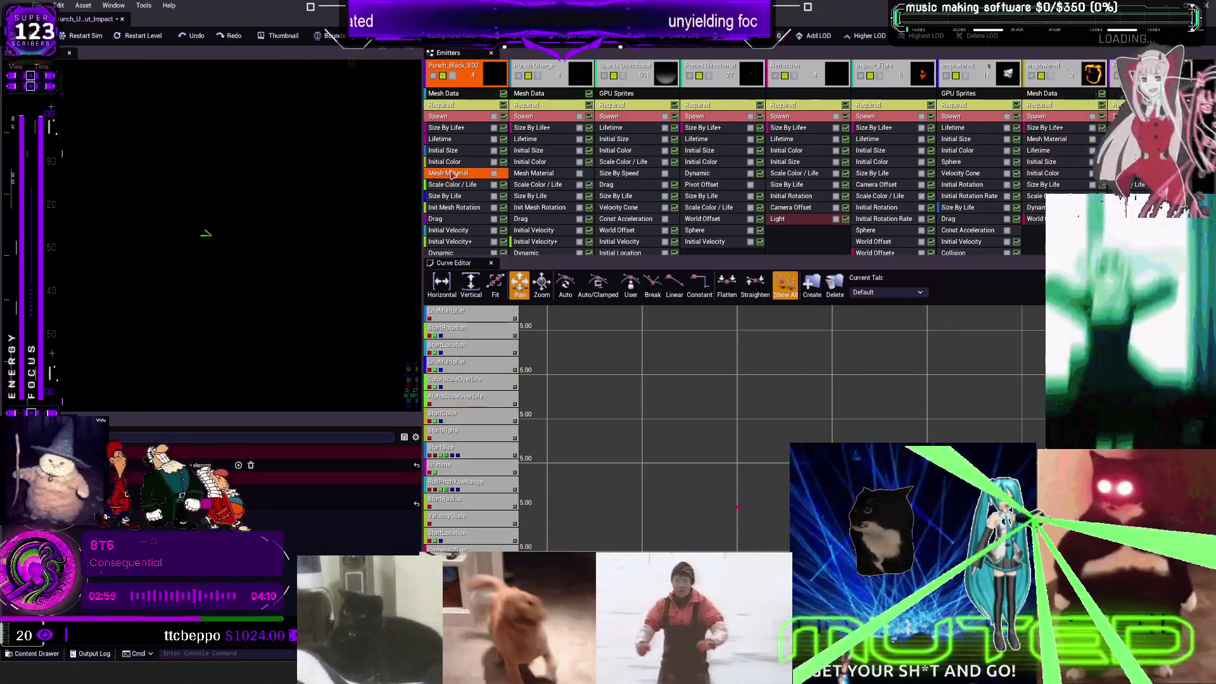
{"action": "left_click", "coordinate": [495, 283]}
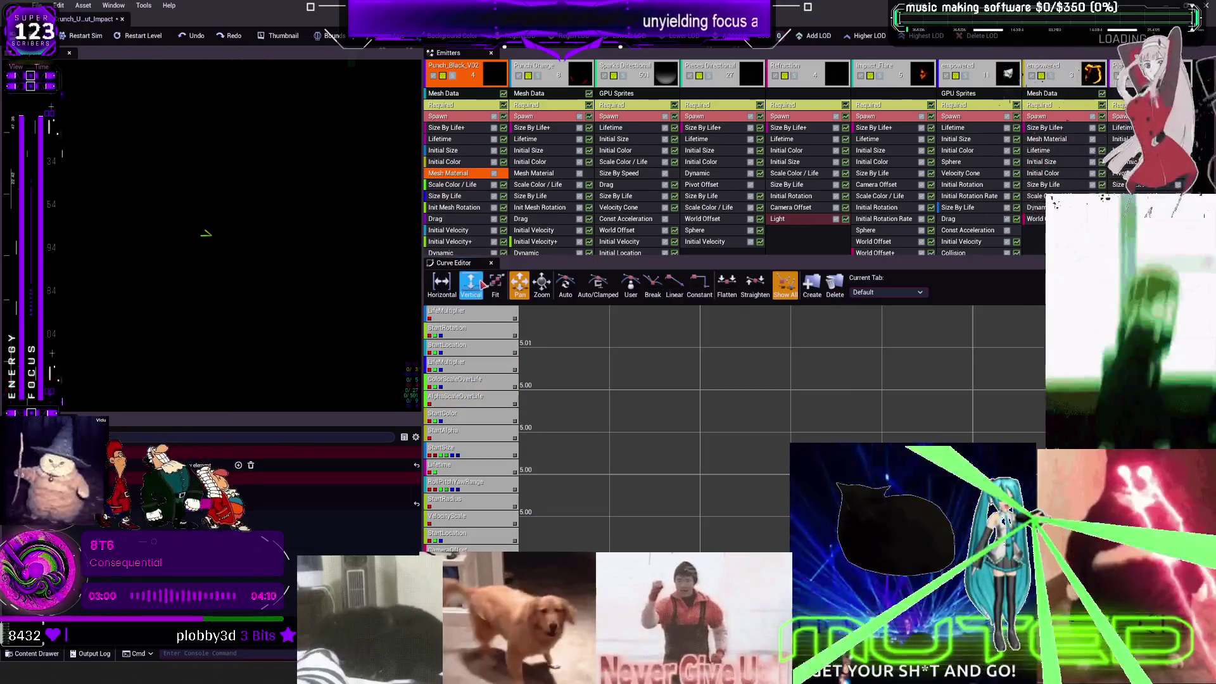
Step: Delete then restore Punch_Black_V02's Dynamic module, fit the start location curve, and bring up Save Content
{"action": "left_click", "coordinate": [451, 252]}
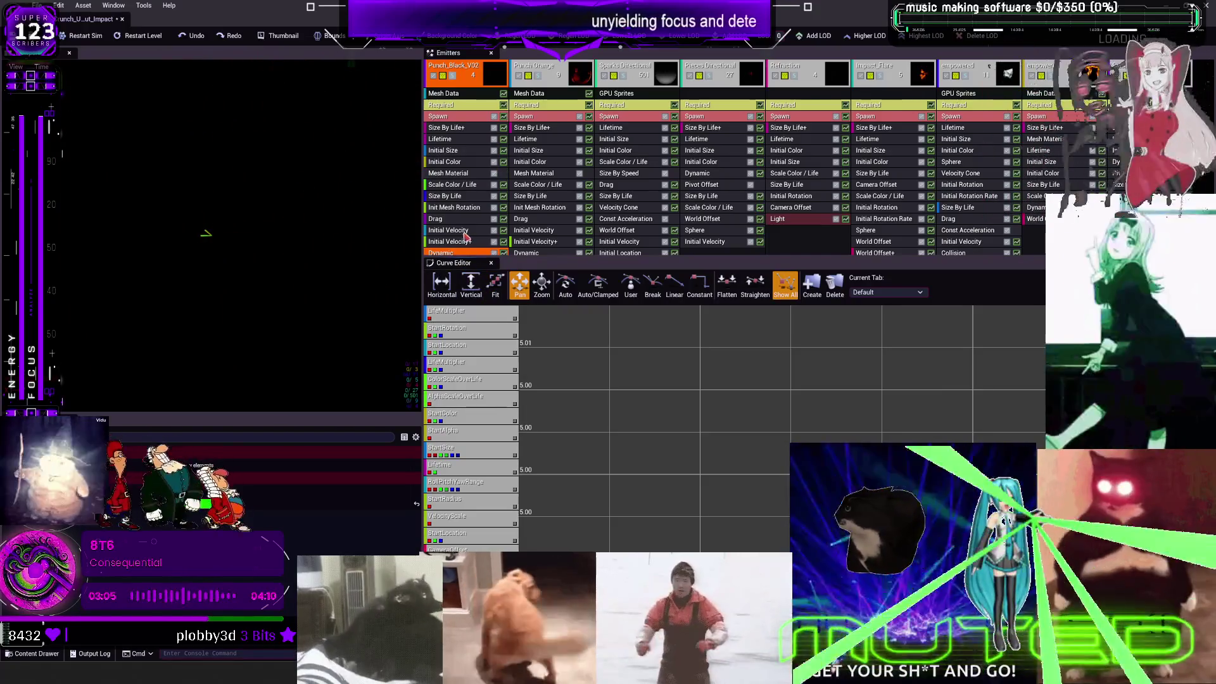
{"action": "key", "text": "Delete"}
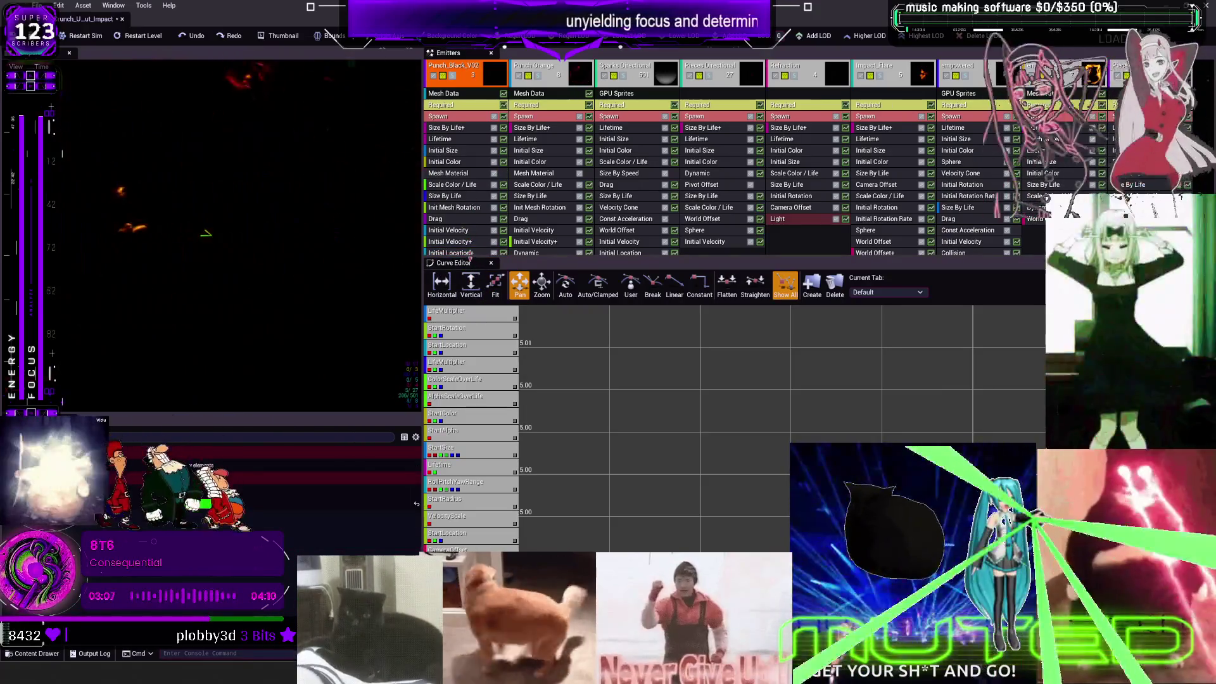
{"action": "key", "text": "ctrl+z"}
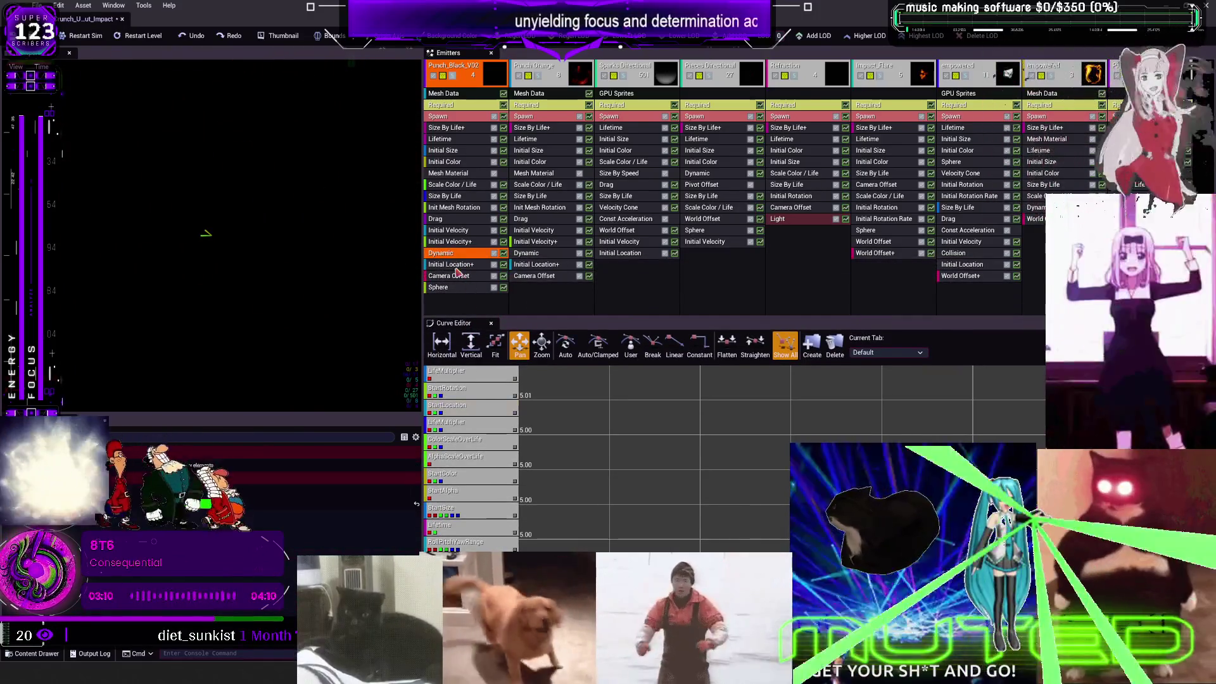
{"action": "left_click", "coordinate": [456, 265]}
{"action": "left_click", "coordinate": [471, 347]}
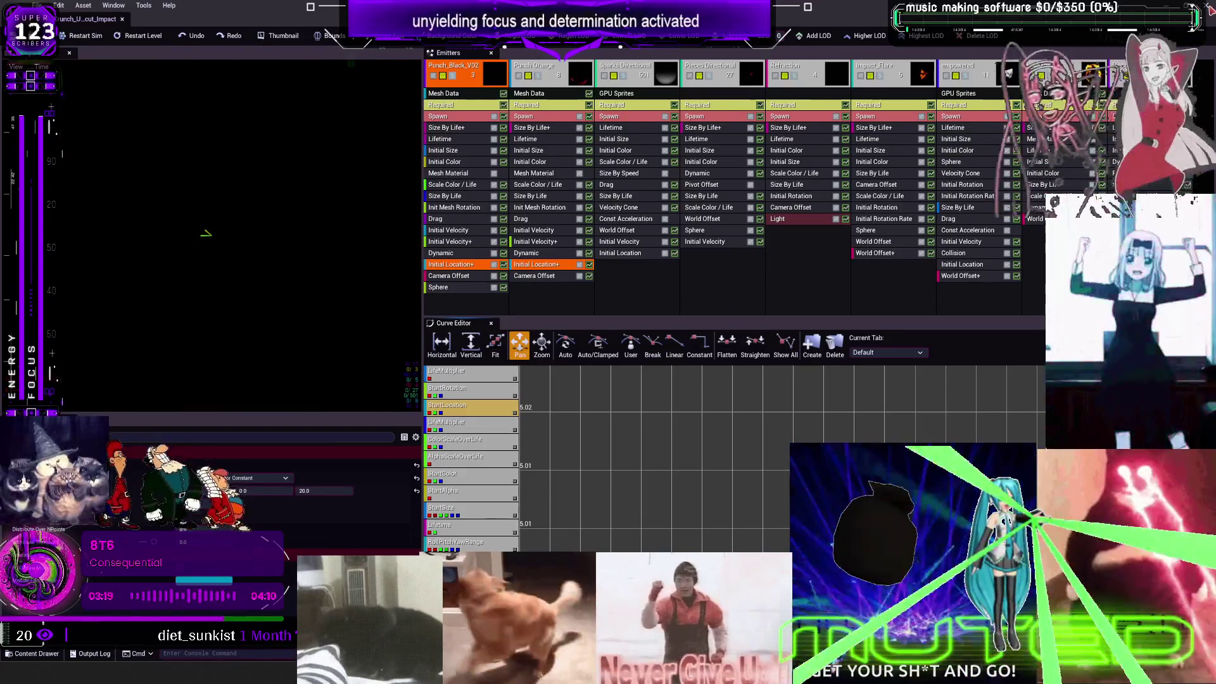
{"action": "key", "text": "alt+Tab"}
{"action": "key", "text": "ctrl+shift+s"}
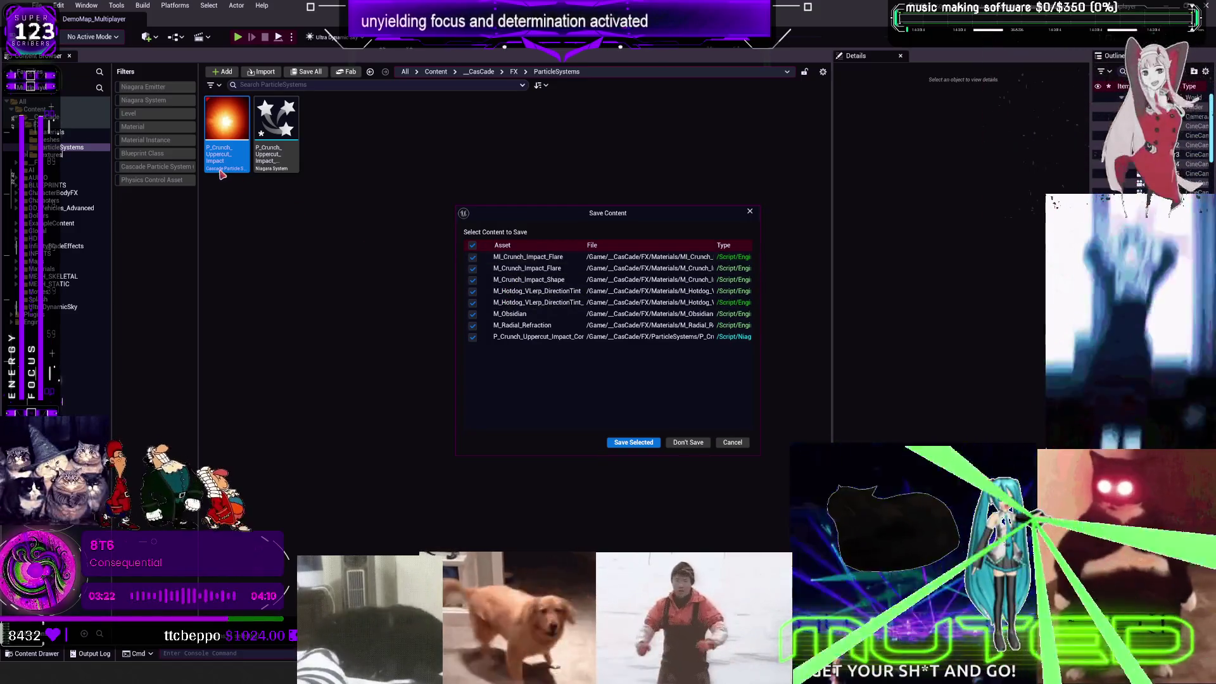
Step: Save the Crunch materials without P_Crunch_Uppercut_Impact, then duplicate it as P_Crunch_Uppercut_Impact1
{"action": "left_click", "coordinate": [473, 337]}
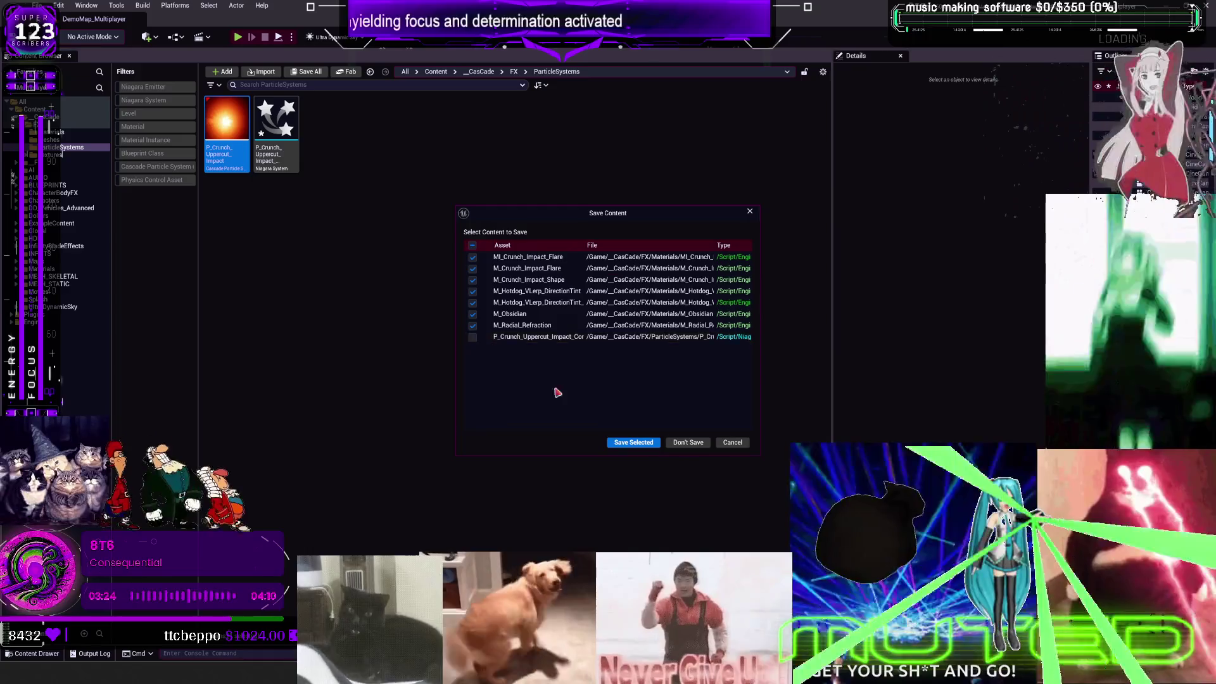
{"action": "left_click", "coordinate": [624, 443]}
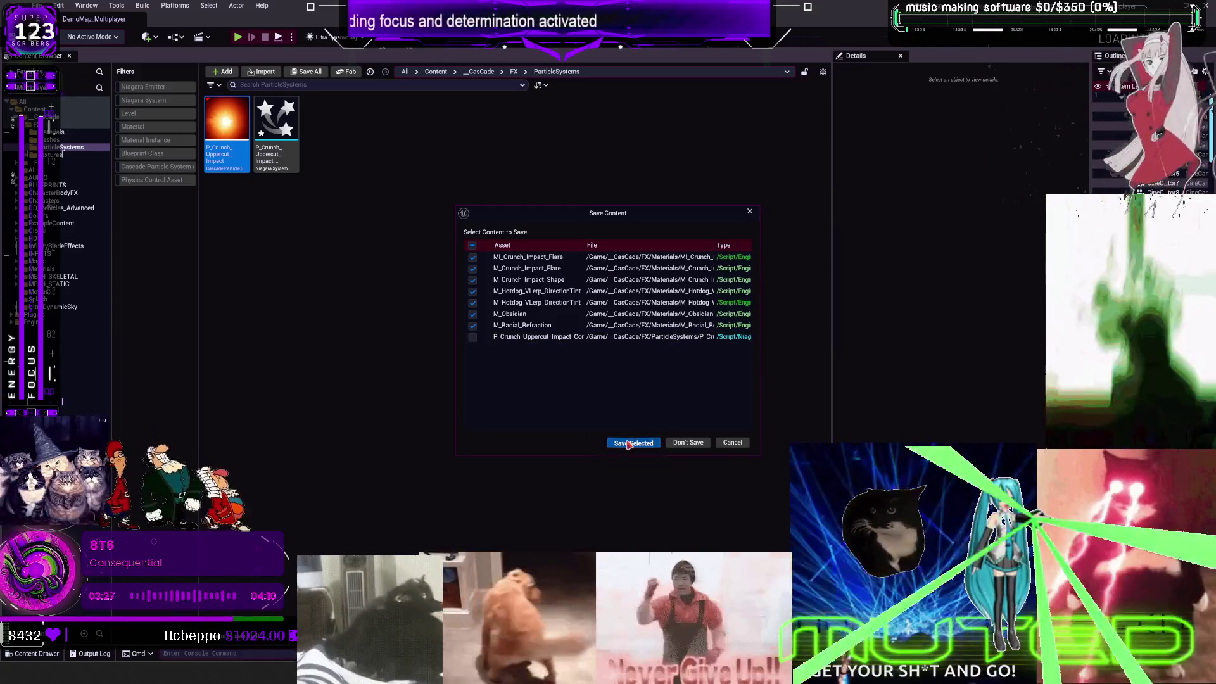
{"action": "key", "text": "alt+Tab"}
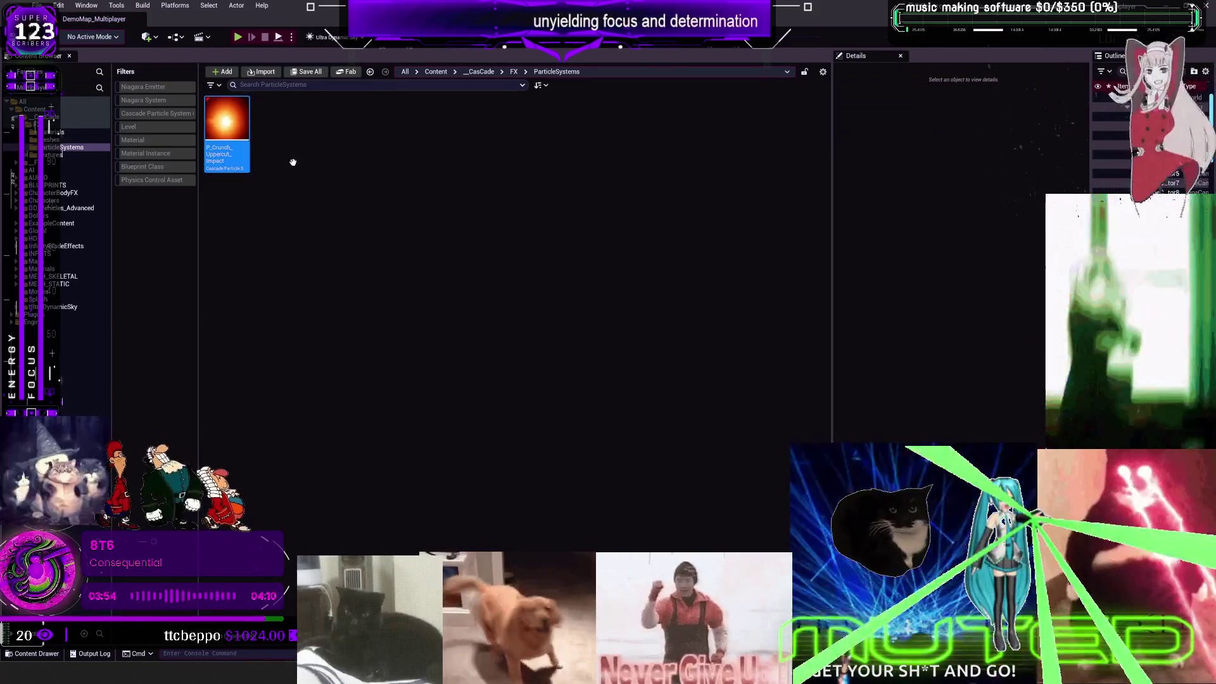
{"action": "key", "text": "ctrl+d"}
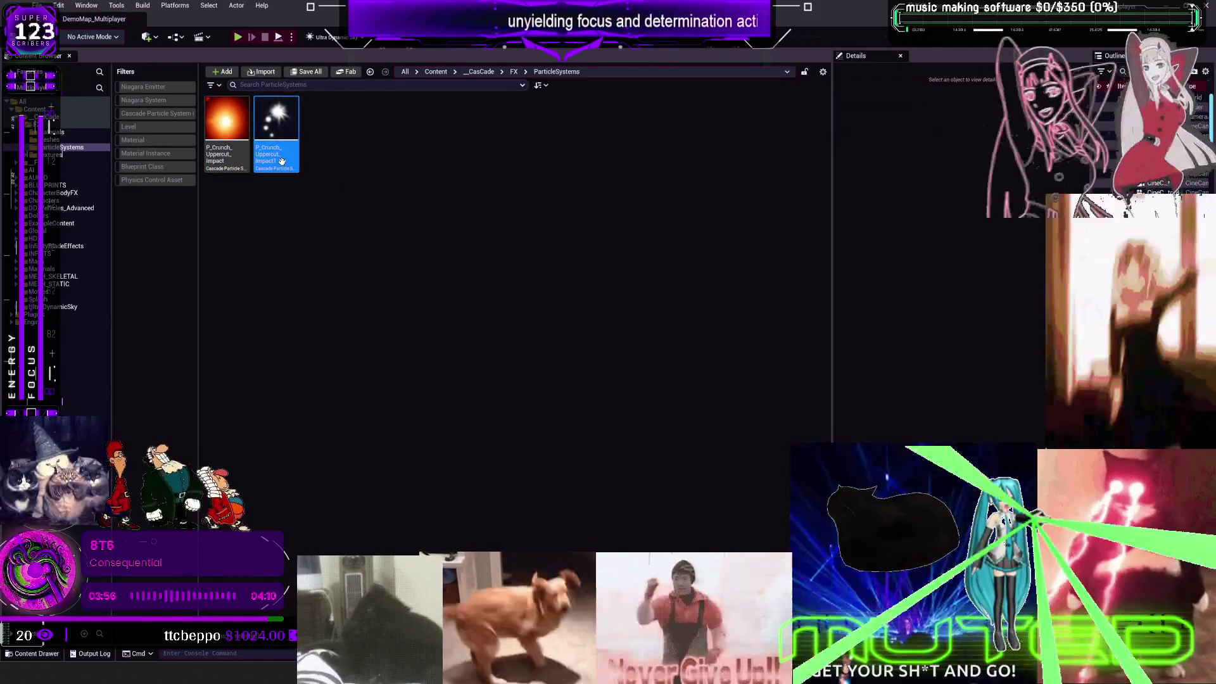
{"action": "double_click", "coordinate": [282, 161]}
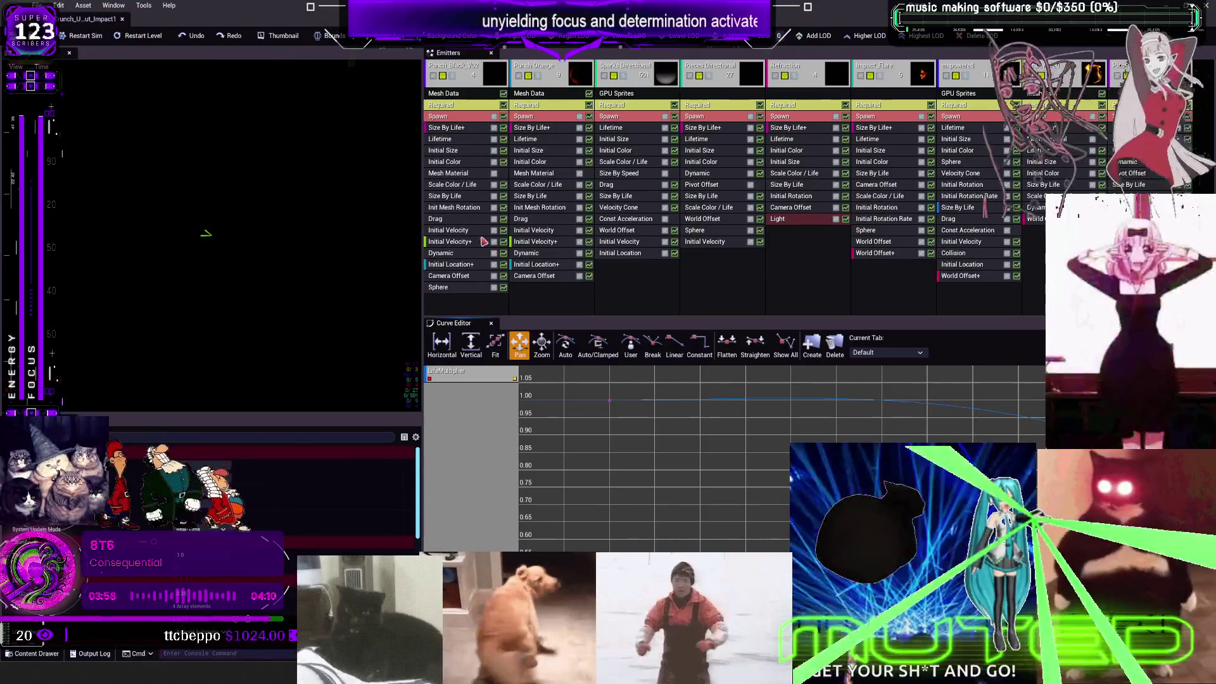
{"action": "left_click", "coordinate": [466, 105]}
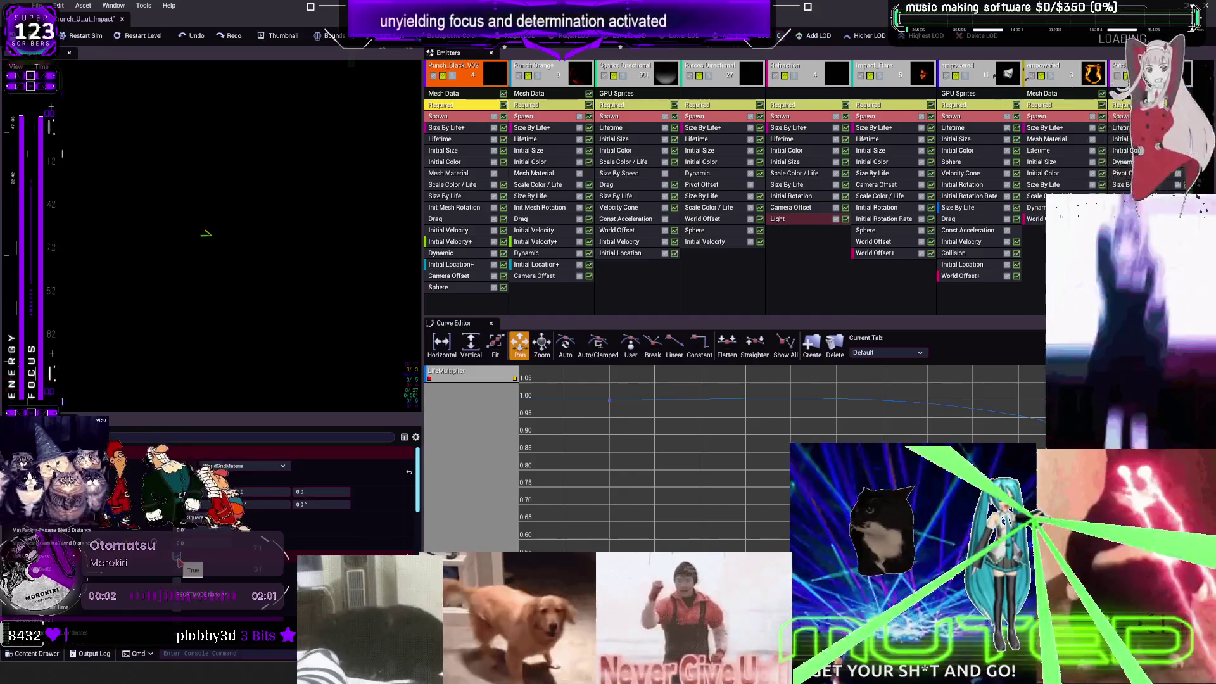
{"action": "left_click", "coordinate": [464, 97]}
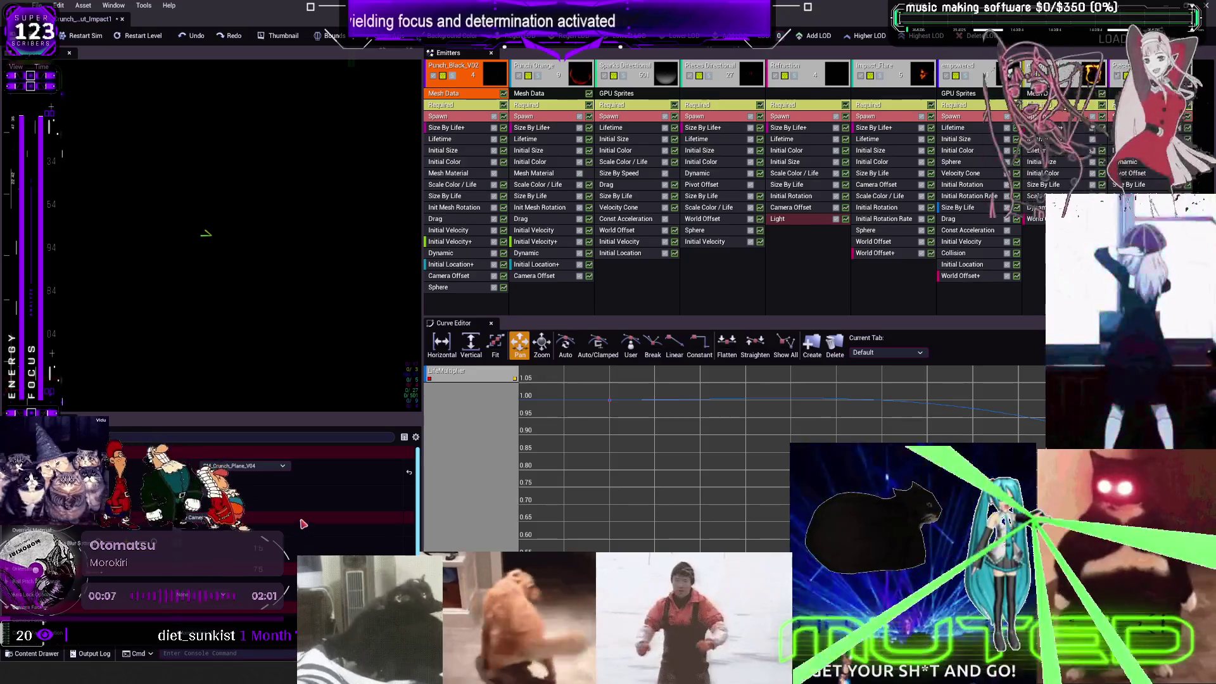
{"action": "scroll", "coordinate": [303, 523], "scroll_direction": "down", "scroll_amount": 5}
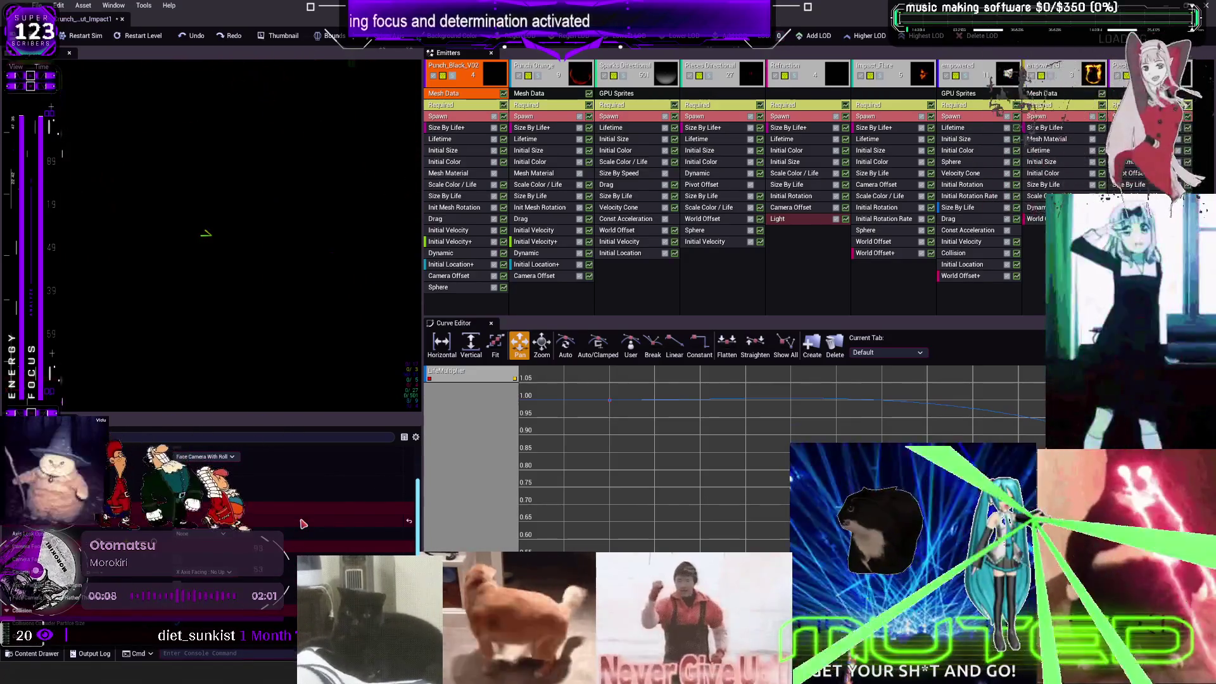
{"action": "left_click", "coordinate": [543, 95]}
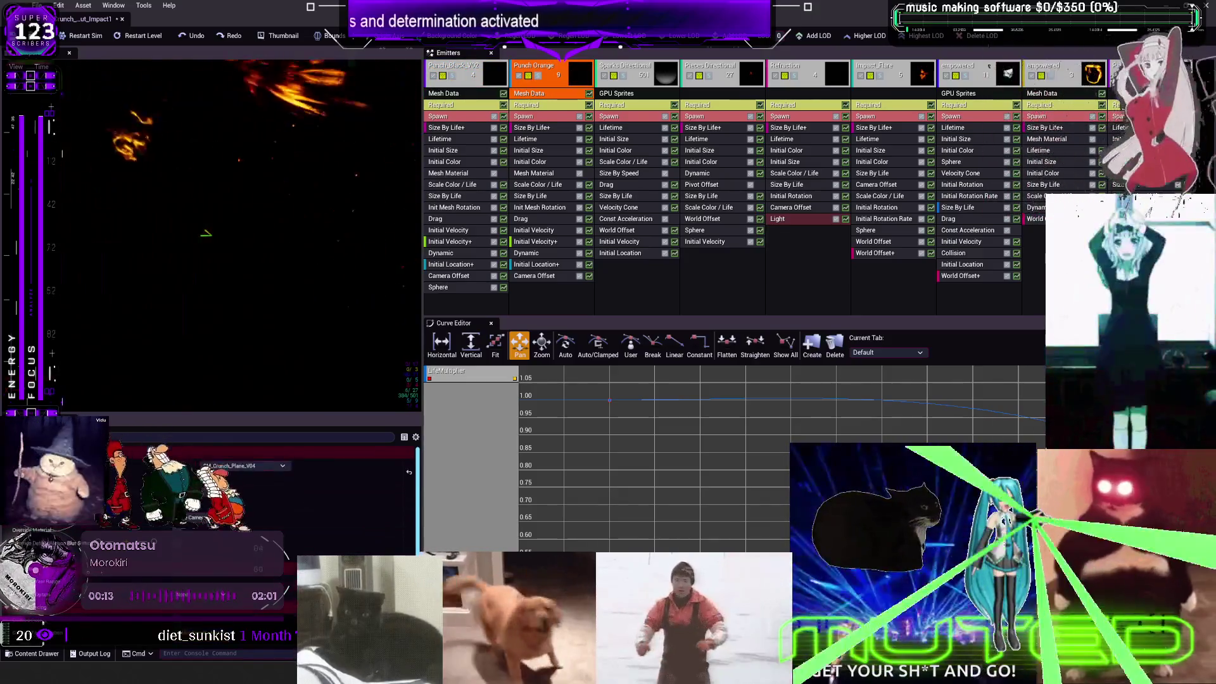
{"action": "left_click", "coordinate": [472, 103]}
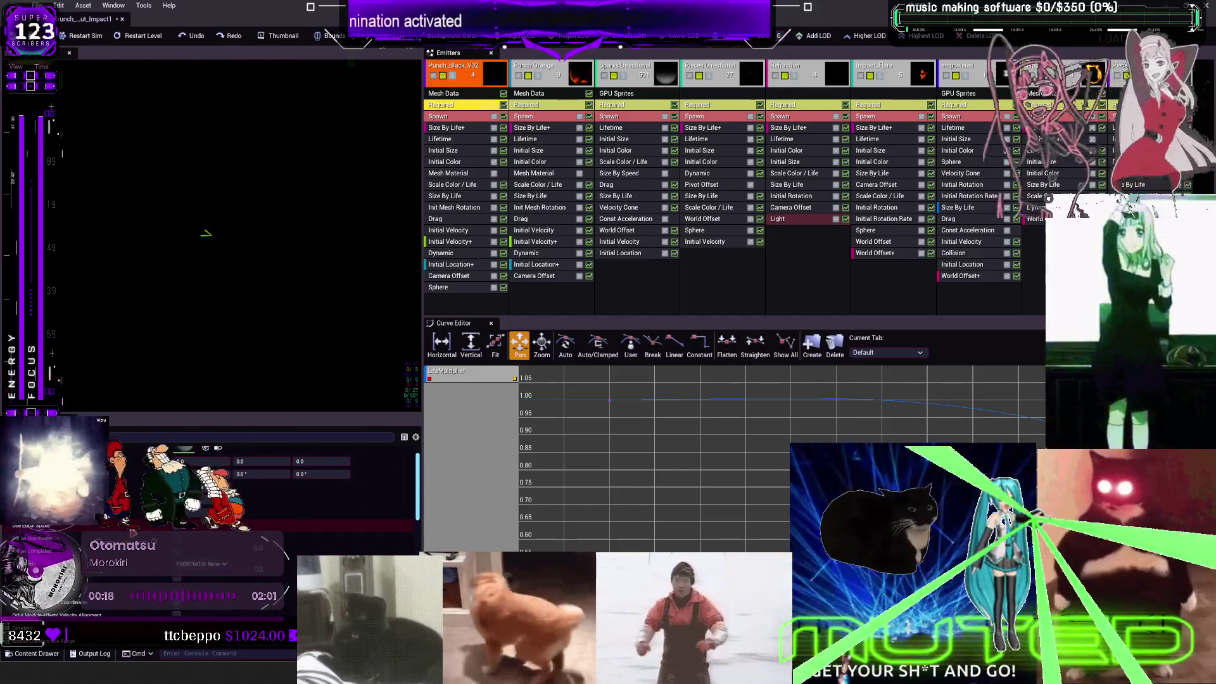
{"action": "left_click", "coordinate": [526, 105]}
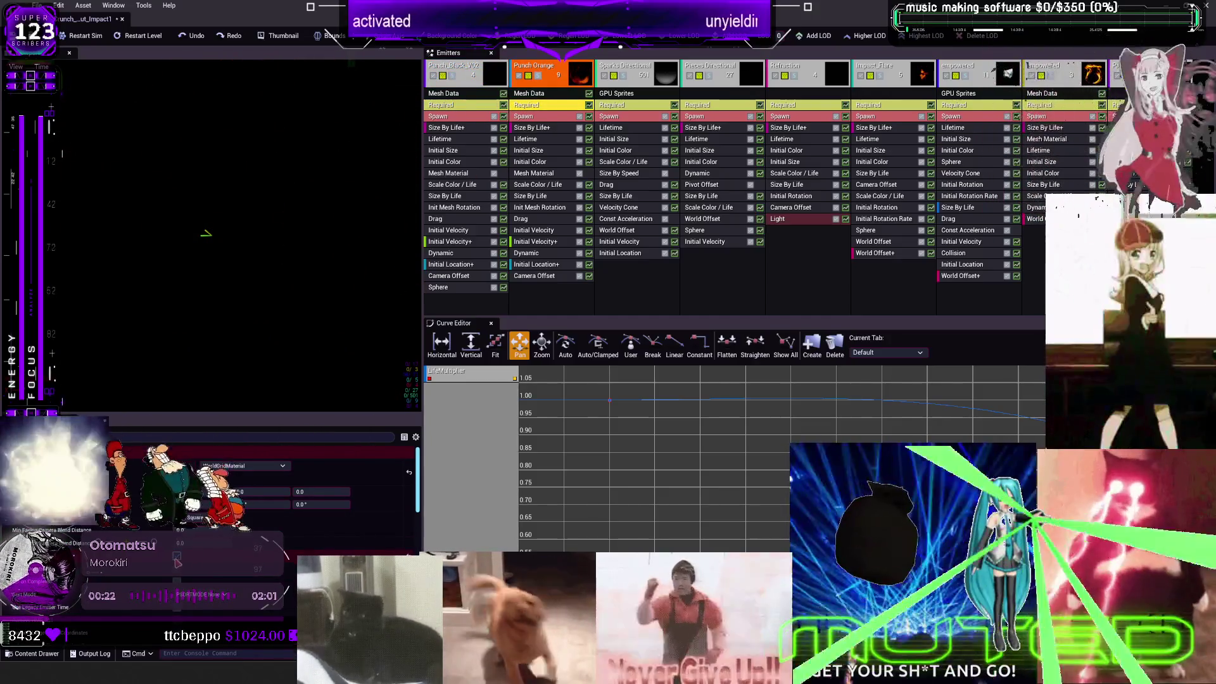
{"action": "left_click", "coordinate": [631, 107]}
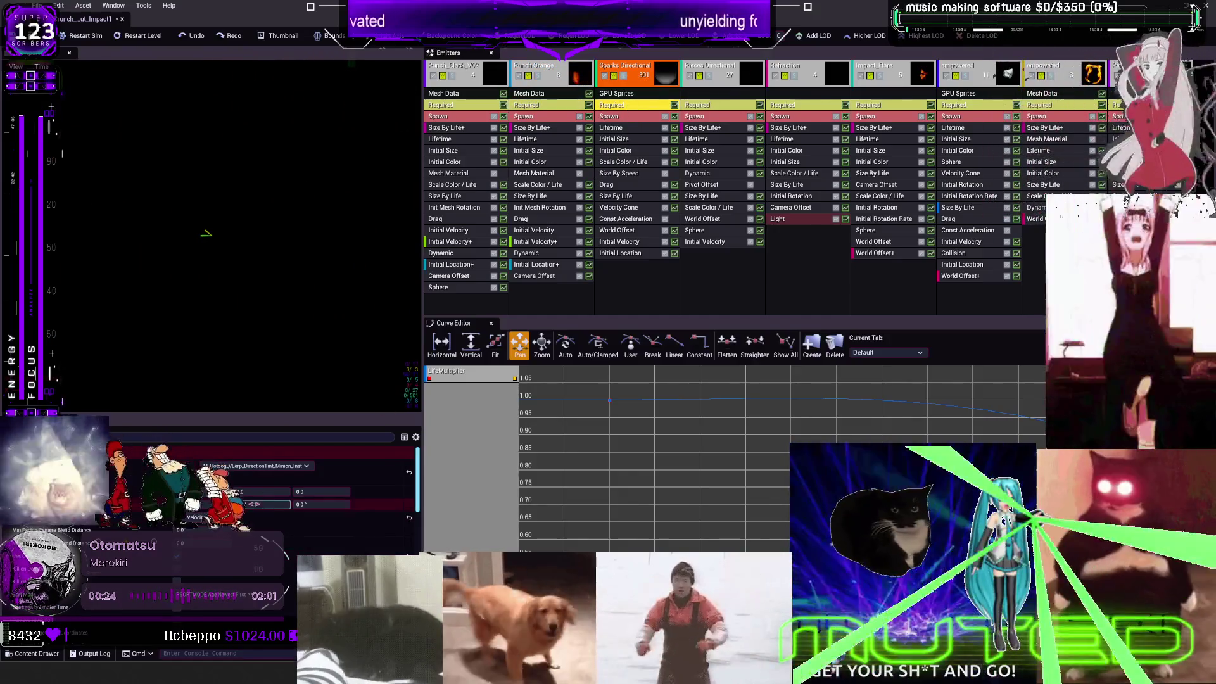
{"action": "left_click", "coordinate": [707, 106]}
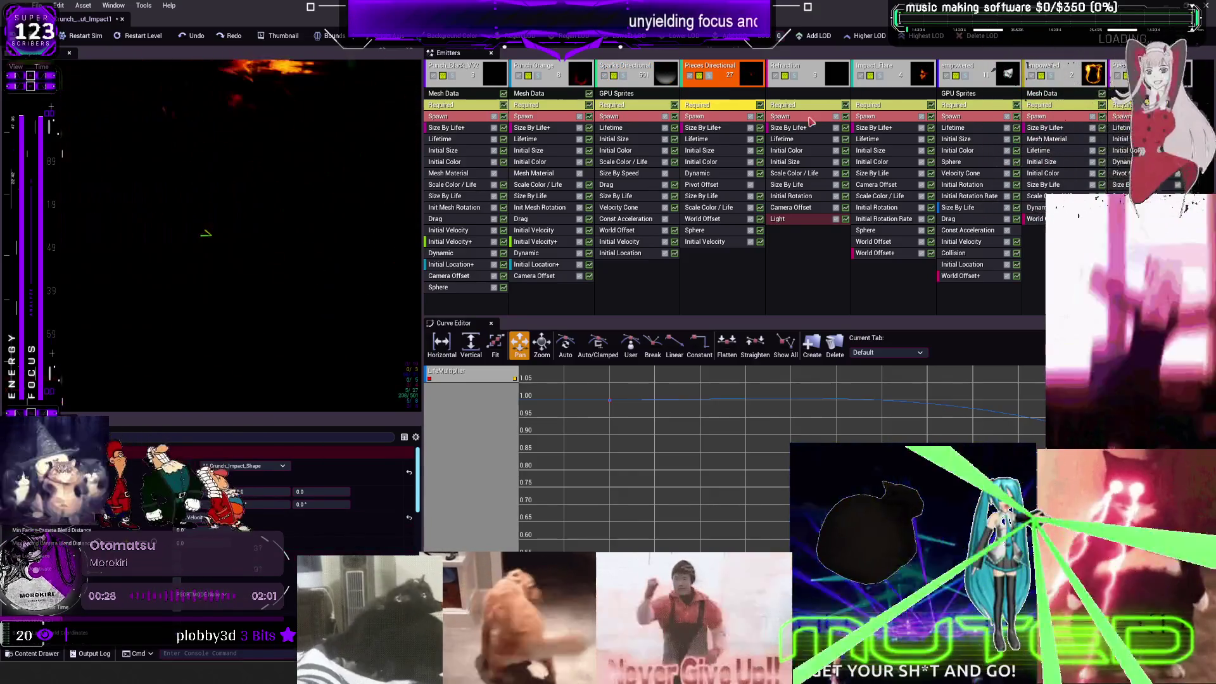
{"action": "left_click", "coordinate": [785, 106]}
{"action": "left_click", "coordinate": [890, 105]}
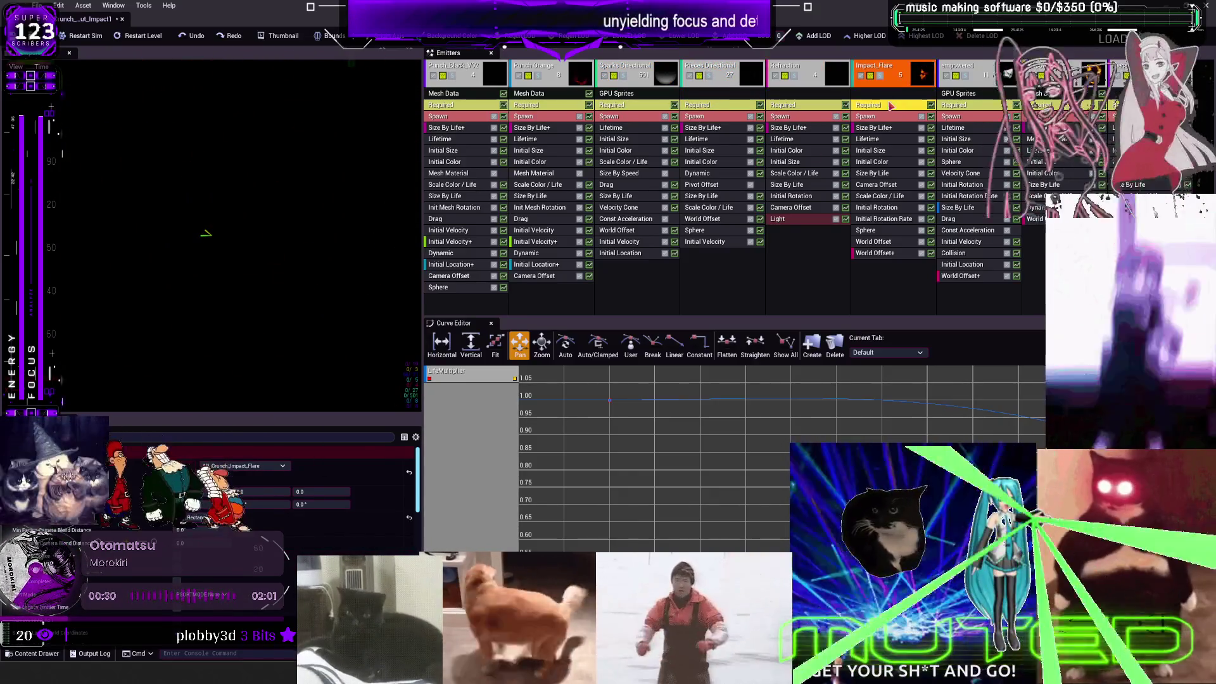
{"action": "left_click", "coordinate": [1051, 106]}
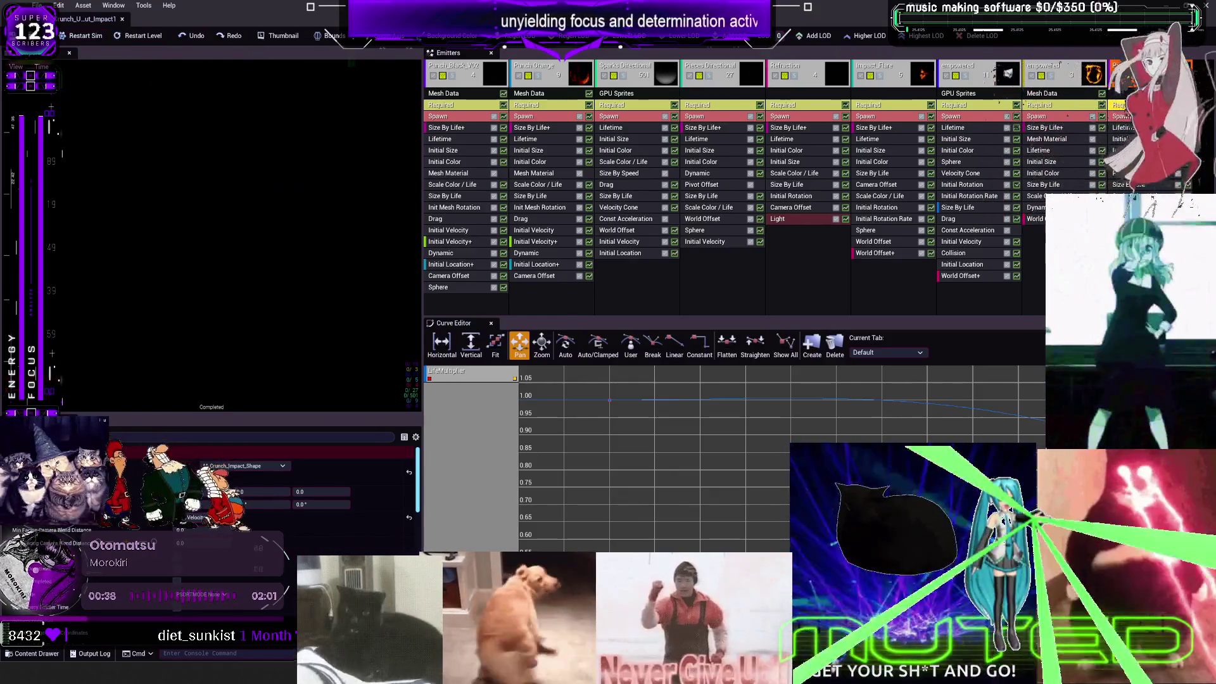
{"action": "key", "text": "alt+Tab"}
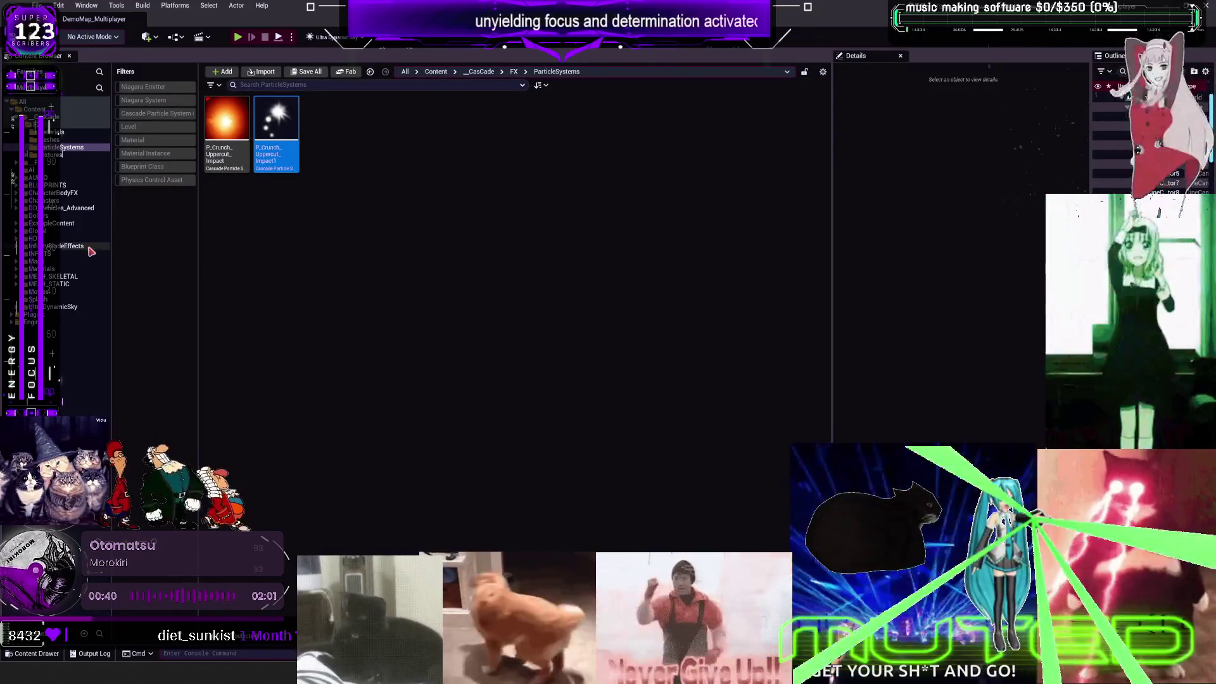
Step: Open the BP_ThirdPersonMikuRacer blueprint from the MikuRacer folder and return to its event graph
{"action": "double_click", "coordinate": [281, 108]}
{"action": "key", "text": "alt+Tab"}
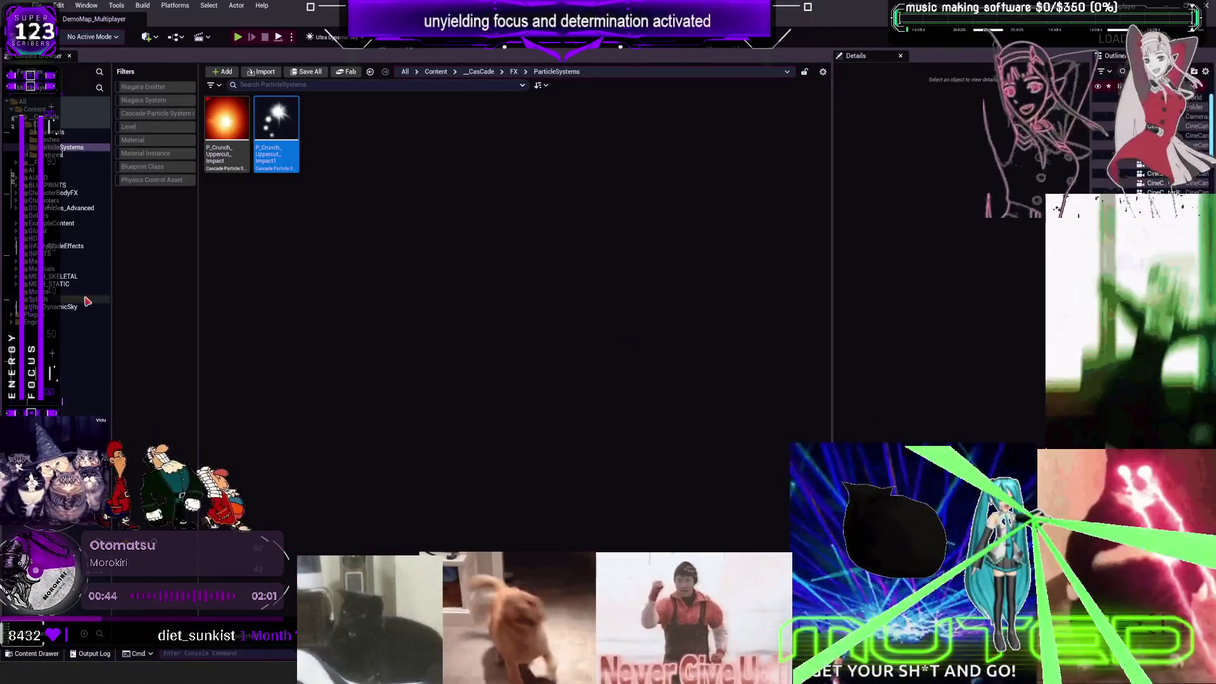
{"action": "left_click", "coordinate": [54, 277]}
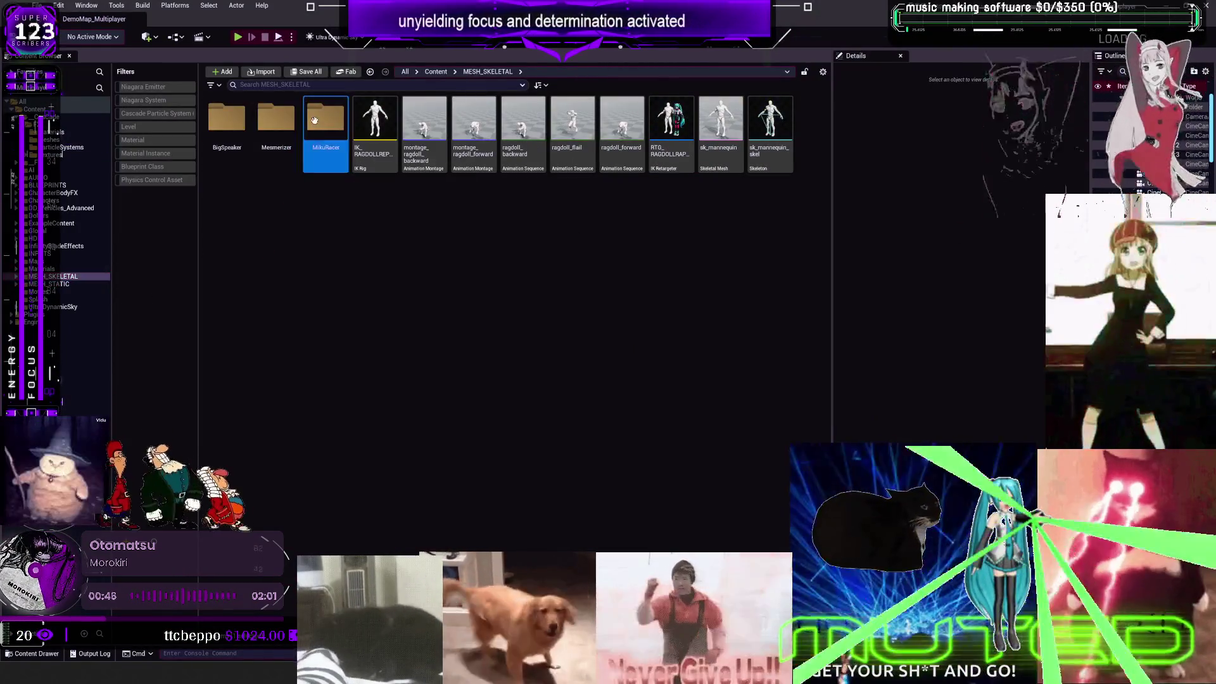
{"action": "double_click", "coordinate": [325, 121]}
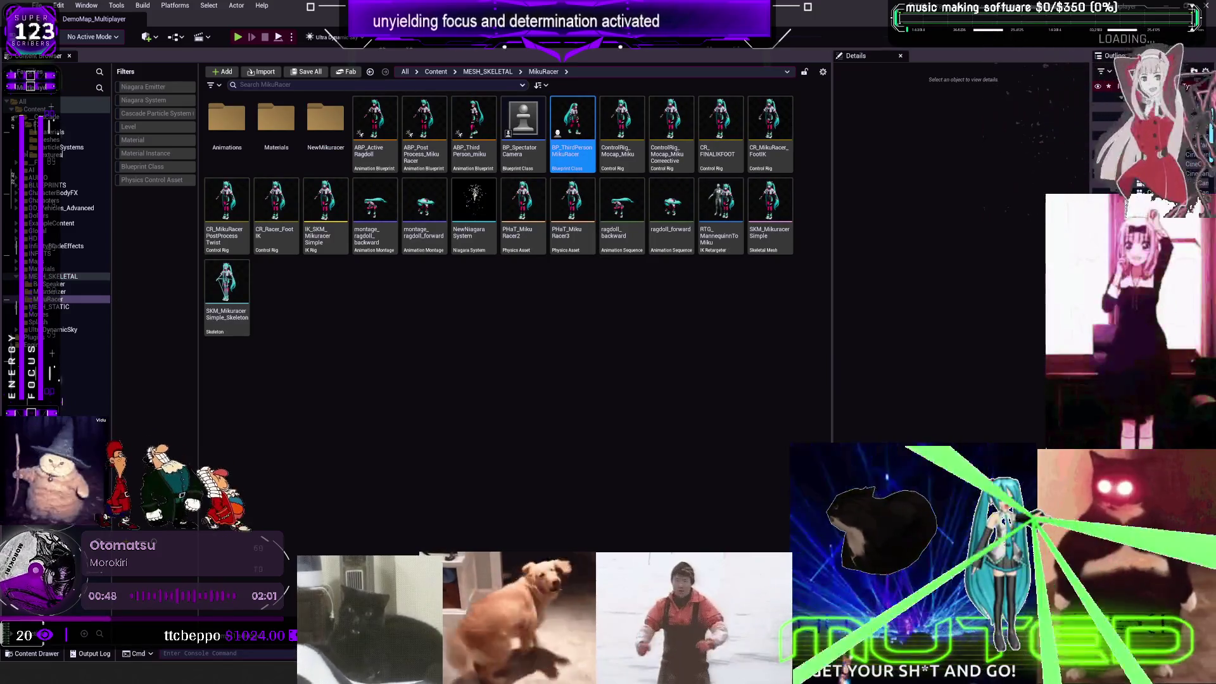
{"action": "key", "text": "Return"}
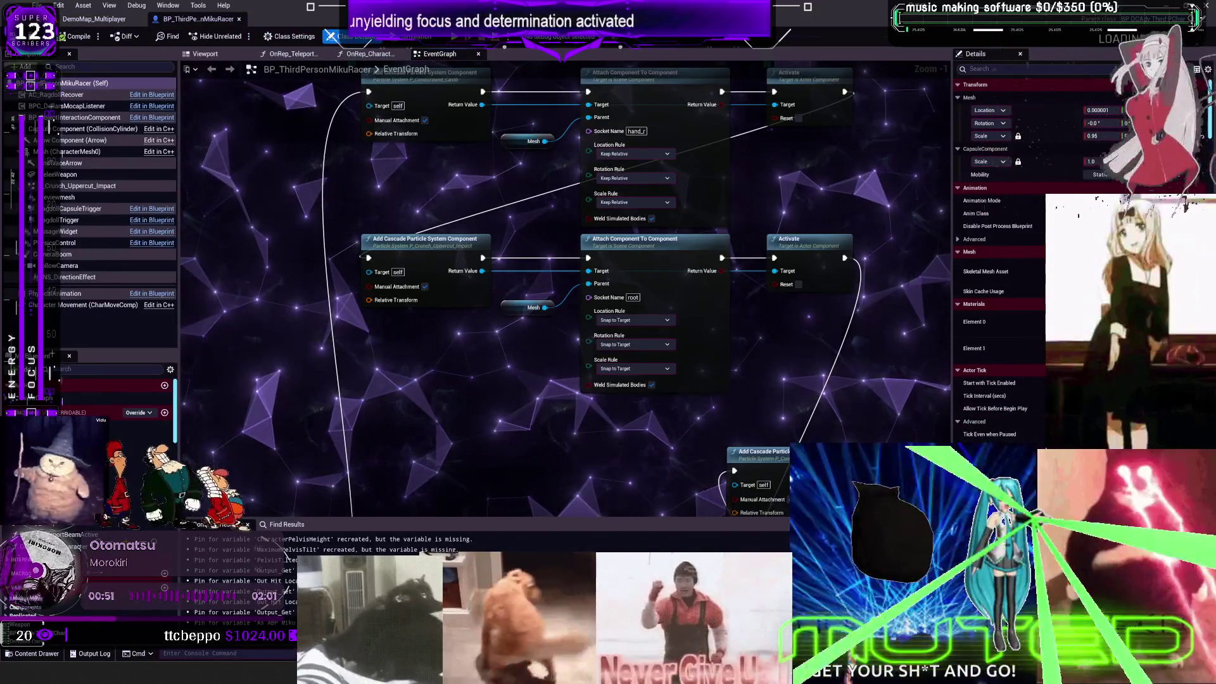
{"action": "key", "text": "ctrl+b"}
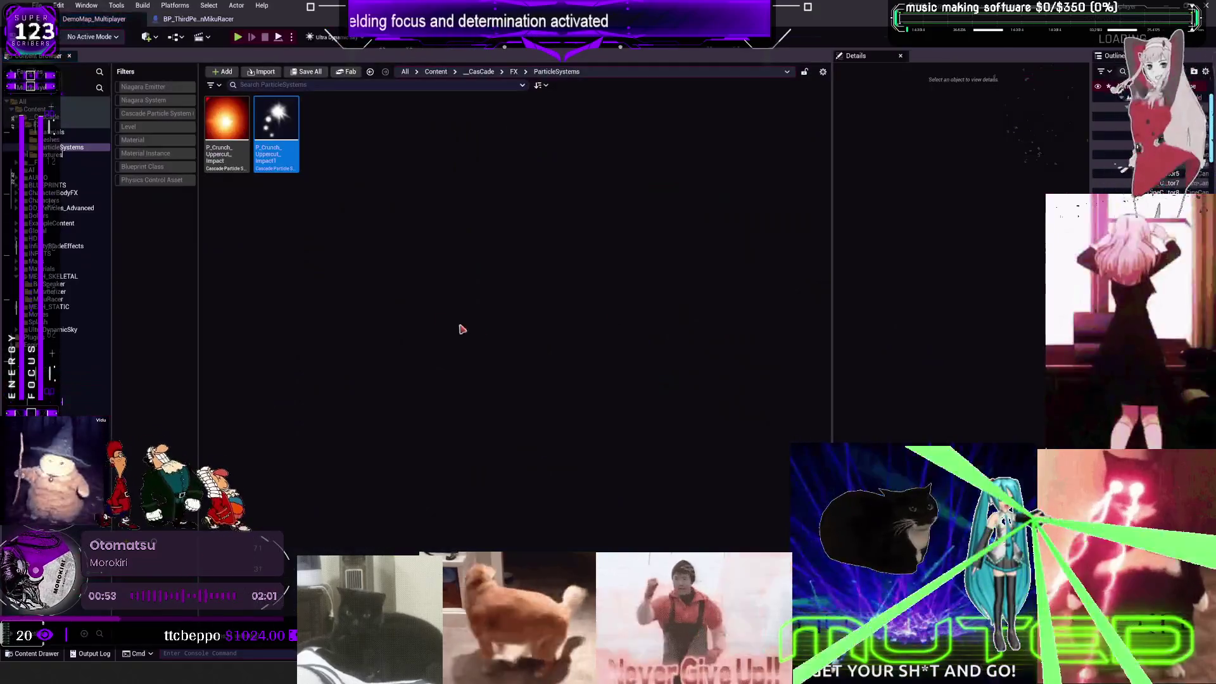
{"action": "left_click", "coordinate": [196, 18]}
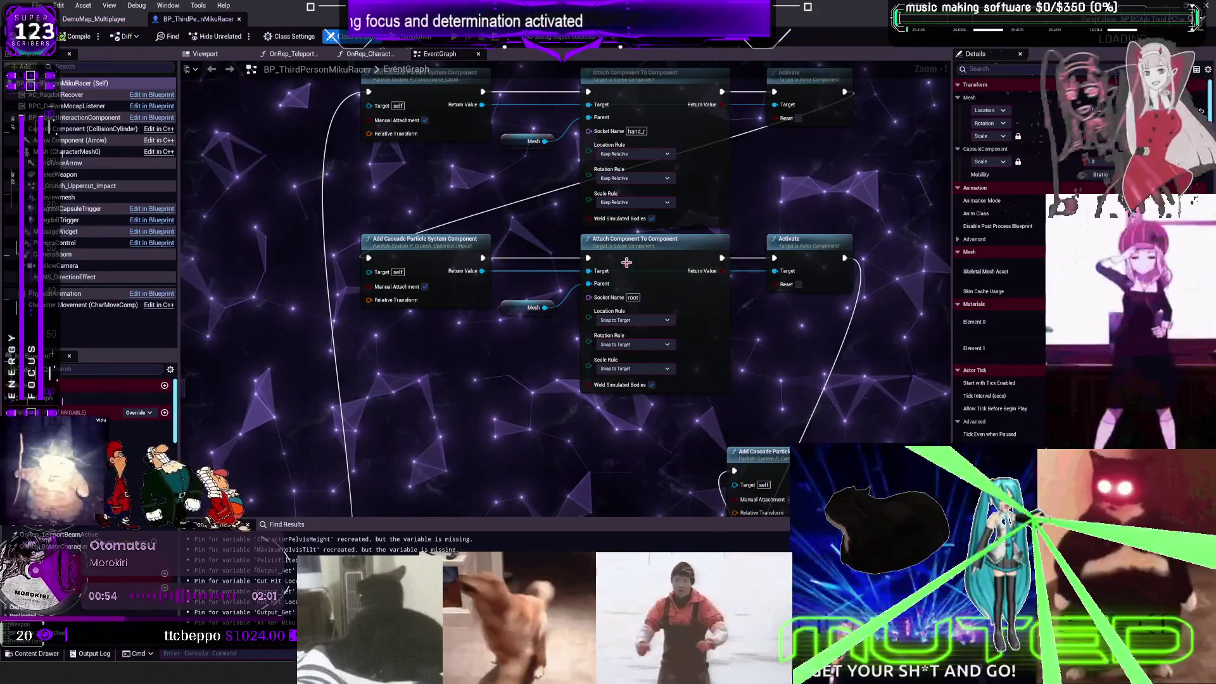
Step: Check both add-particle-component nodes, then select the Crunch_Uppercut_Impact component in the 3D preview
{"action": "left_click", "coordinate": [366, 167]}
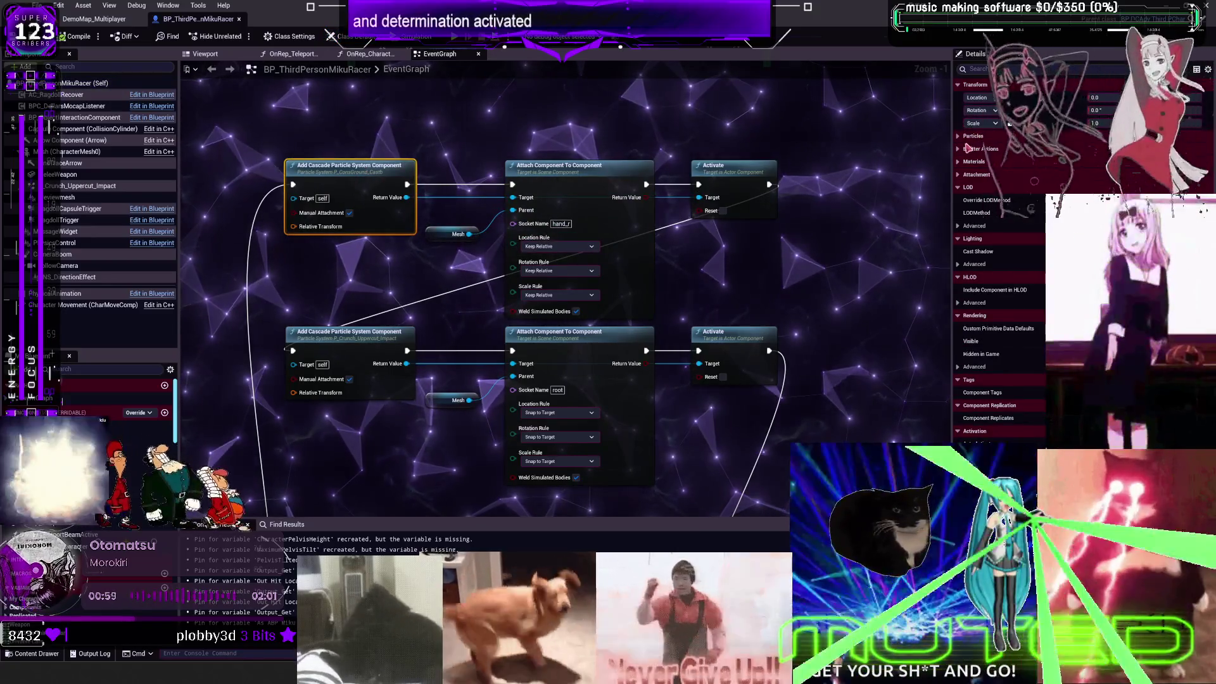
{"action": "left_click", "coordinate": [959, 137]}
{"action": "left_click", "coordinate": [339, 362]}
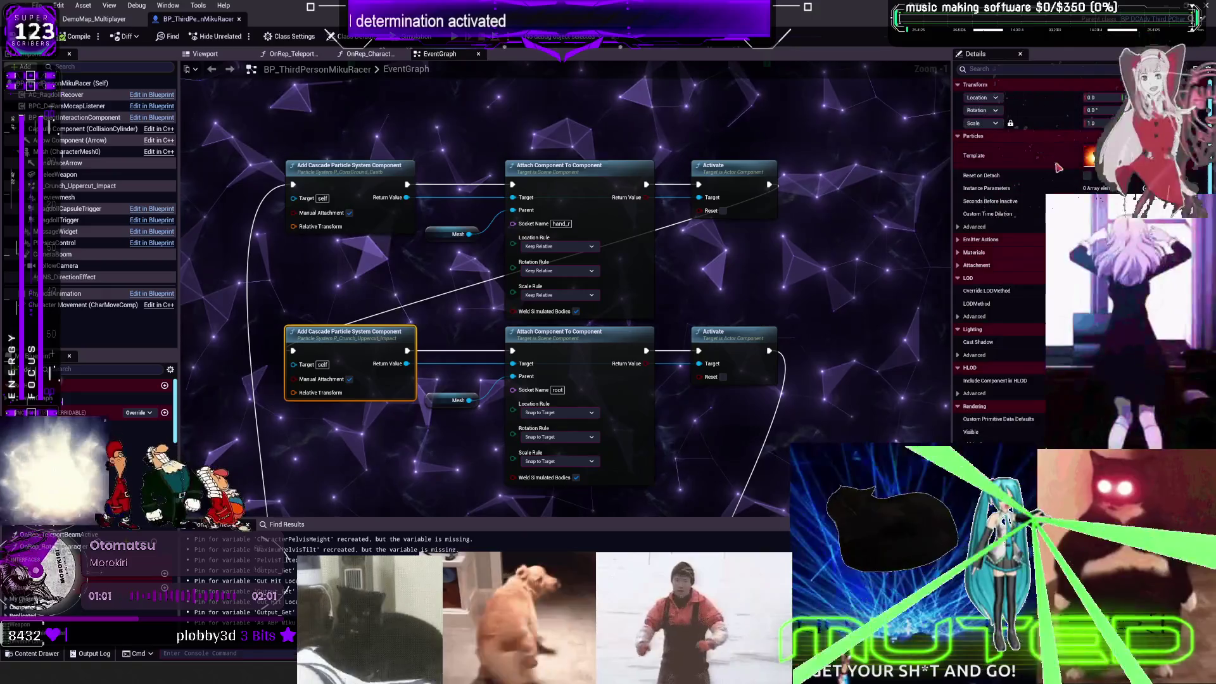
{"action": "left_click", "coordinate": [204, 53]}
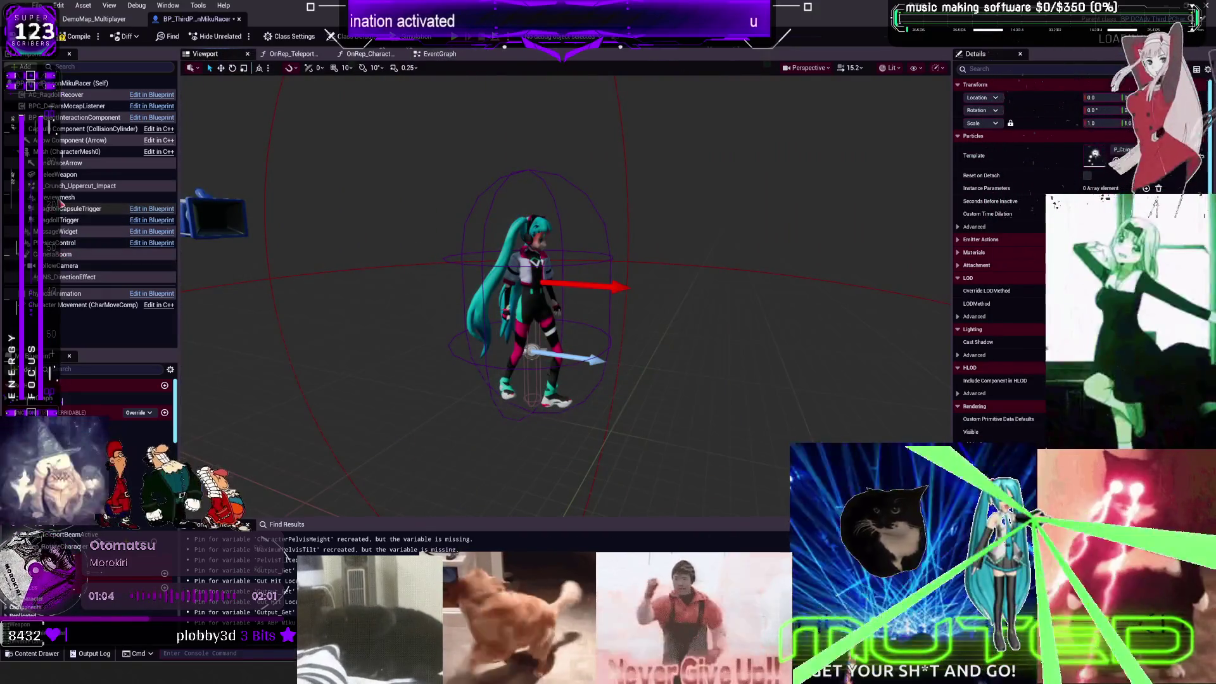
{"action": "left_click", "coordinate": [80, 186]}
{"action": "left_click", "coordinate": [619, 282]}
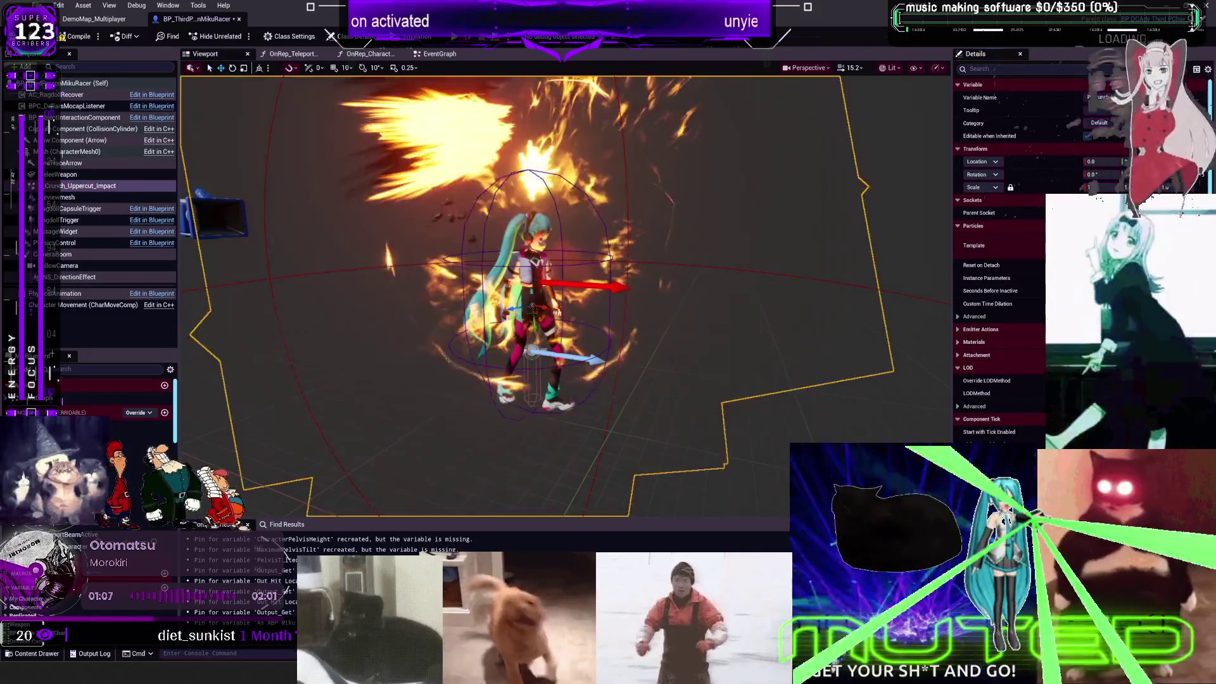
Step: Set the impact component's rotation to 90 degrees and open its particle template in Cascade
{"action": "scroll", "coordinate": [634, 281], "scroll_direction": "down", "scroll_amount": 5}
{"action": "scroll", "coordinate": [653, 280], "scroll_direction": "up", "scroll_amount": 6}
{"action": "scroll", "coordinate": [676, 278], "scroll_direction": "down", "scroll_amount": 3}
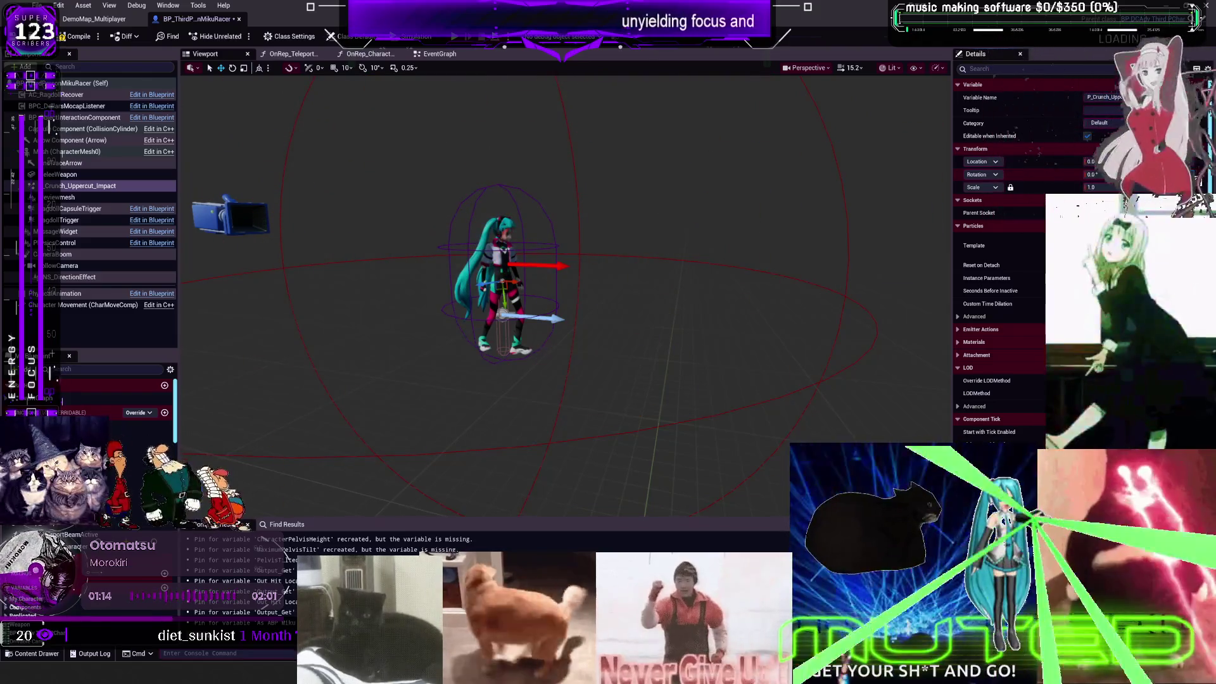
{"action": "key", "text": "Return"}
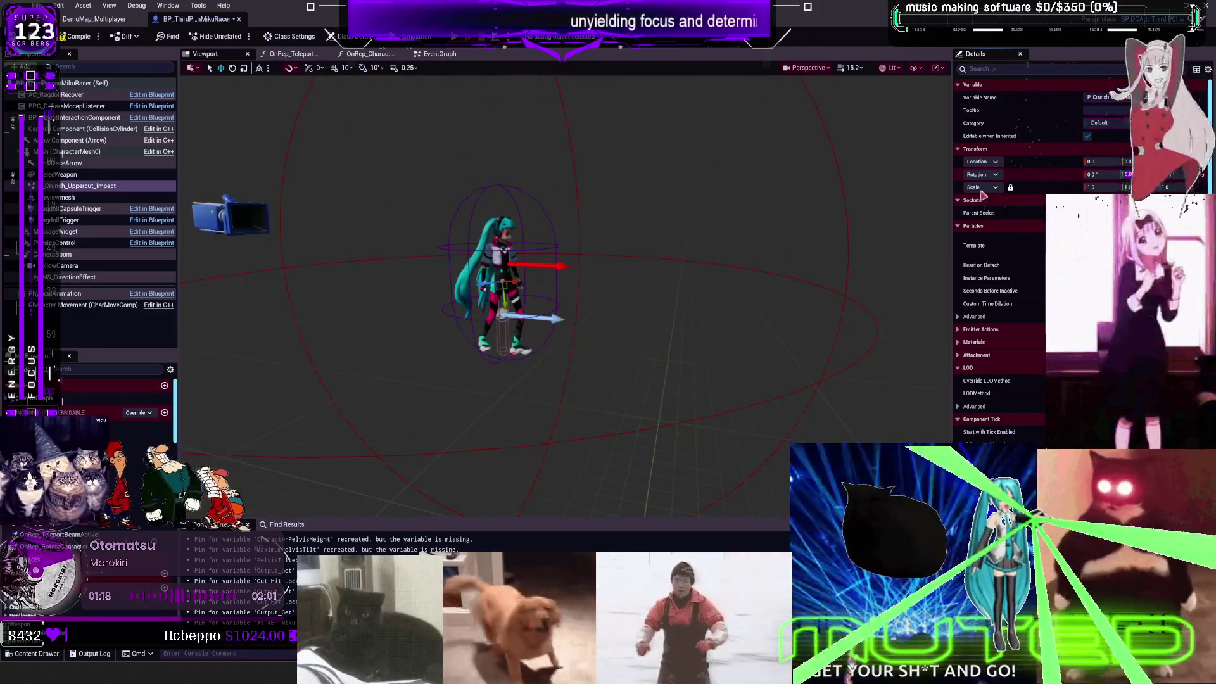
{"action": "scroll", "coordinate": [669, 254], "scroll_direction": "down", "scroll_amount": 3}
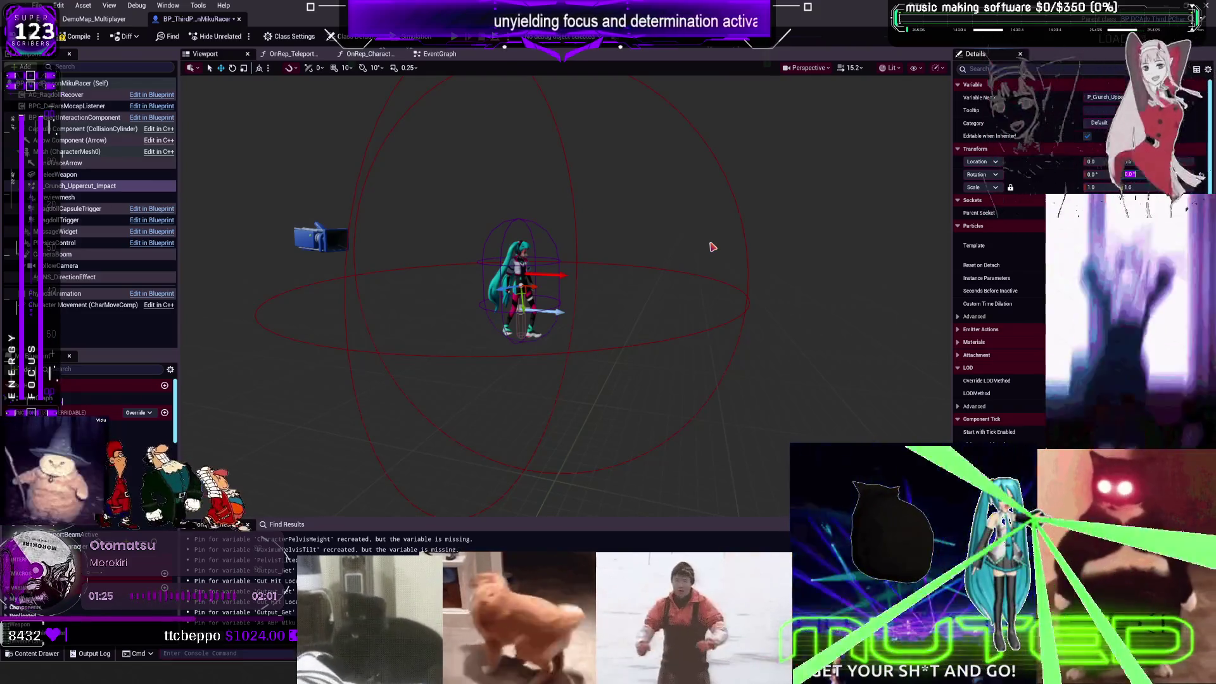
{"action": "left_click", "coordinate": [969, 329]}
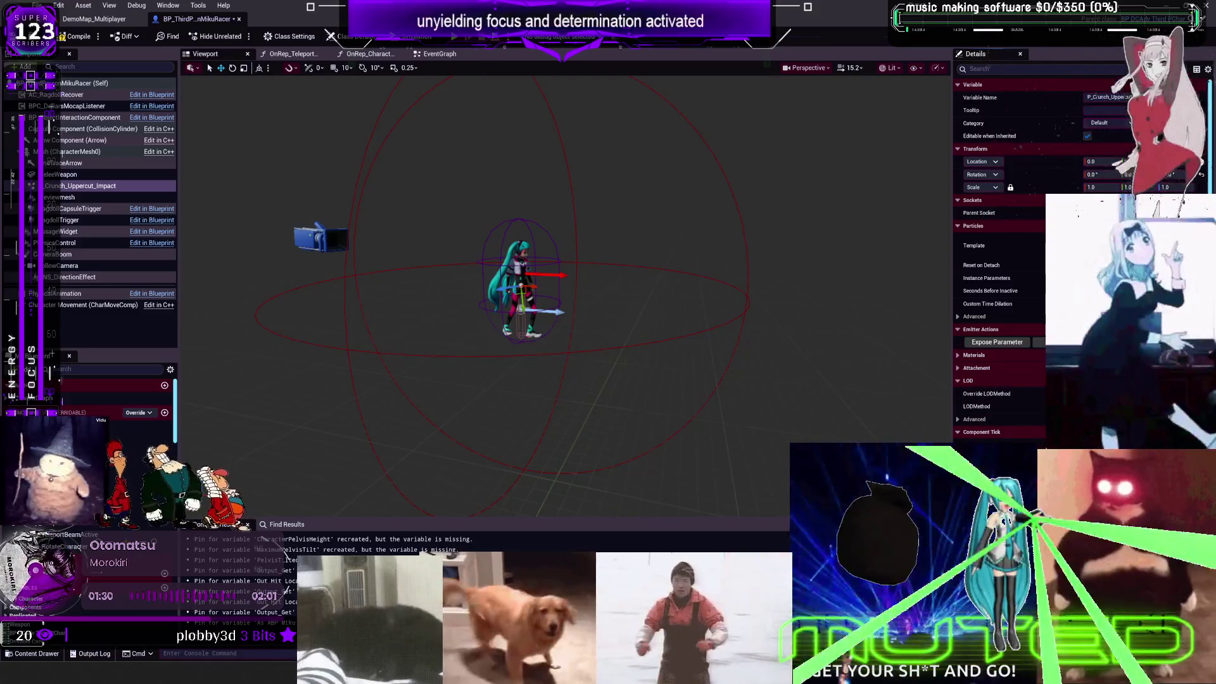
{"action": "double_click", "coordinate": [1102, 247]}
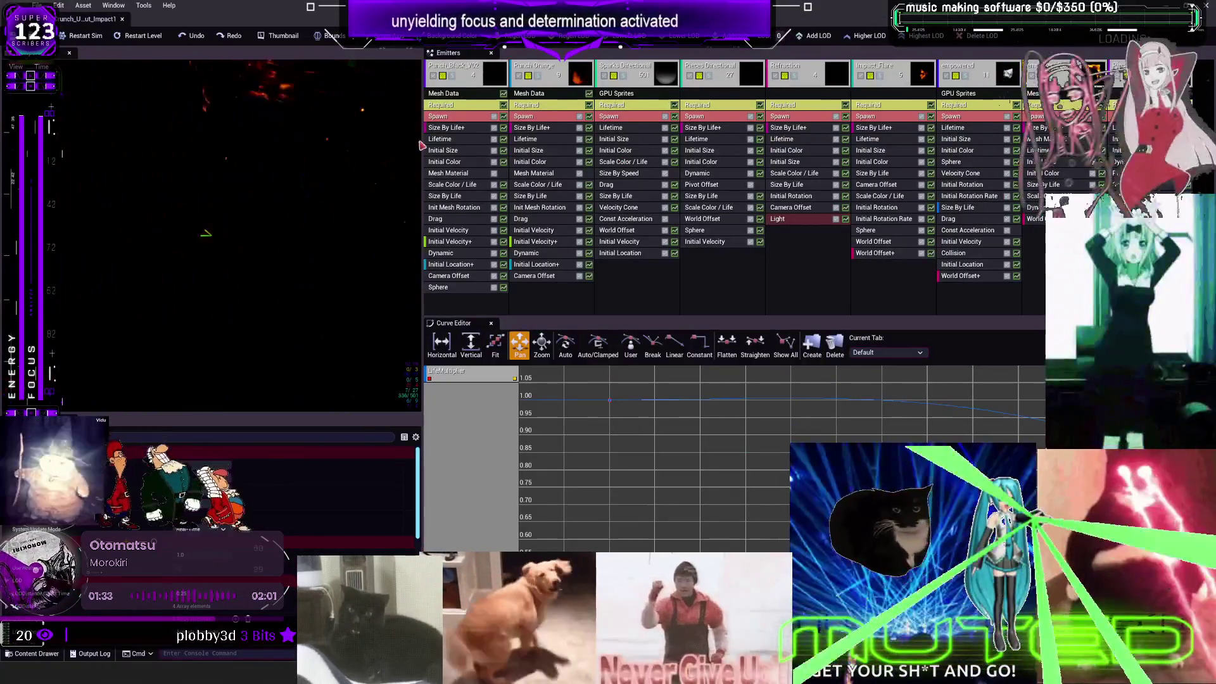
Step: Save P_Crunch_Uppercut_Impact1, locate it in the Content Browser, then return to its Cascade editor
{"action": "left_click", "coordinate": [460, 265]}
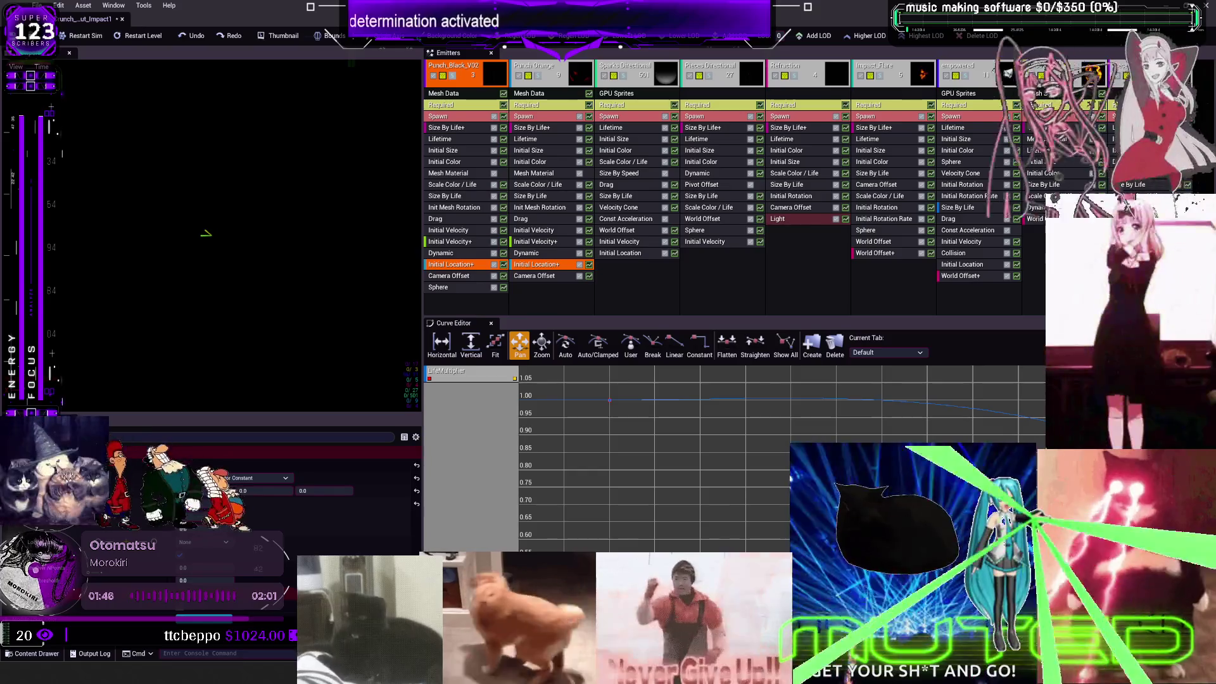
{"action": "key", "text": "ctrl+s"}
{"action": "key", "text": "ctrl+b"}
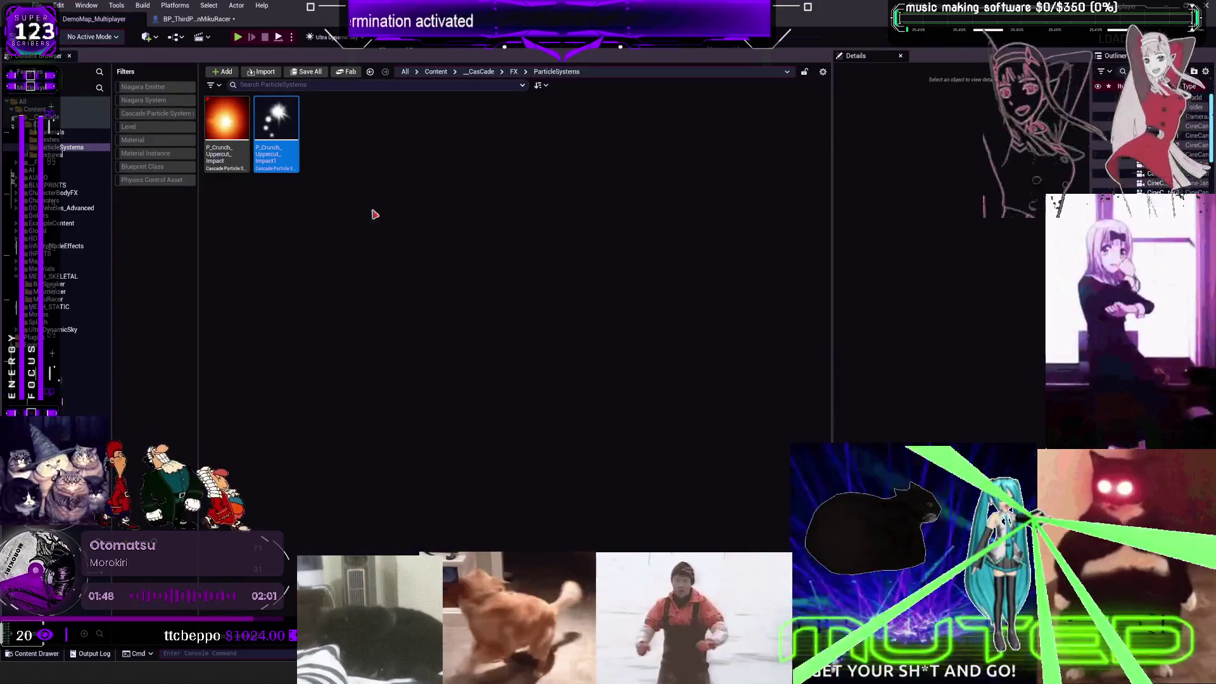
{"action": "left_click", "coordinate": [208, 24]}
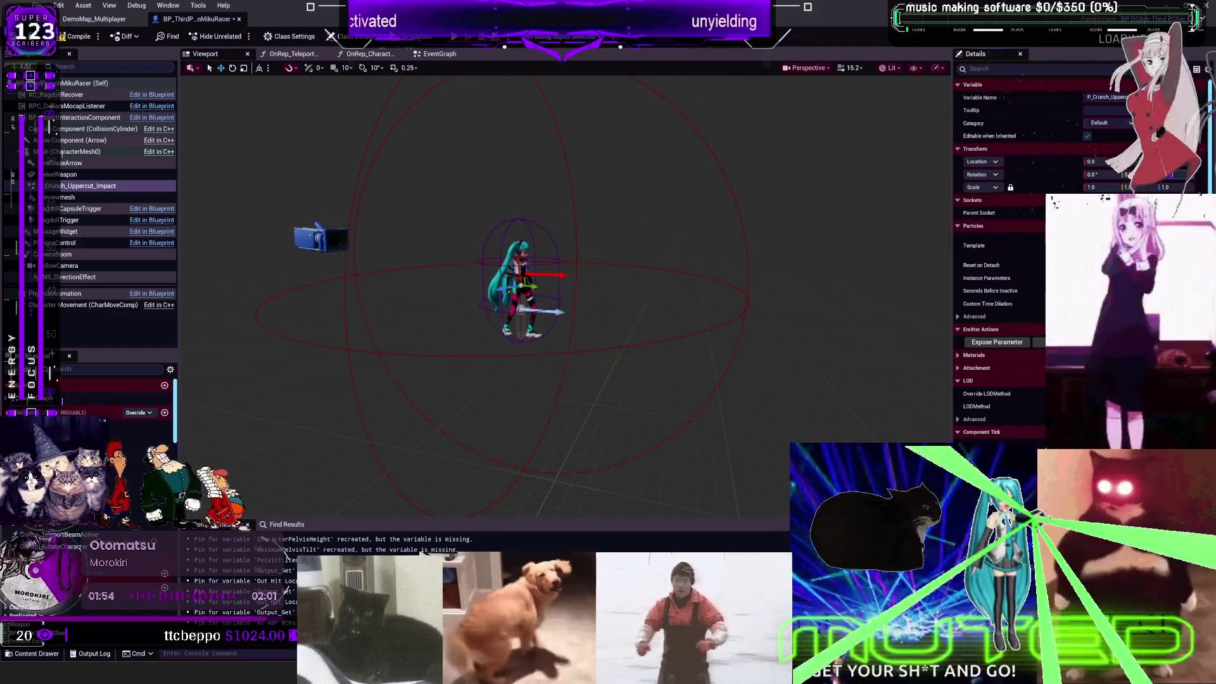
{"action": "key", "text": "alt+Tab"}
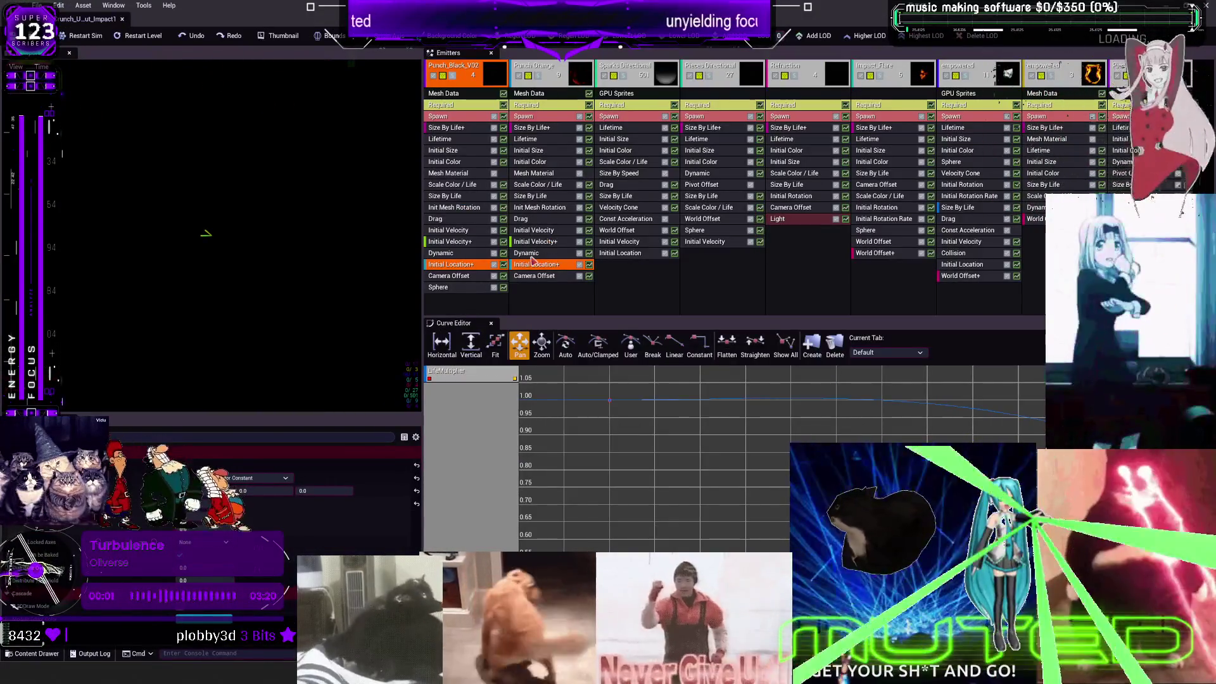
{"action": "left_click", "coordinate": [437, 254]}
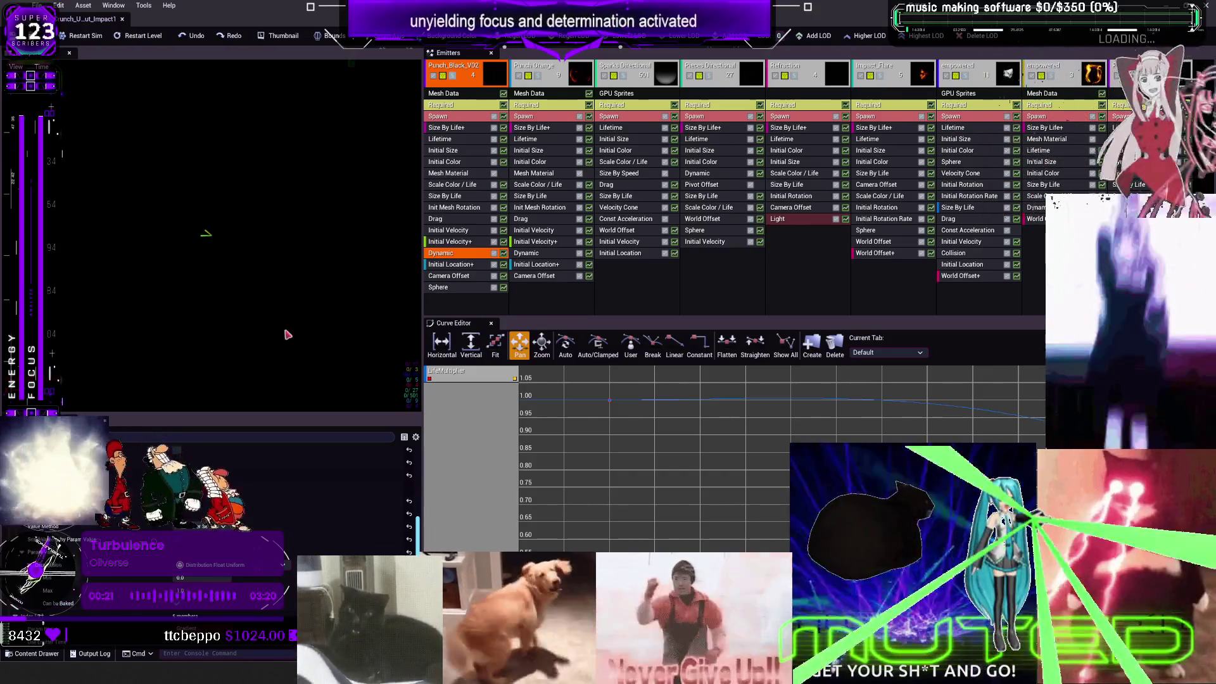
Step: Select Initial Location+ and fit the curve graph to the existing curve
{"action": "left_click", "coordinate": [462, 265]}
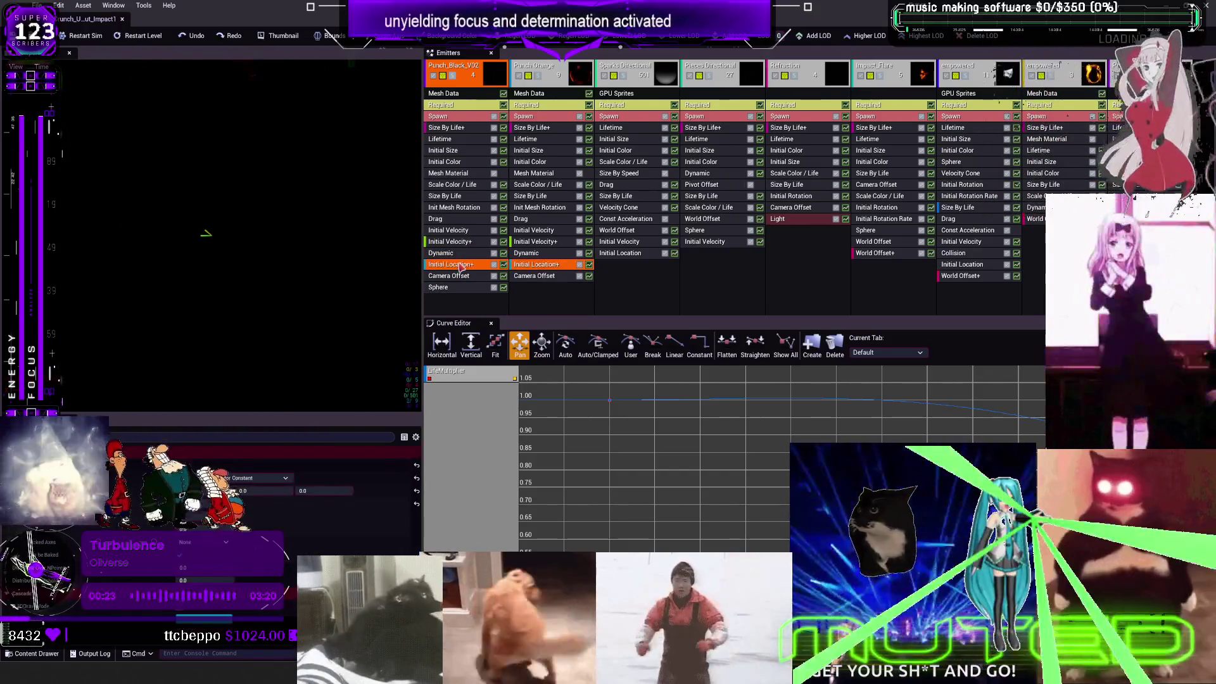
{"action": "scroll", "coordinate": [707, 416], "scroll_direction": "down", "scroll_amount": 5}
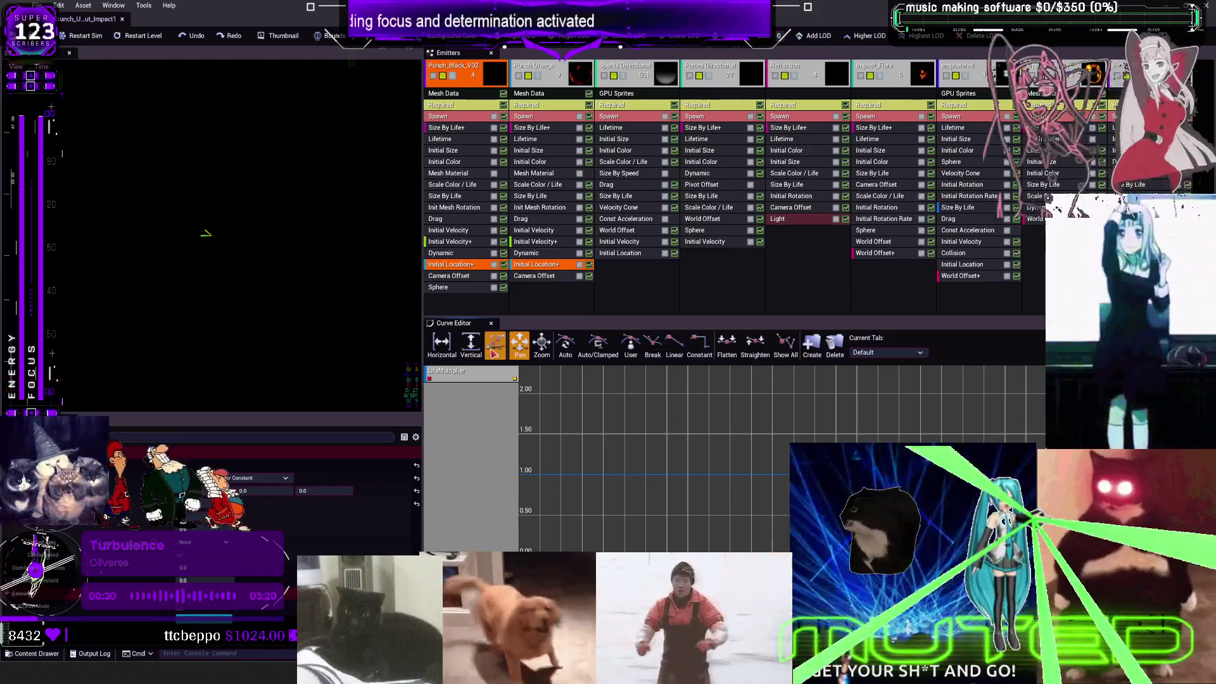
{"action": "left_click", "coordinate": [496, 347]}
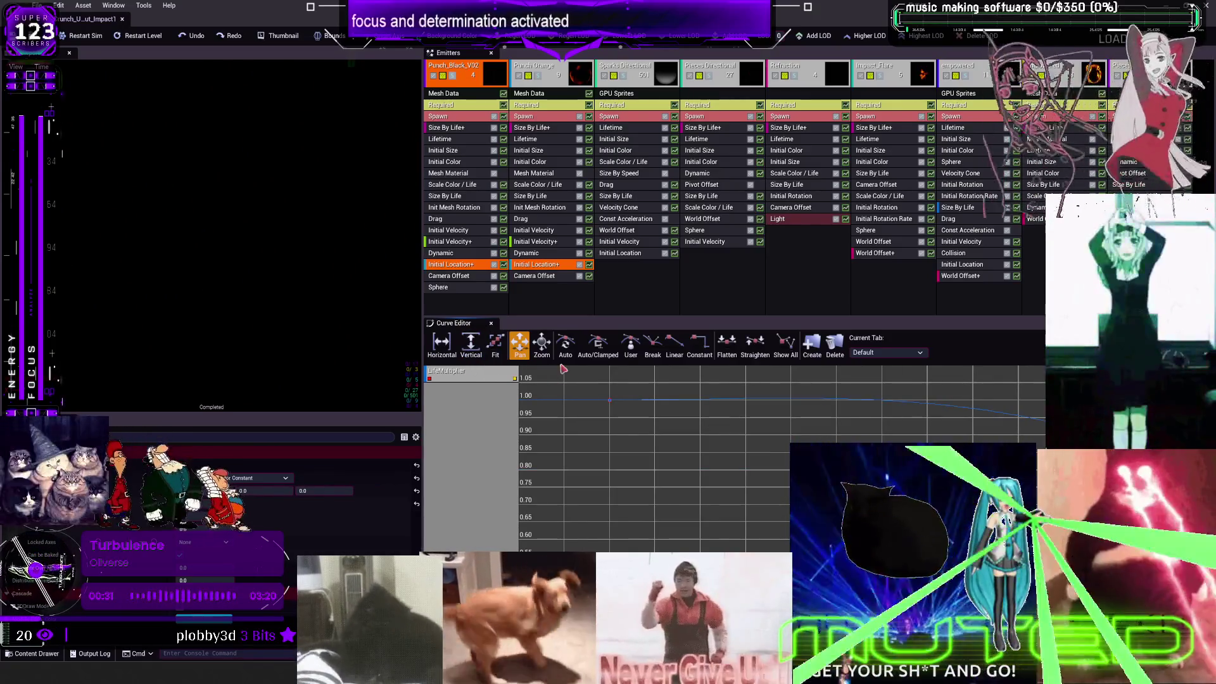
{"action": "scroll", "coordinate": [563, 370], "scroll_direction": "down", "scroll_amount": 3}
{"action": "scroll", "coordinate": [652, 501], "scroll_direction": "up", "scroll_amount": 2}
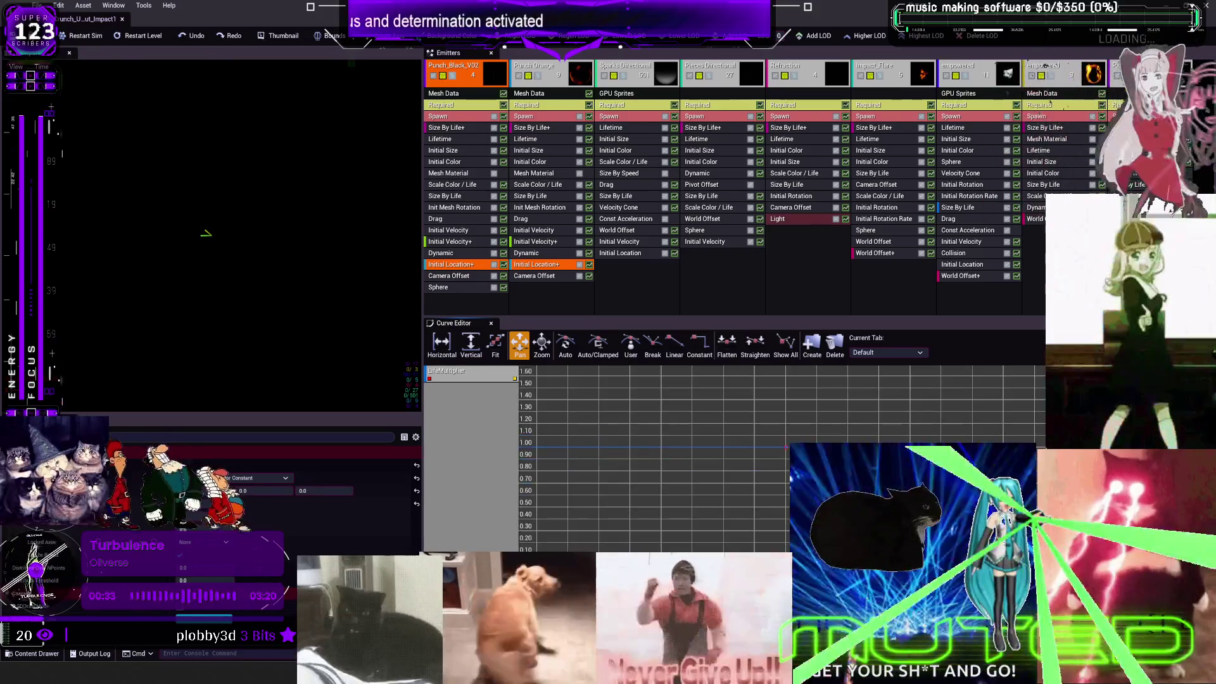
Step: Set the curve keys to linear interpolation and add the StartLocation curve to the graph
{"action": "left_click", "coordinate": [674, 345]}
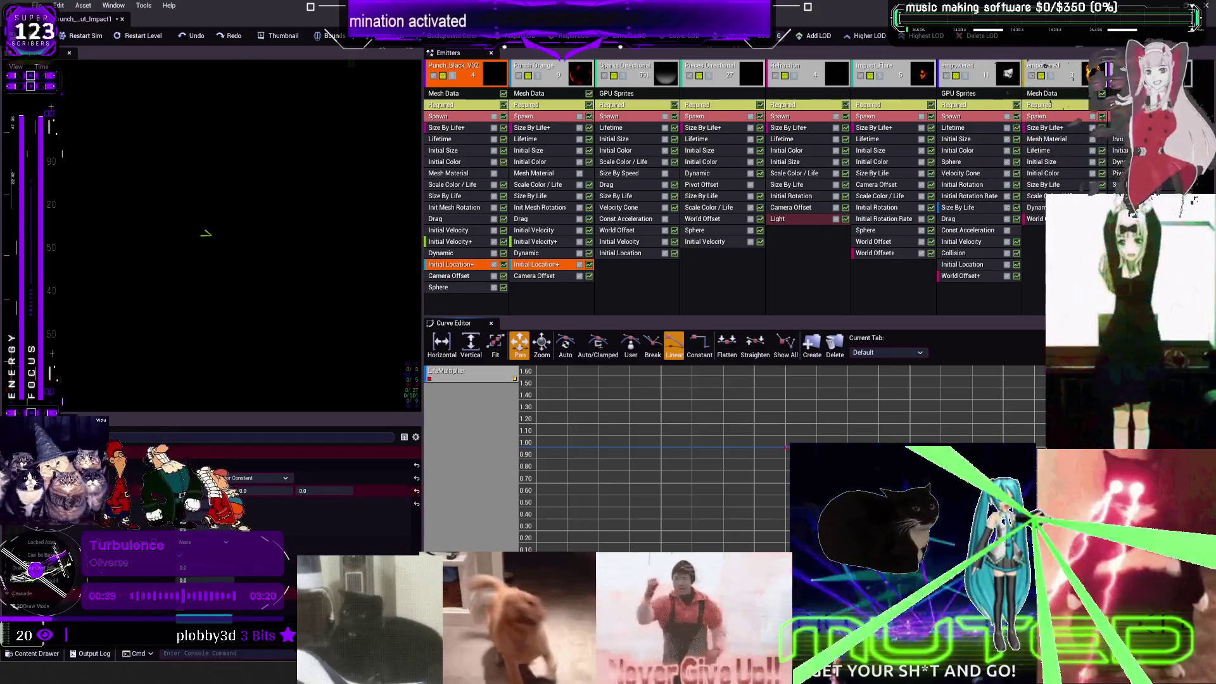
{"action": "left_click", "coordinate": [785, 449]}
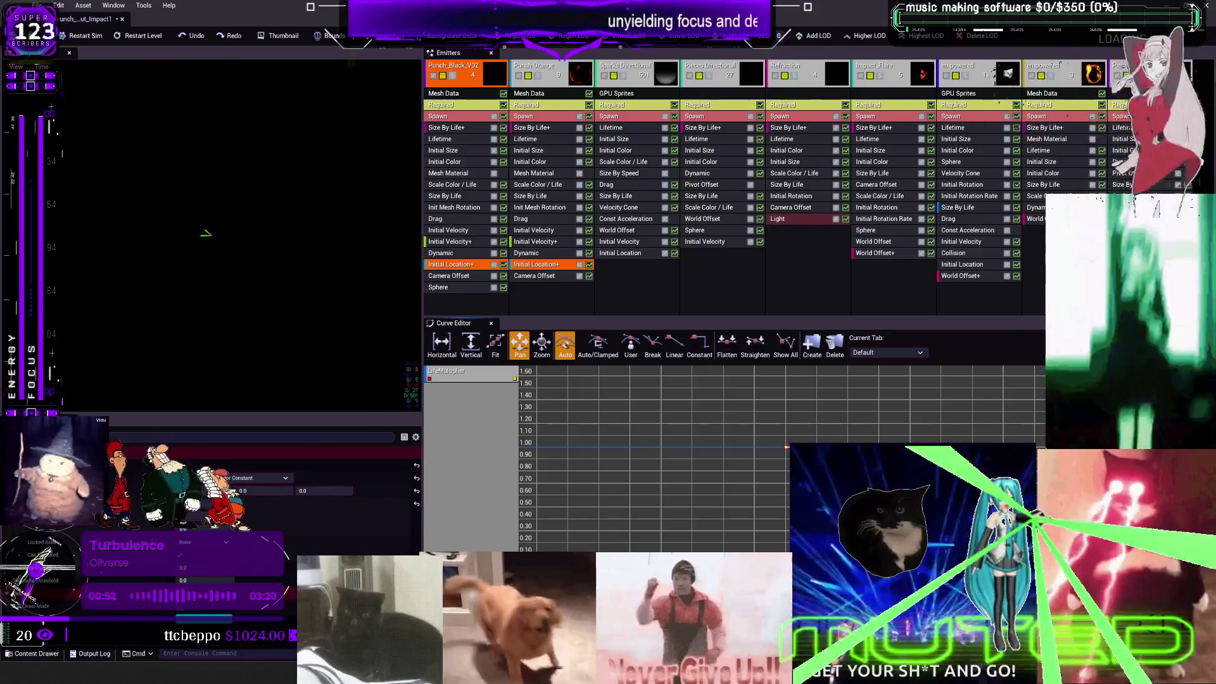
{"action": "left_click", "coordinate": [674, 345]}
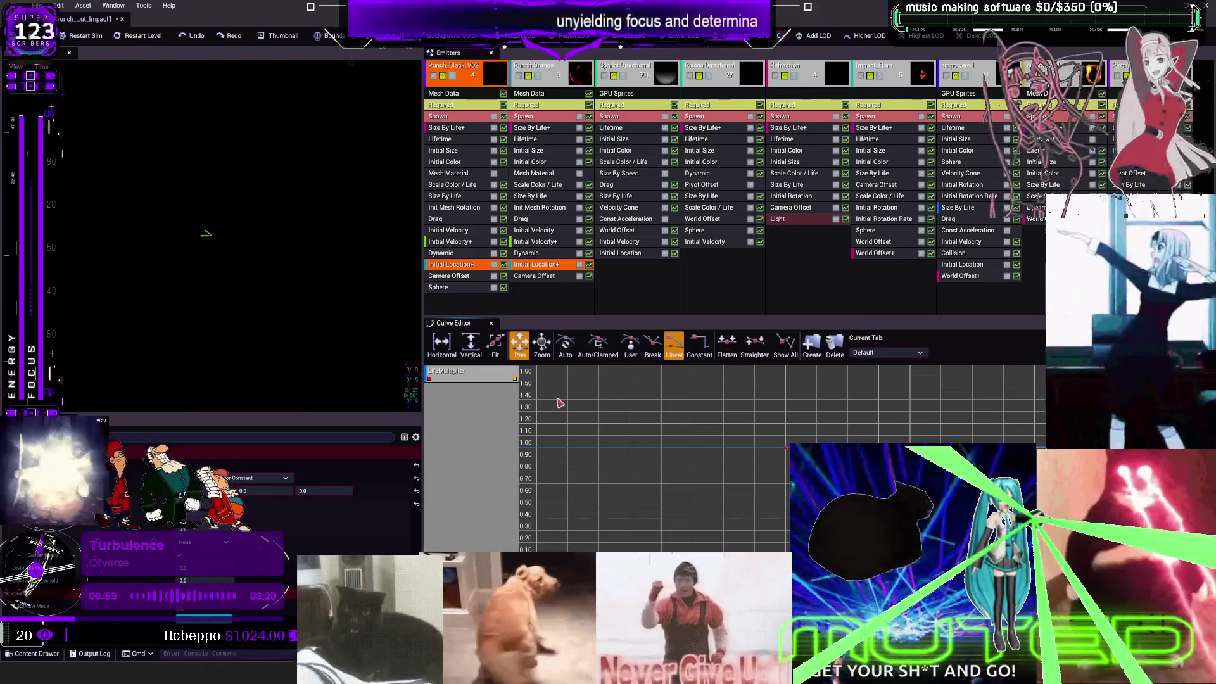
{"action": "left_click", "coordinate": [462, 244]}
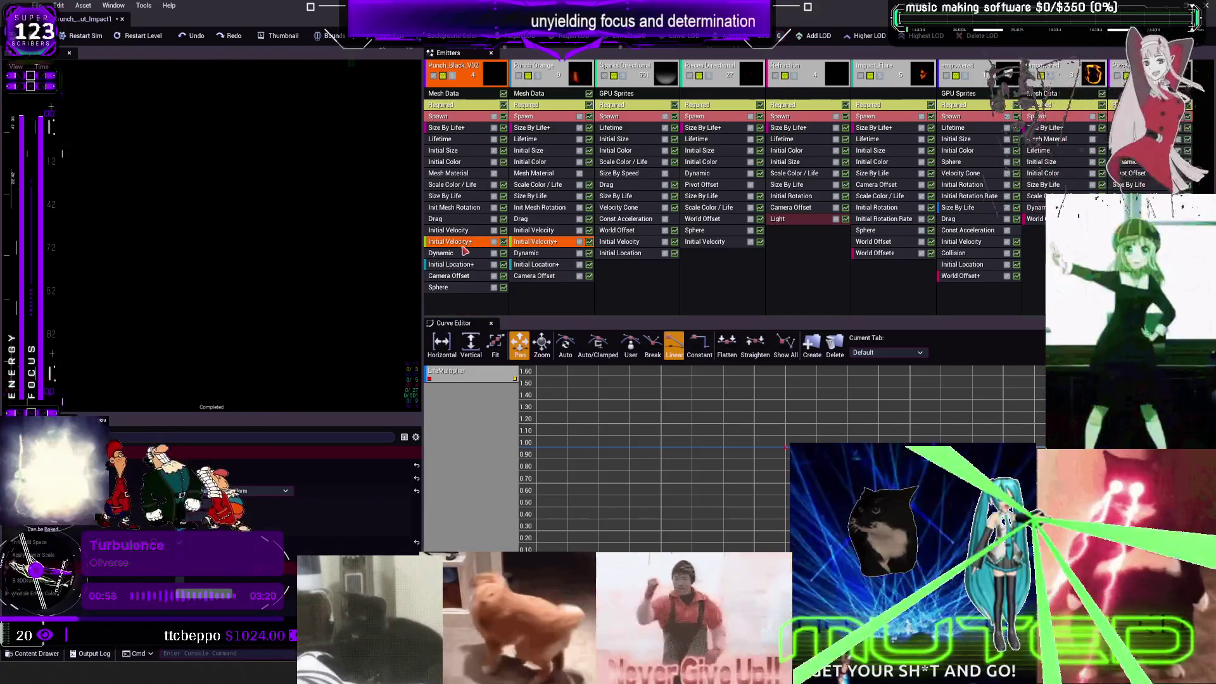
{"action": "left_click", "coordinate": [464, 264]}
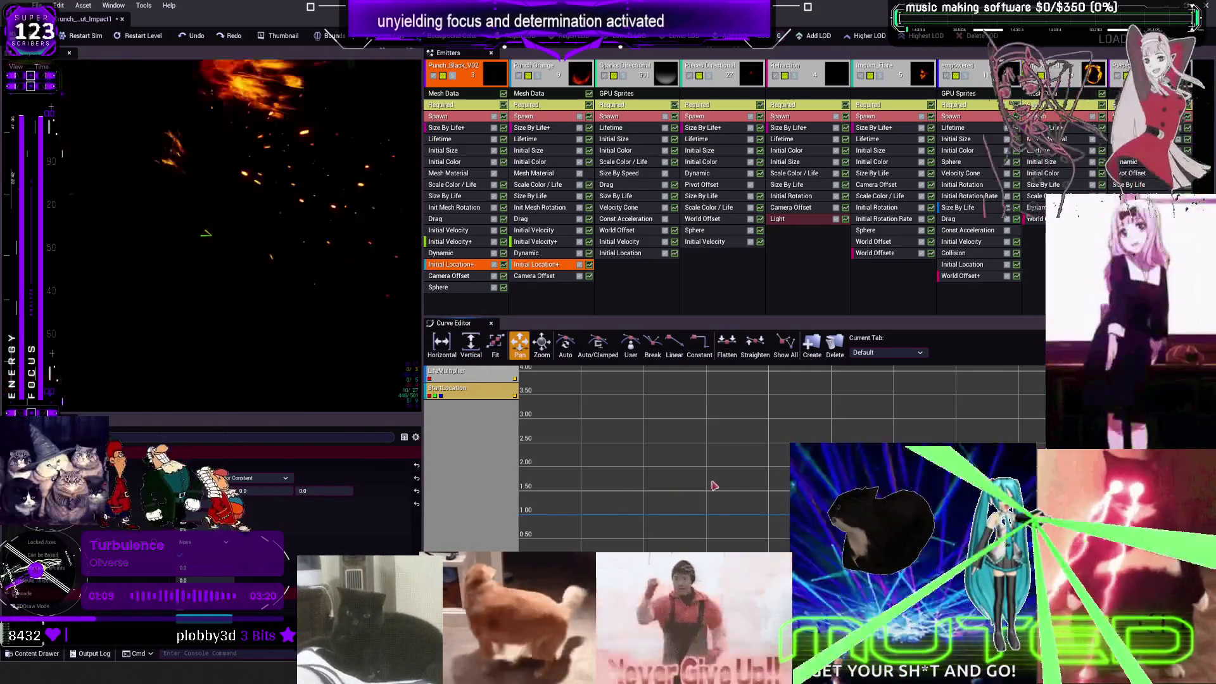
Step: Add the CameraOffset and Sphere curves, fit the graph around all tracks, and select Initial Velocity
{"action": "left_click", "coordinate": [504, 277]}
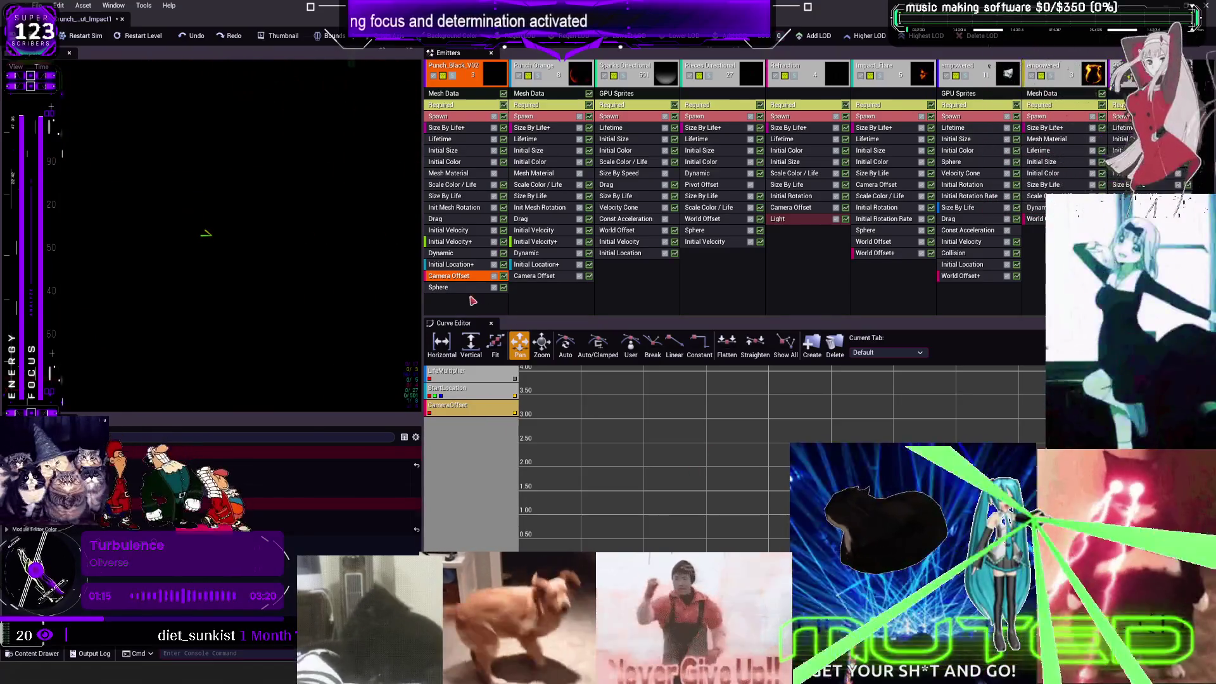
{"action": "left_click", "coordinate": [505, 288]}
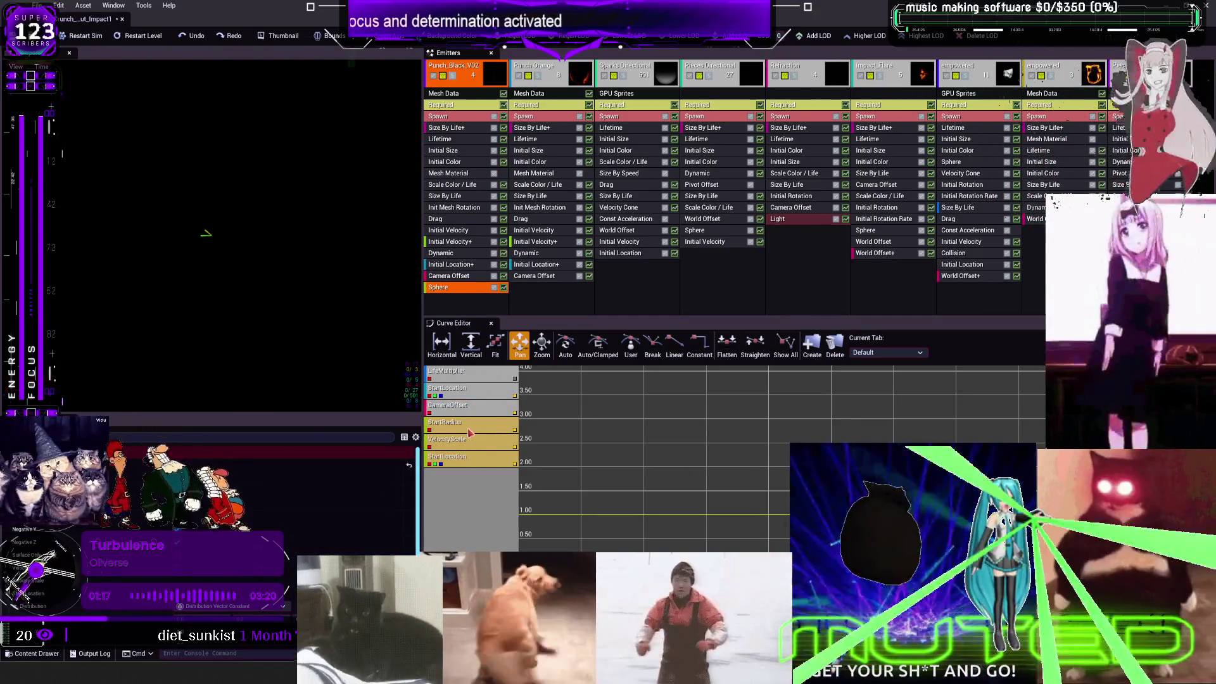
{"action": "left_click", "coordinate": [476, 428]}
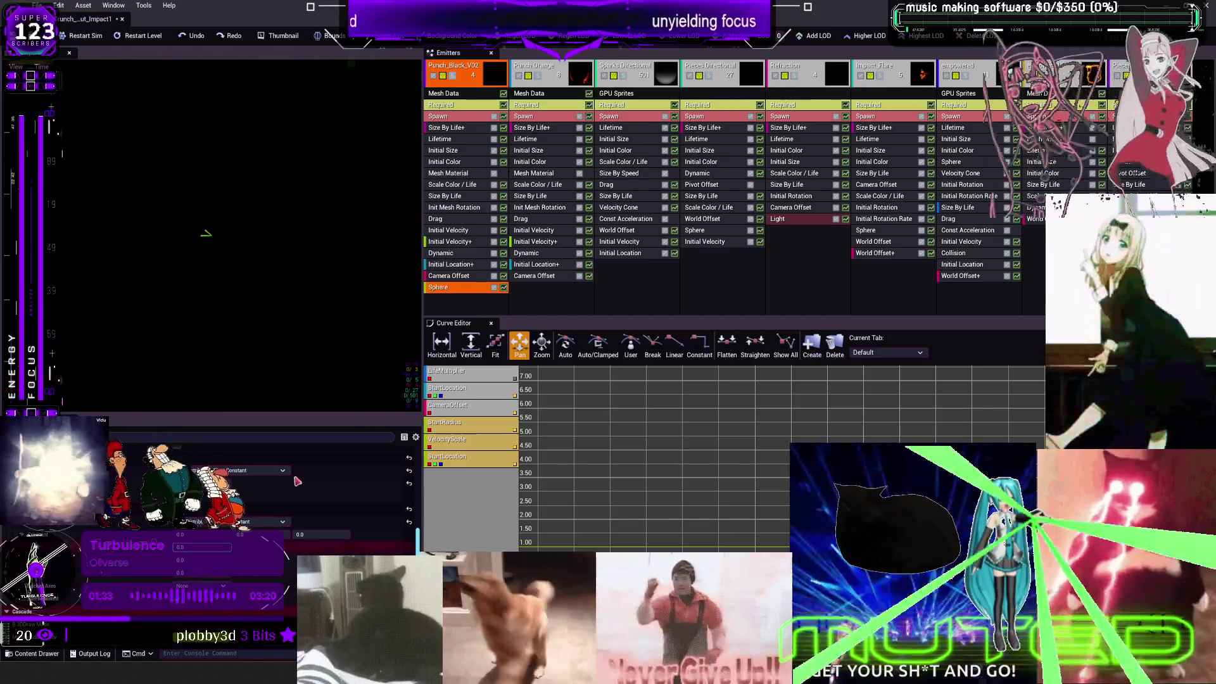
{"action": "left_click", "coordinate": [442, 232]}
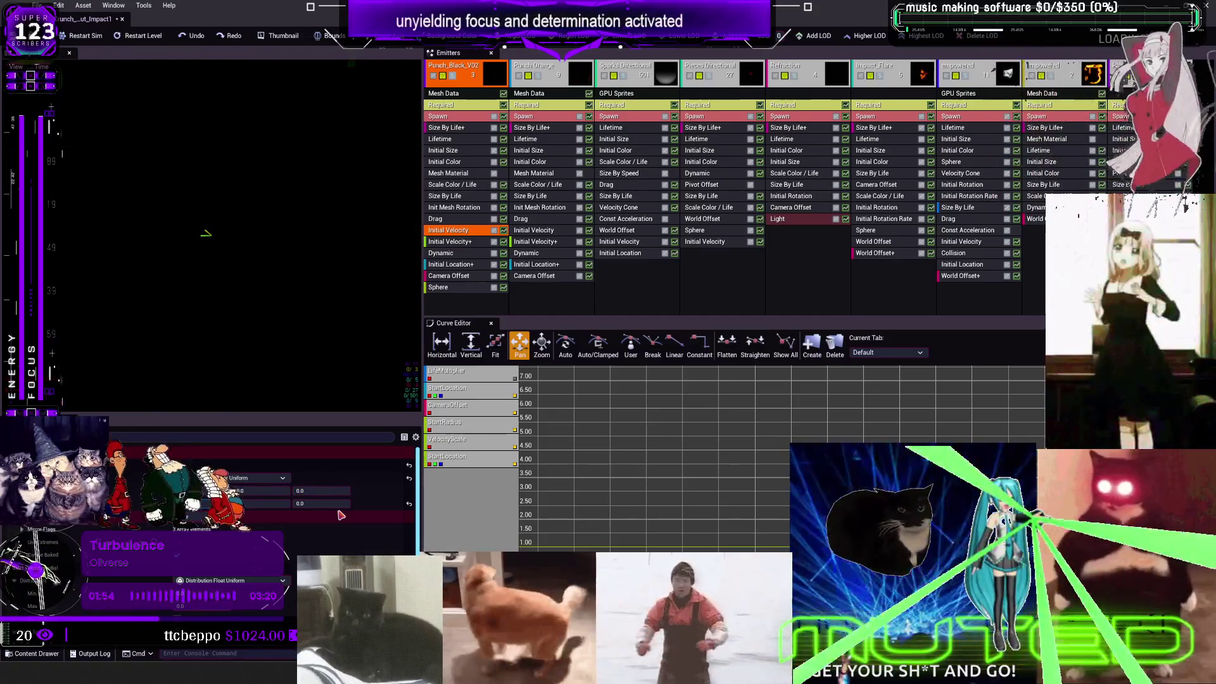
Step: Set Initial Velocity to 100 with a Z value of 400
{"action": "left_click", "coordinate": [338, 509]}
{"action": "type", "text": "00"}
{"action": "key", "text": "Return"}
{"action": "left_click", "coordinate": [330, 491]}
{"action": "type", "text": "400"}
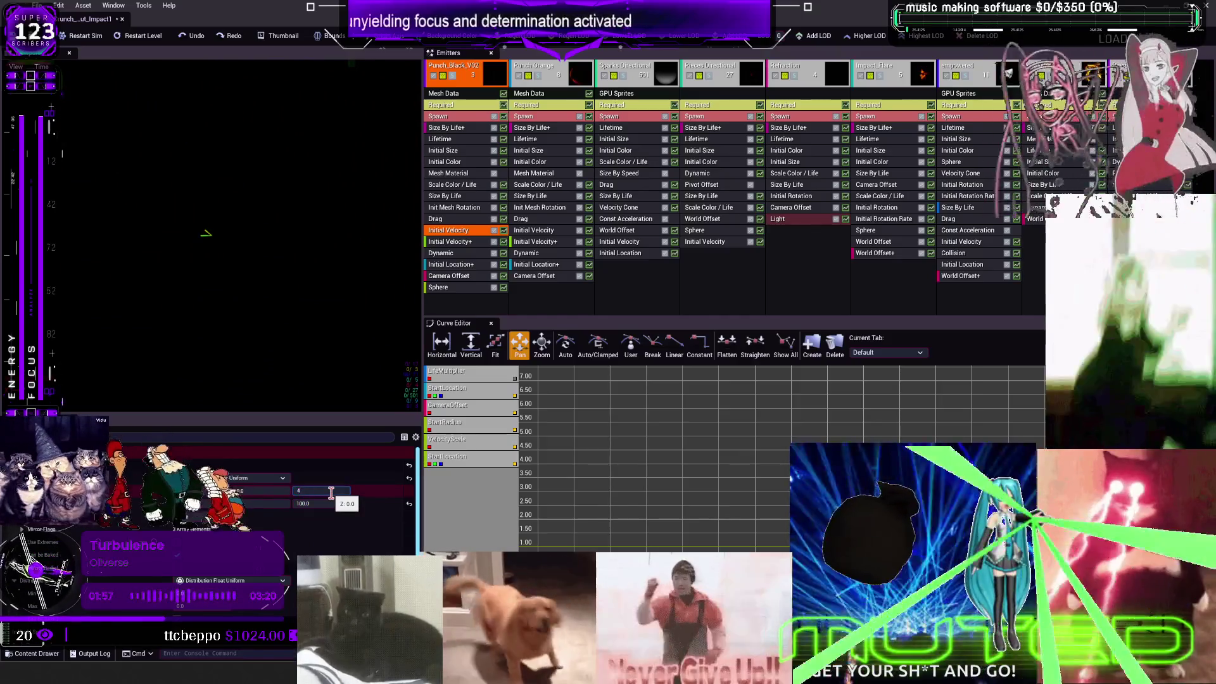
{"action": "key", "text": "Return"}
{"action": "scroll", "coordinate": [331, 492], "scroll_direction": "down", "scroll_amount": 2}
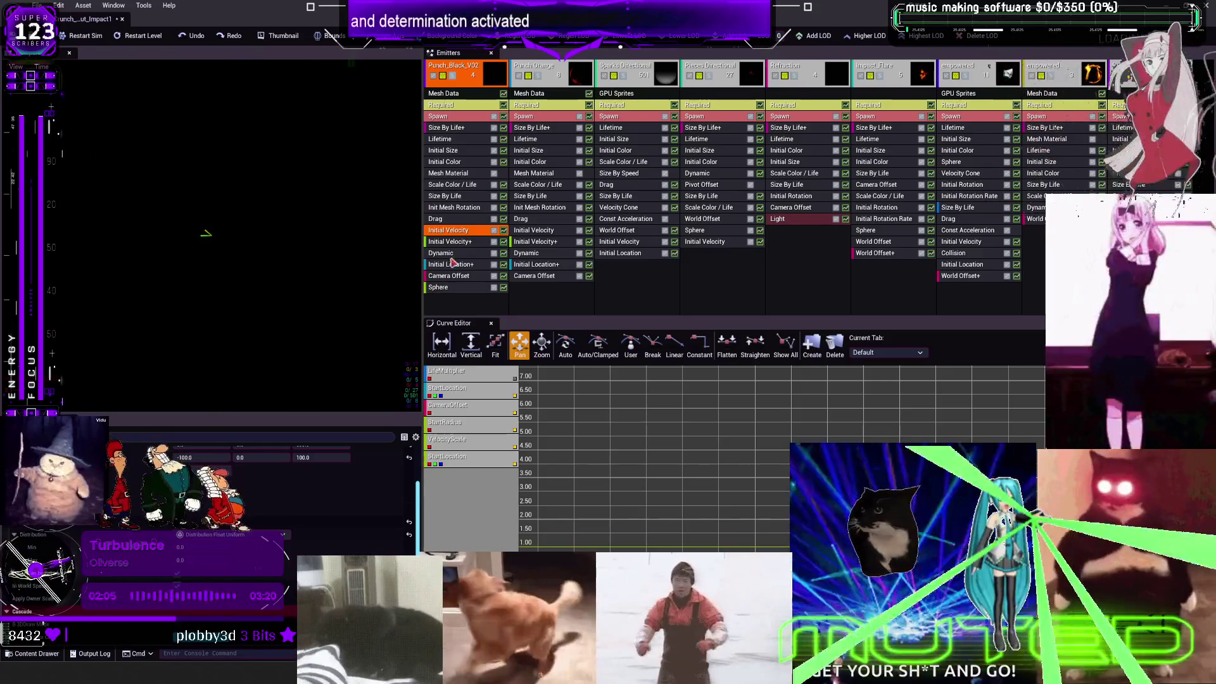
Step: Set Init Mesh Rotation's second value to 0.5 and solo the Punch_Black_V02 emitter
{"action": "left_click", "coordinate": [463, 209]}
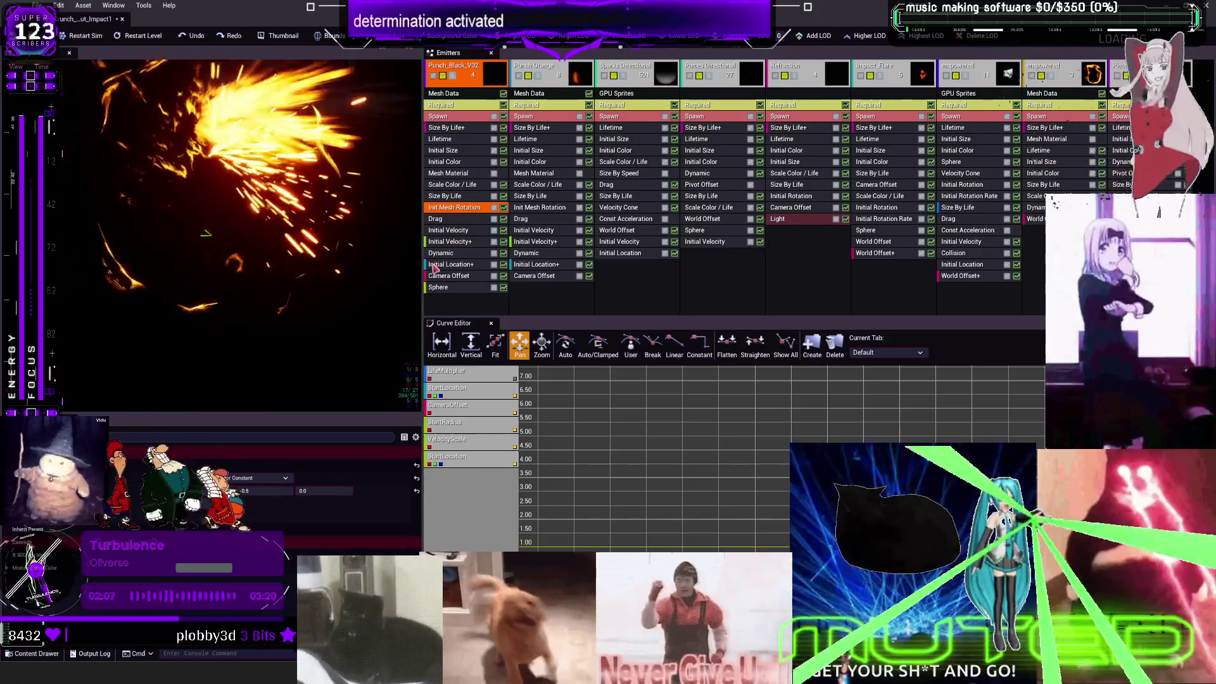
{"action": "left_click_drag", "start_coordinate": [274, 491], "coordinate": [278, 492]}
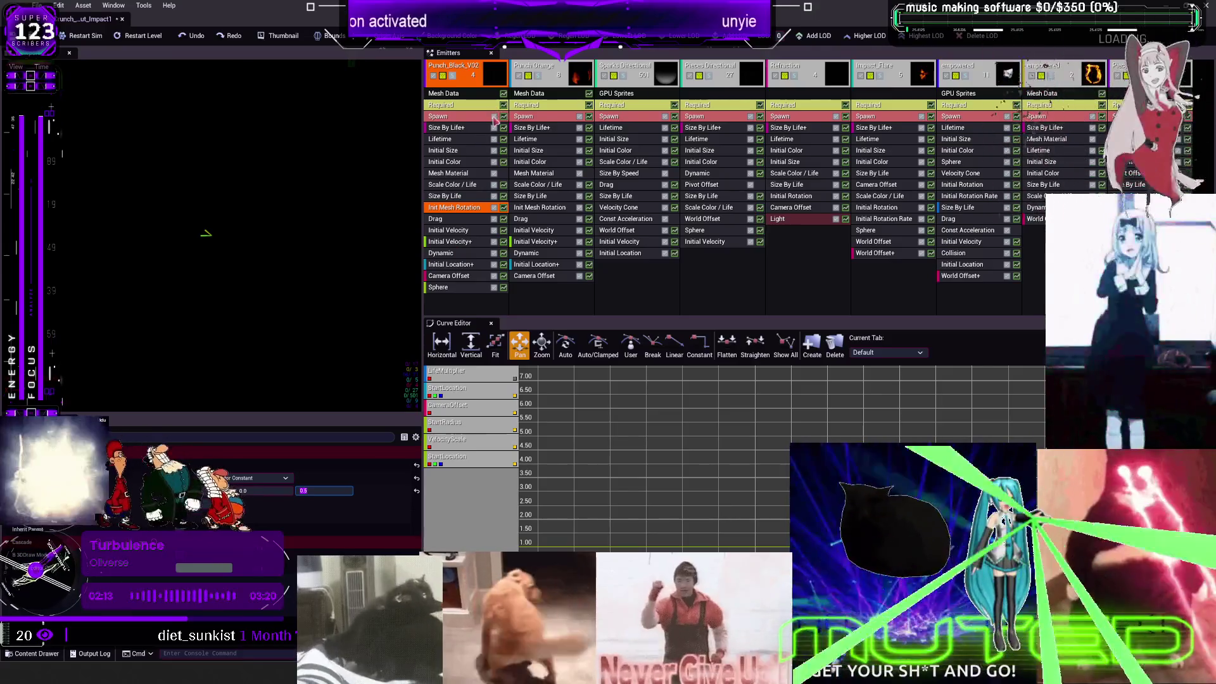
{"action": "left_click", "coordinate": [454, 77]}
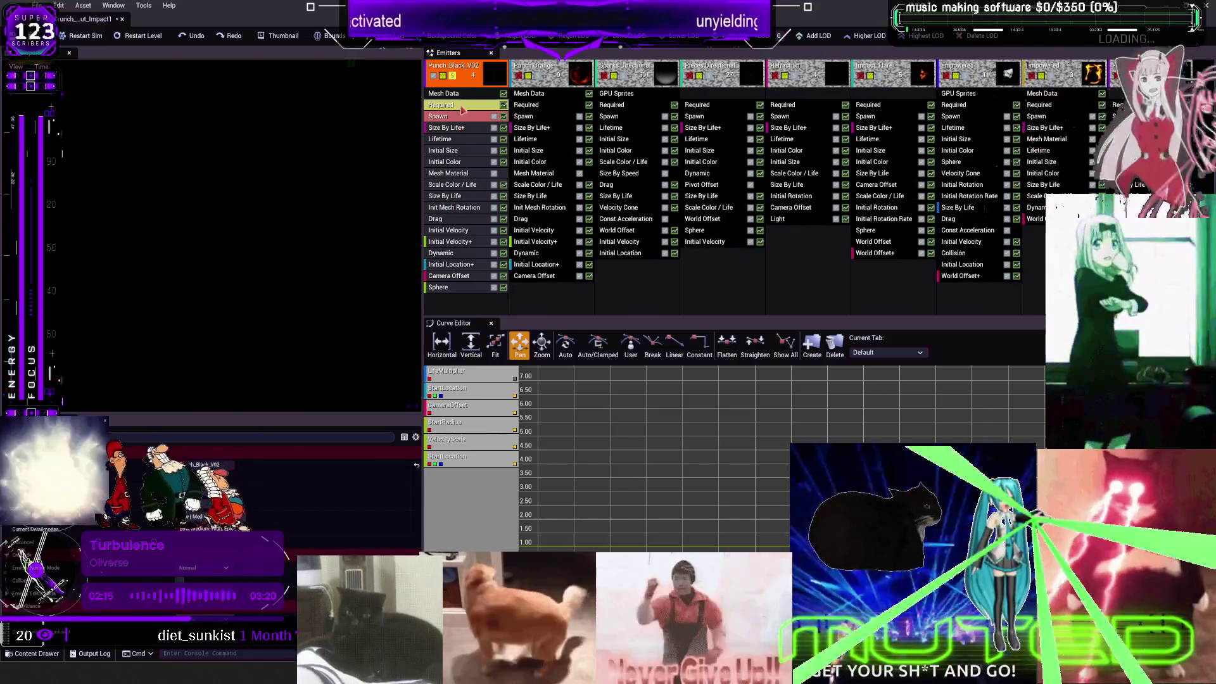
{"action": "left_click", "coordinate": [452, 75]}
{"action": "left_click", "coordinate": [538, 75]}
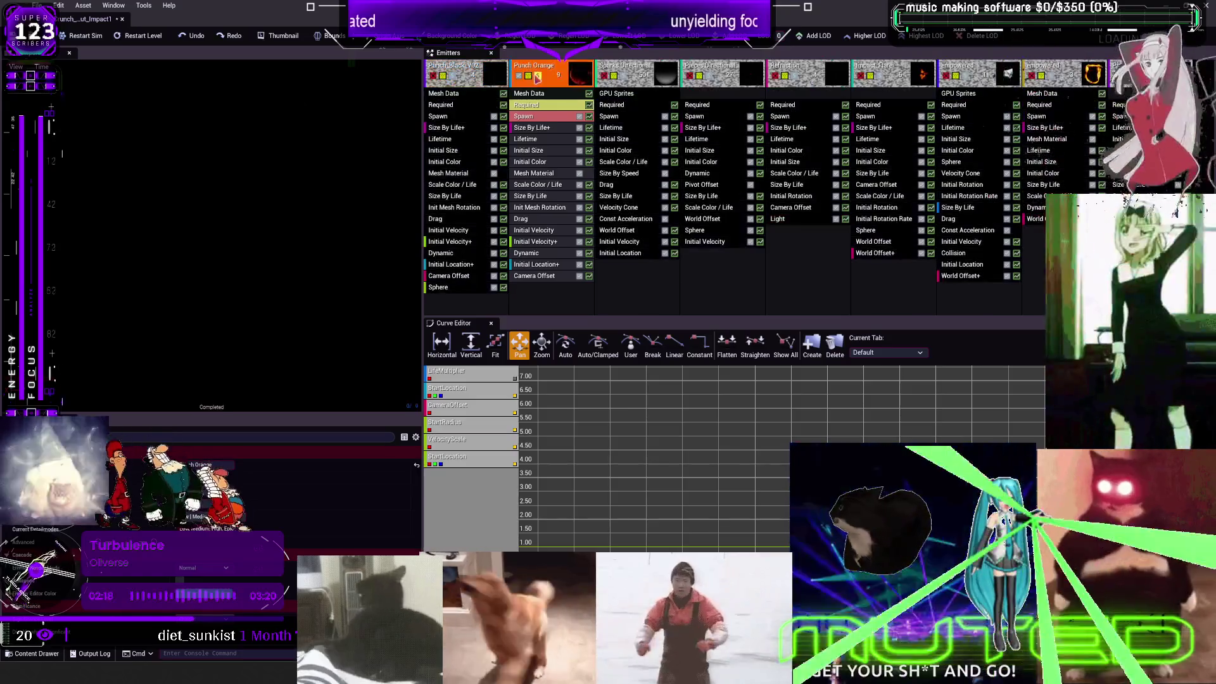
{"action": "left_click", "coordinate": [536, 241]}
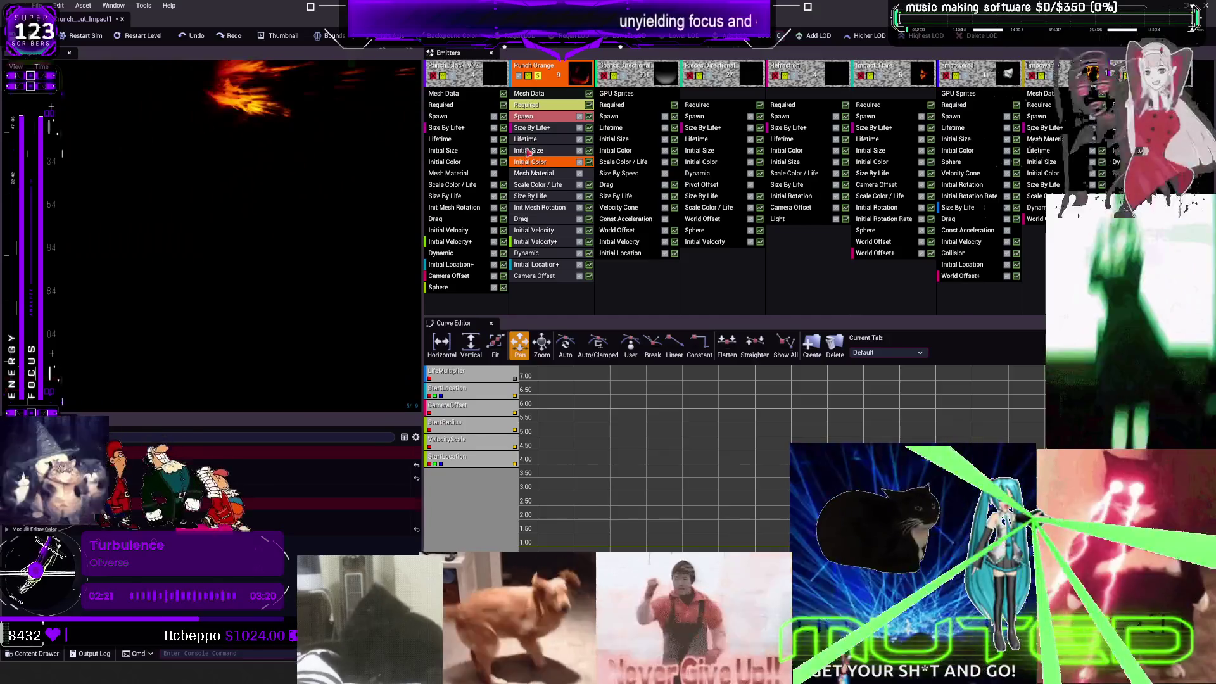
{"action": "left_click", "coordinate": [526, 116]}
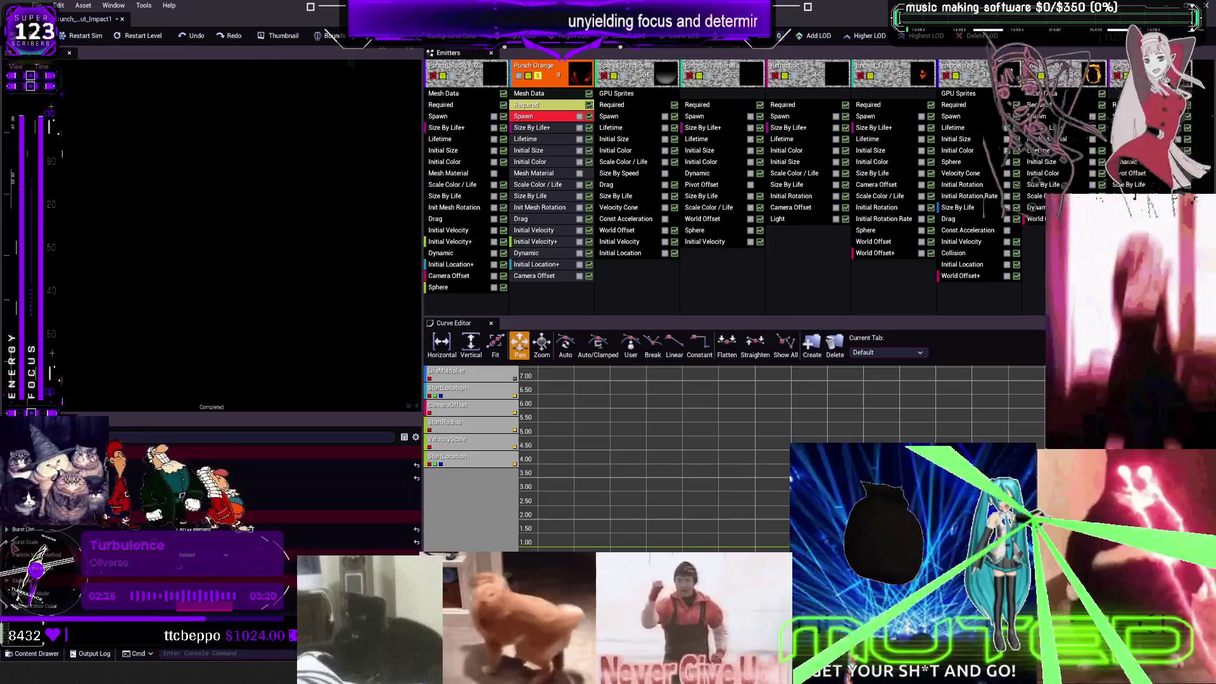
{"action": "left_click", "coordinate": [7, 529]}
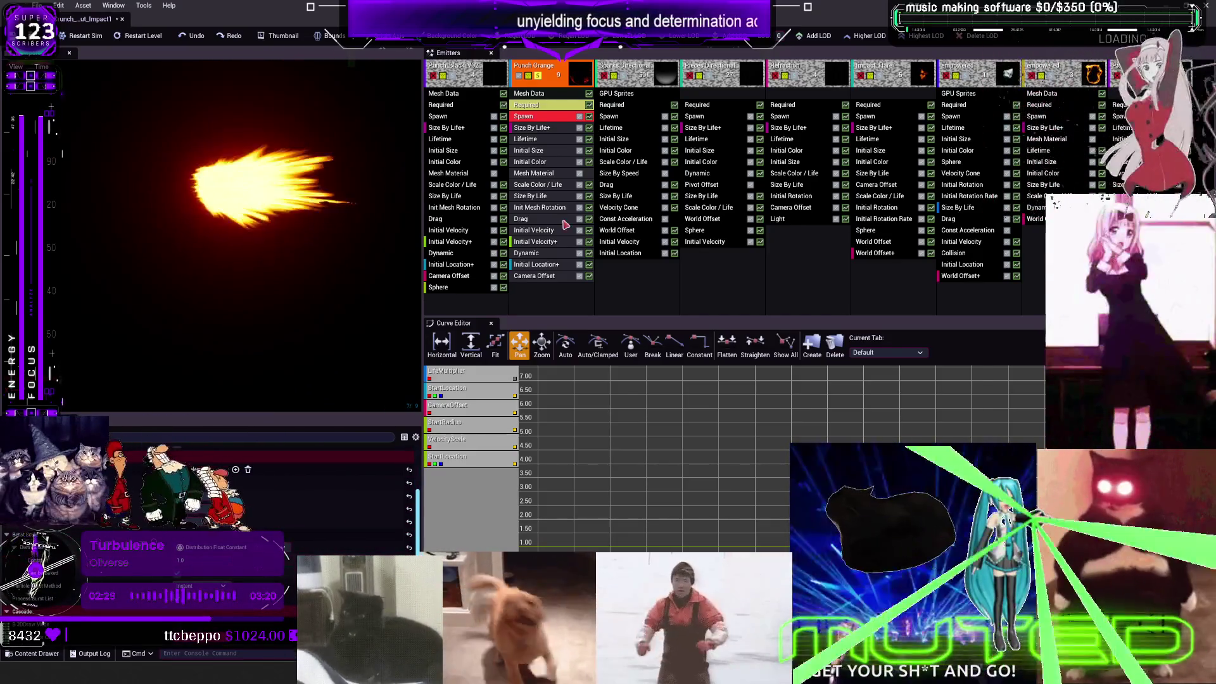
{"action": "left_click", "coordinate": [532, 105]}
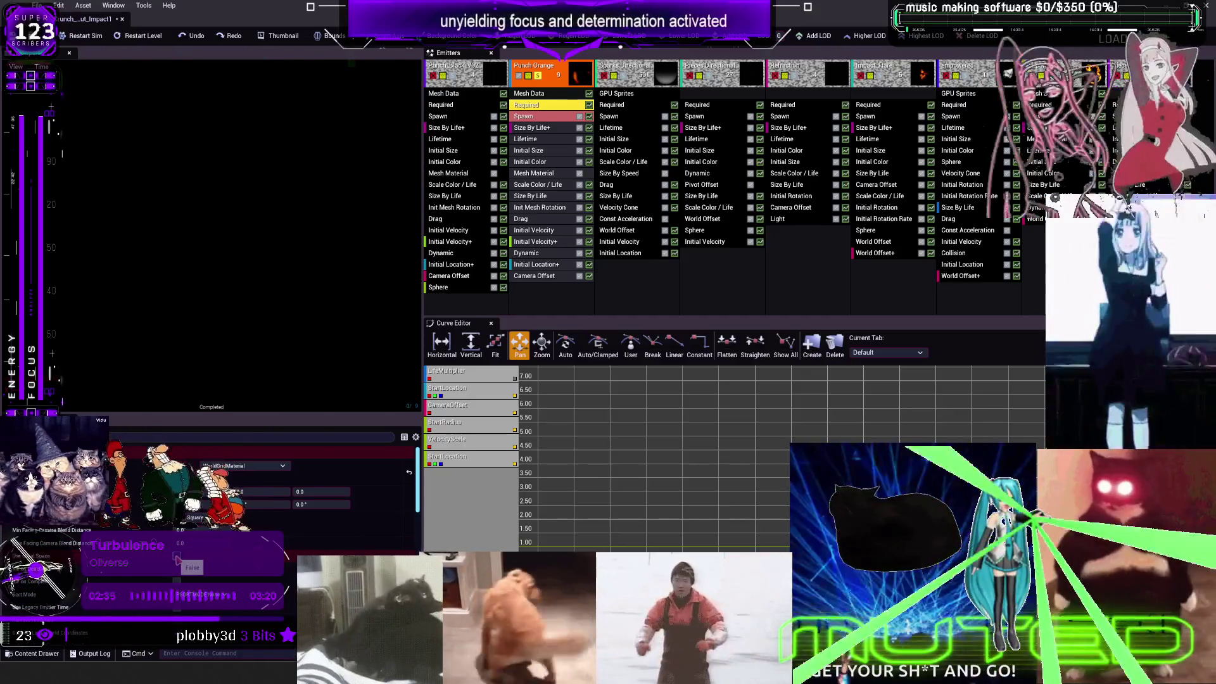
{"action": "scroll", "coordinate": [294, 551], "scroll_direction": "down", "scroll_amount": 3}
{"action": "scroll", "coordinate": [294, 551], "scroll_direction": "down", "scroll_amount": 3}
{"action": "scroll", "coordinate": [295, 551], "scroll_direction": "down", "scroll_amount": 3}
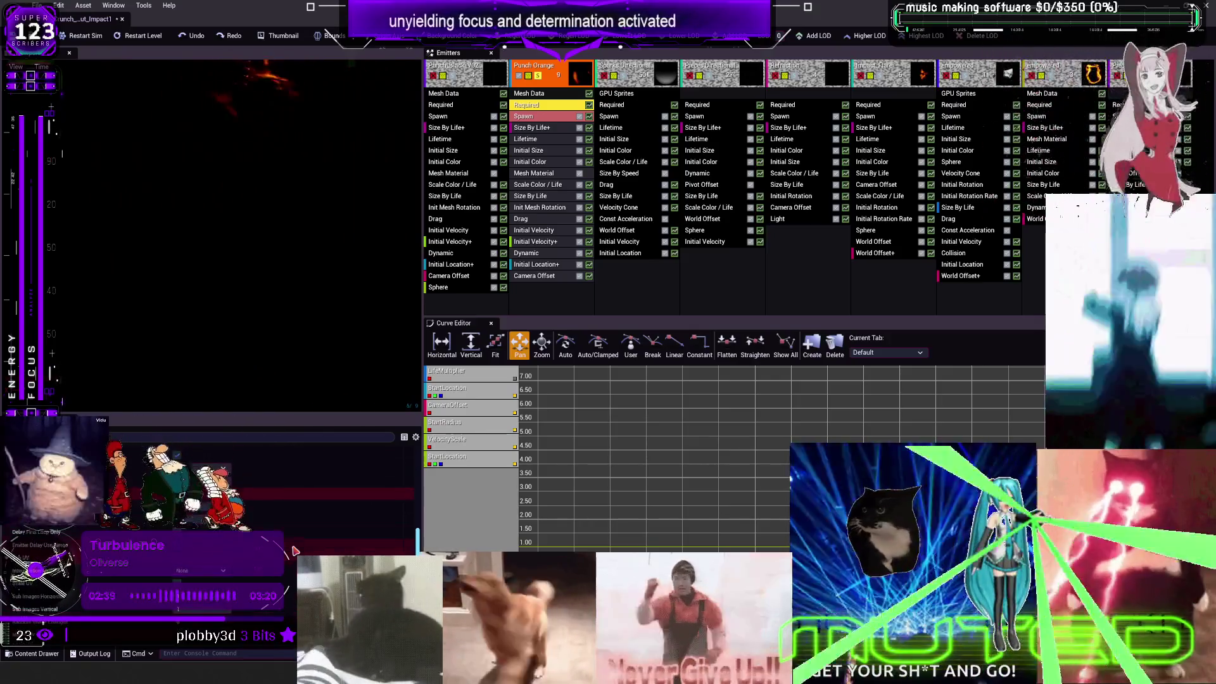
{"action": "scroll", "coordinate": [294, 551], "scroll_direction": "down", "scroll_amount": 3}
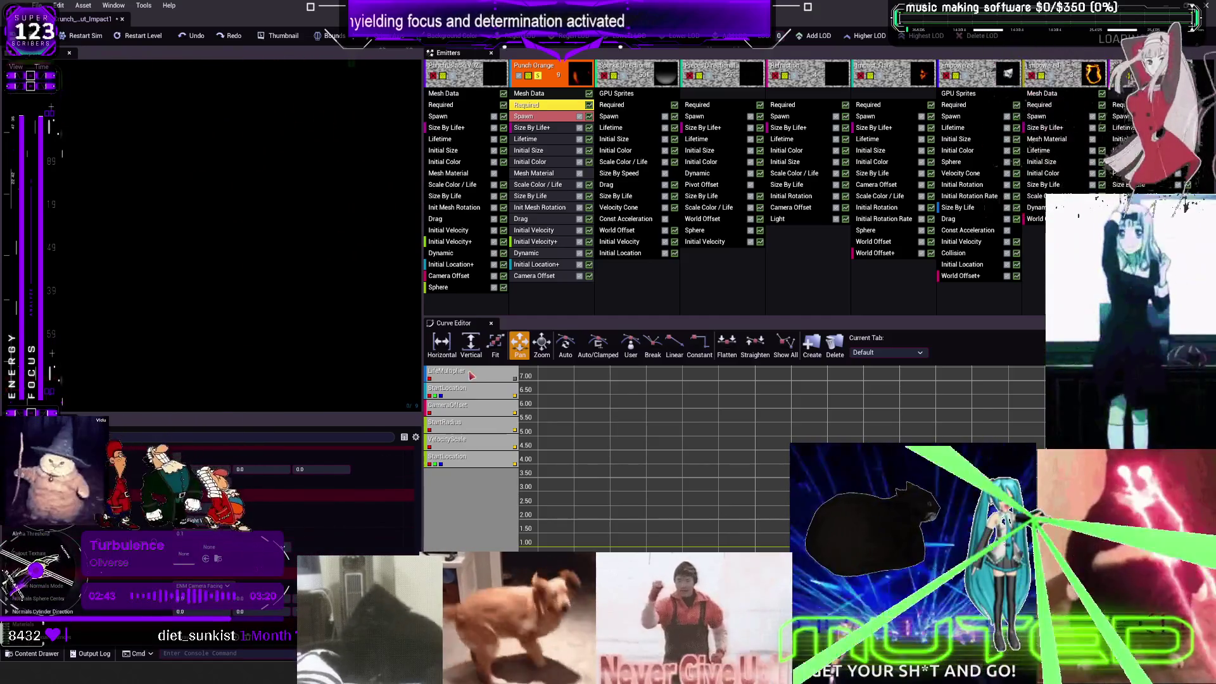
{"action": "left_click", "coordinate": [532, 94]}
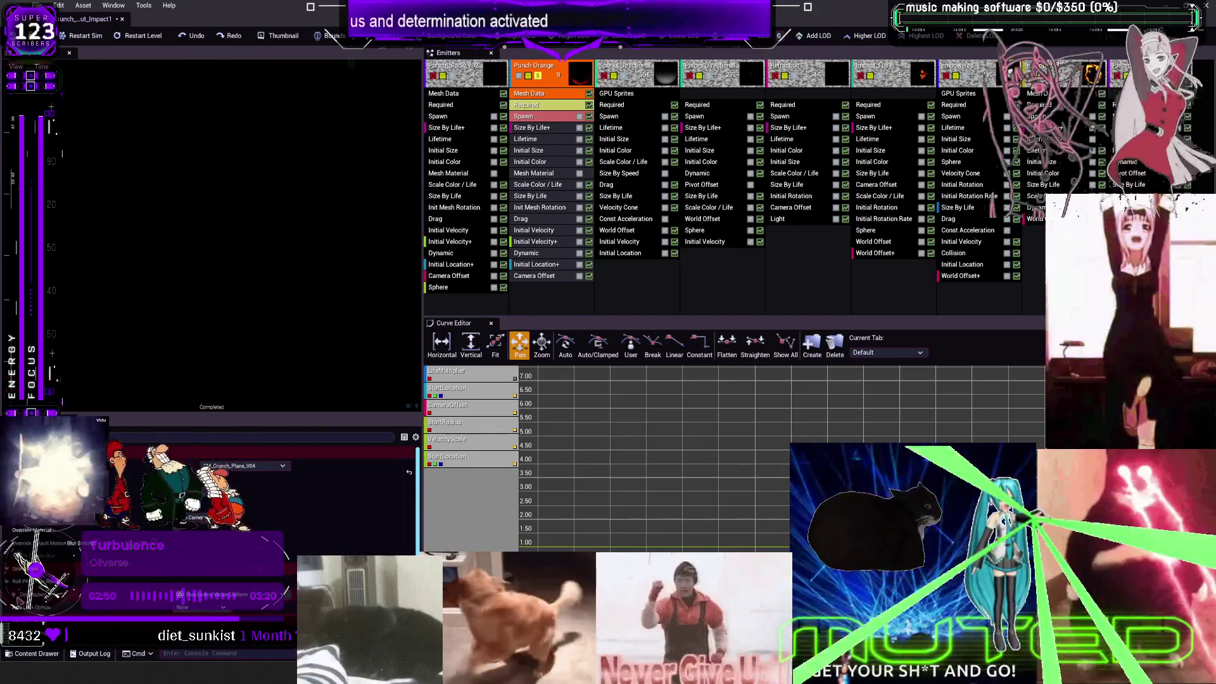
Step: Review Punch Orange's modules and enter new values for its Init Mesh Rotation
{"action": "scroll", "coordinate": [253, 494], "scroll_direction": "down", "scroll_amount": 3}
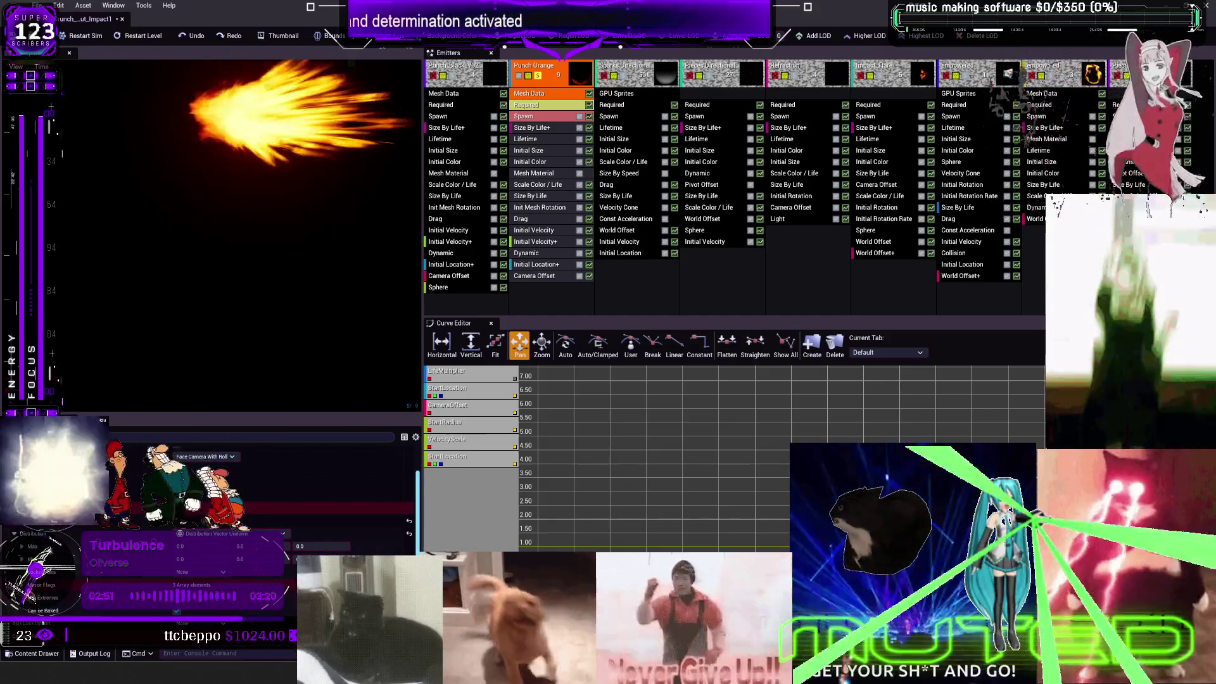
{"action": "scroll", "coordinate": [104, 608], "scroll_direction": "down", "scroll_amount": 5}
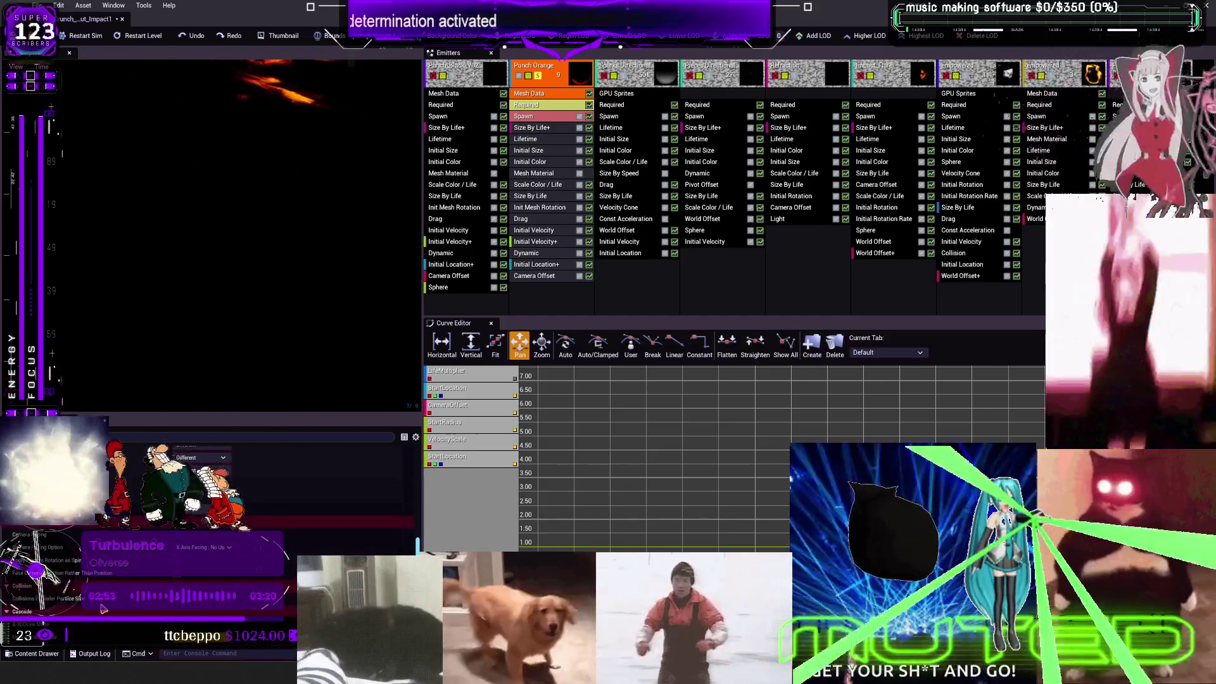
{"action": "left_click", "coordinate": [542, 126]}
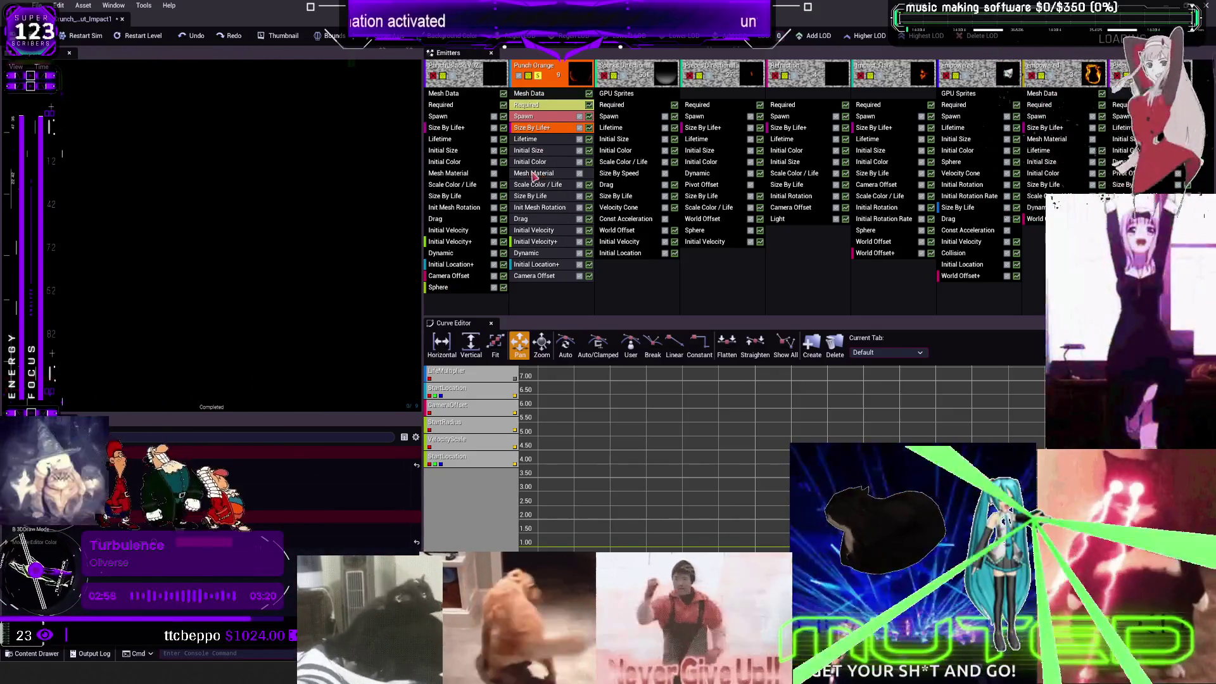
{"action": "left_click", "coordinate": [544, 174]}
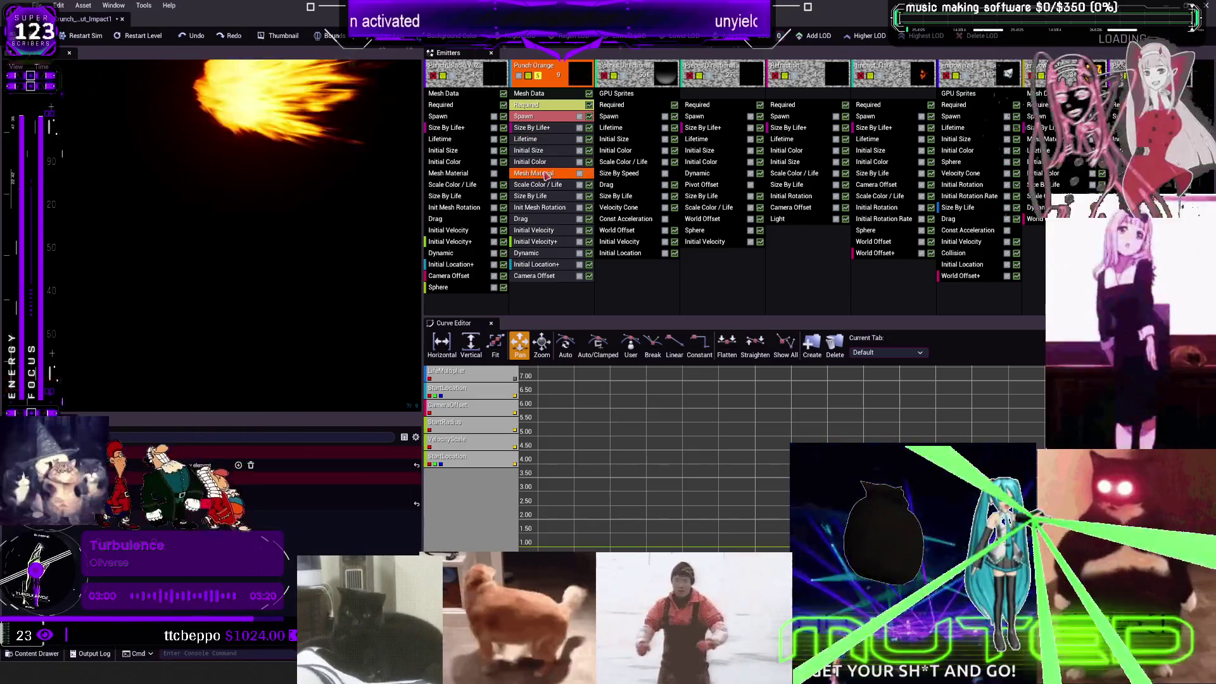
{"action": "left_click", "coordinate": [548, 186]}
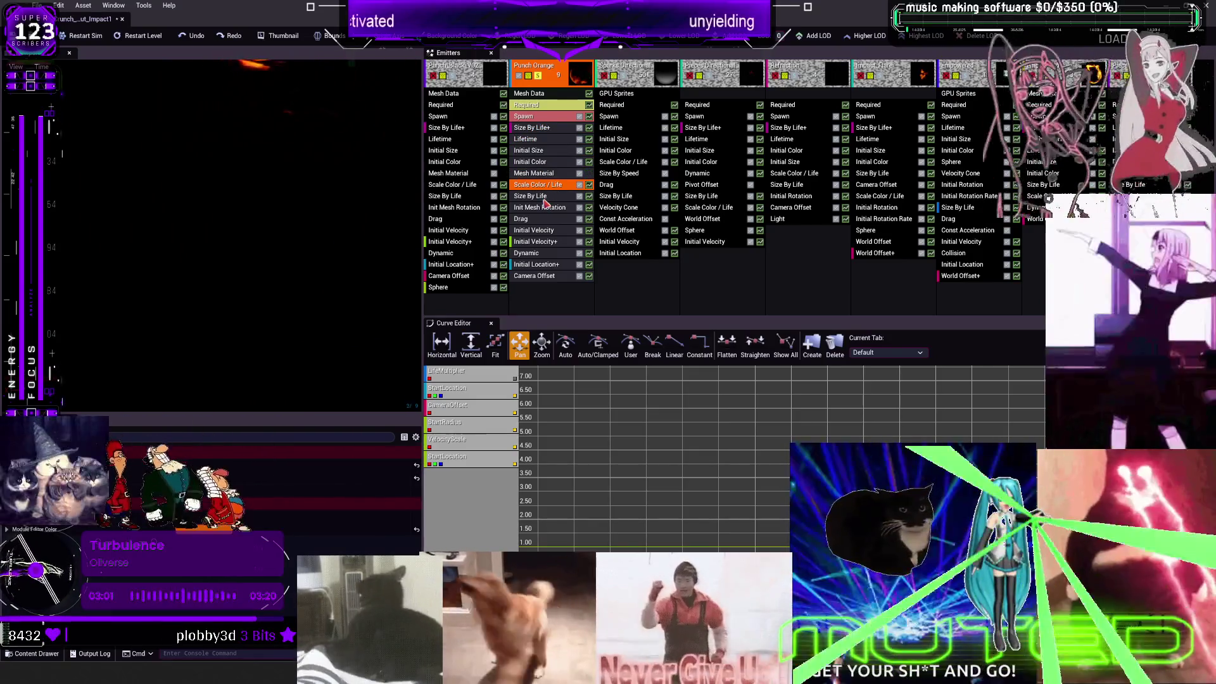
{"action": "left_click", "coordinate": [546, 198]}
{"action": "left_click", "coordinate": [547, 208]}
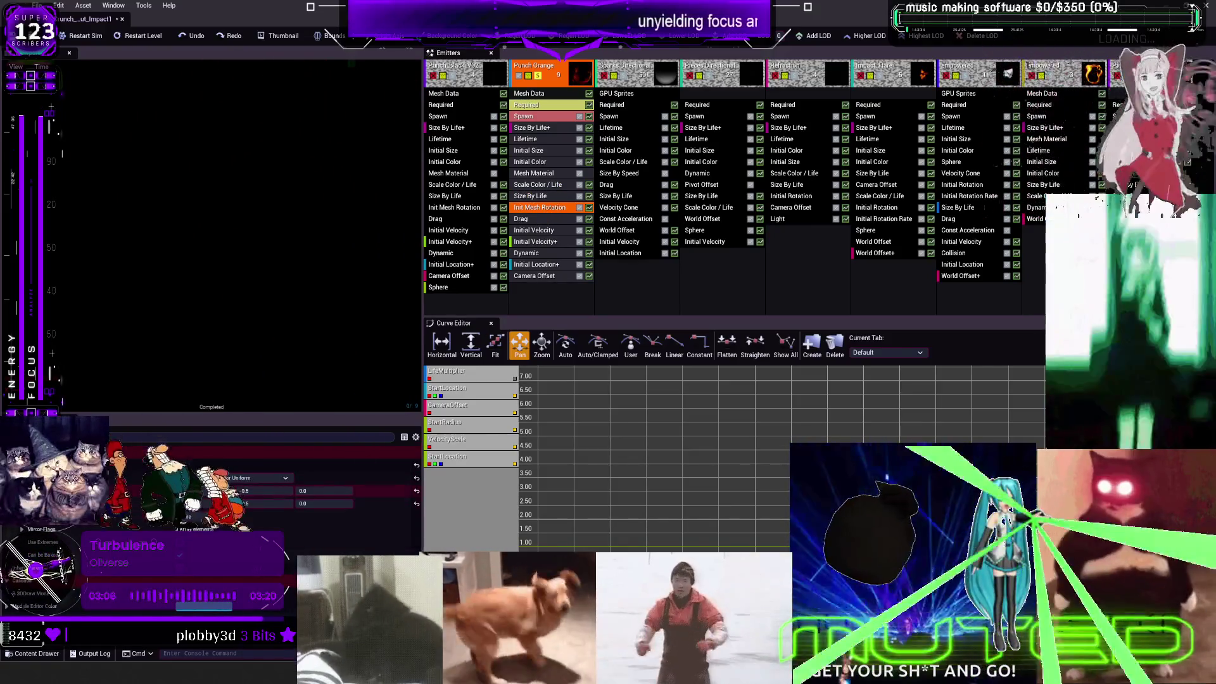
{"action": "left_click", "coordinate": [323, 490]}
{"action": "type", "text": "1"}
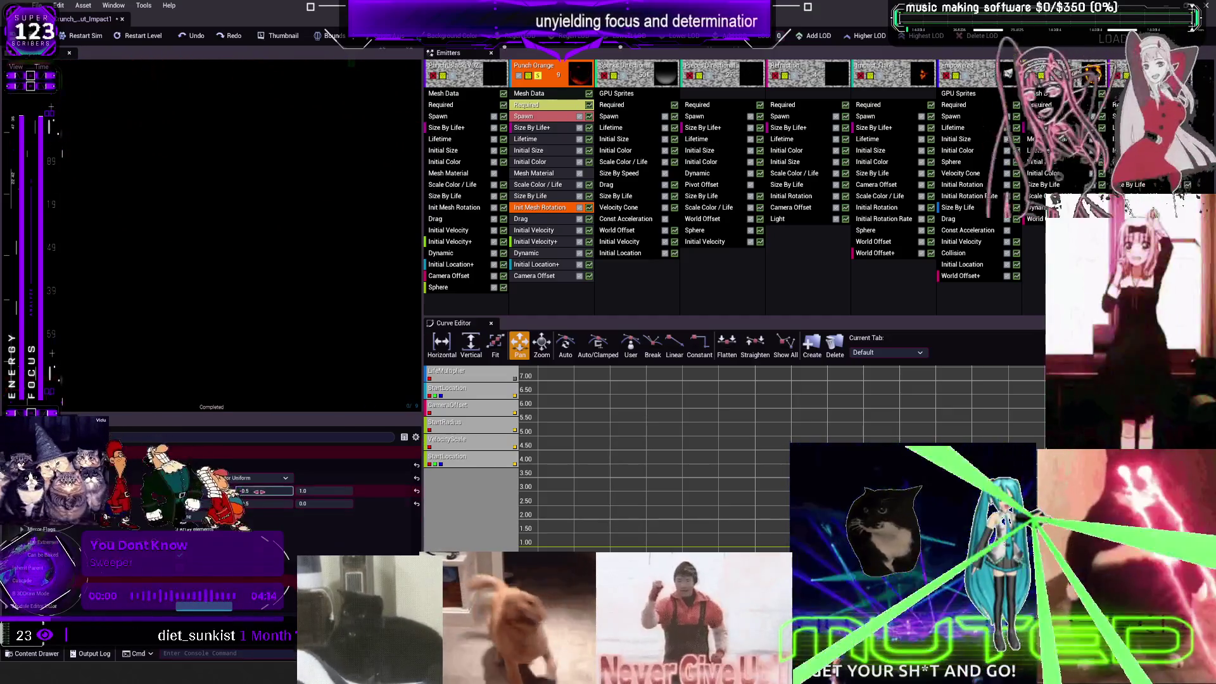
{"action": "type", "text": "1"}
{"action": "type", "text": "-0.5"}
{"action": "key", "text": "Tab"}
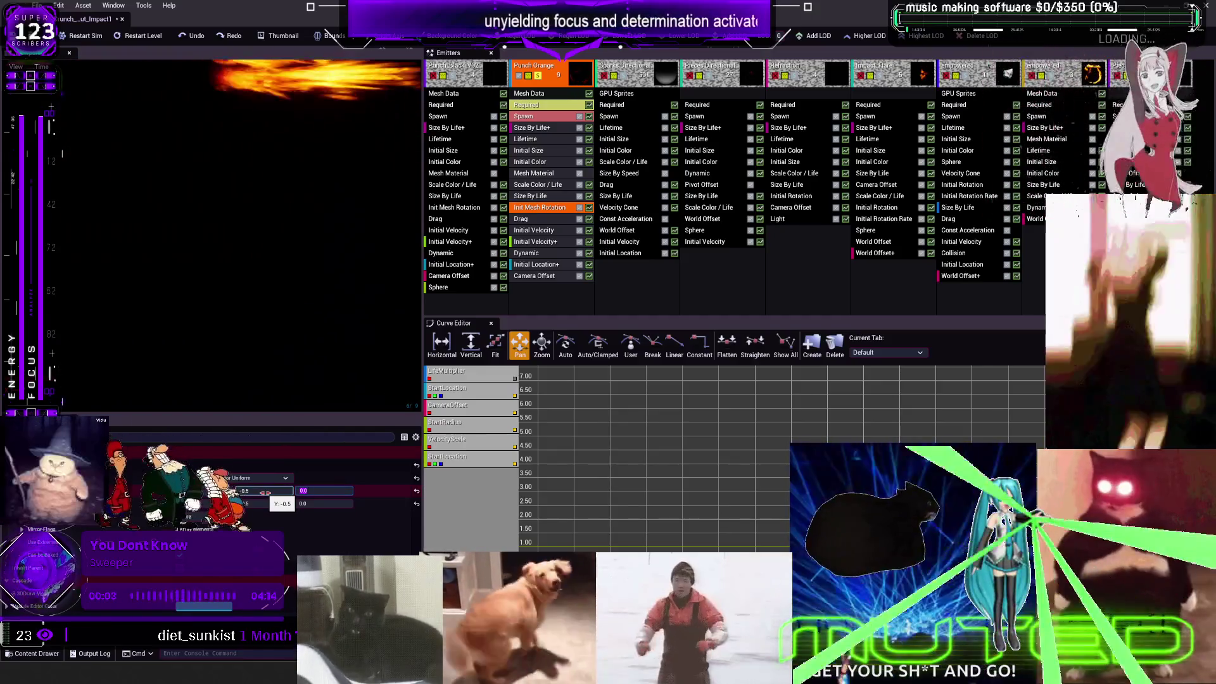
{"action": "key", "text": "Return"}
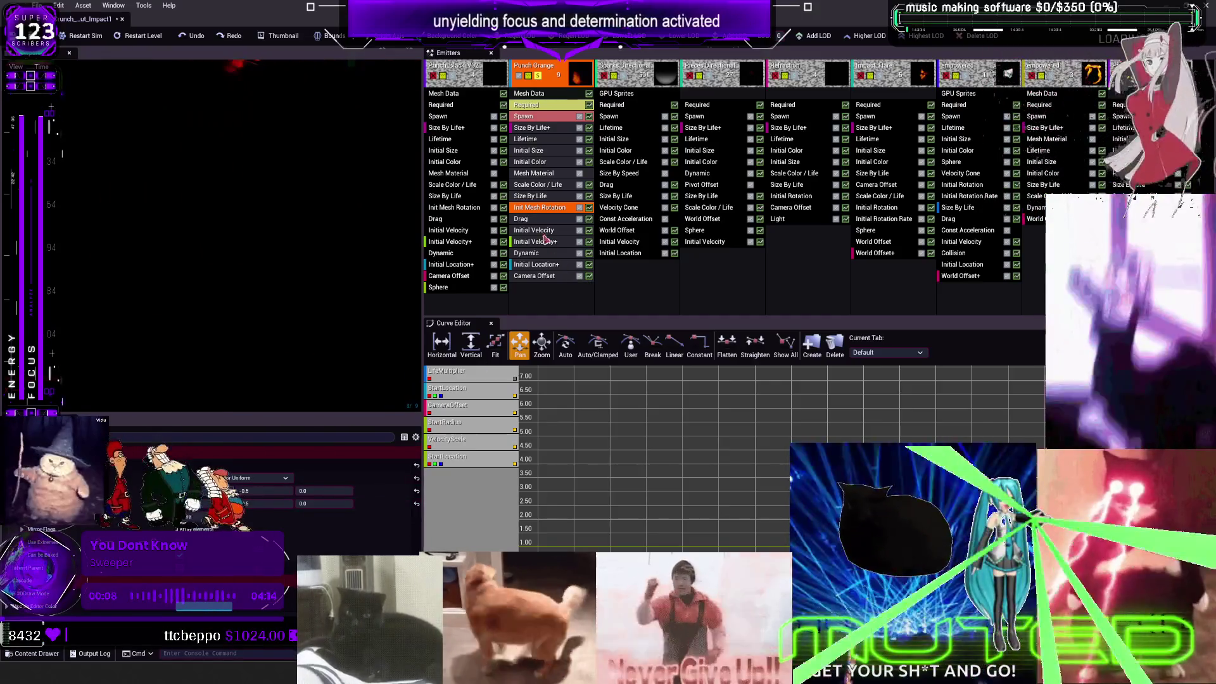
Step: Set Punch Orange's Initial Velocity Z to 200
{"action": "left_click", "coordinate": [533, 219]}
{"action": "left_click", "coordinate": [537, 230]}
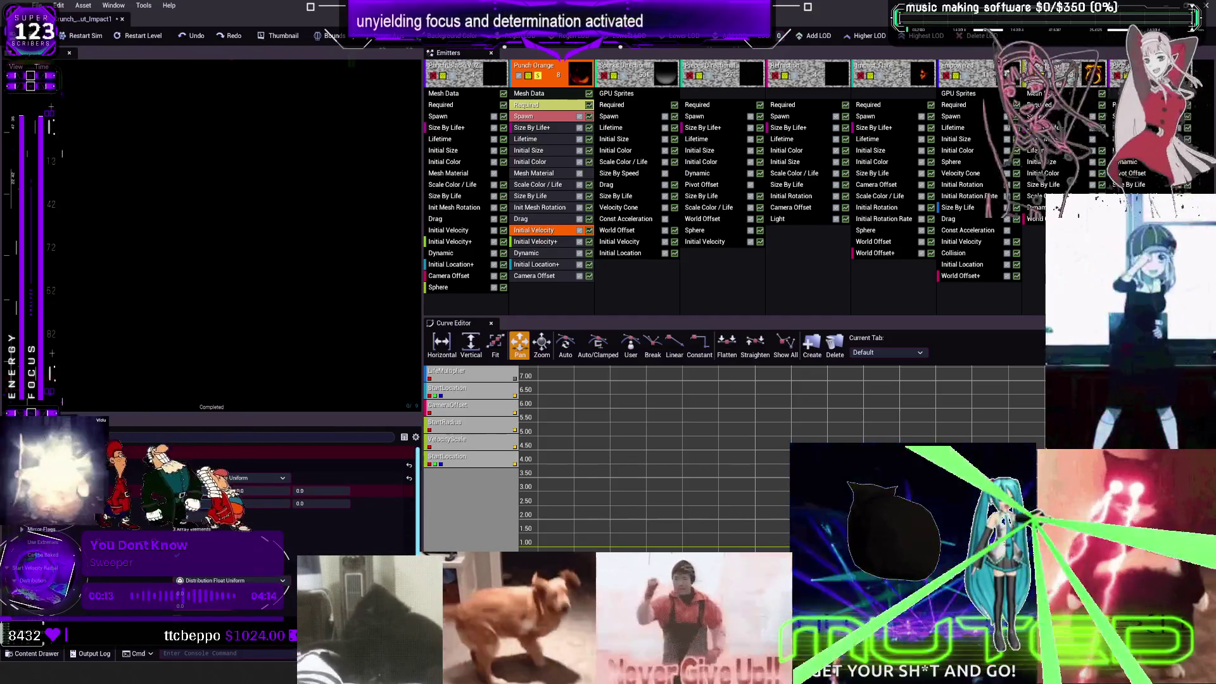
{"action": "left_click", "coordinate": [317, 490]}
{"action": "type", "text": "200"}
{"action": "key", "text": "Return"}
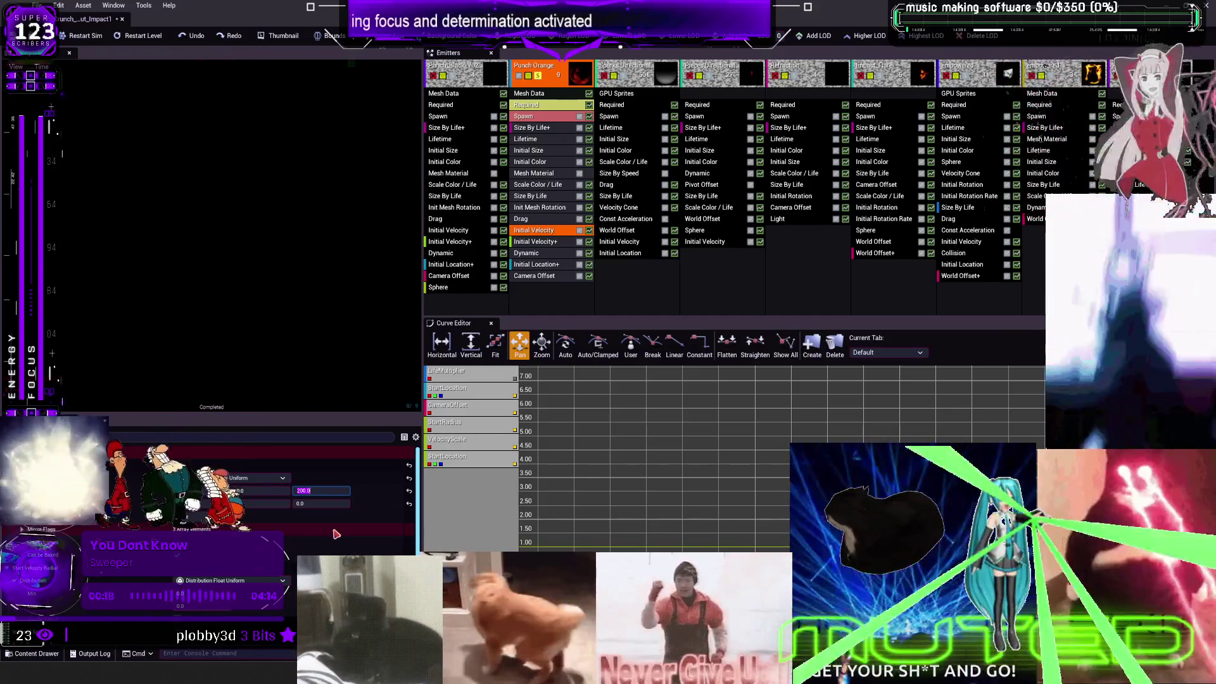
{"action": "scroll", "coordinate": [335, 519], "scroll_direction": "down", "scroll_amount": 2}
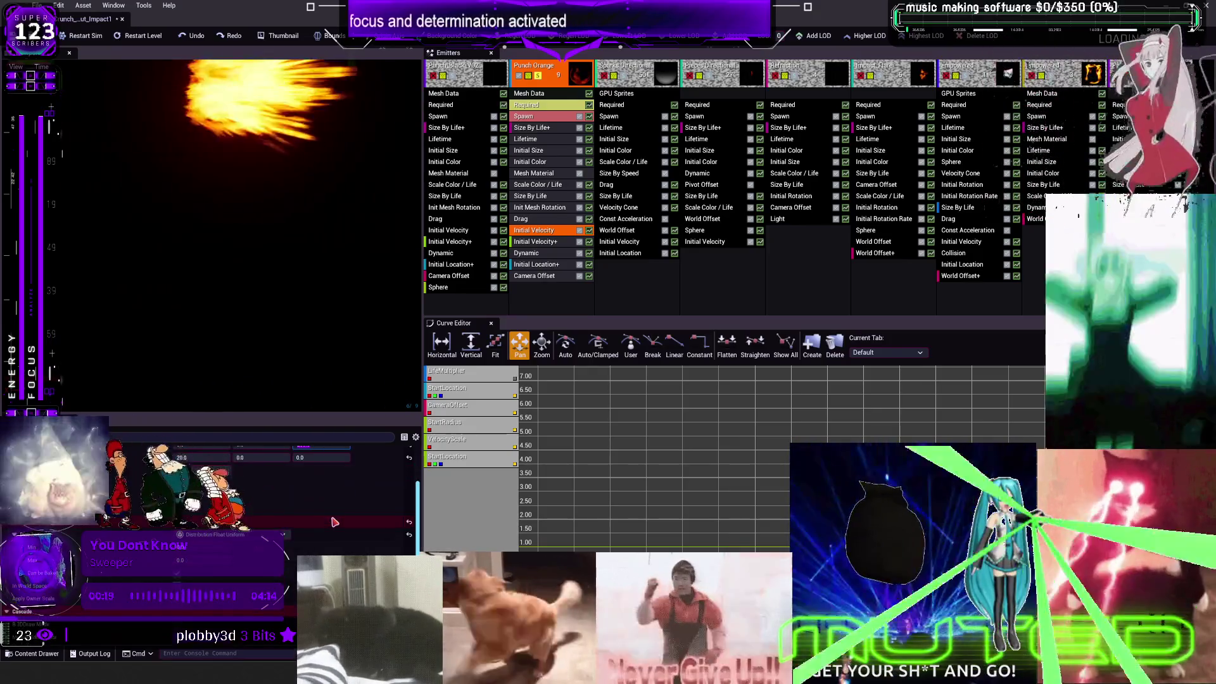
Step: Set both Initial Velocity+ values to 0.0, then close Cascade and select P_Crunch_Uppercut_Impact1
{"action": "left_click", "coordinate": [536, 241]}
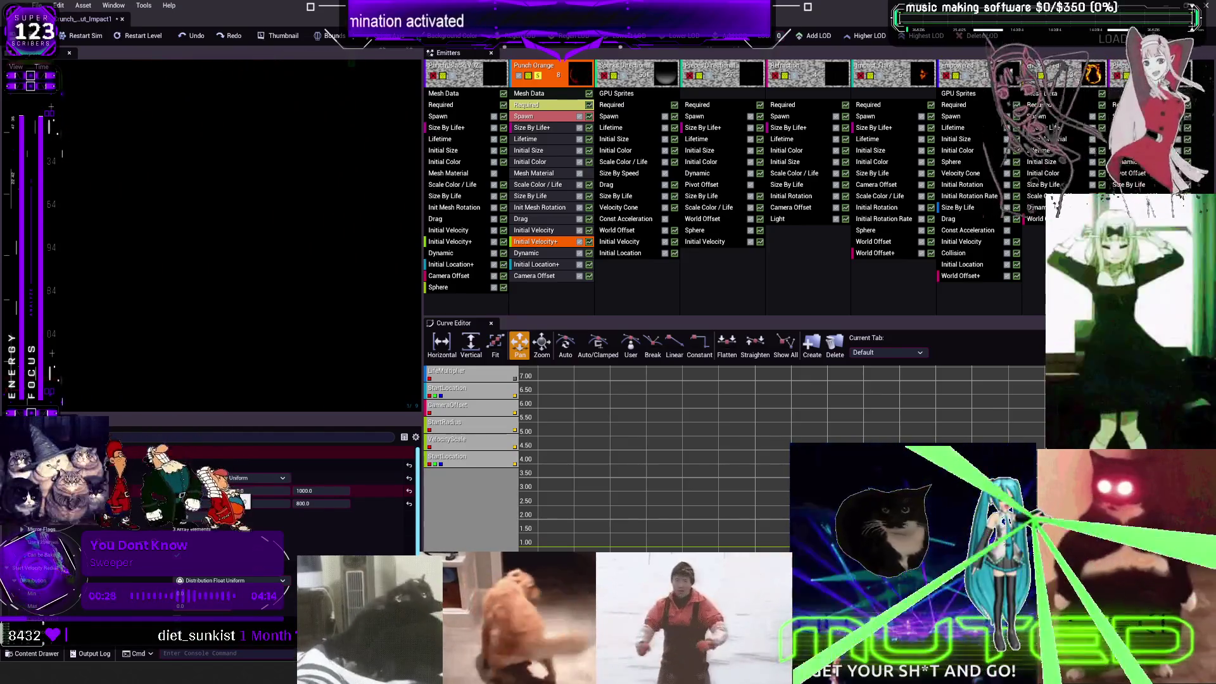
{"action": "type", "text": "0"}
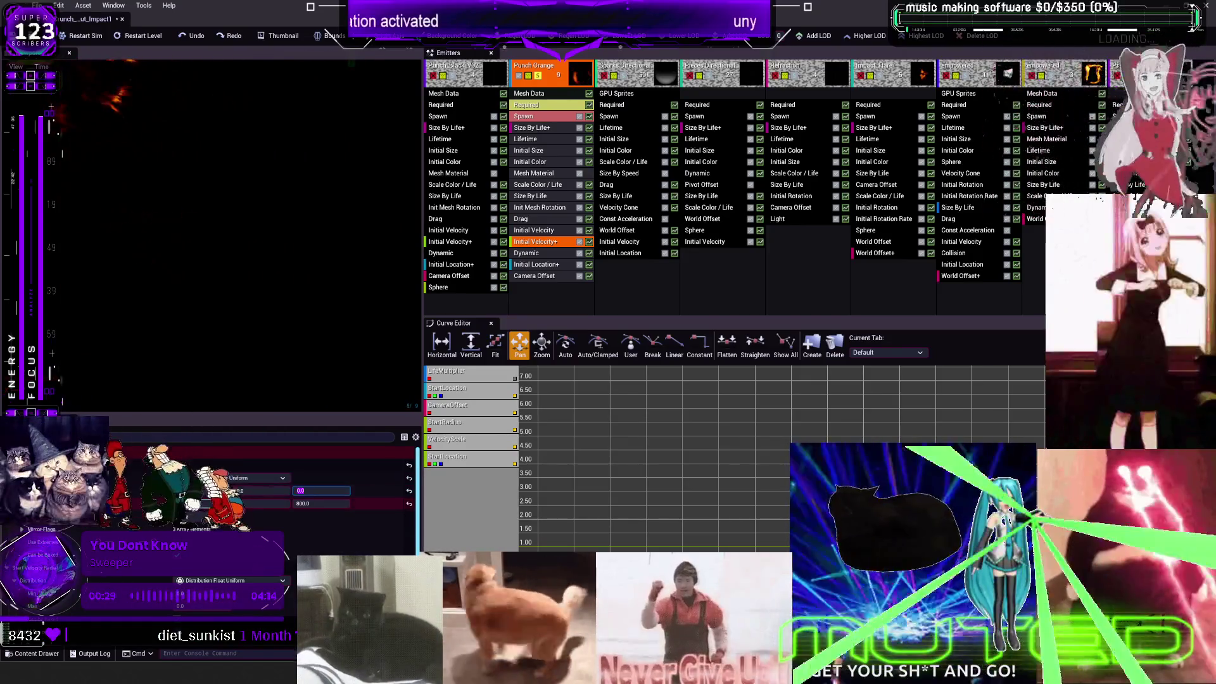
{"action": "key", "text": "Return"}
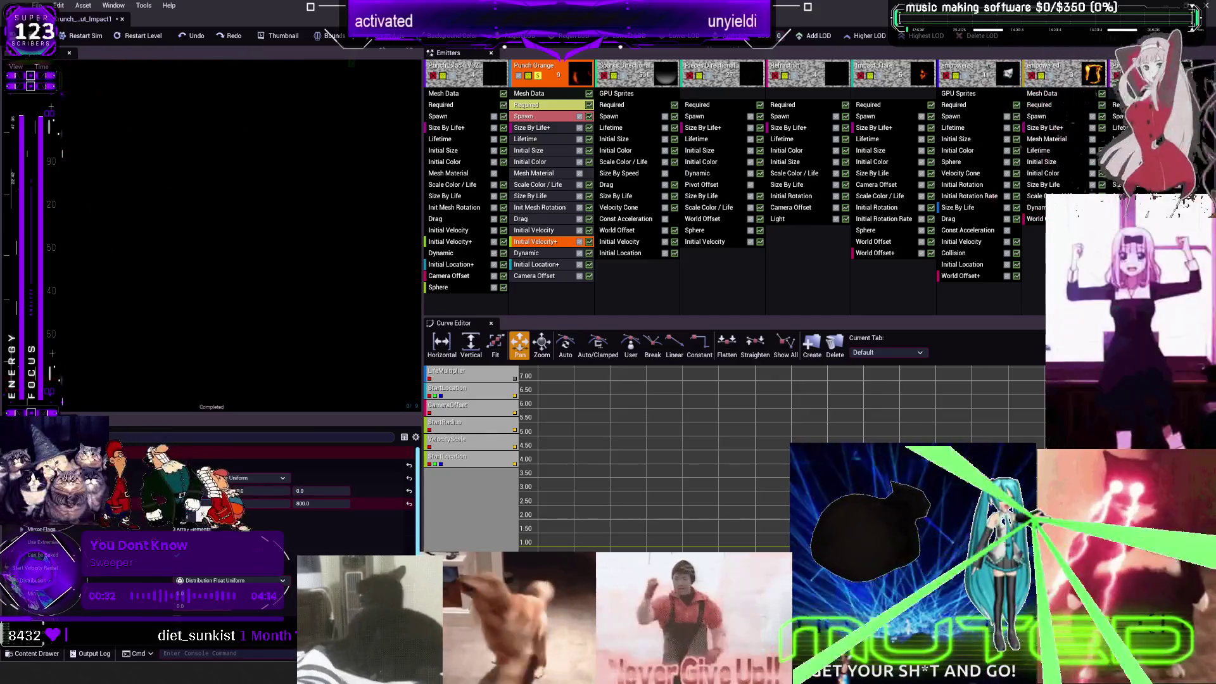
{"action": "left_click", "coordinate": [321, 504]}
{"action": "type", "text": "0"}
{"action": "key", "text": "Return"}
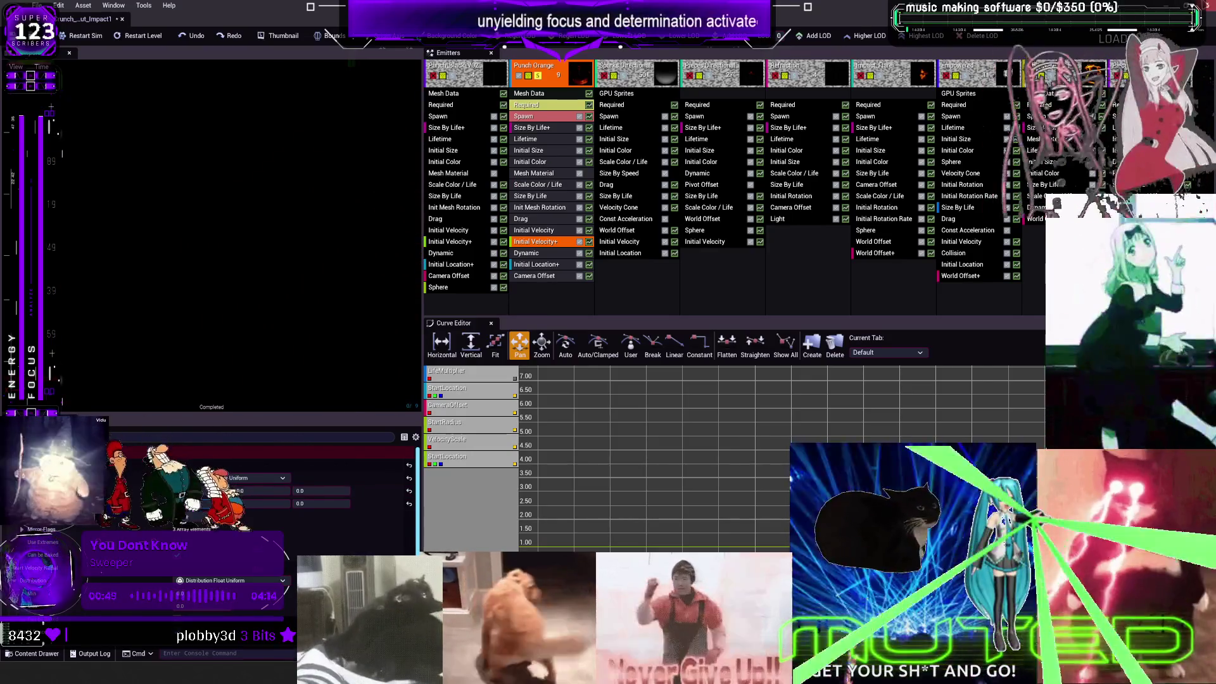
{"action": "key", "text": "alt+Tab"}
{"action": "left_click", "coordinate": [94, 19]}
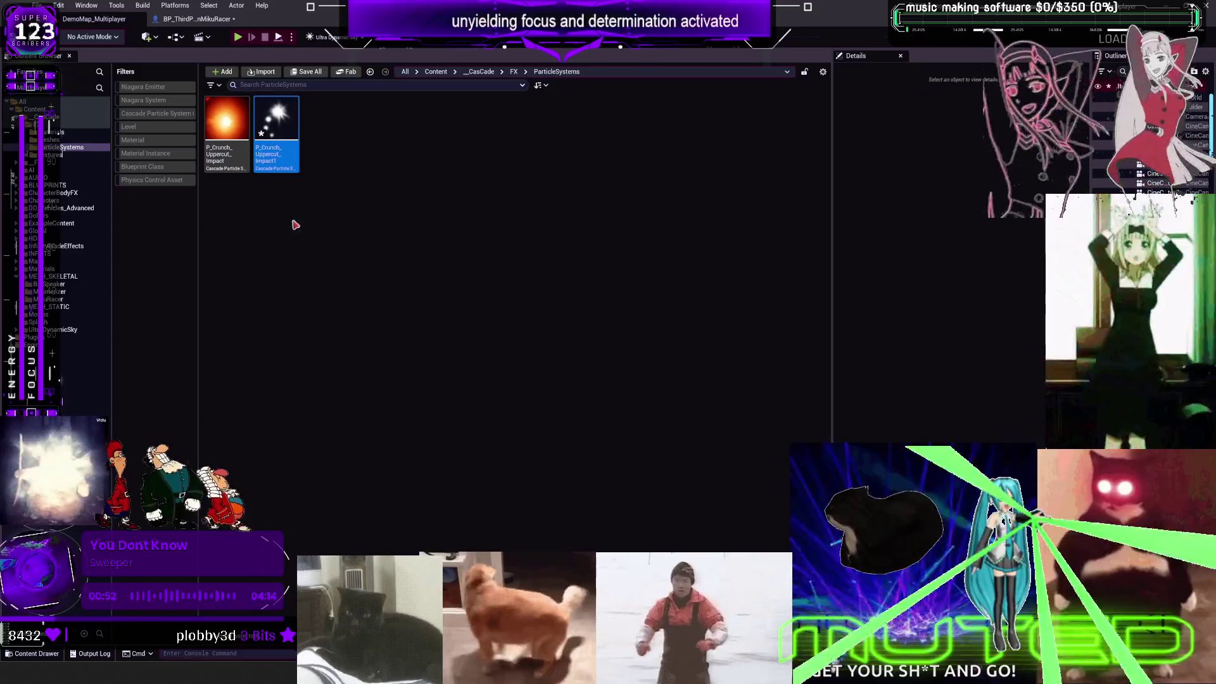
Step: Force-delete P_Crunch_Uppercut_Impact1, duplicate P_Crunch_Uppercut_Impact, dismiss the failed rename, and open the copy
{"action": "key", "text": "Delete"}
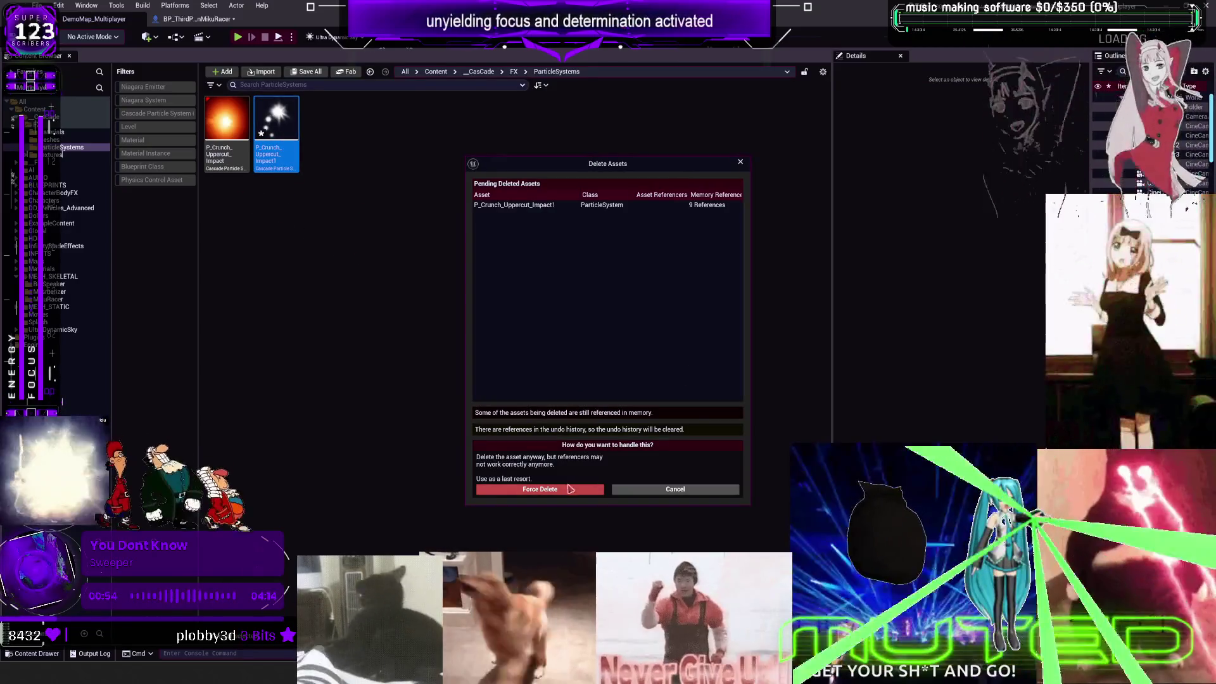
{"action": "left_click", "coordinate": [570, 489]}
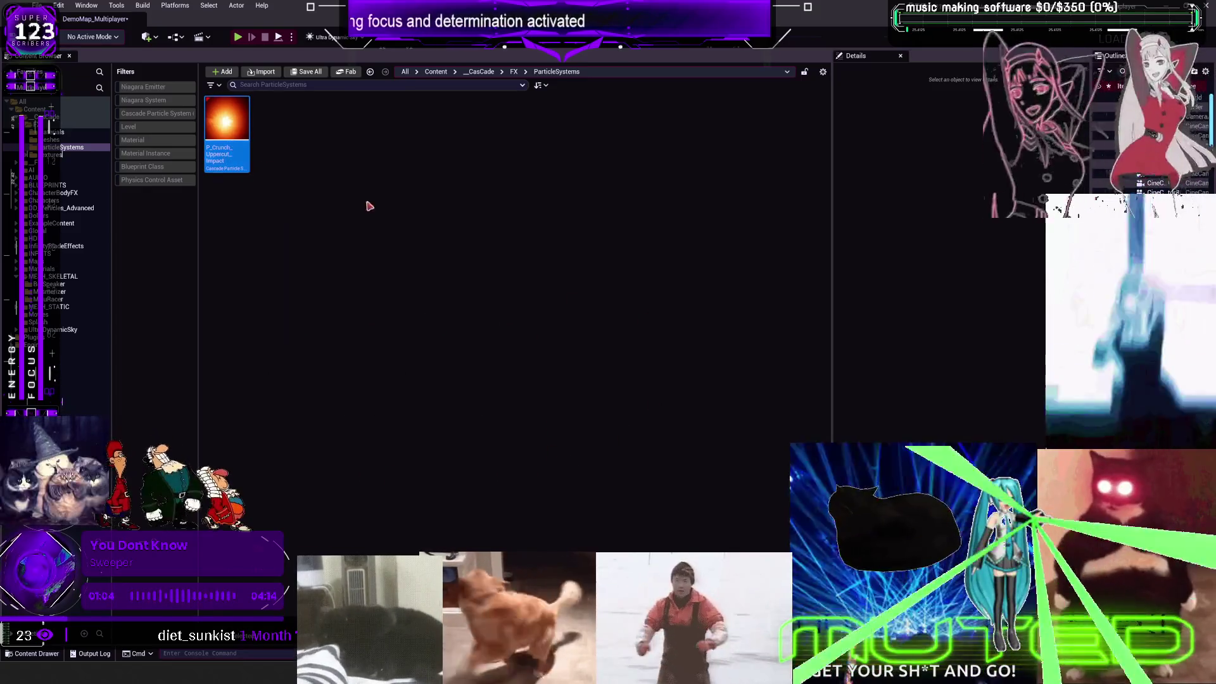
{"action": "key", "text": "ctrl+d"}
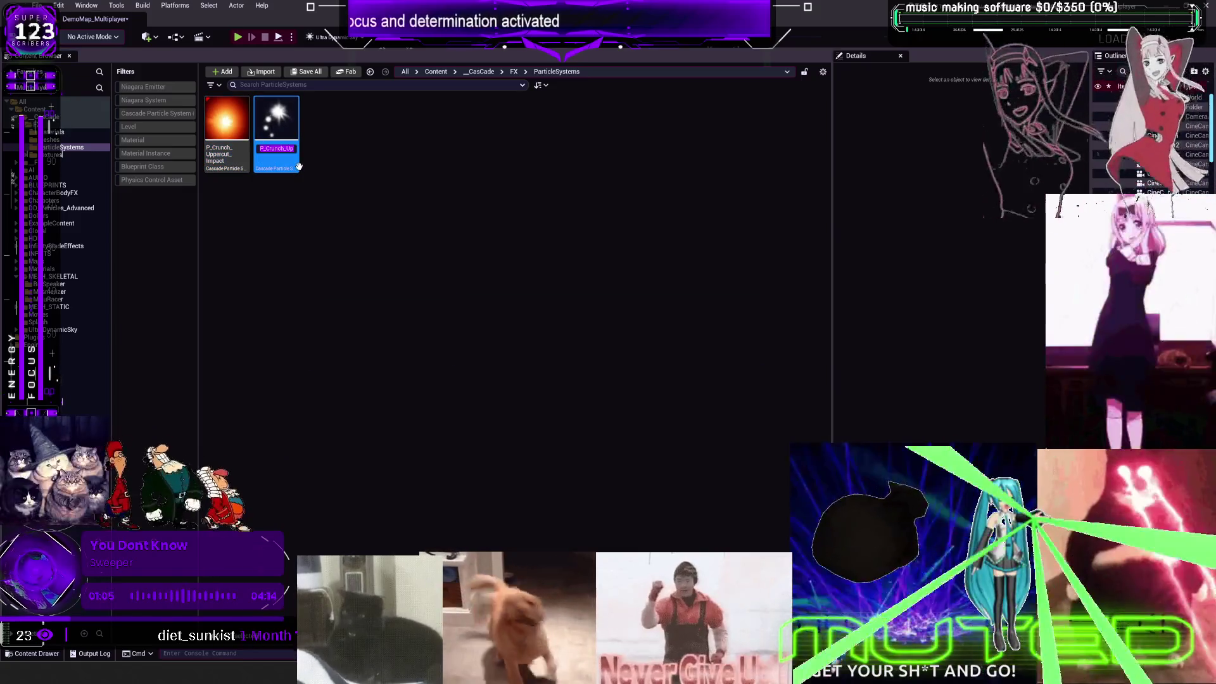
{"action": "key", "text": "BackSpace"}
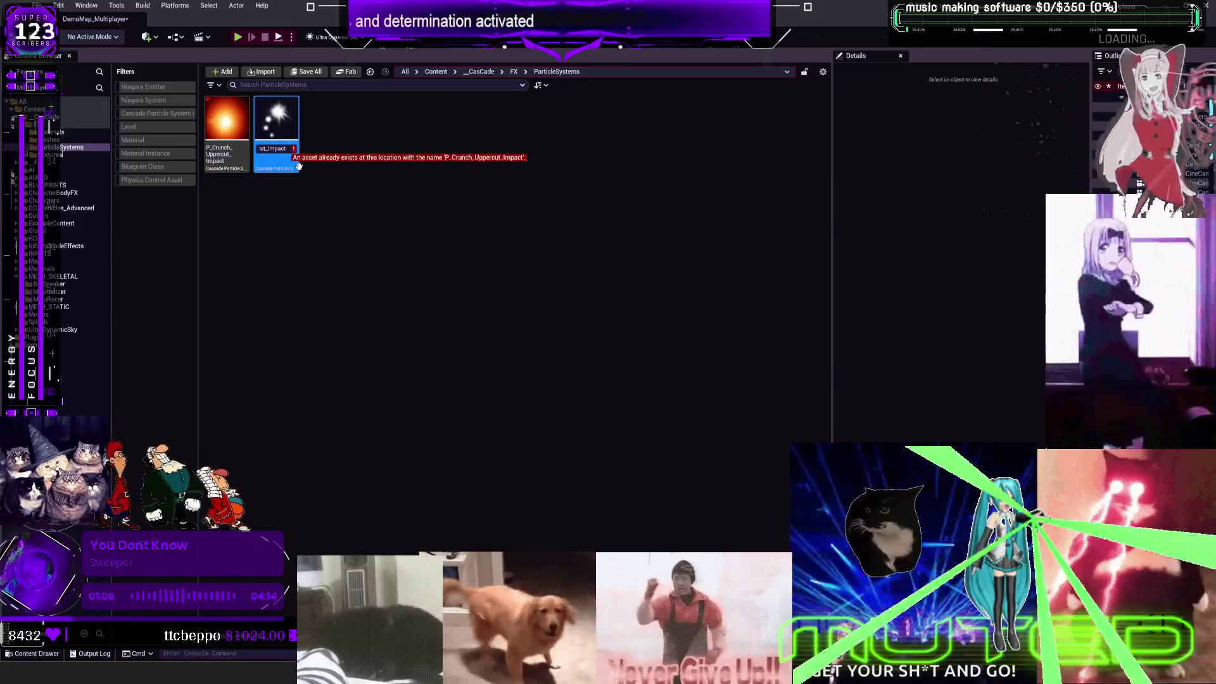
{"action": "type", "text": "npactHorizon"}
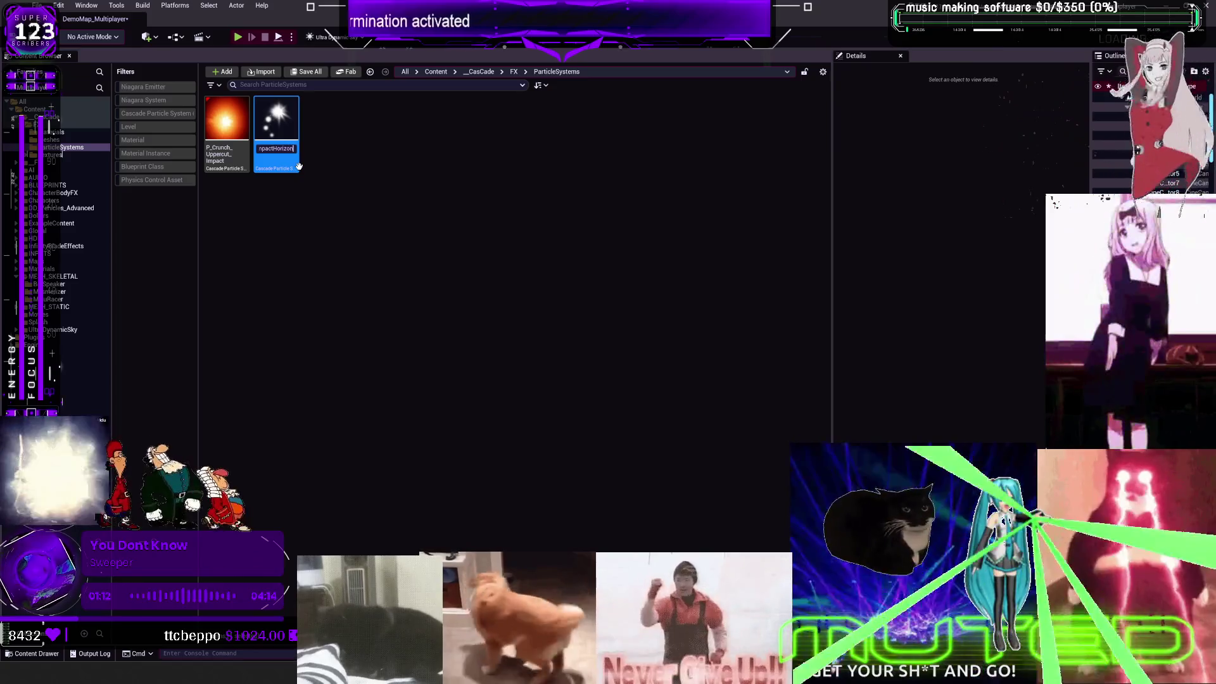
{"action": "key", "text": "Return"}
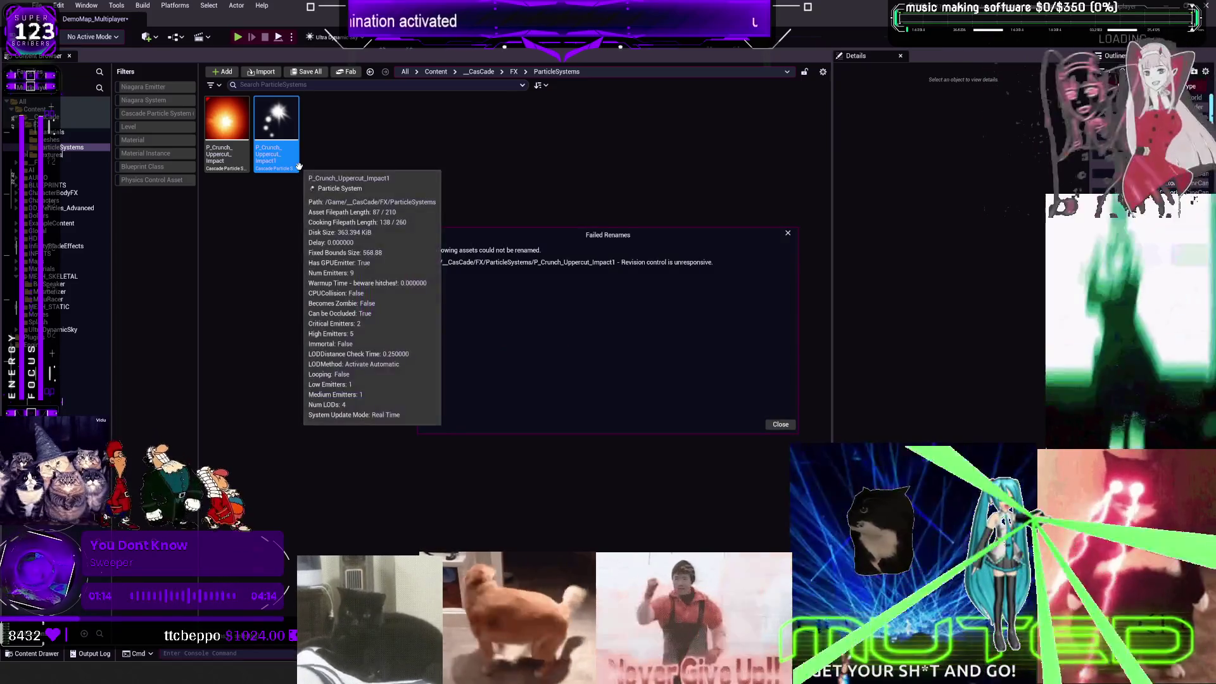
{"action": "left_click", "coordinate": [788, 235]}
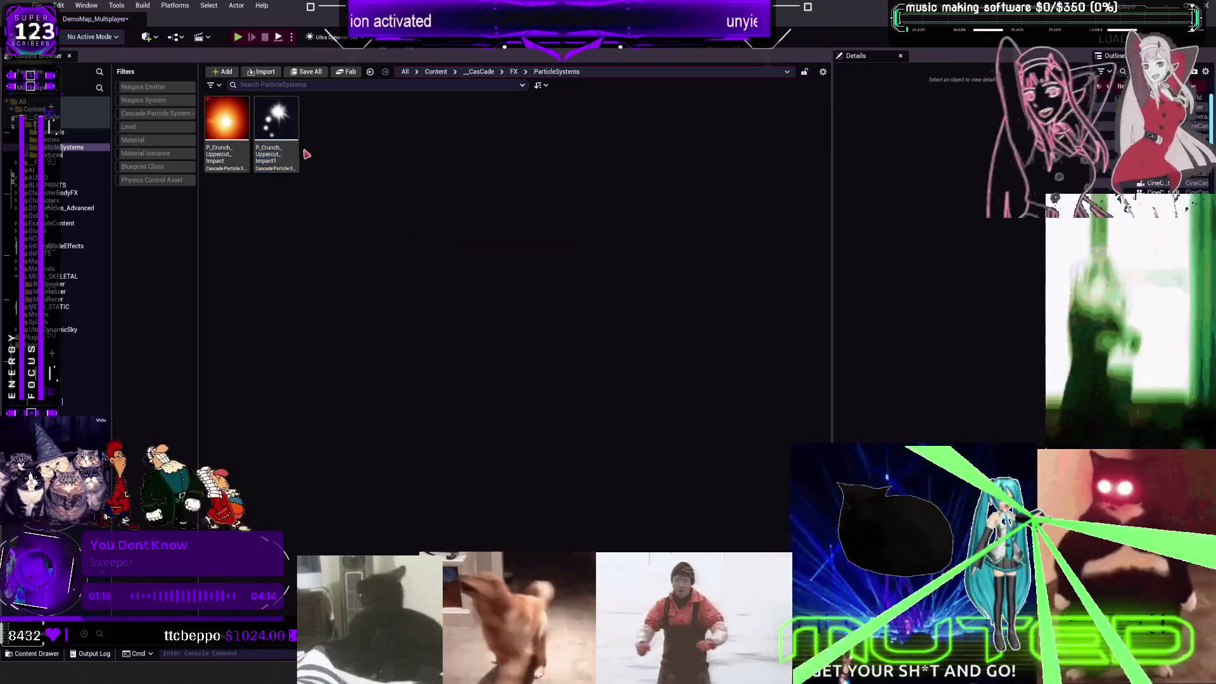
{"action": "double_click", "coordinate": [279, 129]}
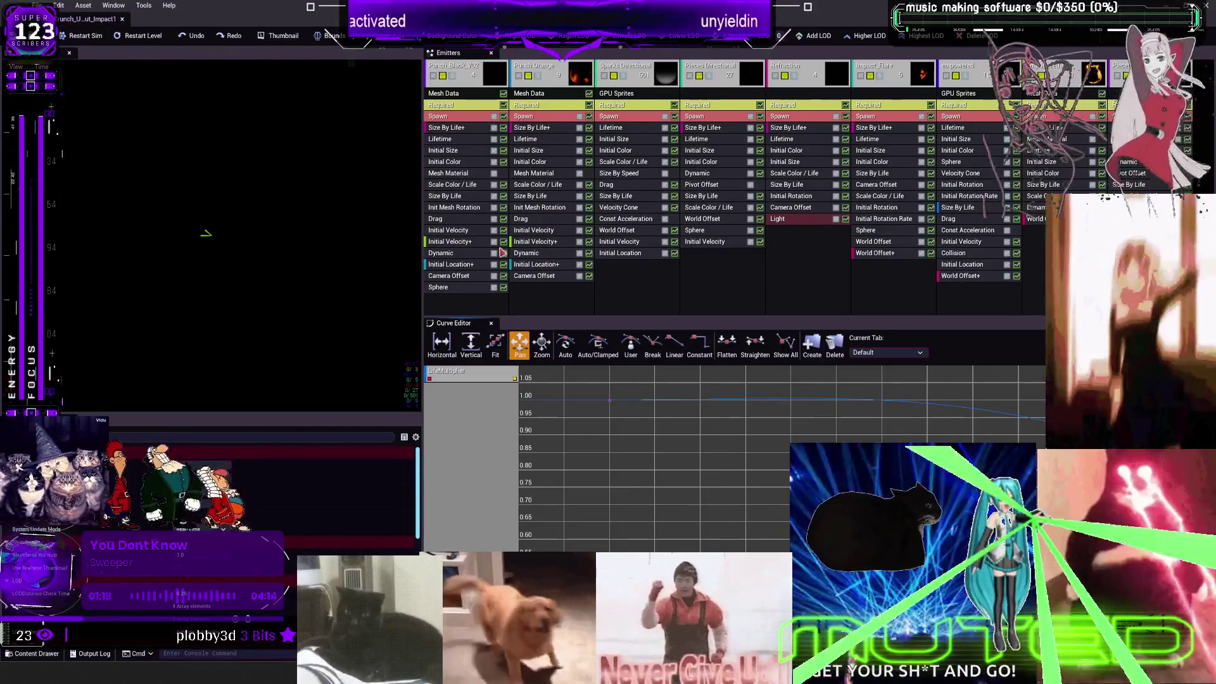
Step: Set both of Punch_Black_V02's Initial Velocity+ values to 0.0
{"action": "left_click", "coordinate": [466, 265]}
{"action": "left_click", "coordinate": [458, 242]}
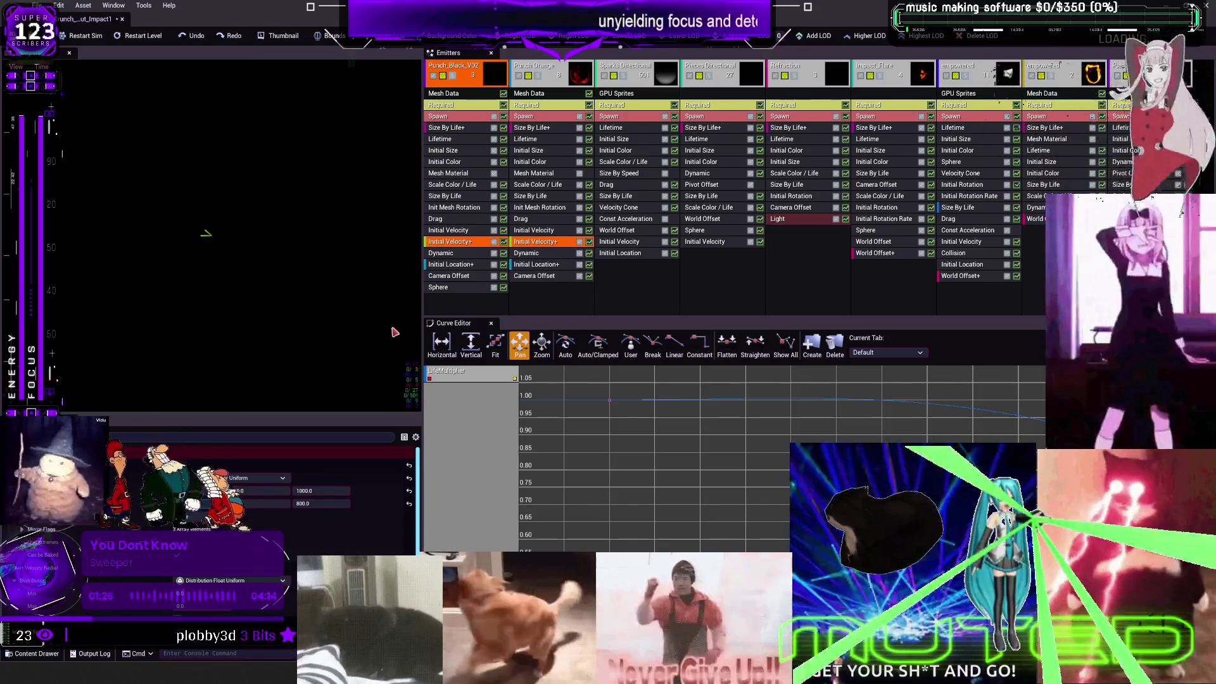
{"action": "left_click", "coordinate": [320, 504]}
{"action": "type", "text": "0.0"}
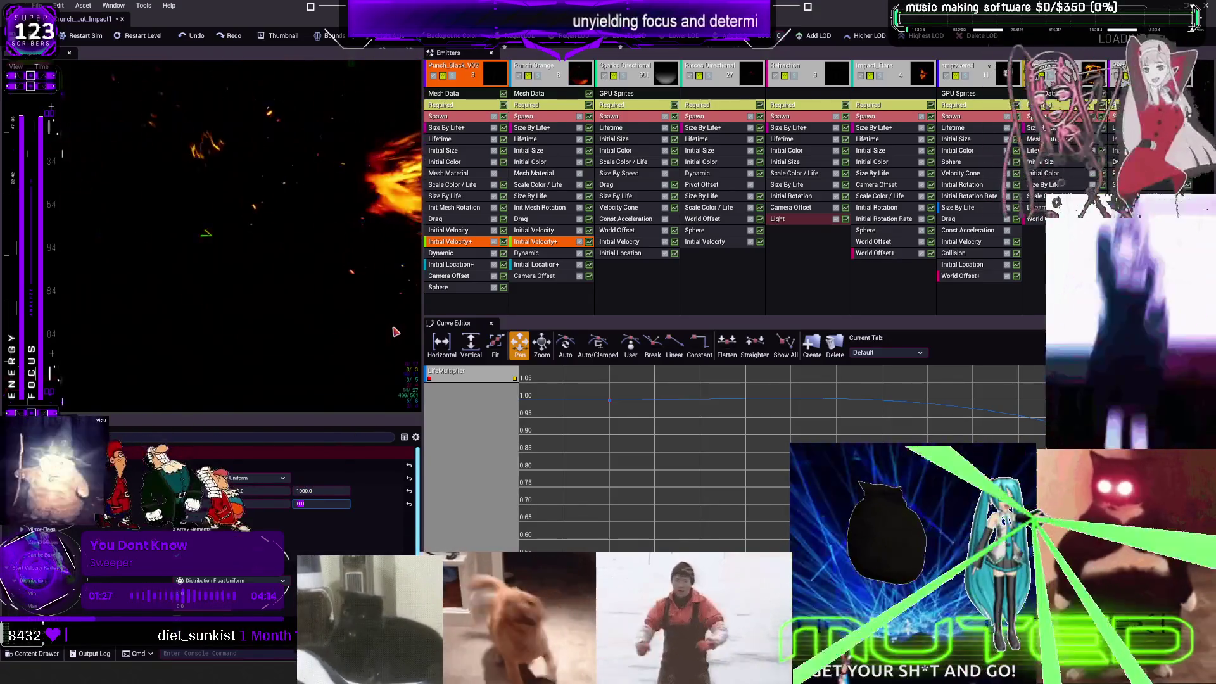
{"action": "left_click", "coordinate": [318, 491]}
{"action": "type", "text": "0.0"}
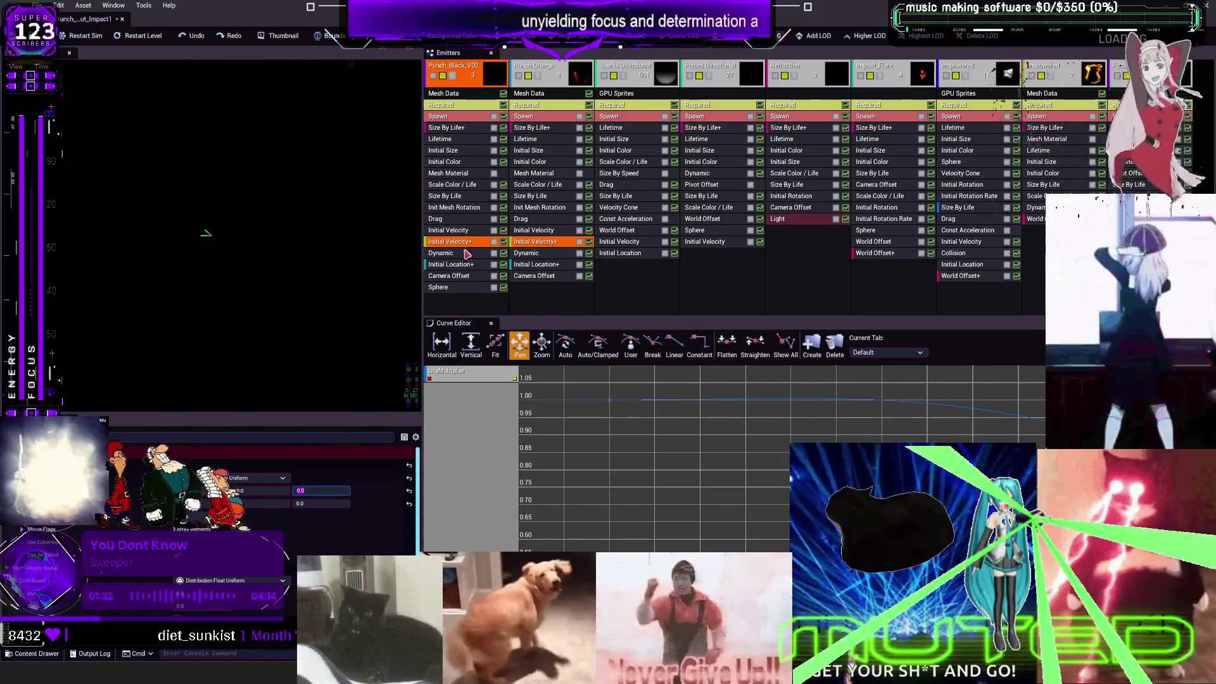
{"action": "key", "text": "Return"}
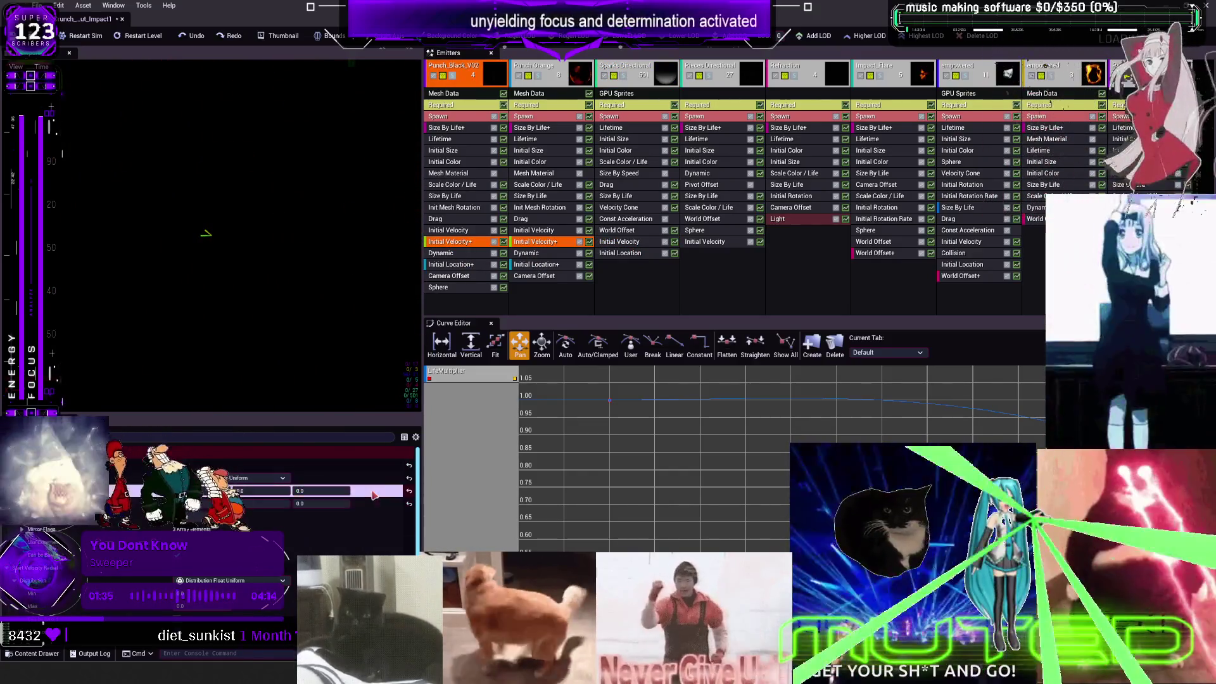
Step: Zero the Initial Velocity of the Sparks Directional and Pieces Directional emitters
{"action": "left_click", "coordinate": [624, 242]}
{"action": "left_click", "coordinate": [409, 491]}
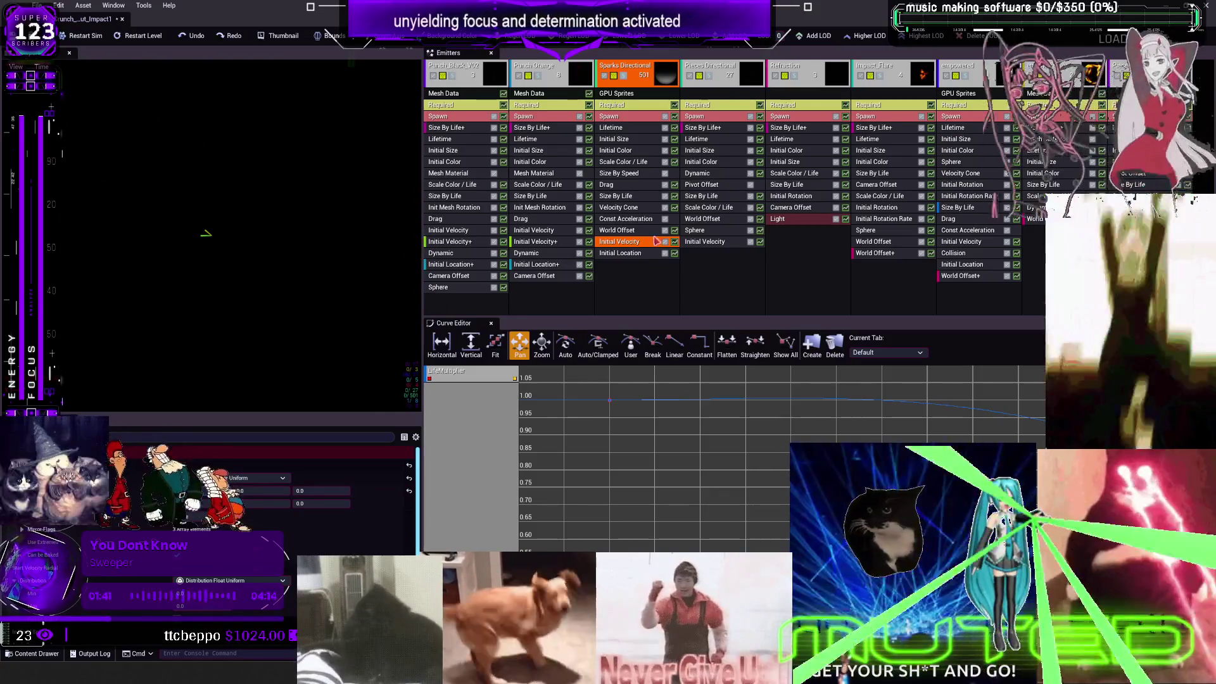
{"action": "left_click", "coordinate": [705, 242]}
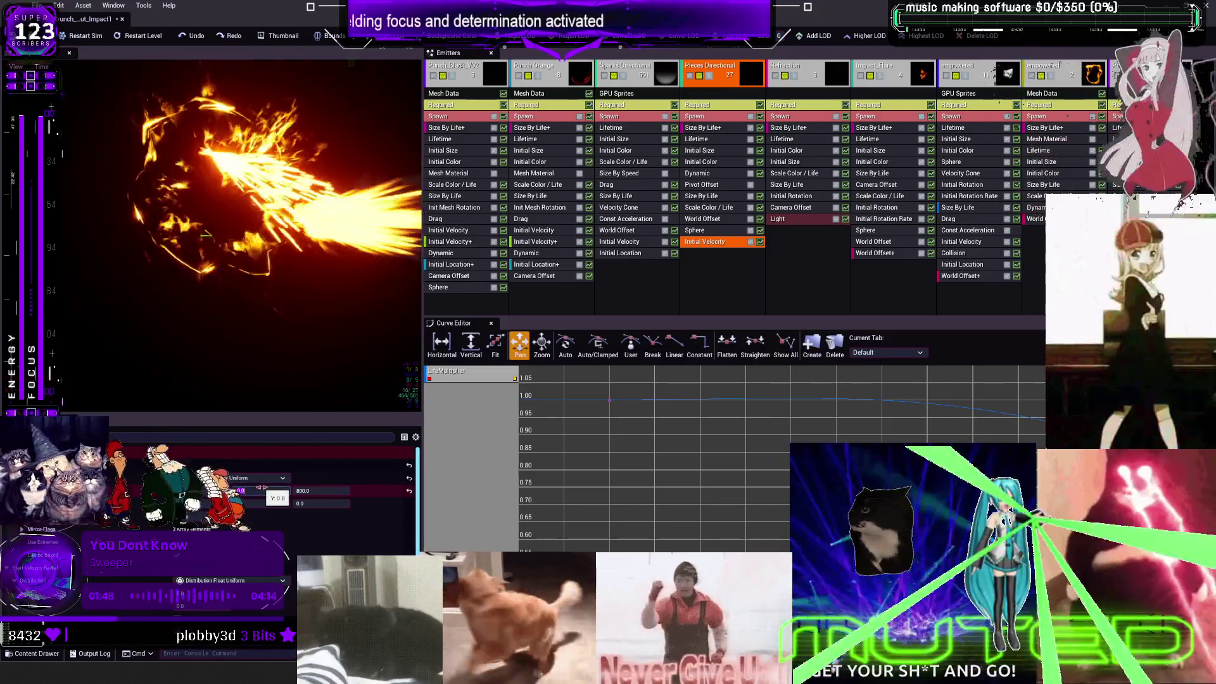
{"action": "left_click", "coordinate": [317, 491]}
{"action": "type", "text": "0"}
{"action": "key", "text": "Return"}
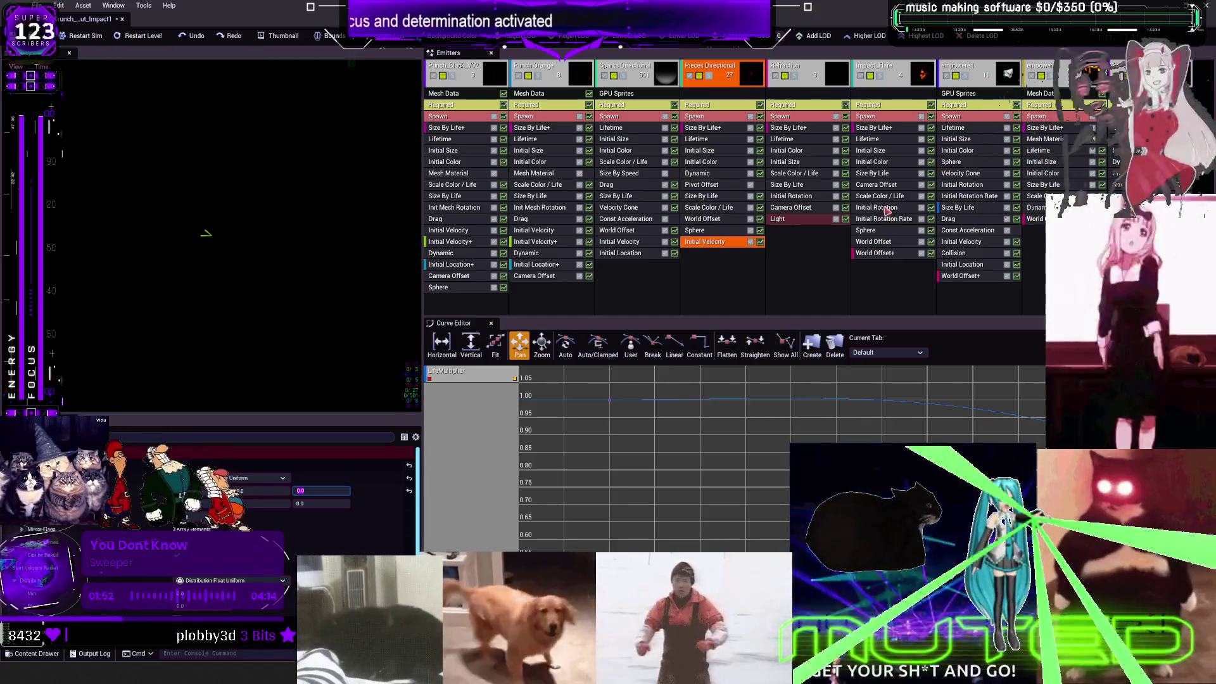
{"action": "left_click", "coordinate": [960, 265]}
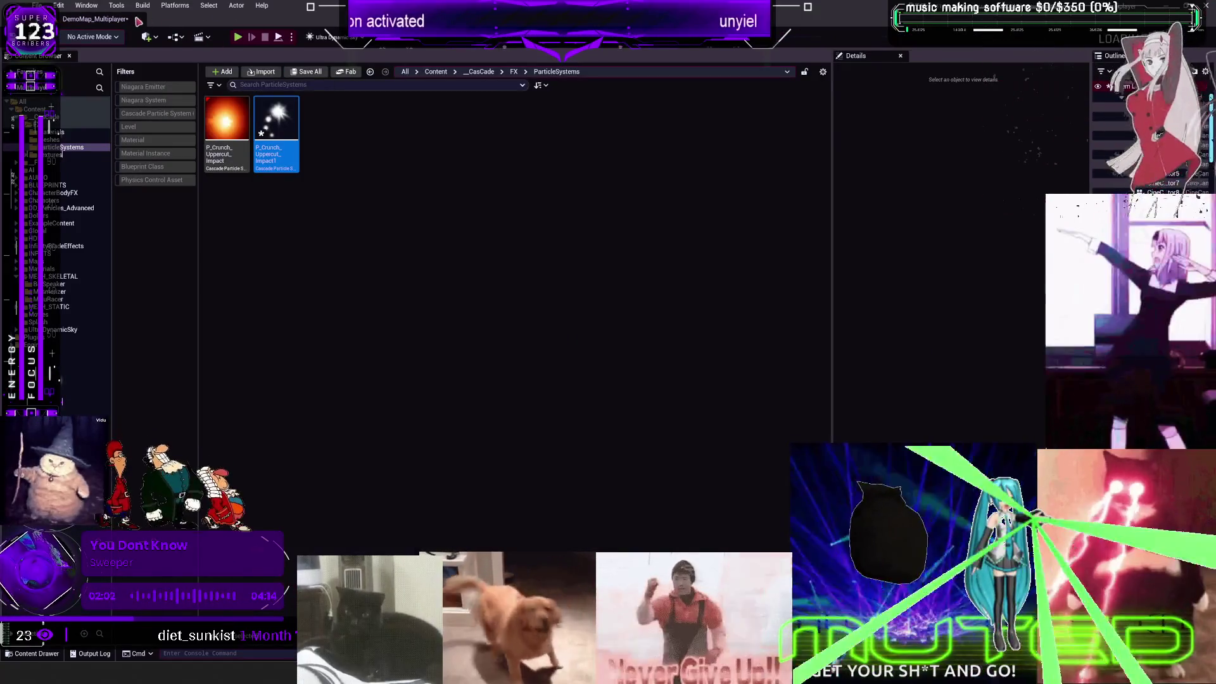
Step: Open BP_ThirdPersonMikuRacer and select its Crunch_Uppercut_Impact component in the Viewport
{"action": "left_click", "coordinate": [61, 291]}
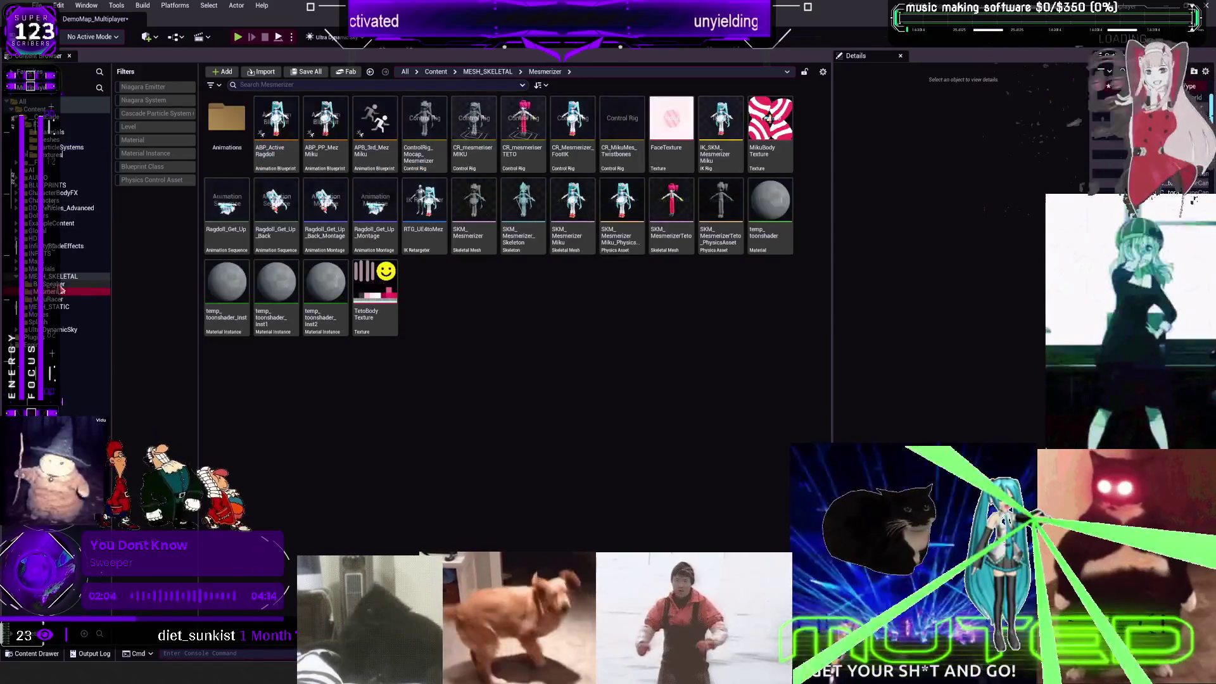
{"action": "left_click", "coordinate": [57, 298]}
{"action": "double_click", "coordinate": [572, 152]}
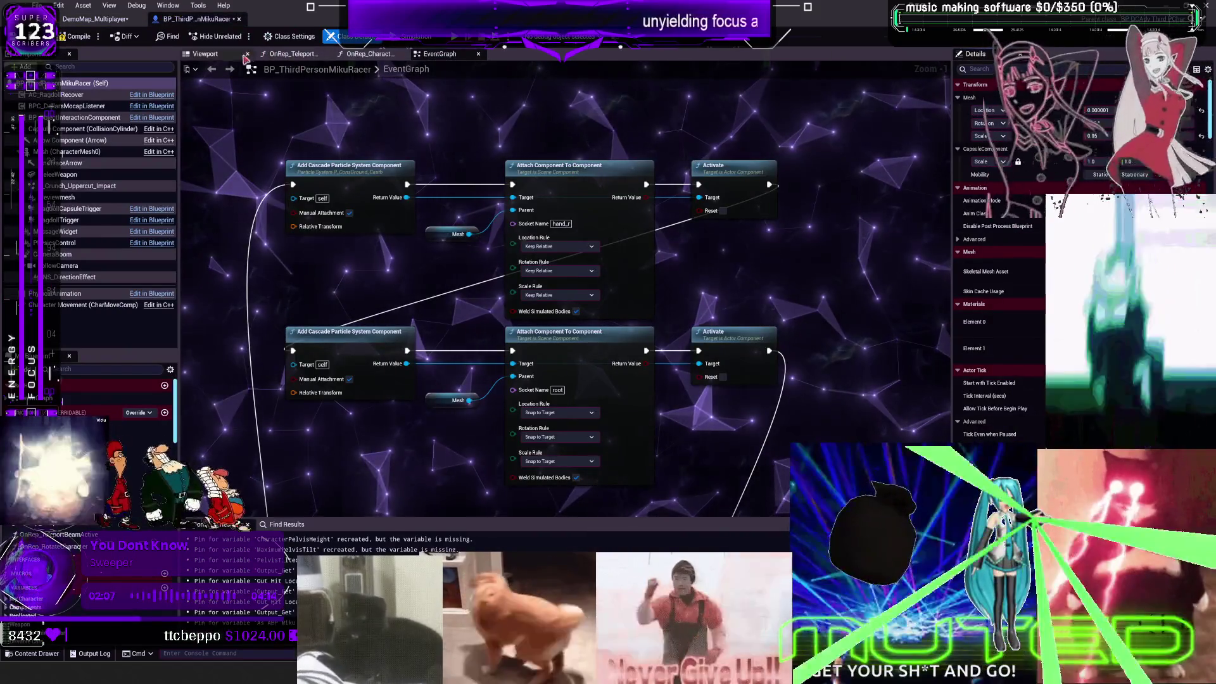
{"action": "left_click", "coordinate": [215, 55]}
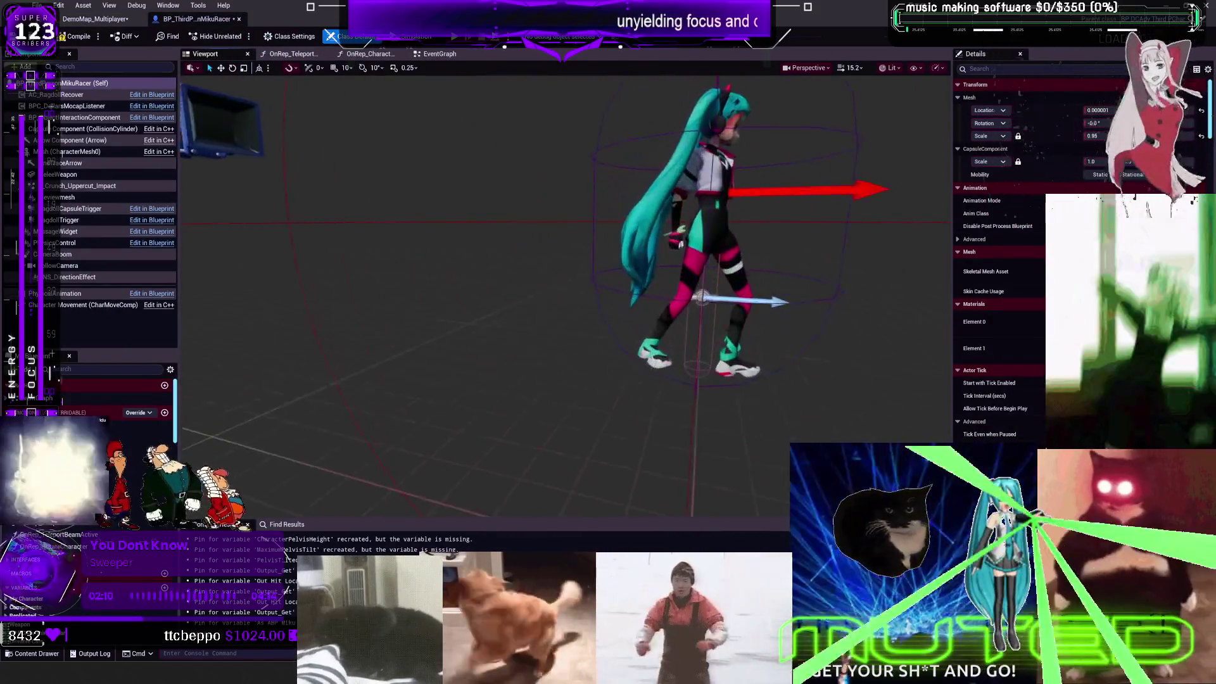
{"action": "left_click", "coordinate": [88, 186]}
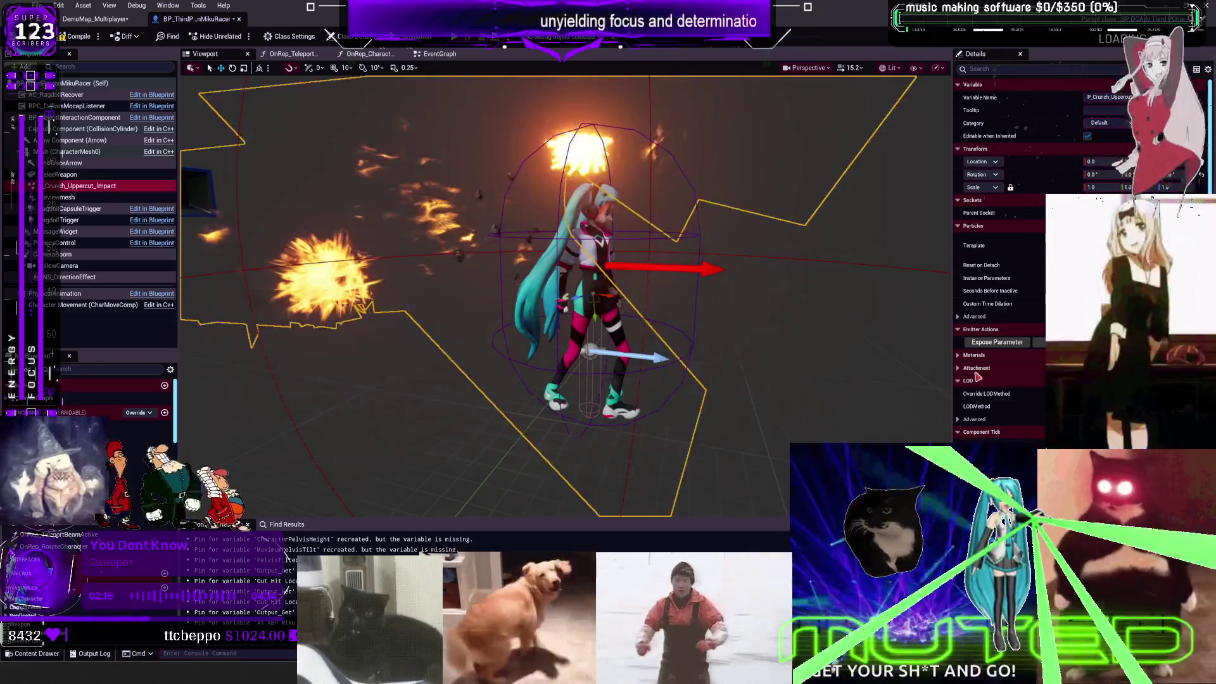
{"action": "scroll", "coordinate": [680, 288], "scroll_direction": "down", "scroll_amount": 3}
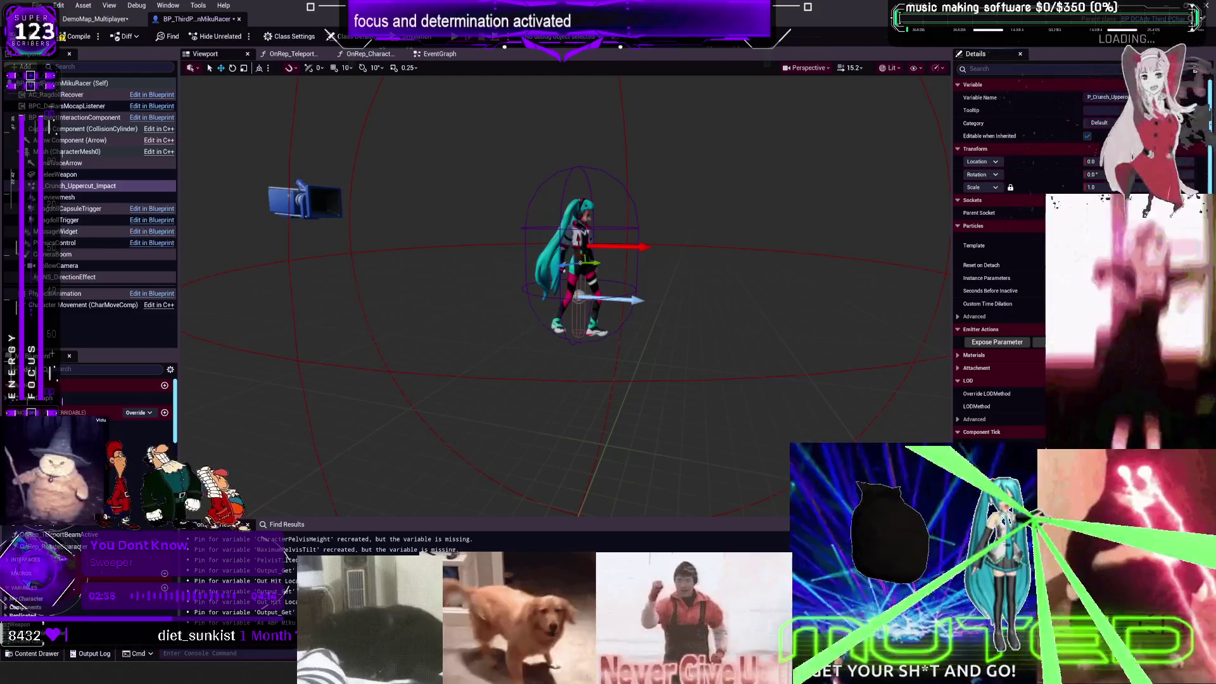
Step: Inspect the EventGraph's lower Add Cascade Particle System Component node, then return to the Viewport and play-test
{"action": "left_click", "coordinate": [95, 18]}
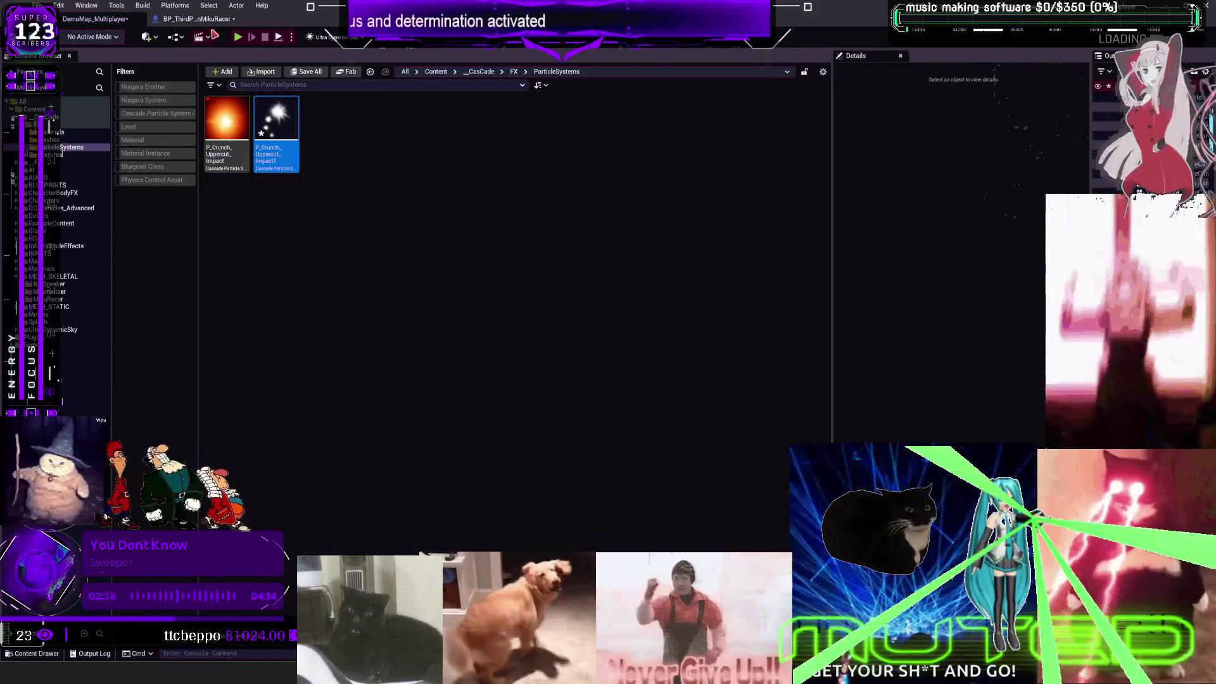
{"action": "left_click", "coordinate": [209, 19]}
{"action": "left_click", "coordinate": [437, 54]}
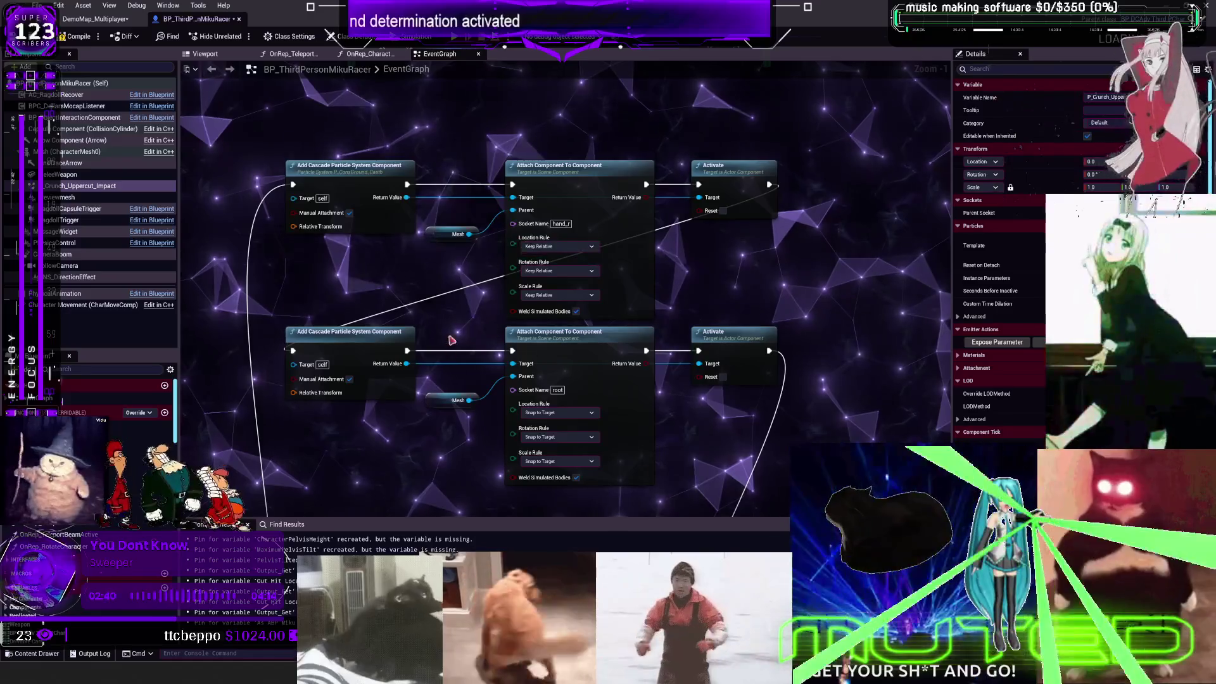
{"action": "left_click", "coordinate": [374, 261]}
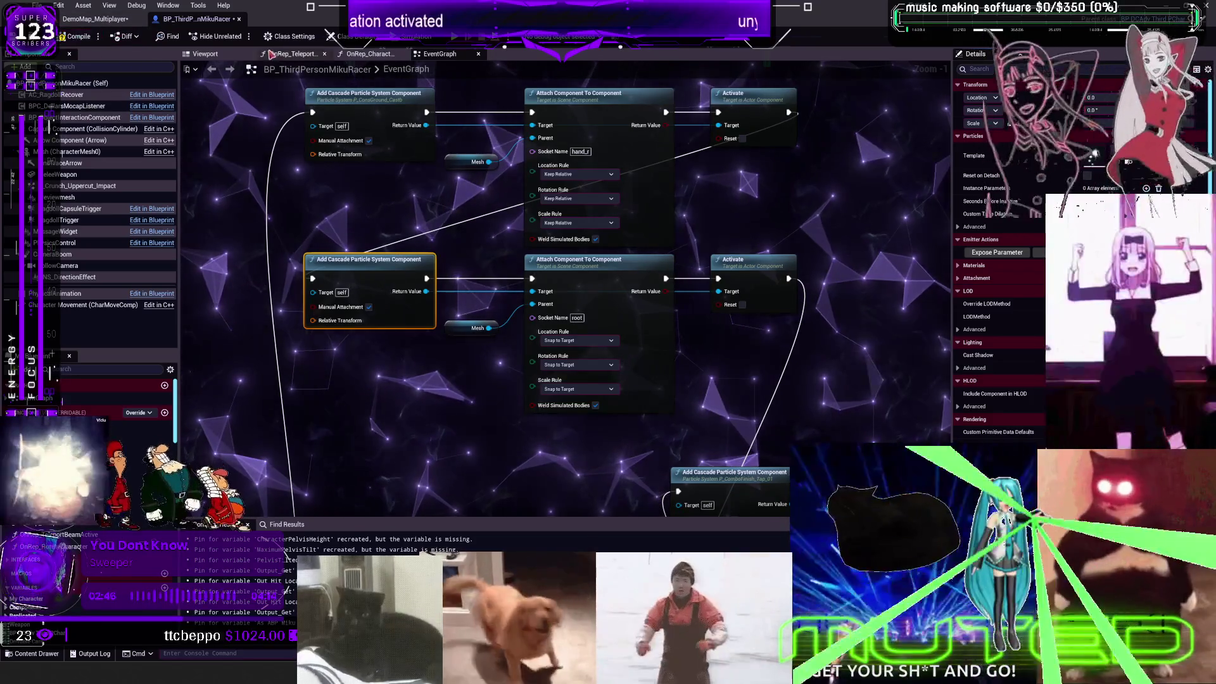
{"action": "left_click", "coordinate": [220, 57]}
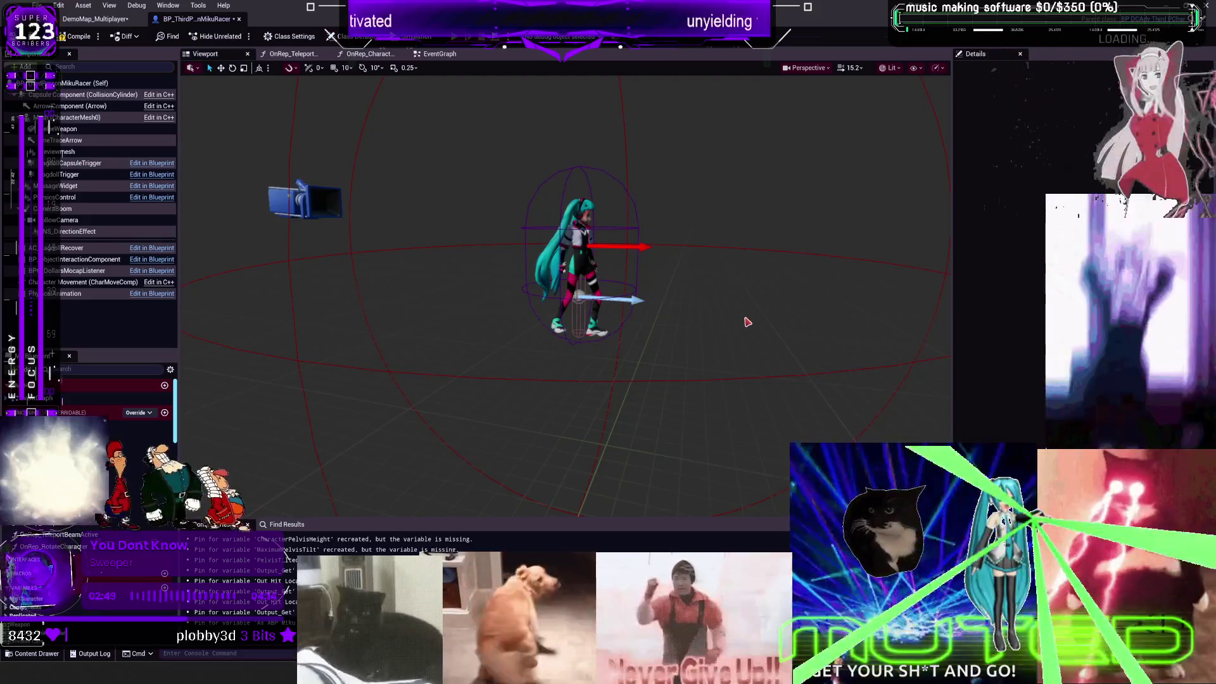
{"action": "key", "text": "alt+p"}
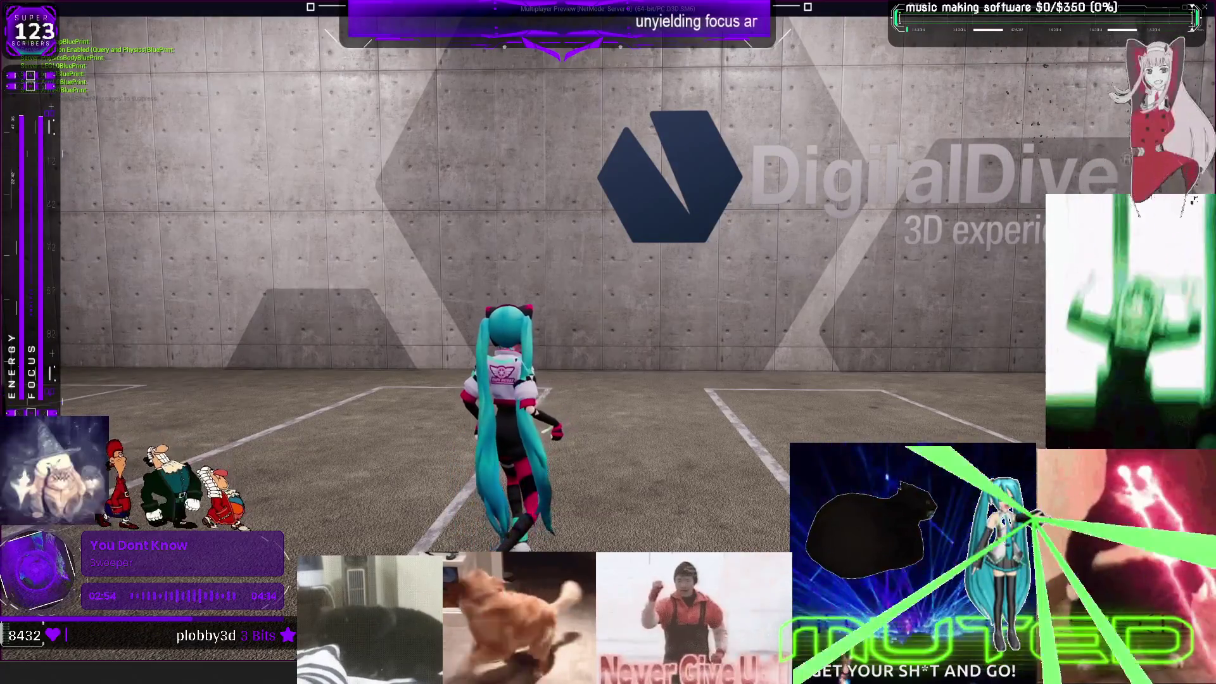
{"action": "key", "text": "s"}
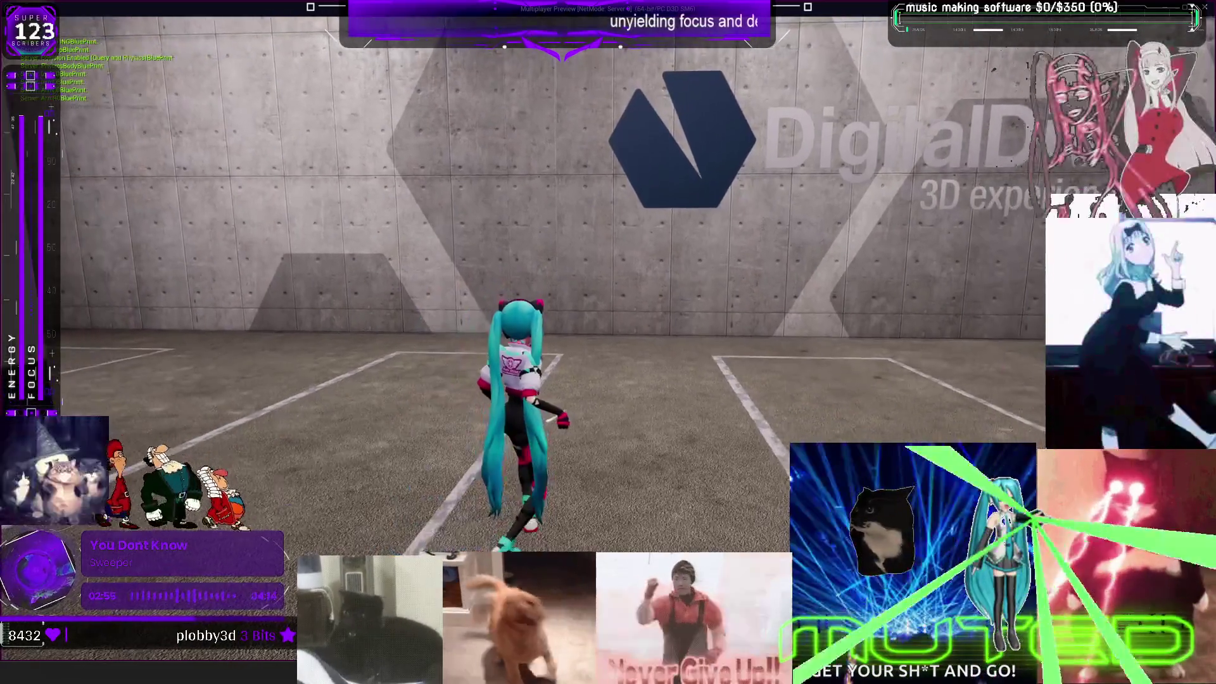
{"action": "key", "text": "w"}
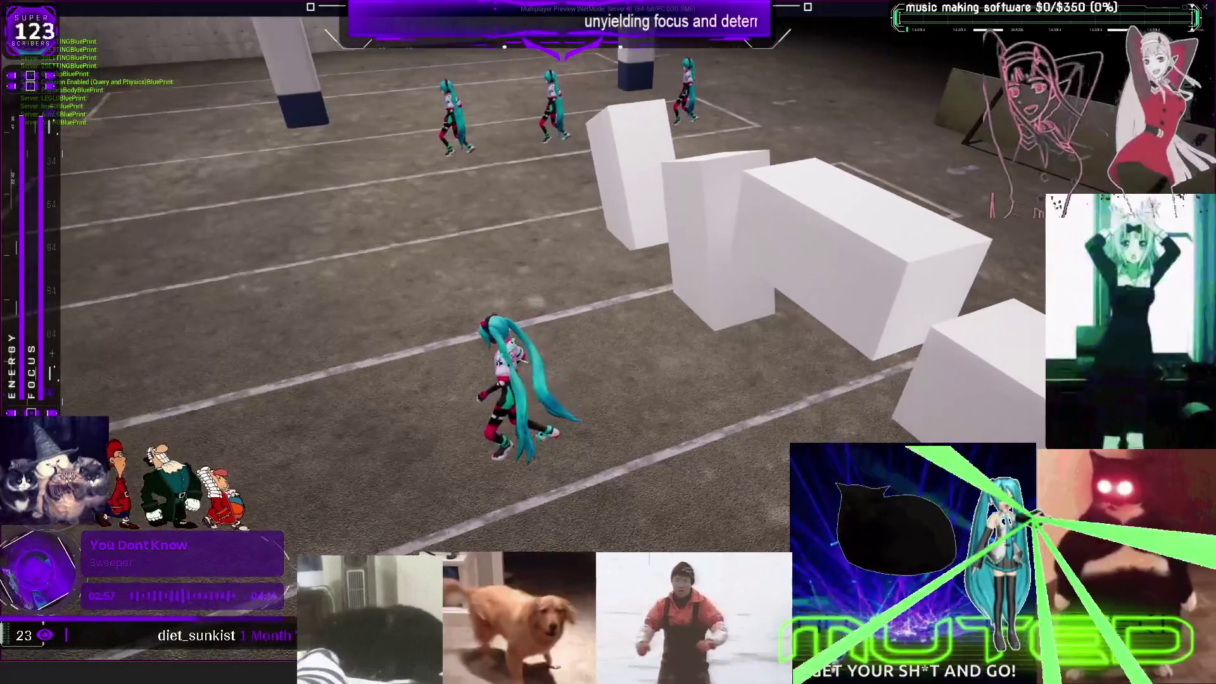
{"action": "key", "text": "w"}
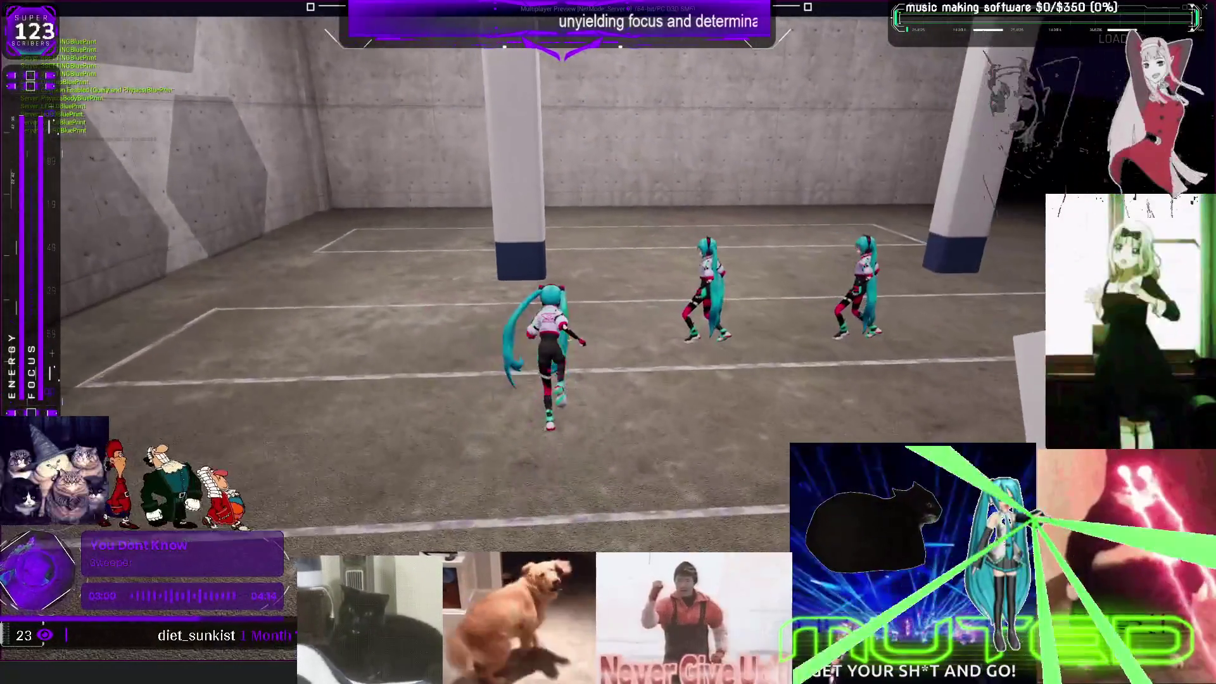
{"action": "key", "text": "r"}
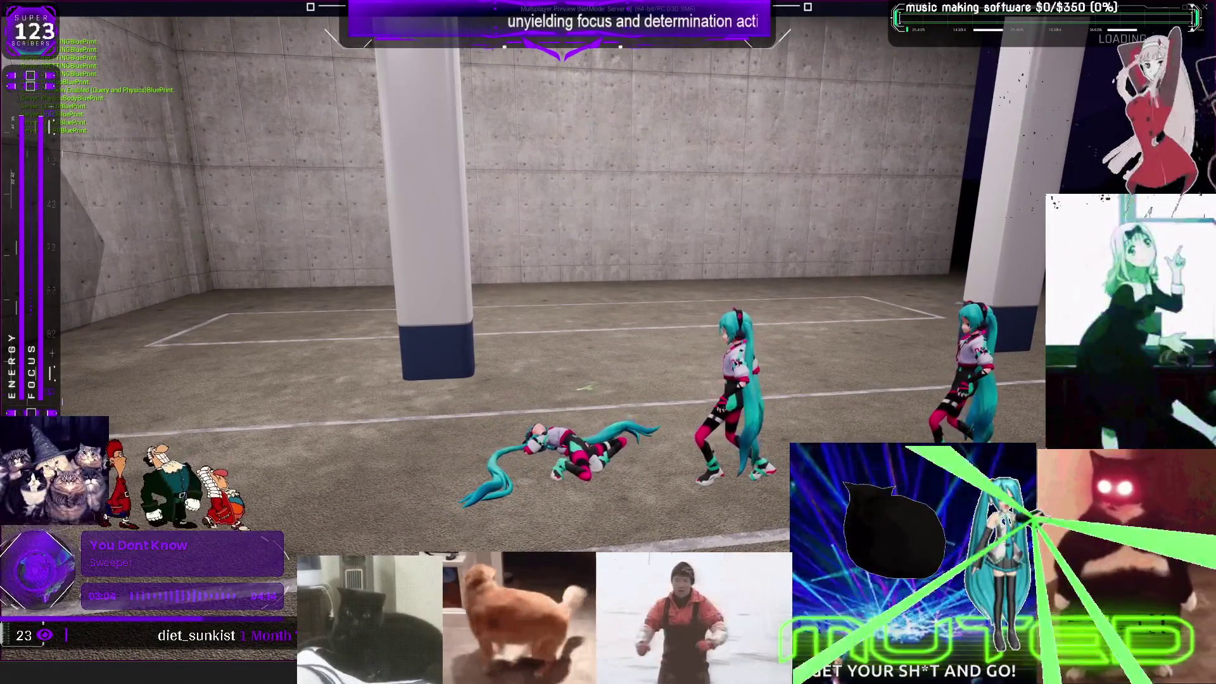
{"action": "key", "text": "e"}
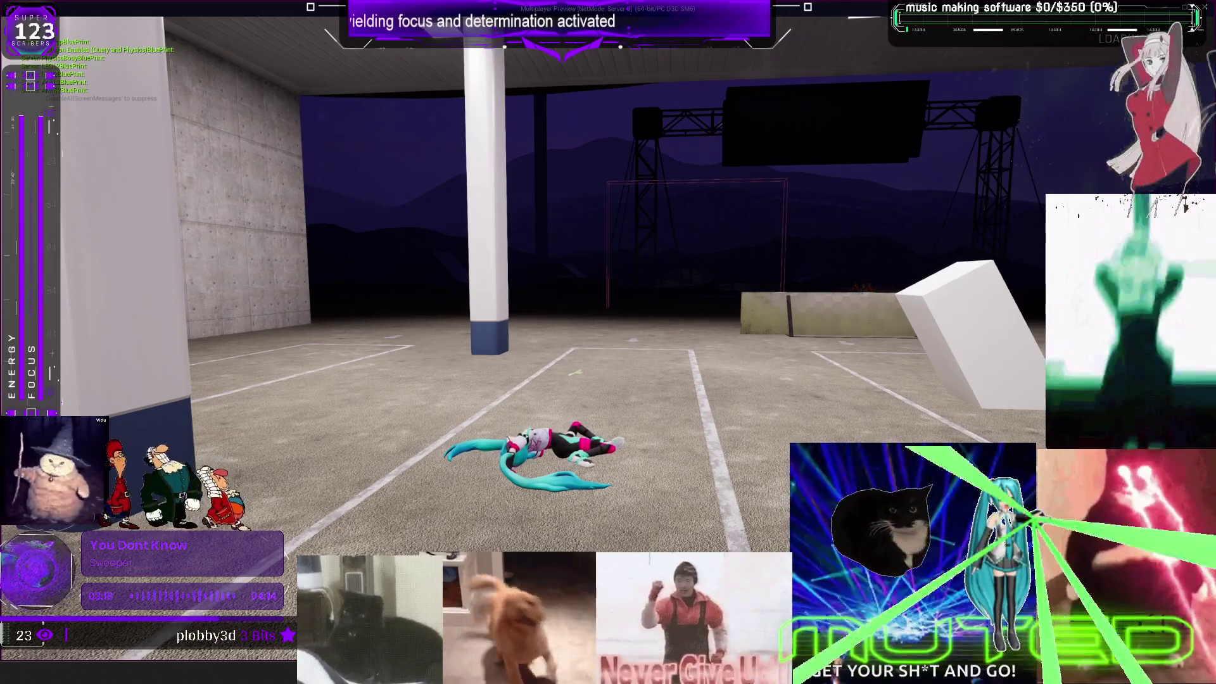
{"action": "key", "text": "Escape"}
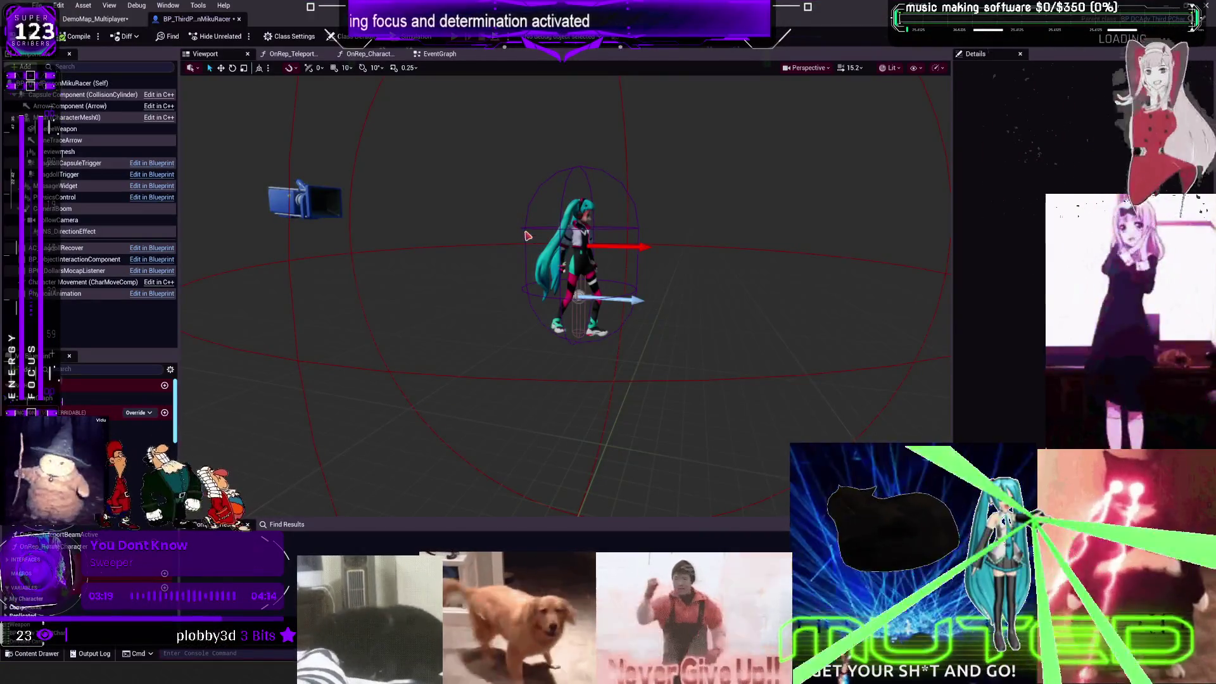
Step: Start a new play-test, run toward the Miku copies, and uppercut them to trigger the fire burst
{"action": "key", "text": "alt+p"}
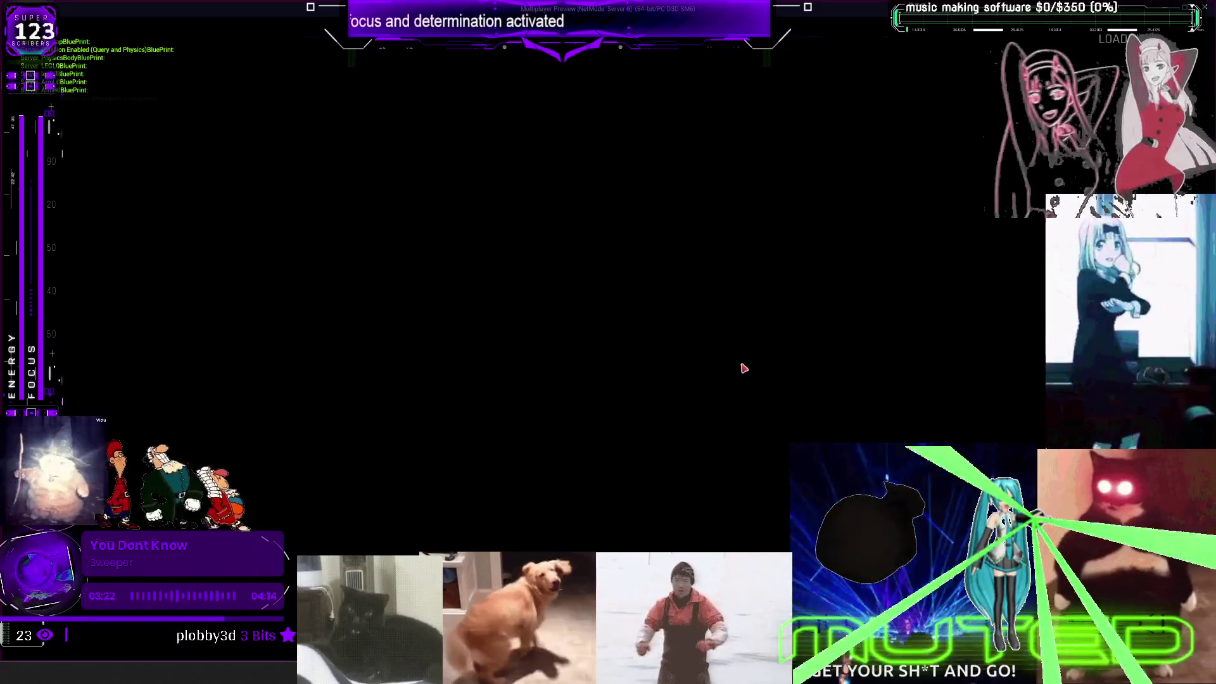
{"action": "key", "text": "w"}
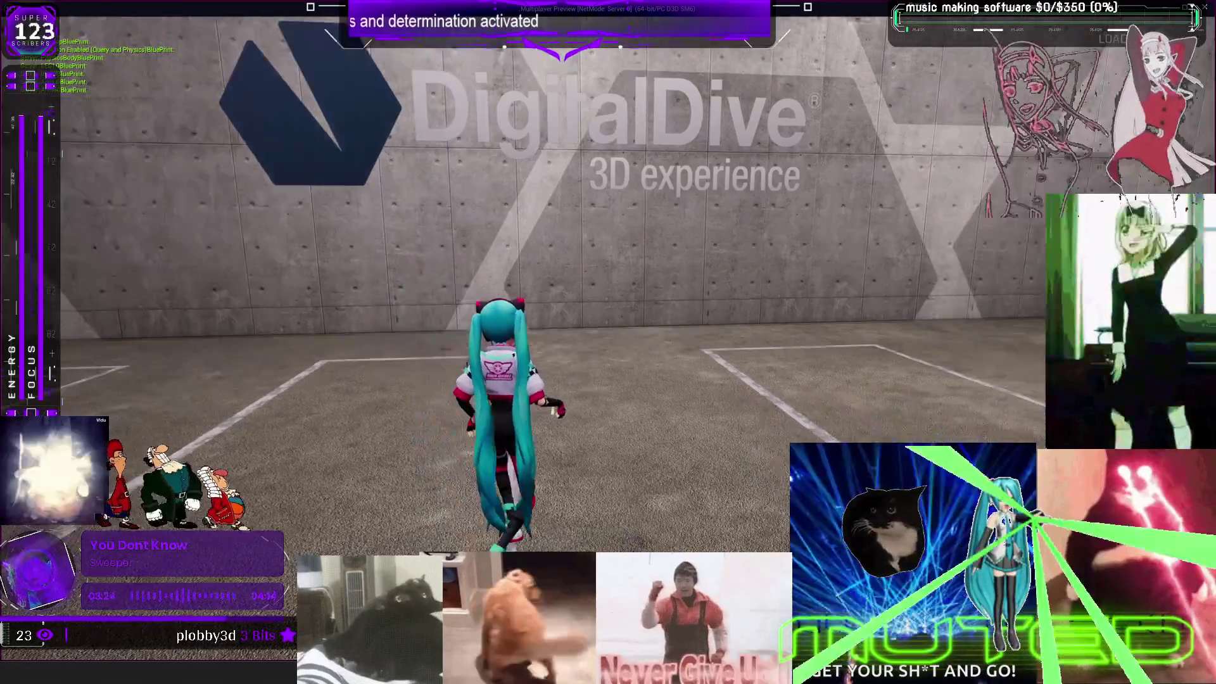
{"action": "key", "text": "w"}
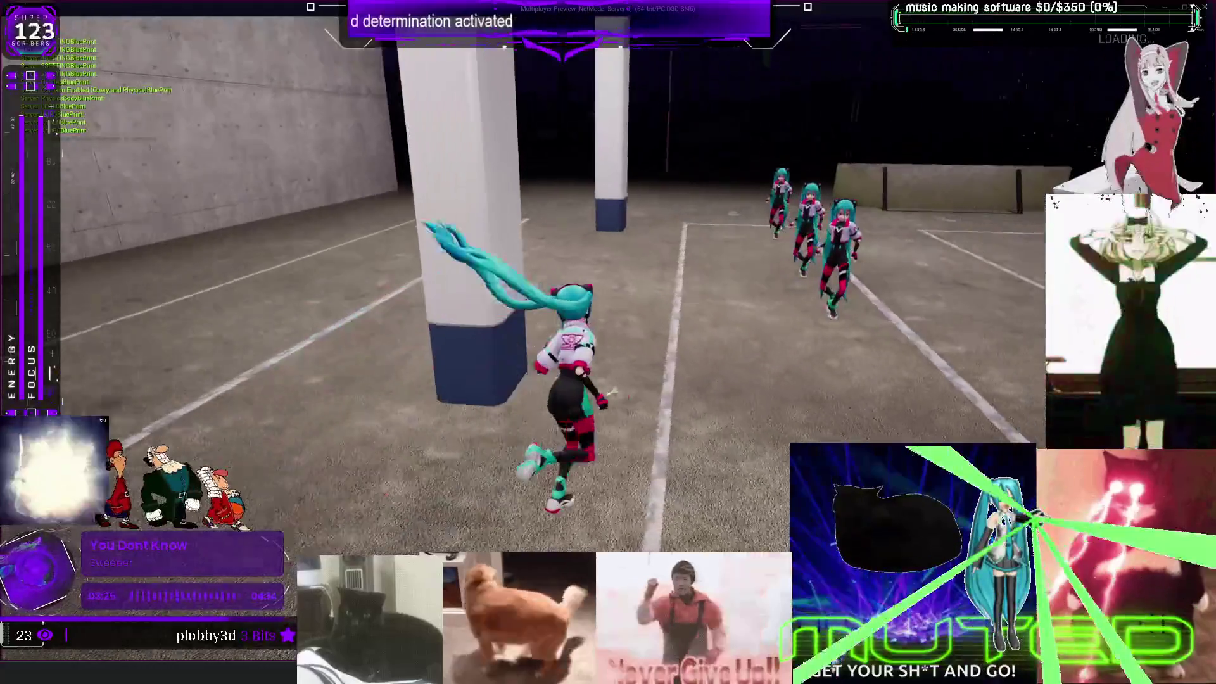
{"action": "key", "text": "w"}
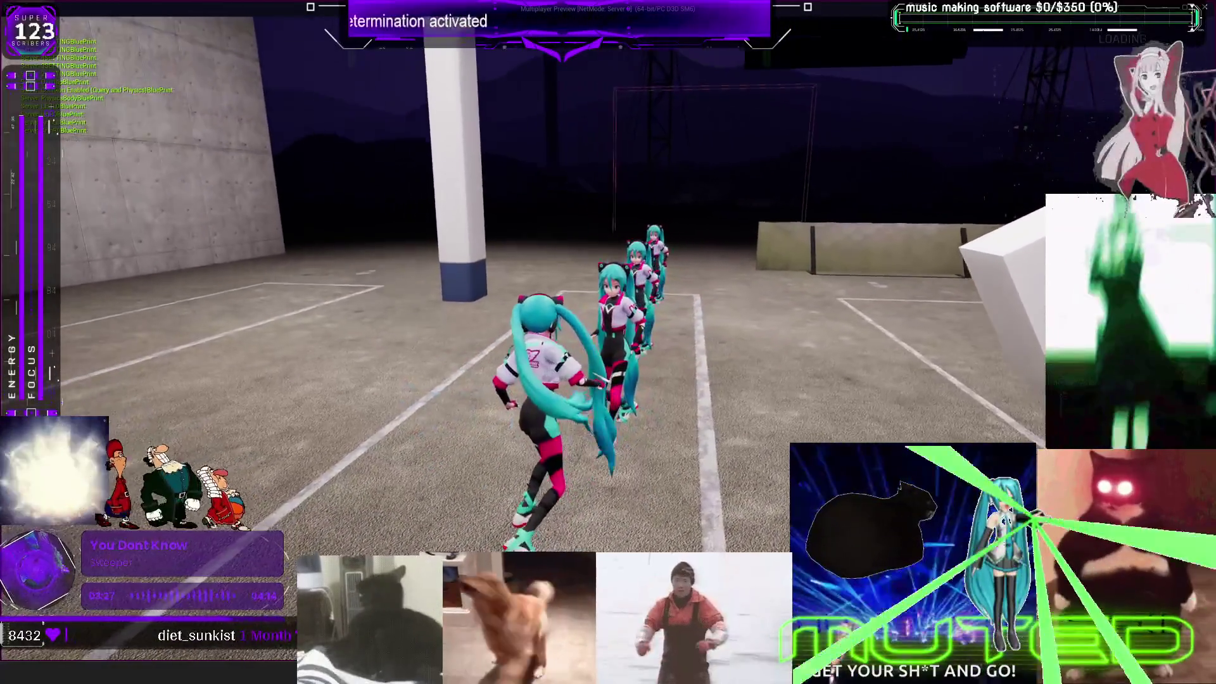
{"action": "key", "text": "e"}
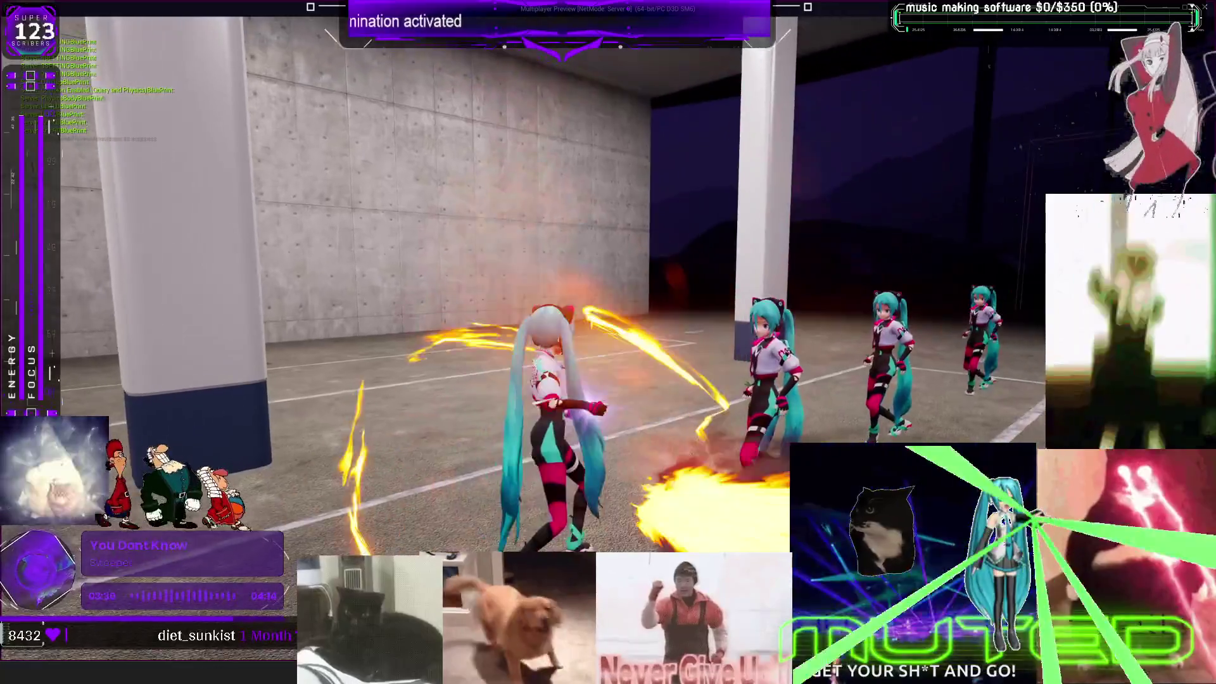